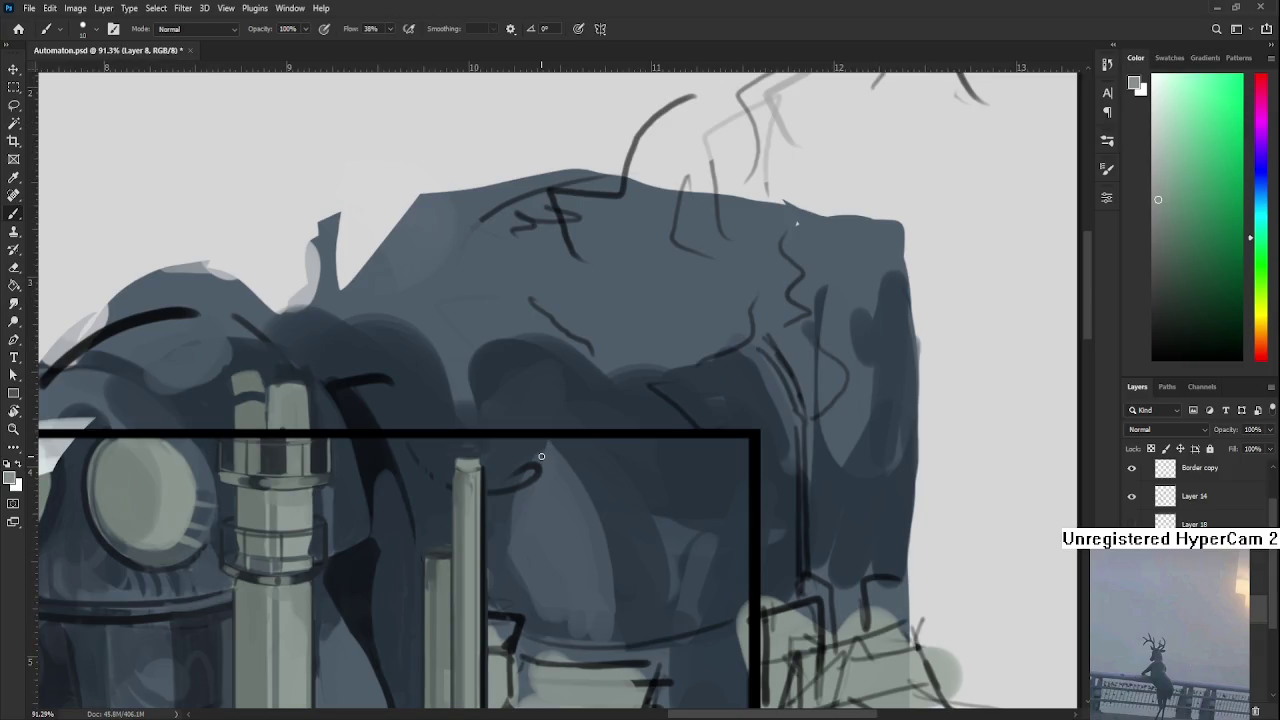
Paint sampled dark blue-grey over the black outline right of the thin pale pillar.
drag(500, 476, 575, 437)
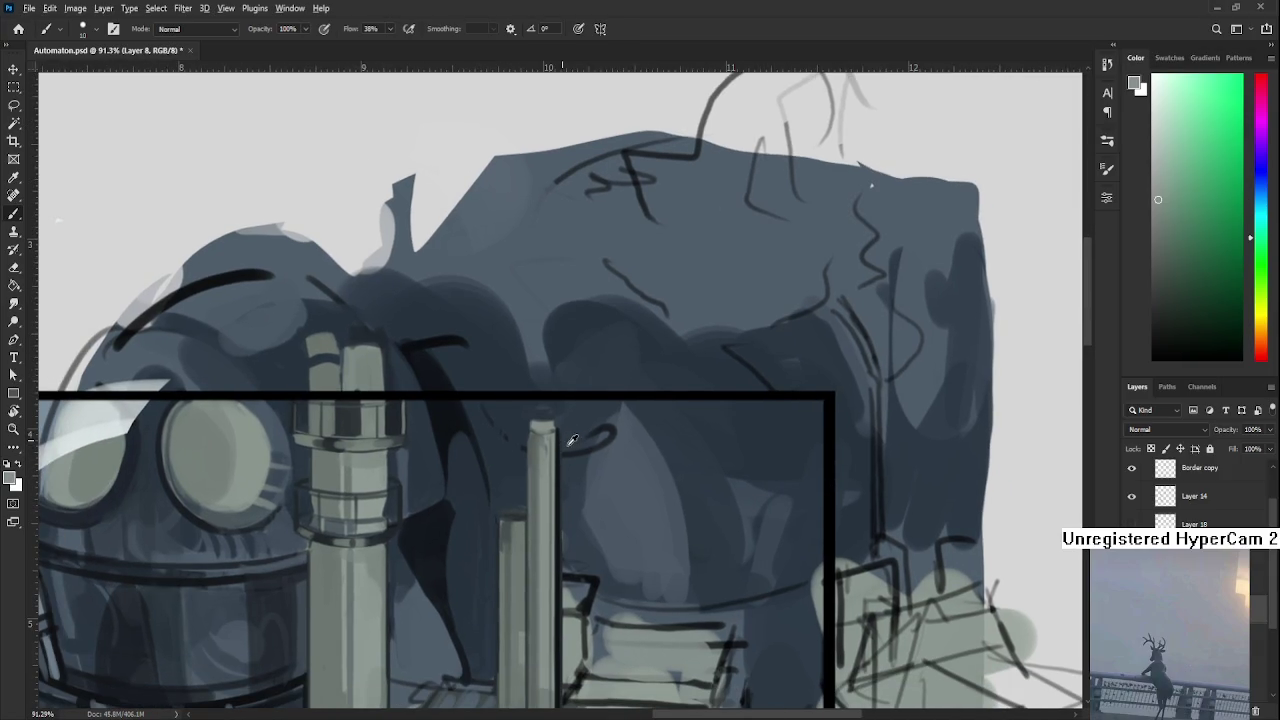
alt+click(570, 437)
drag(565, 453, 571, 556)
alt+click(560, 531)
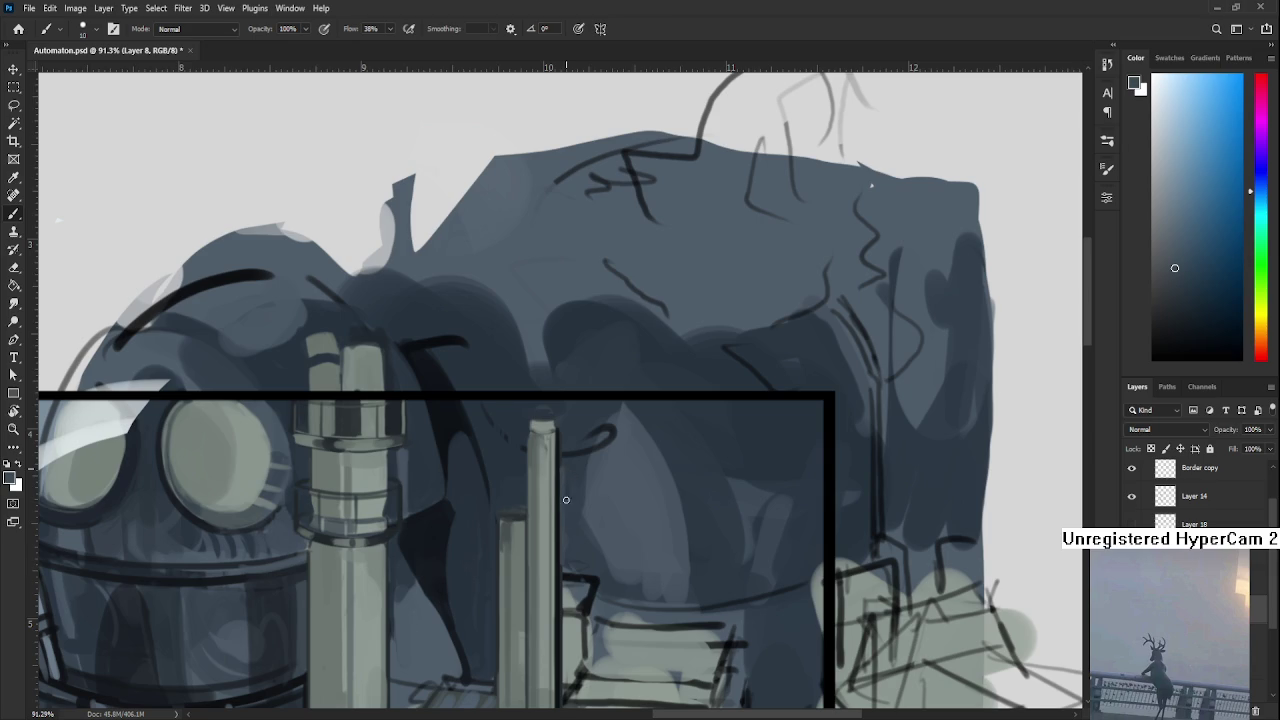
drag(571, 466, 562, 436)
drag(568, 529, 568, 570)
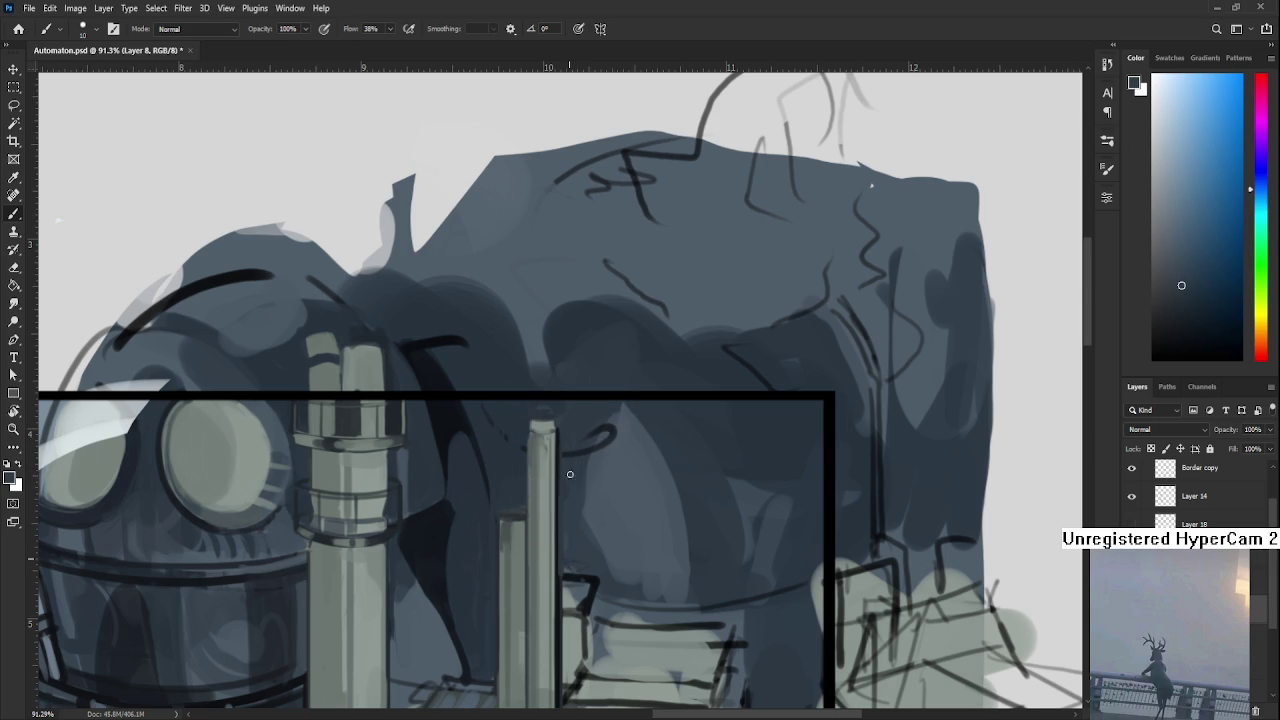
Sample nearby body shades and the pale green-grey of the pipe.
alt+click(586, 414)
alt+click(515, 445)
alt+click(532, 447)
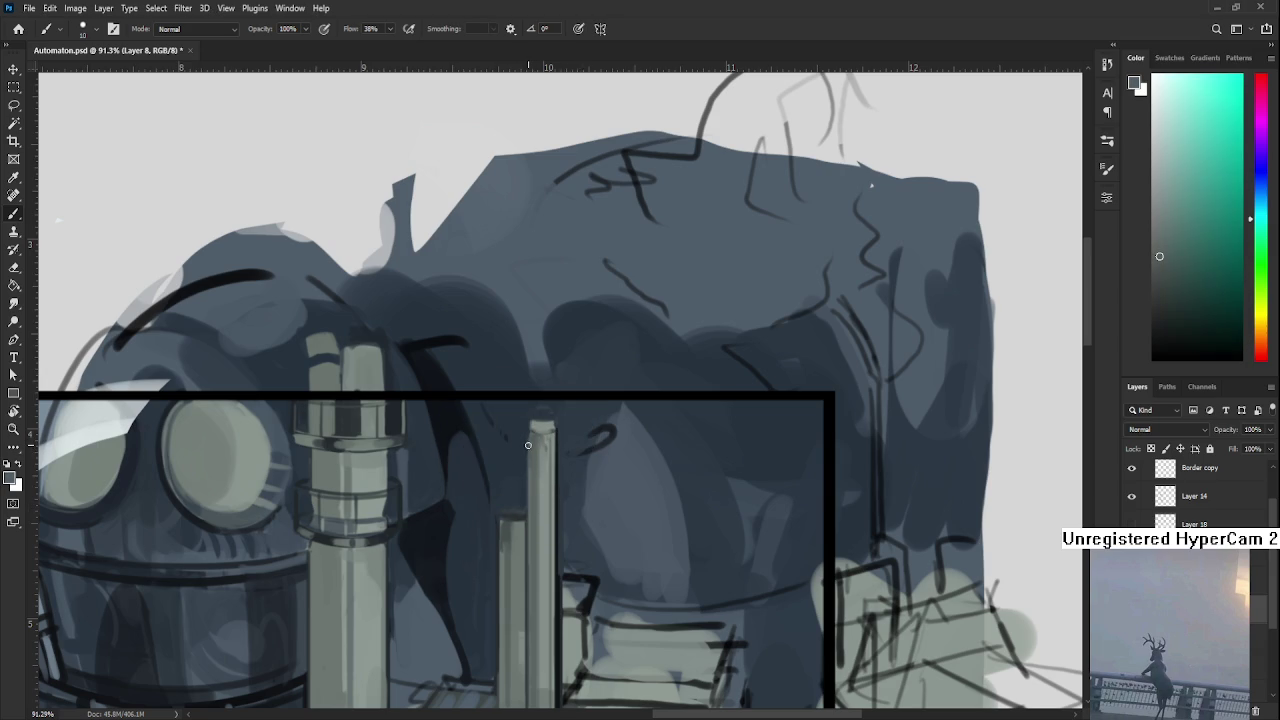
drag(523, 568, 535, 478)
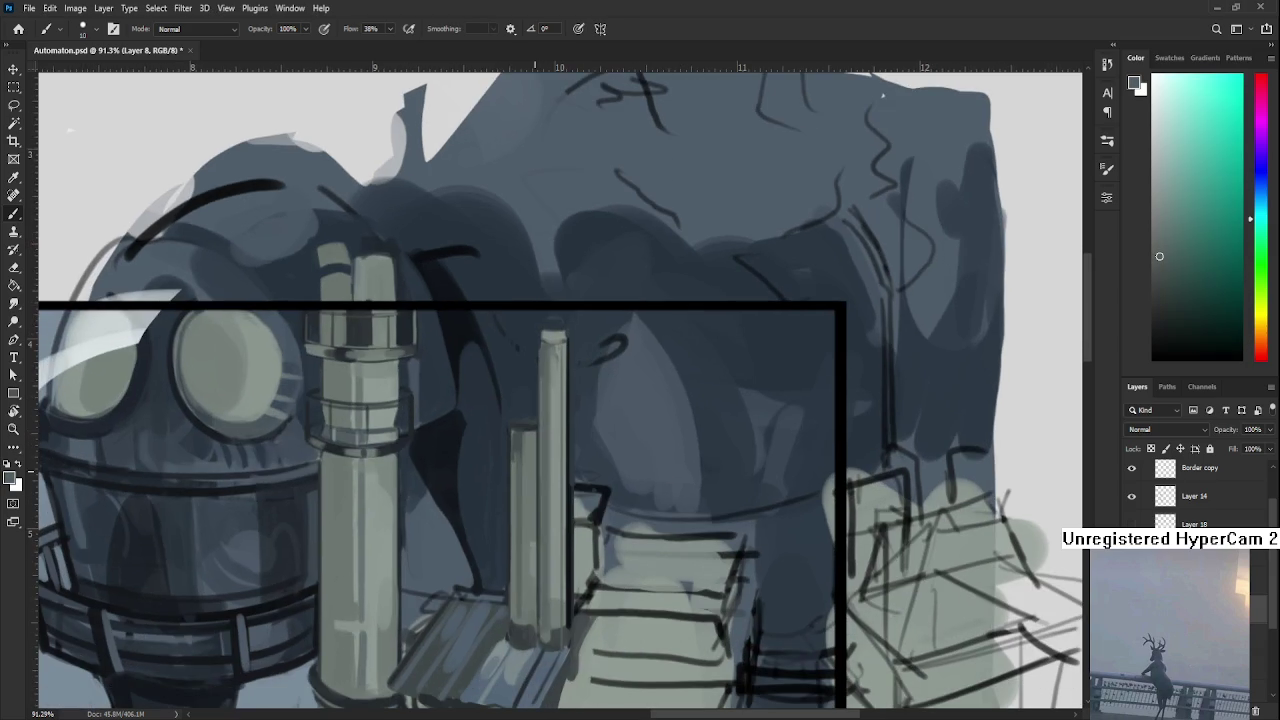
Bring the top of the machine into view, sample a dark body shade and enlarge the brush.
scroll(535, 470, down, 2)
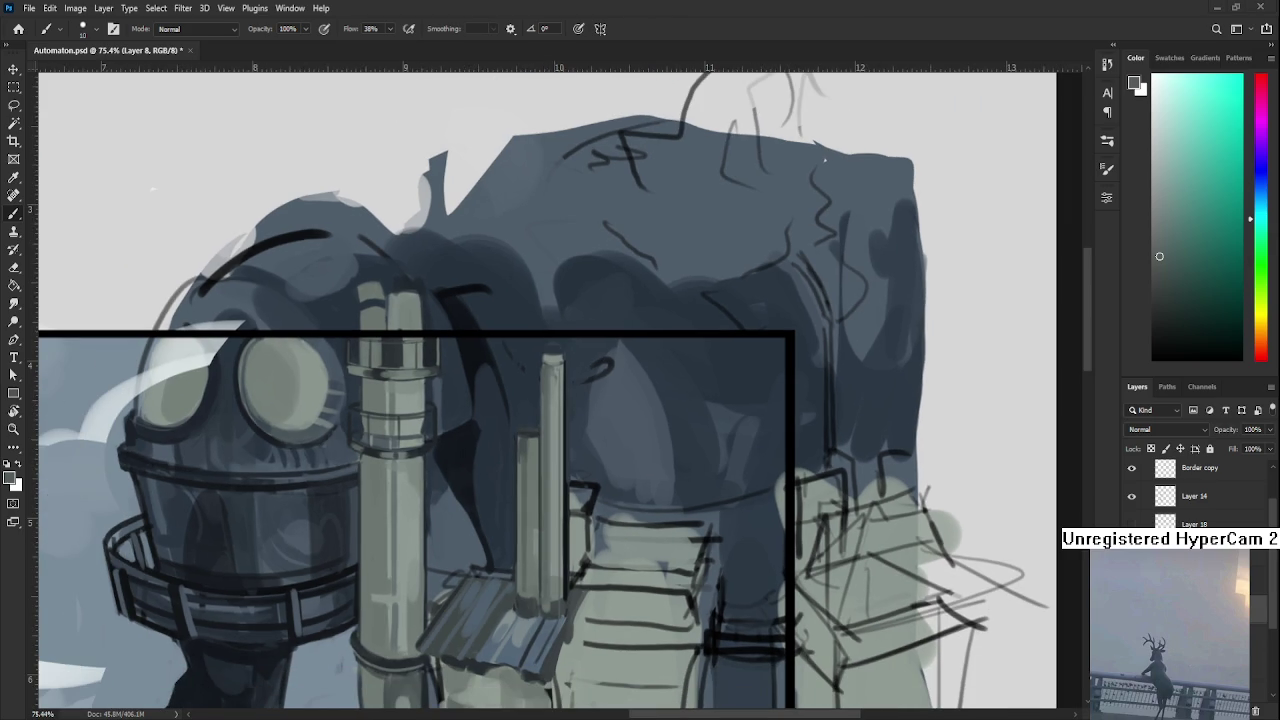
scroll(681, 520, down, 2)
scroll(686, 521, down, 1)
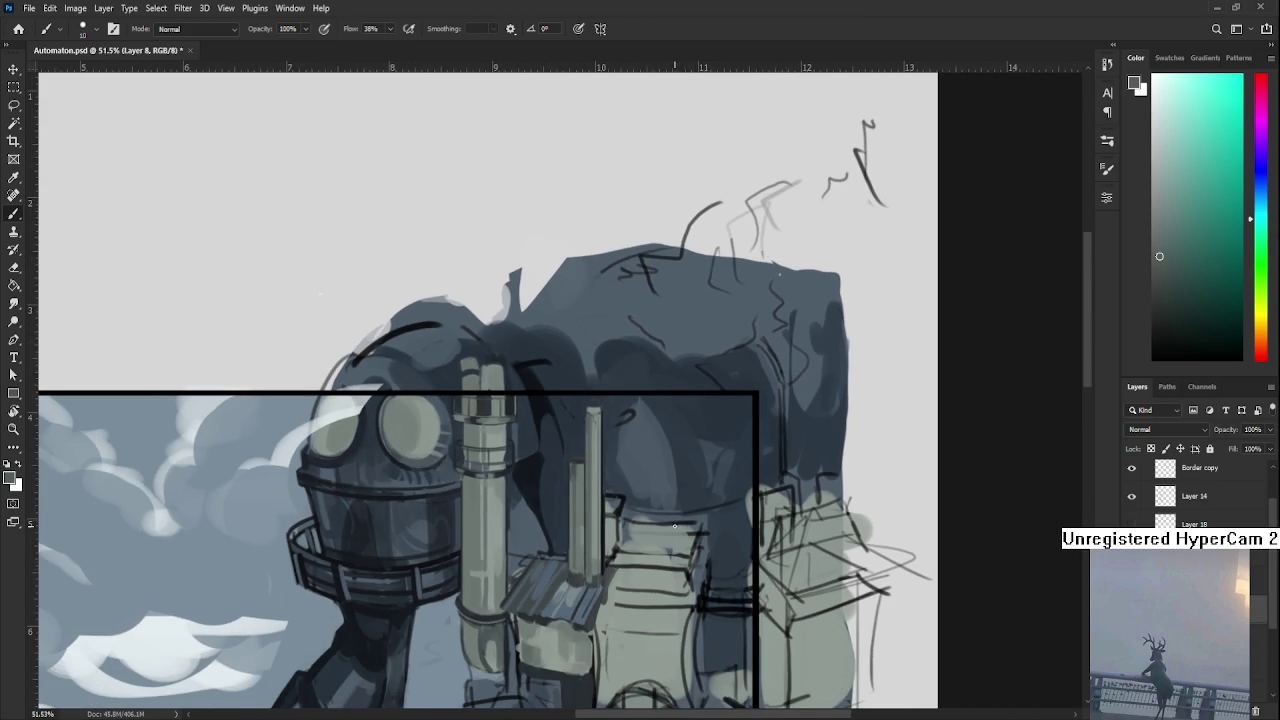
scroll(624, 517, up, 2)
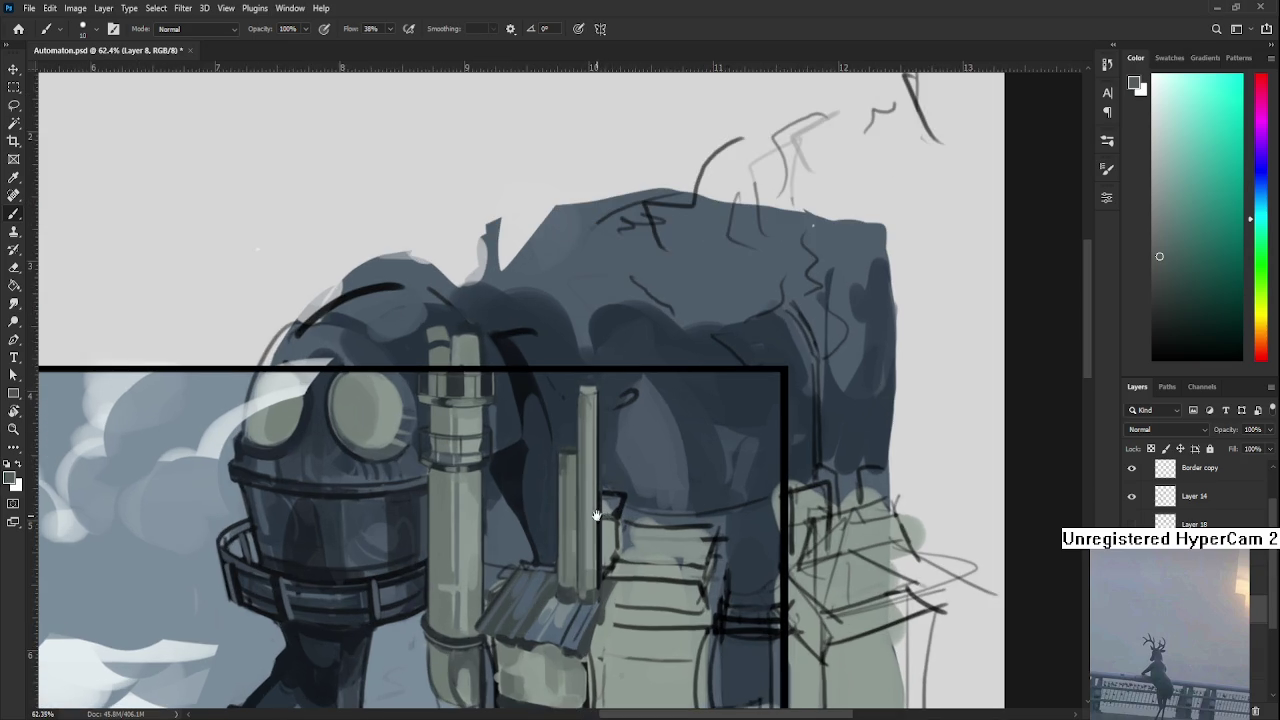
drag(601, 516, 534, 616)
alt+click(456, 489)
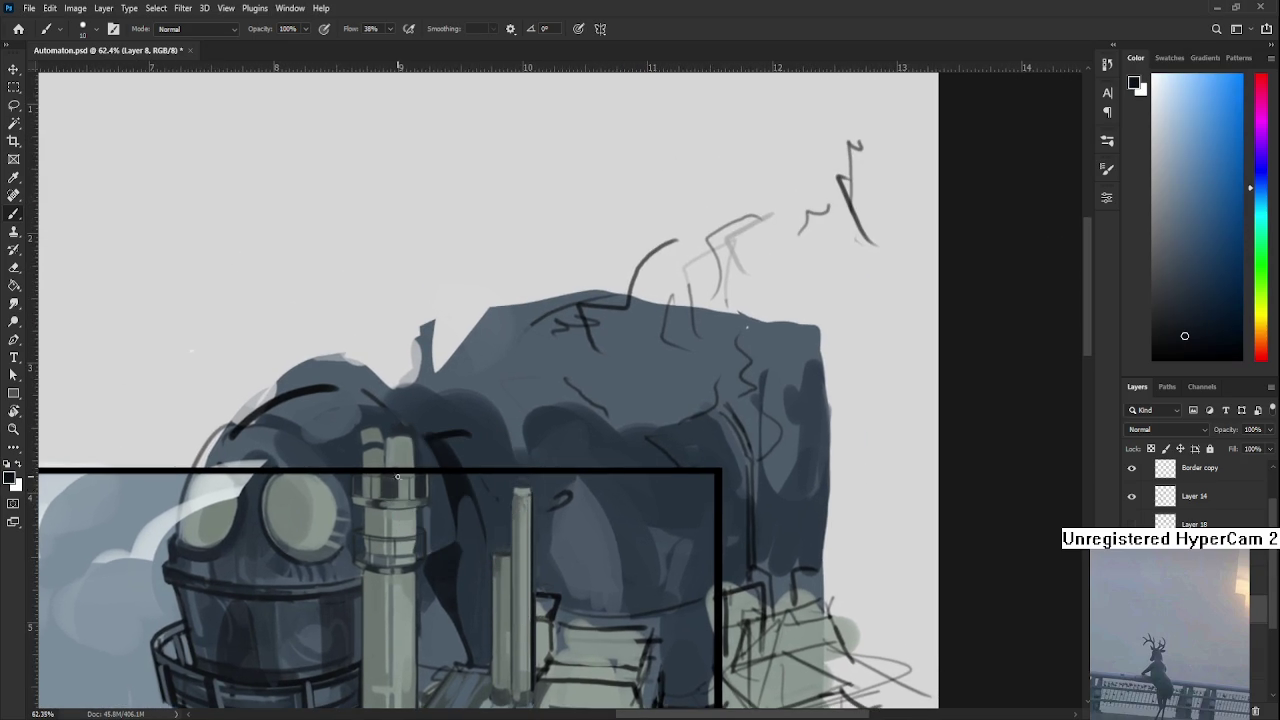
key(bracketright)
key(bracketright)
key(bracketright)
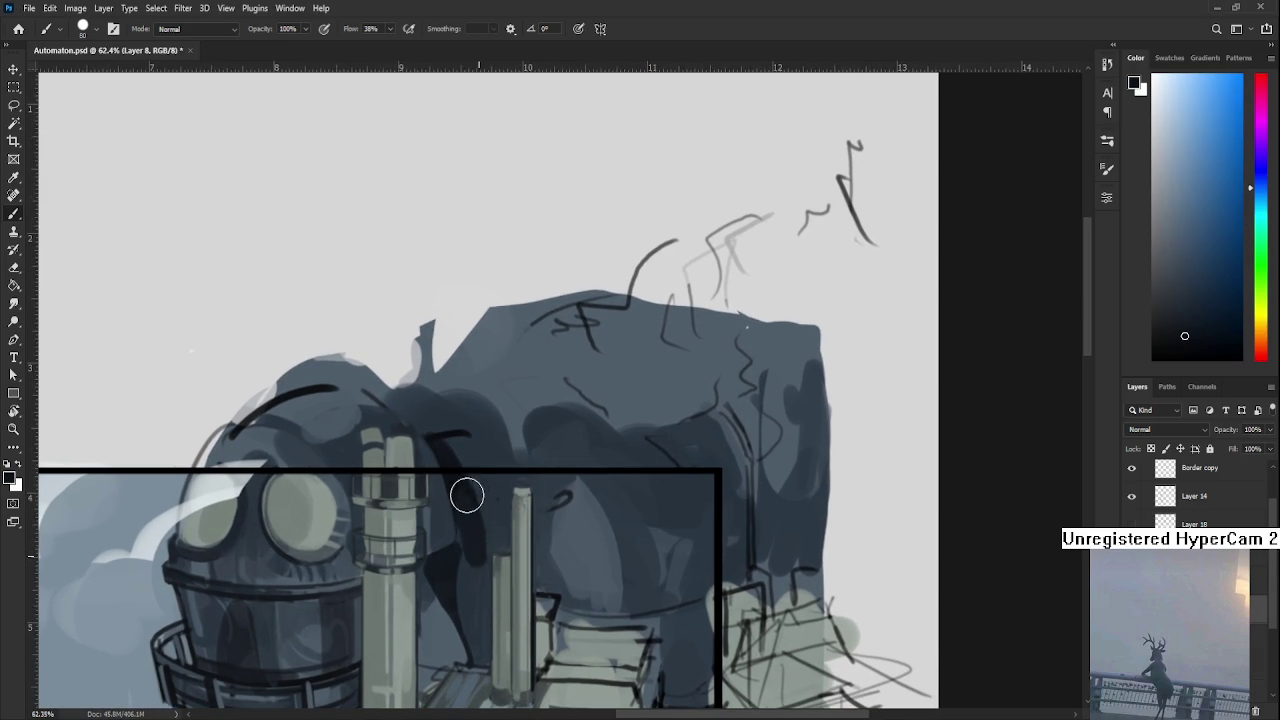
Paint darker blue-grey strokes down the left side of the thin pipe.
mouse_move(476, 566)
mouse_down()
mouse_move(463, 497)
mouse_move(479, 560)
mouse_up()
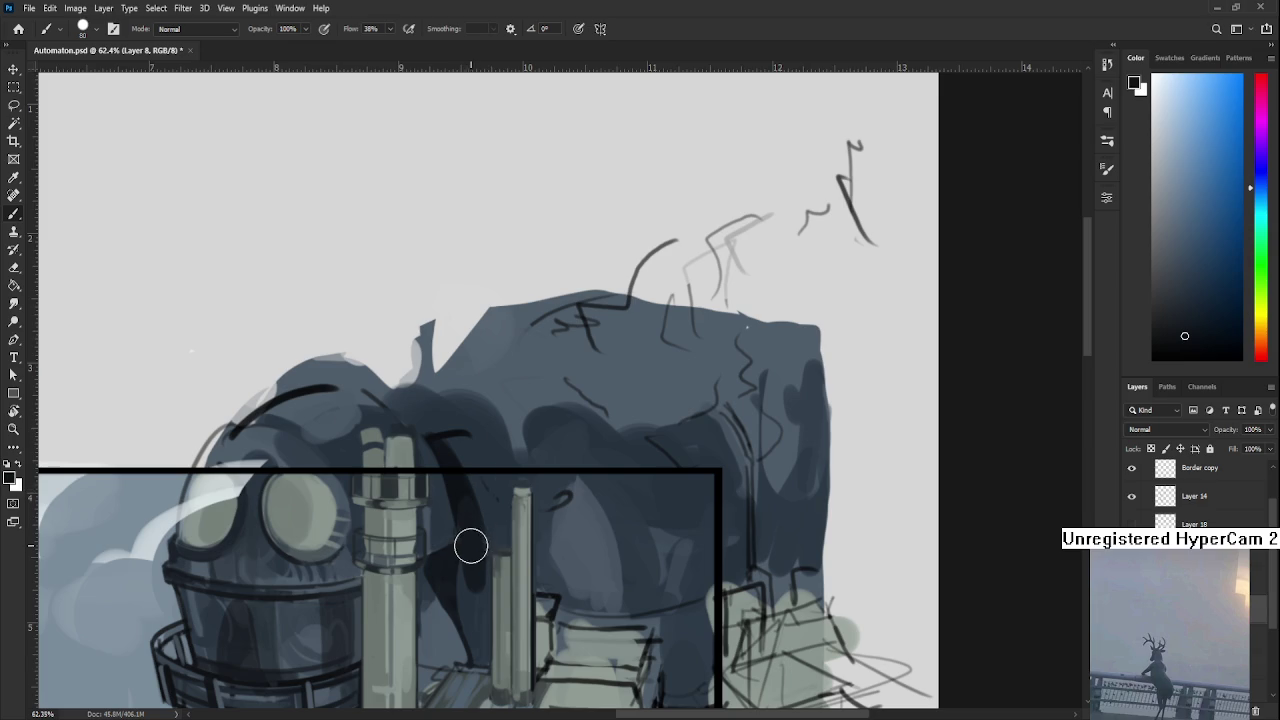
alt+click(470, 595)
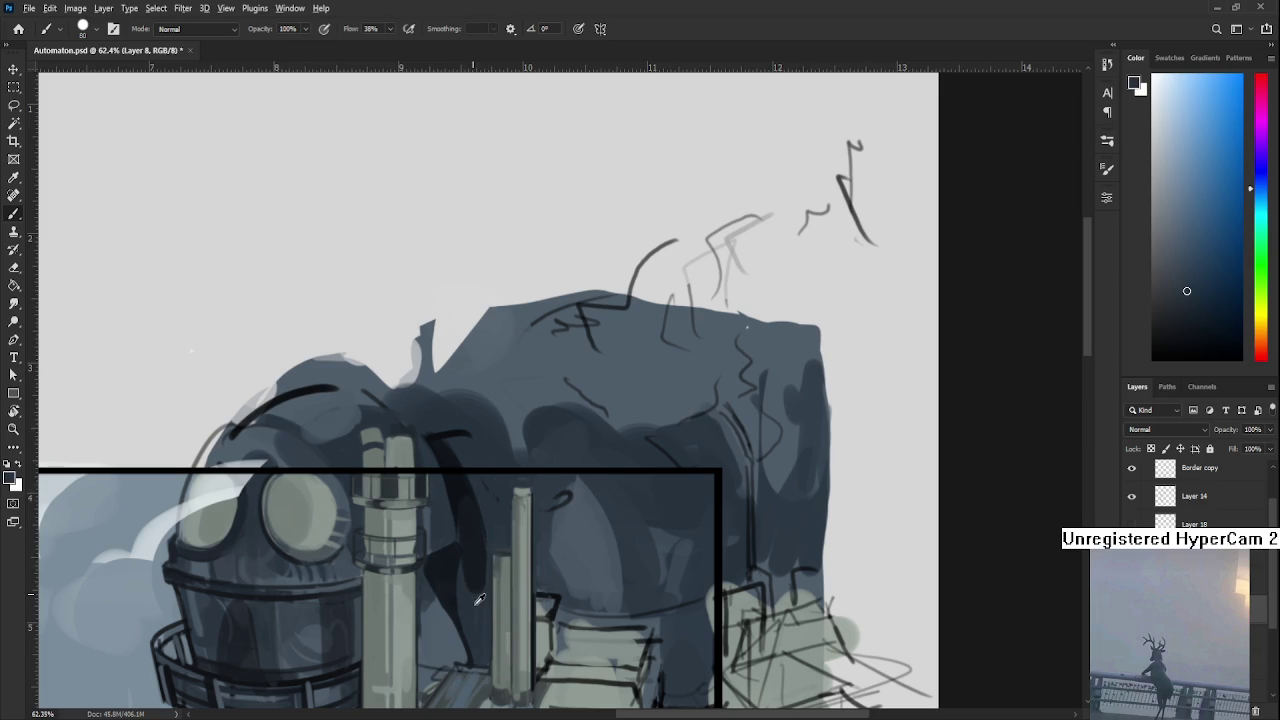
alt+click(475, 548)
alt+click(479, 536)
mouse_move(467, 562)
mouse_down()
mouse_move(471, 586)
mouse_move(486, 574)
mouse_move(475, 615)
mouse_up()
Resample lighter and darker blue-greys beside the pipe to continue the shading.
alt+click(474, 638)
alt+click(472, 564)
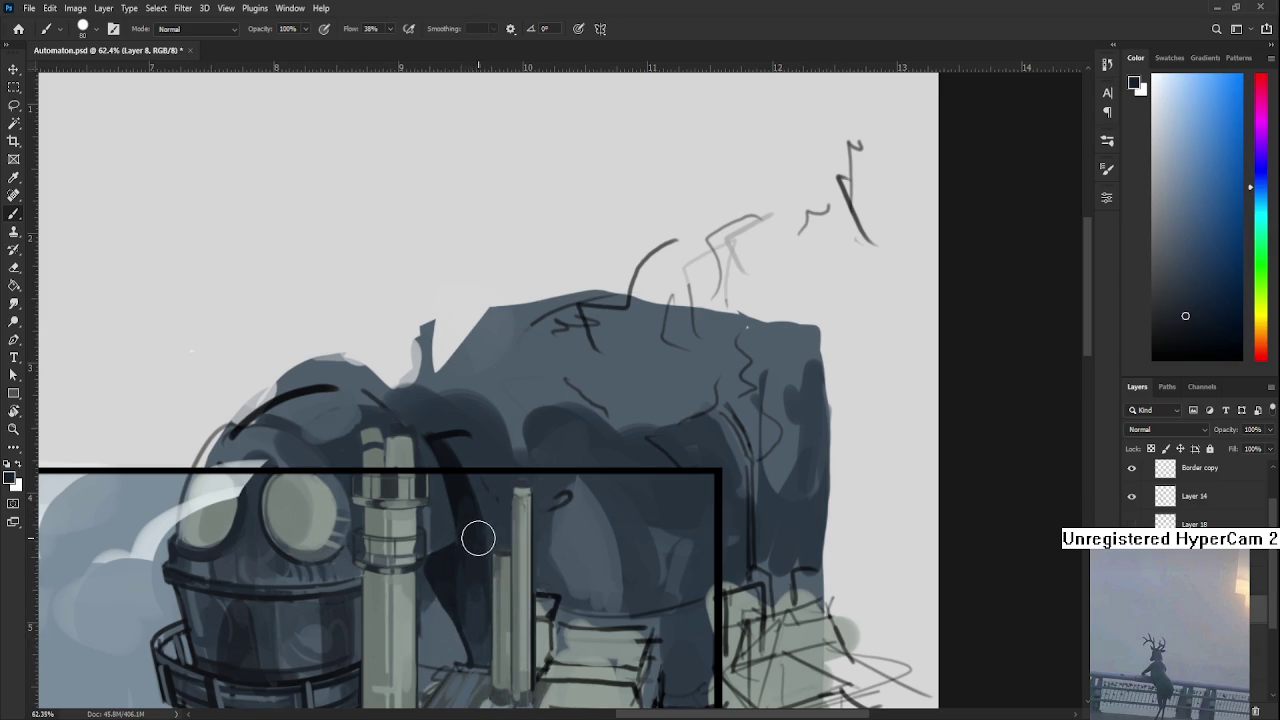
alt+click(466, 508)
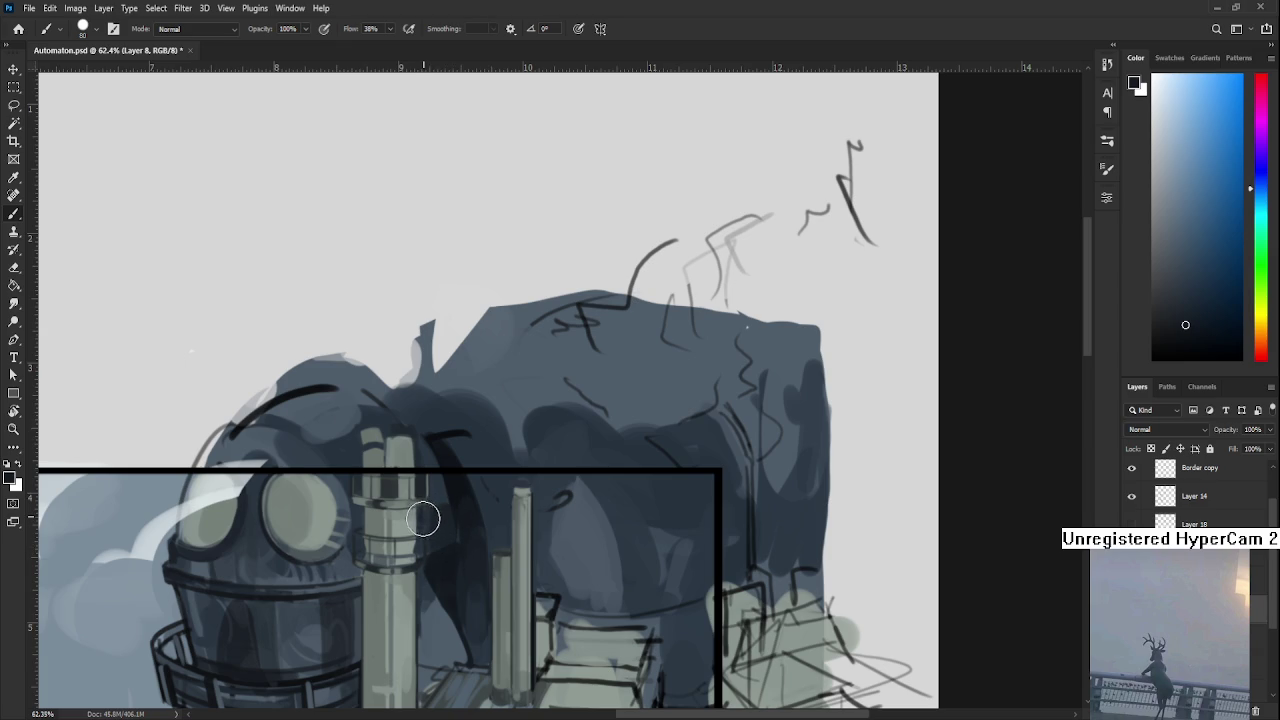
drag(432, 514, 442, 556)
alt+click(455, 557)
alt+click(445, 545)
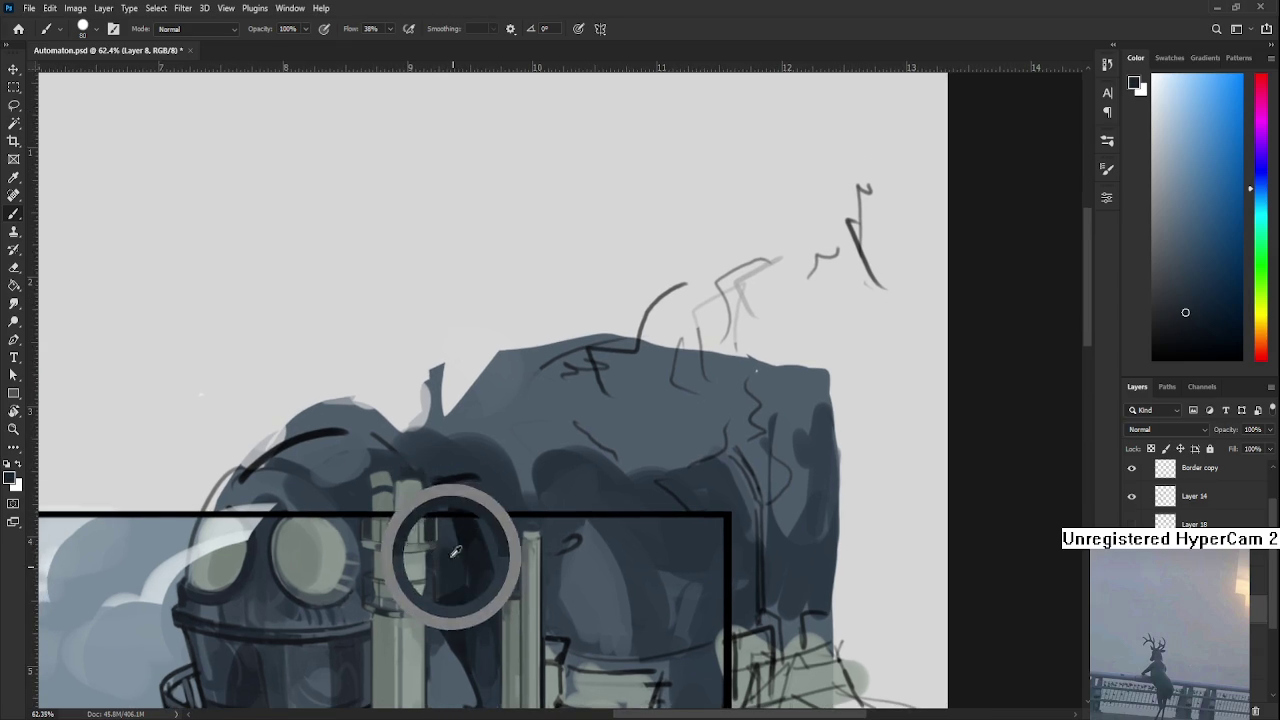
alt+click(455, 549)
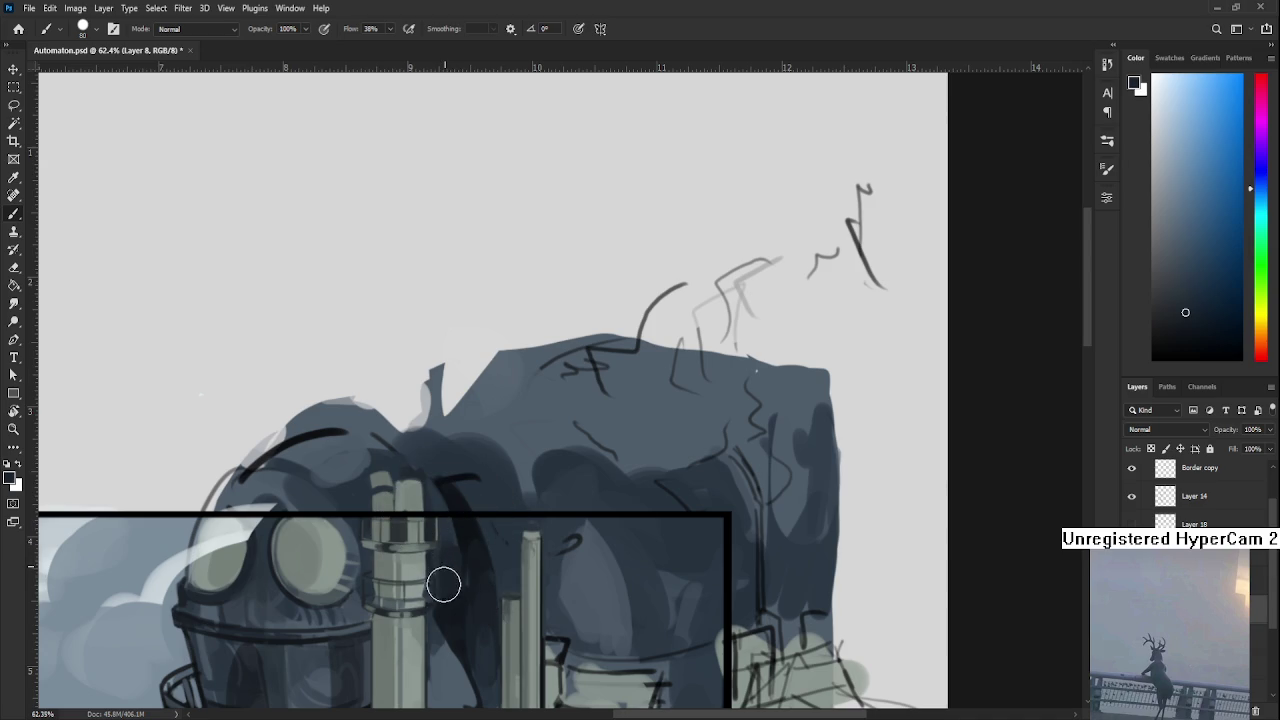
alt+click(455, 550)
drag(500, 579, 478, 450)
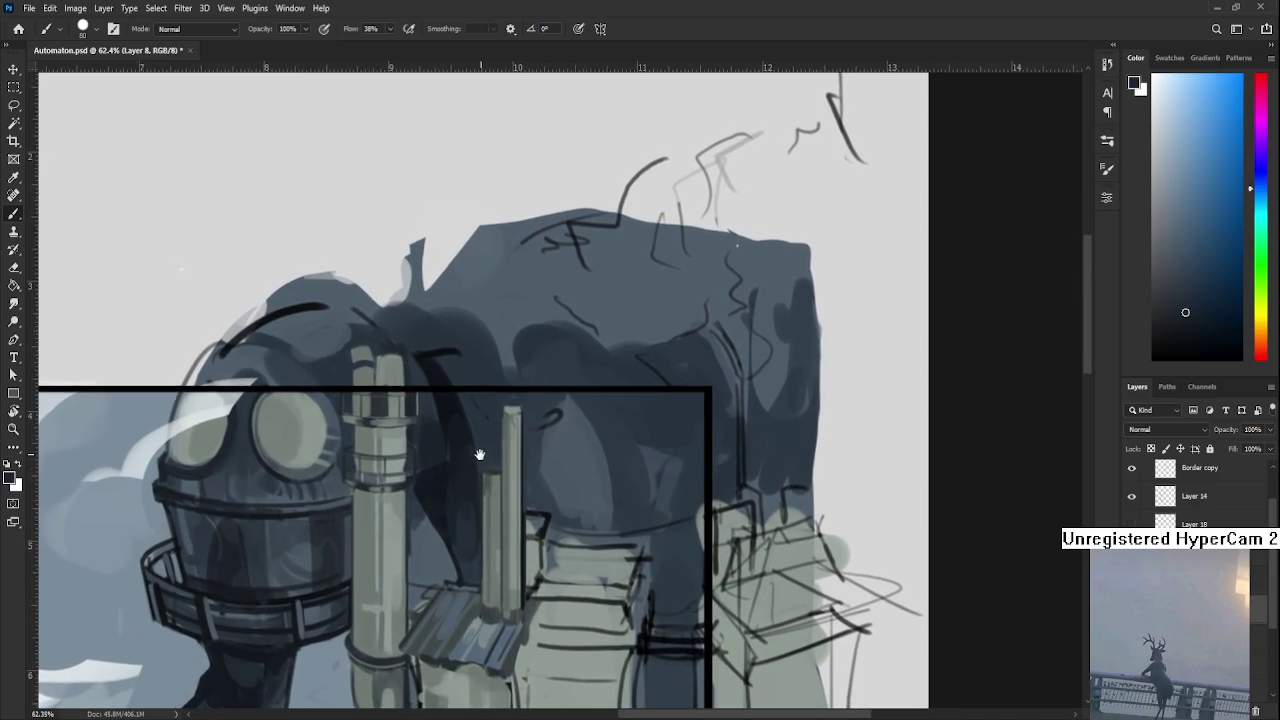
alt+click(452, 507)
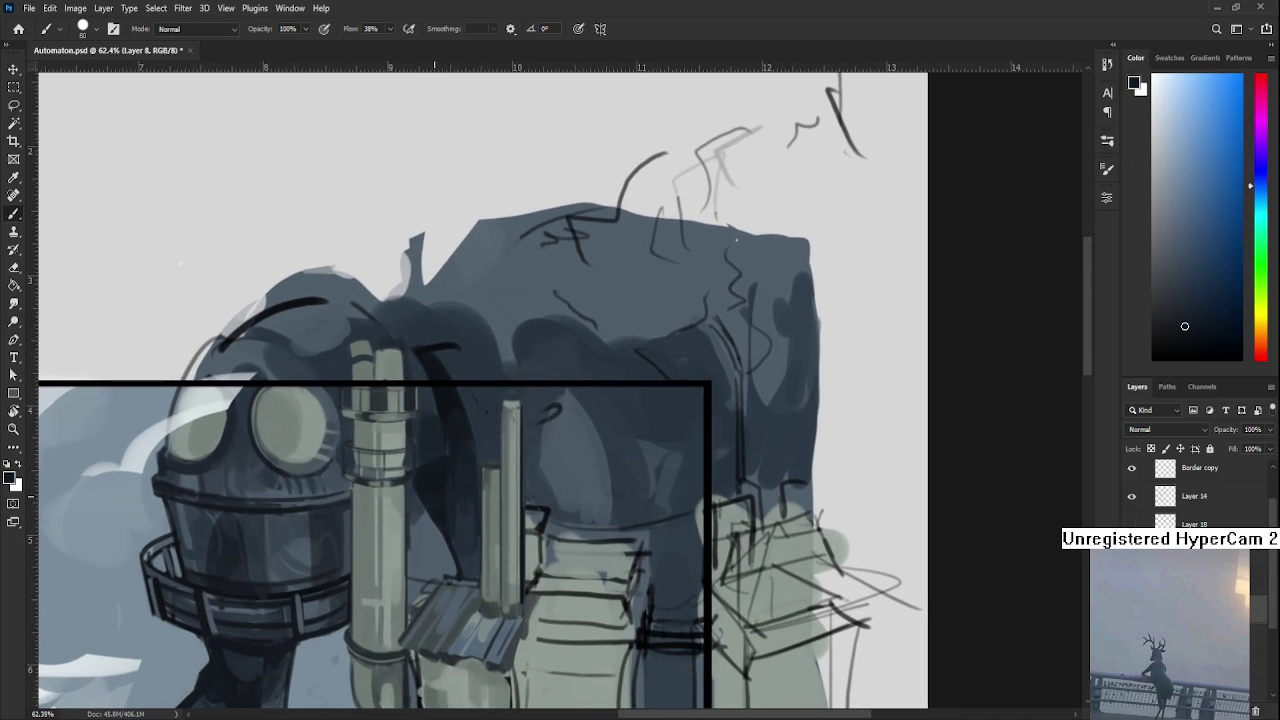
scroll(452, 510, down, 3)
Zoom in on the dark mass behind the thin chimney and sample a body blue-grey.
scroll(452, 512, down, 3)
scroll(574, 478, up, 2)
scroll(574, 479, up, 2)
scroll(571, 482, up, 1)
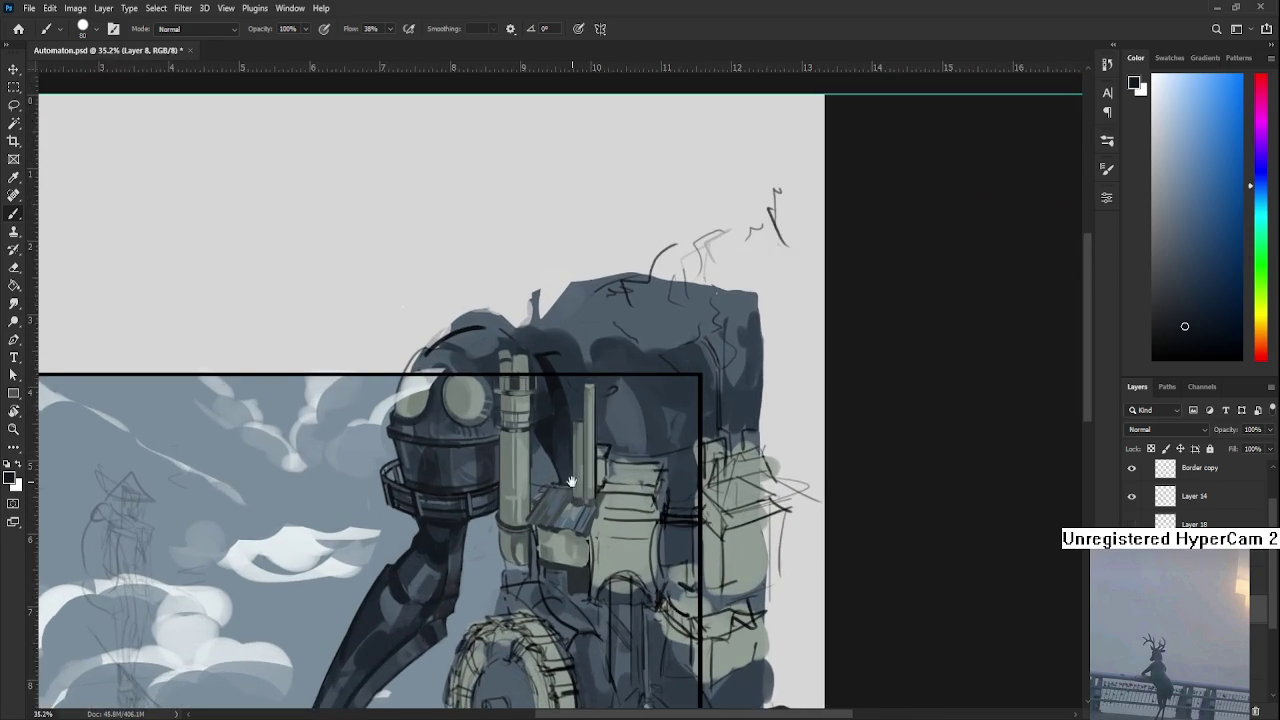
scroll(571, 482, down, 2)
scroll(507, 585, down, 1)
scroll(454, 614, up, 2)
scroll(458, 580, up, 1)
scroll(460, 550, up, 1)
scroll(460, 500, up, 1)
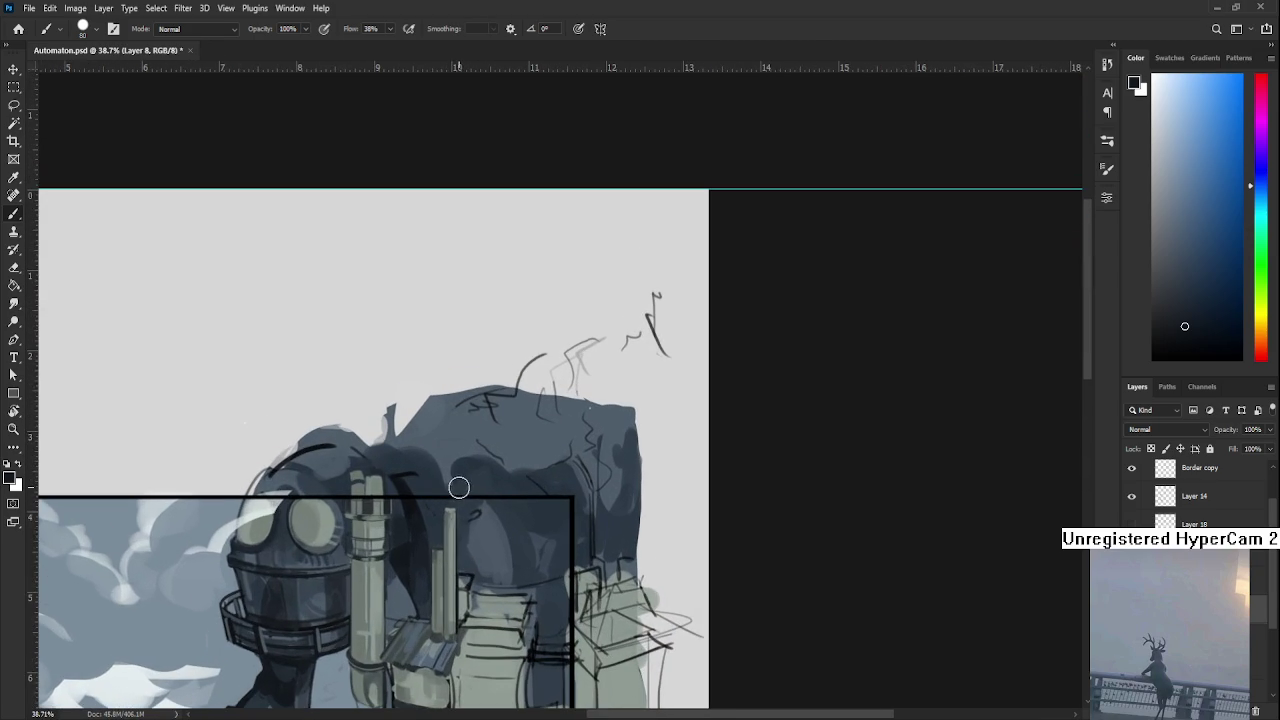
alt+click(409, 530)
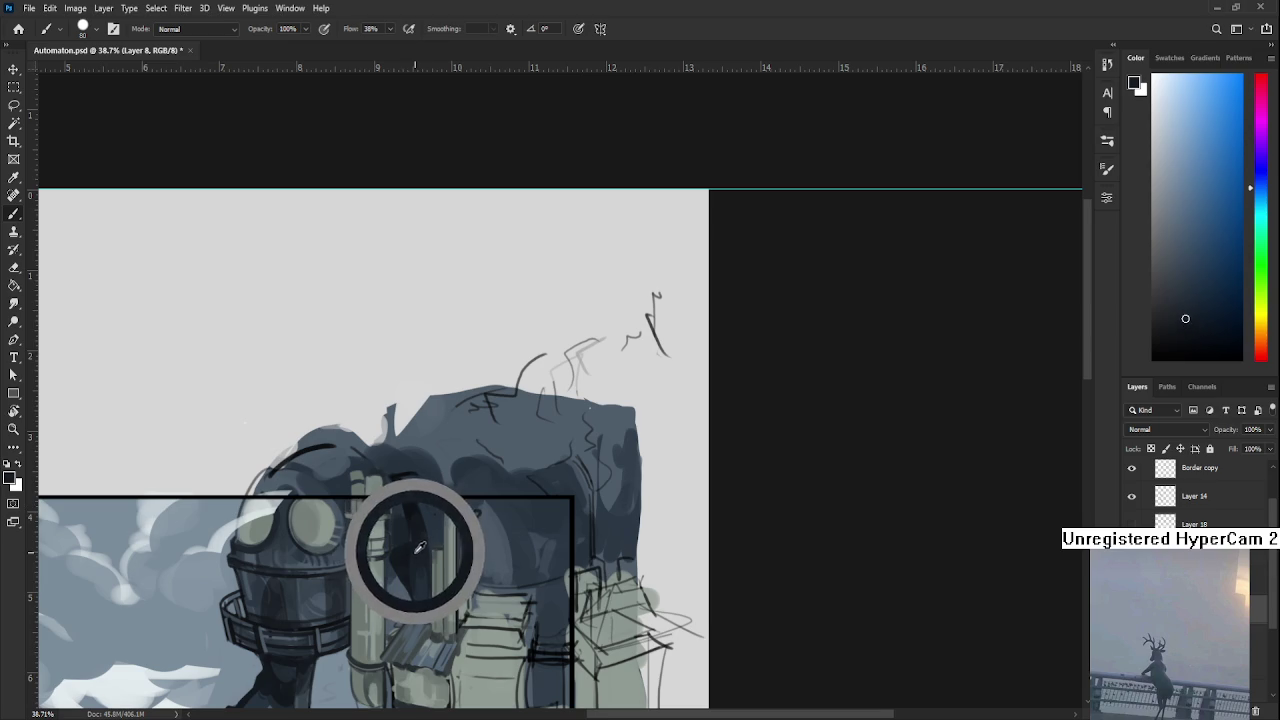
Sample a range of dark and light blue-greys around the dark patch.
alt+click(475, 510)
alt+click(472, 528)
alt+click(469, 542)
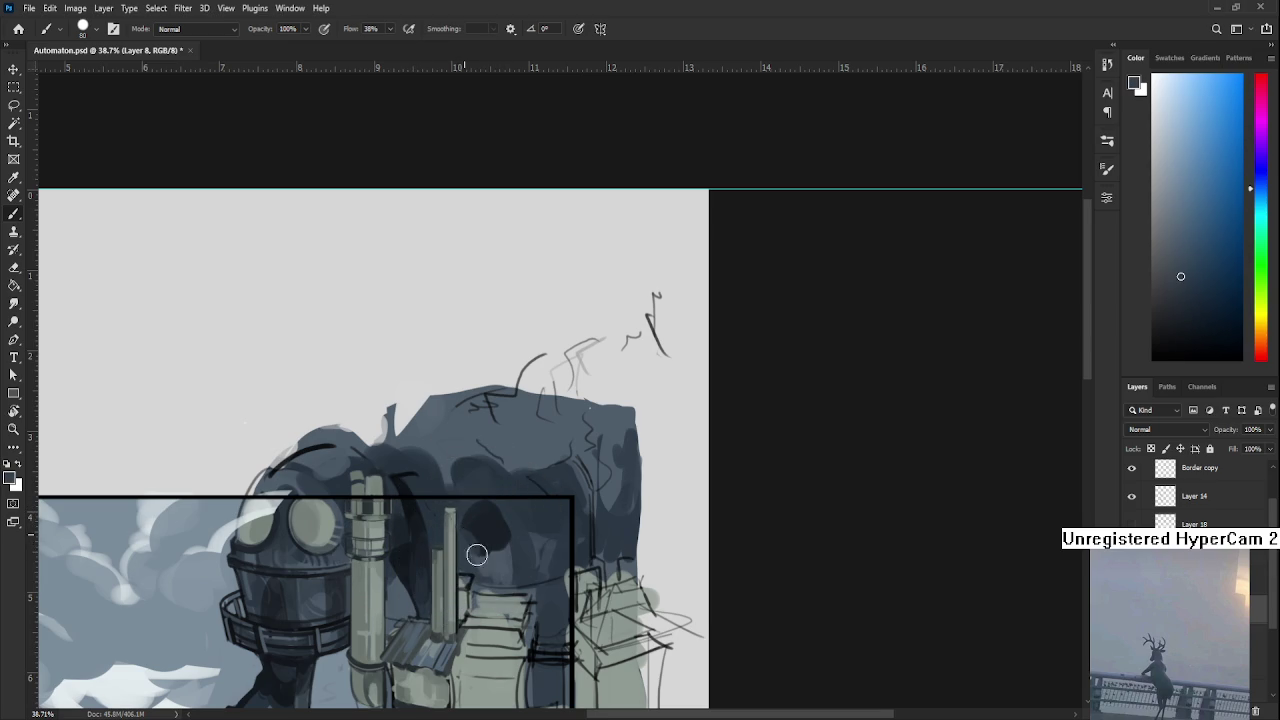
alt+click(486, 530)
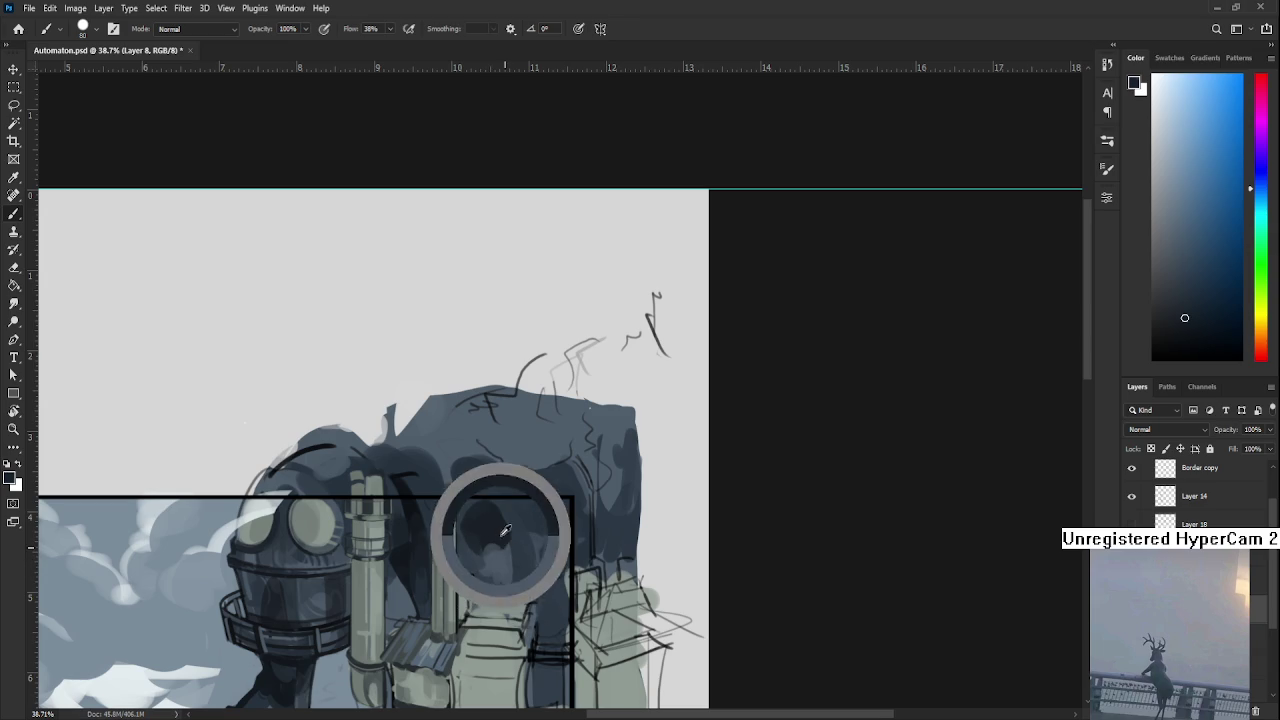
alt+click(488, 542)
alt+click(493, 527)
alt+click(495, 533)
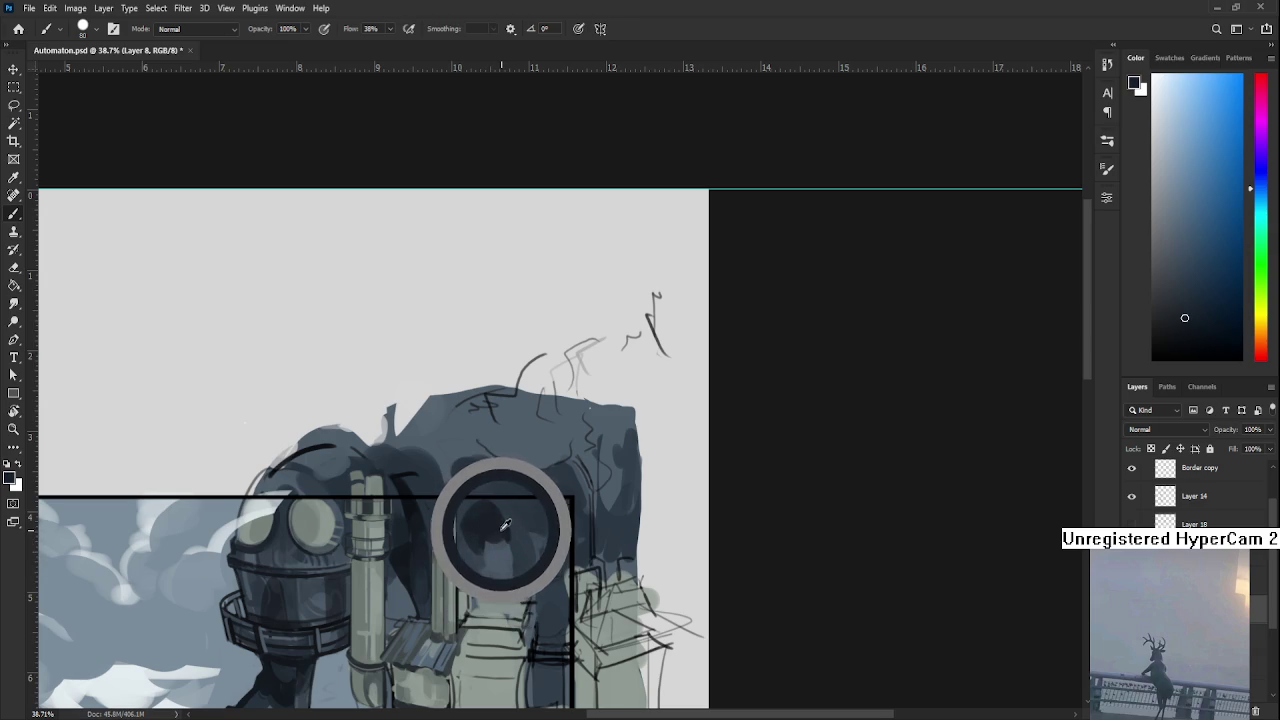
alt+click(495, 535)
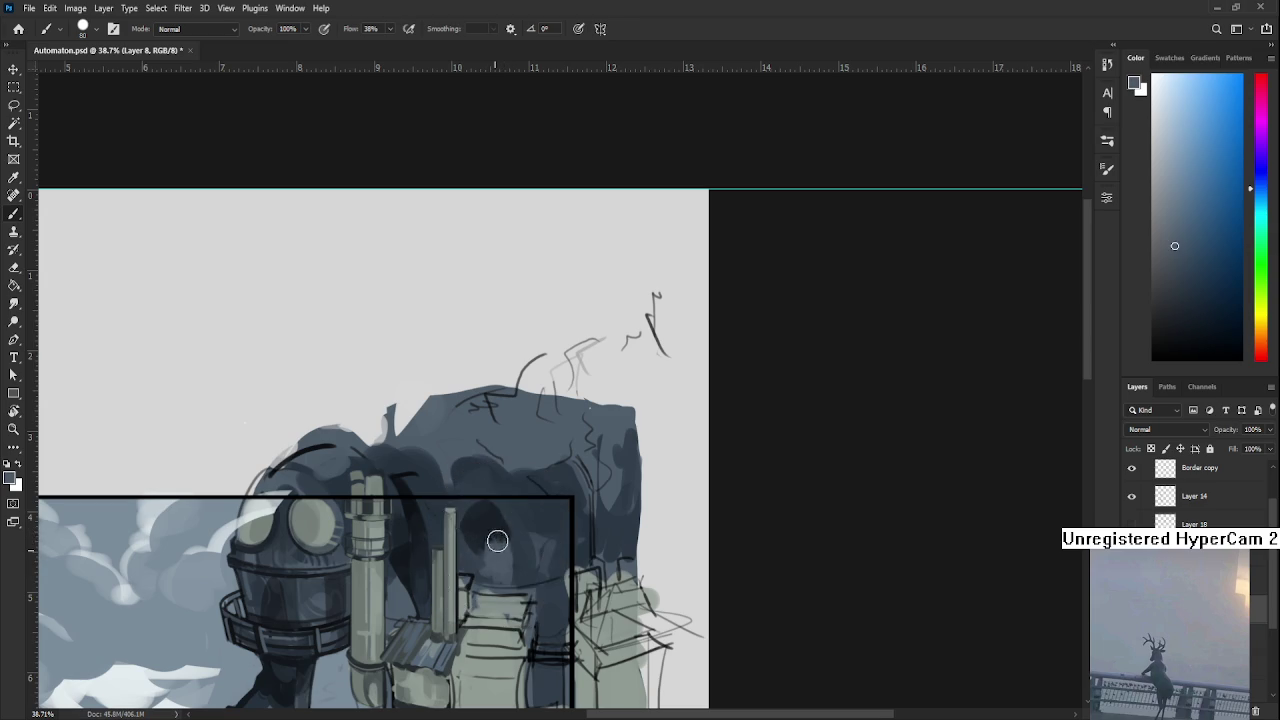
alt+click(503, 530)
alt+click(501, 543)
alt+click(498, 550)
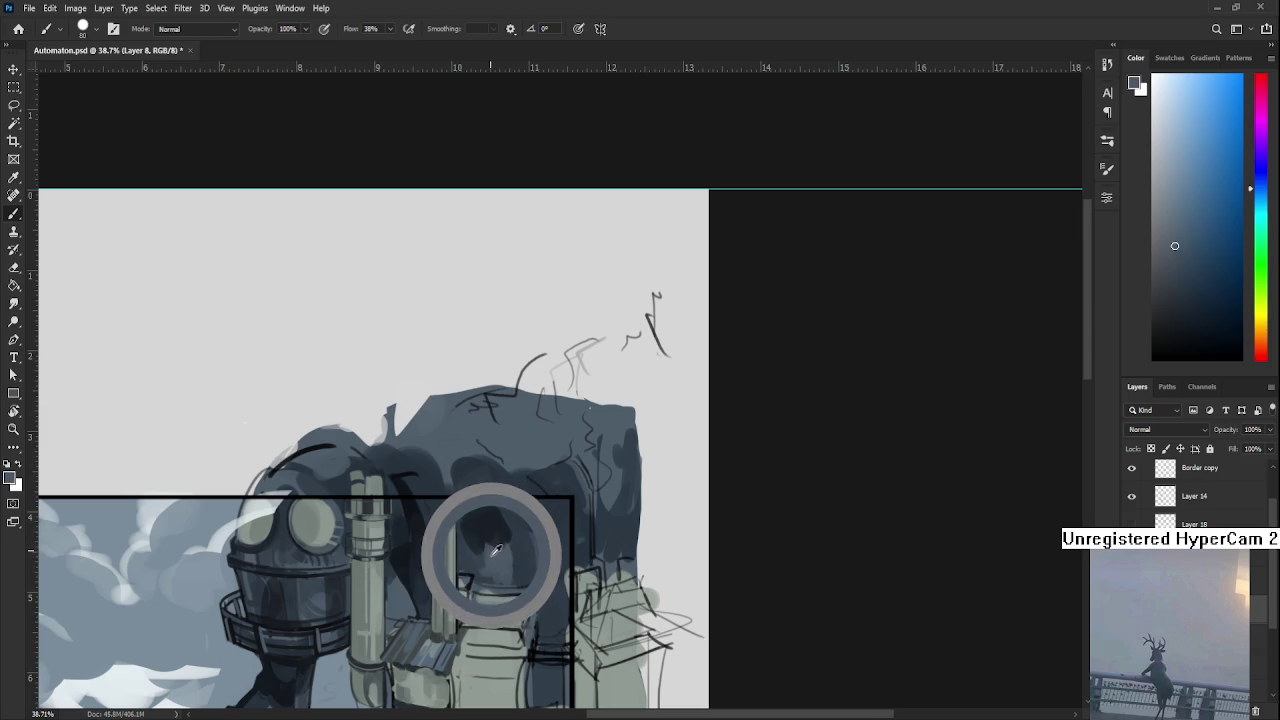
Alternate dark and light blue-grey samples while modelling the body beside the pipe.
alt+click(490, 538)
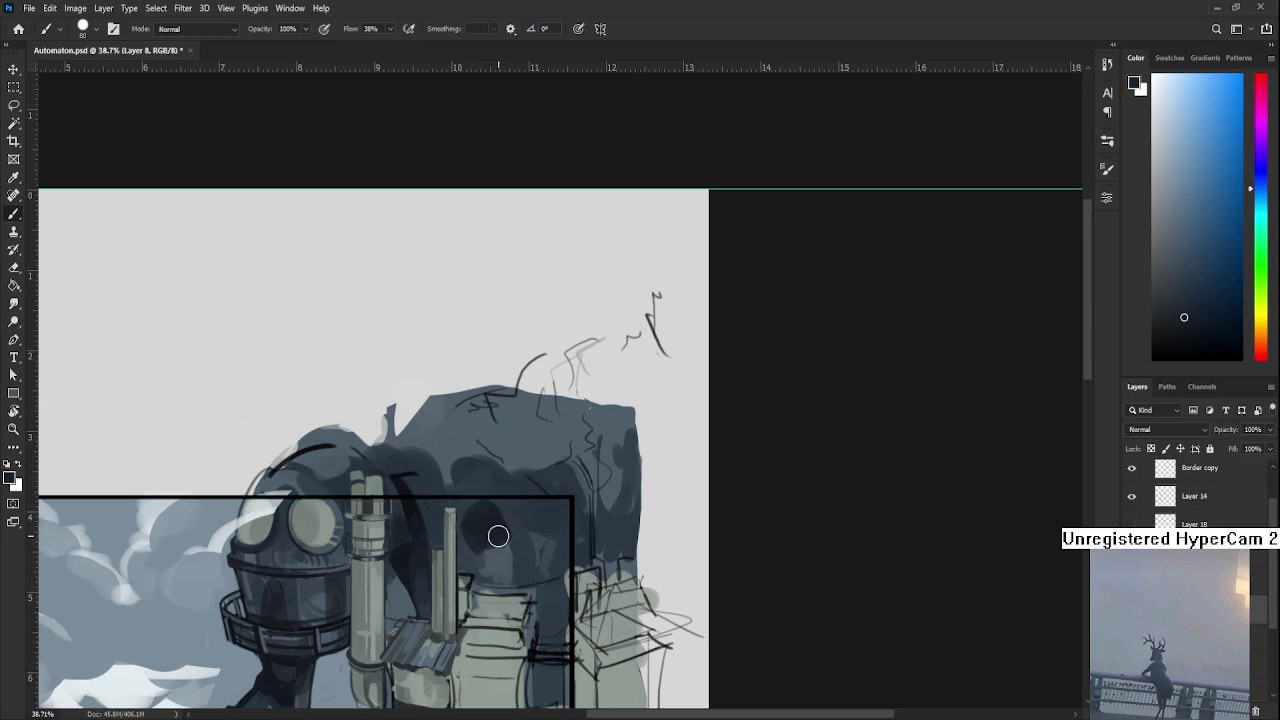
alt+click(487, 530)
alt+click(494, 555)
alt+click(501, 555)
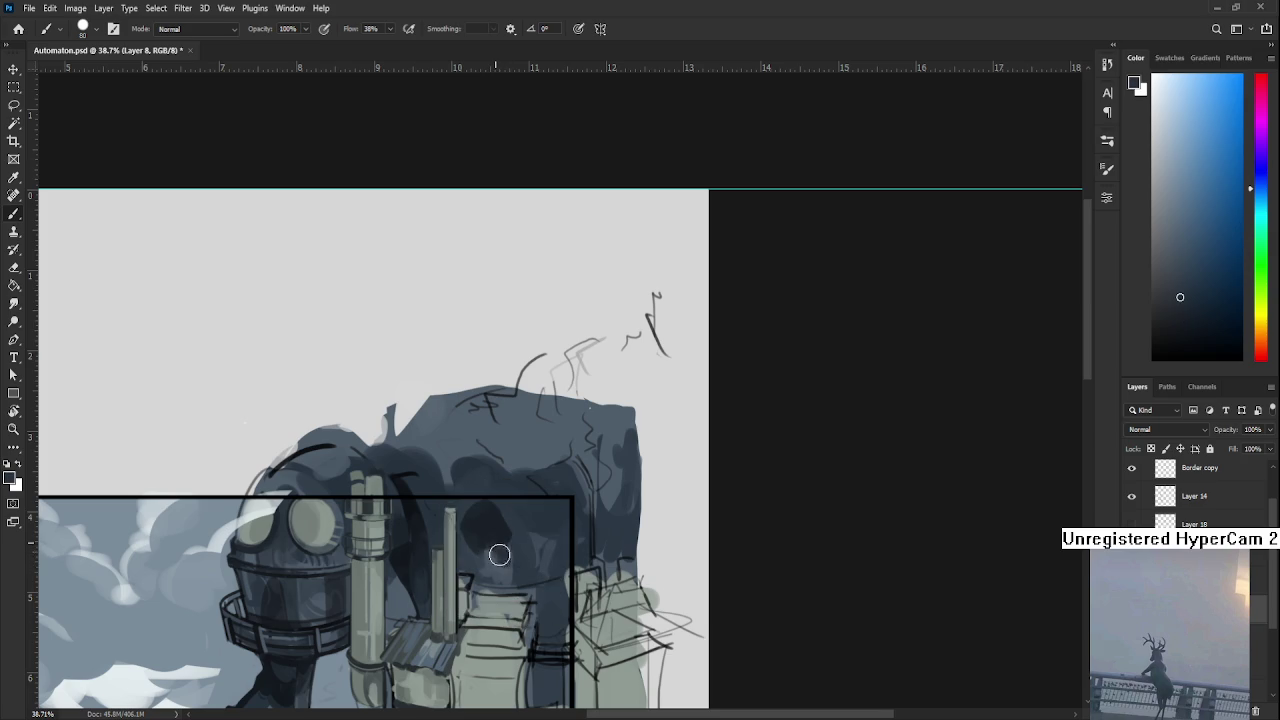
alt+click(502, 557)
alt+click(488, 548)
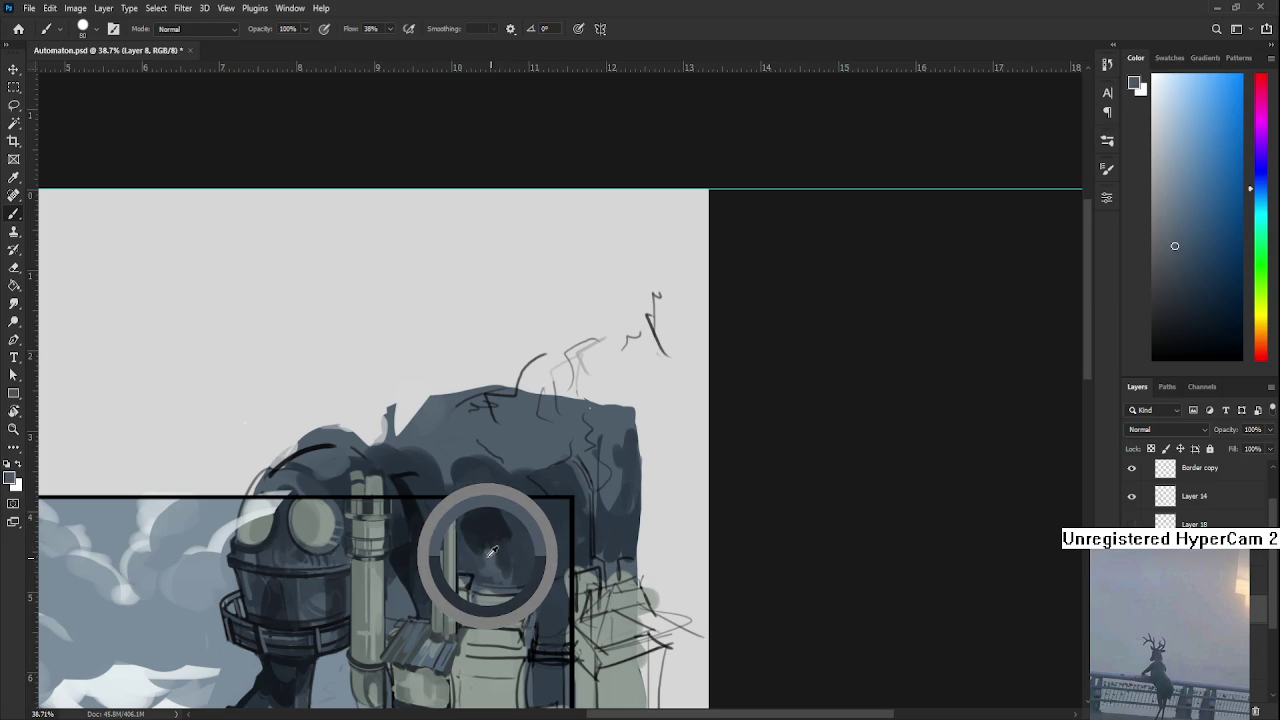
alt+click(490, 553)
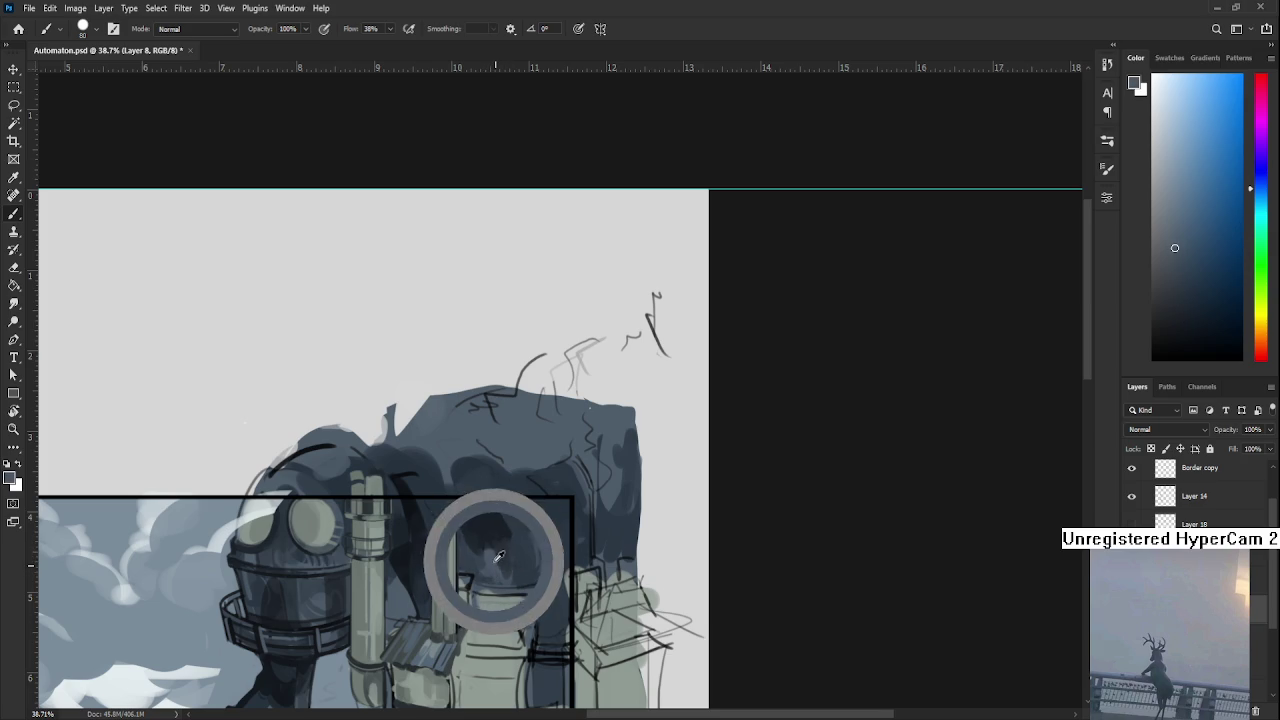
alt+click(505, 545)
alt+click(499, 540)
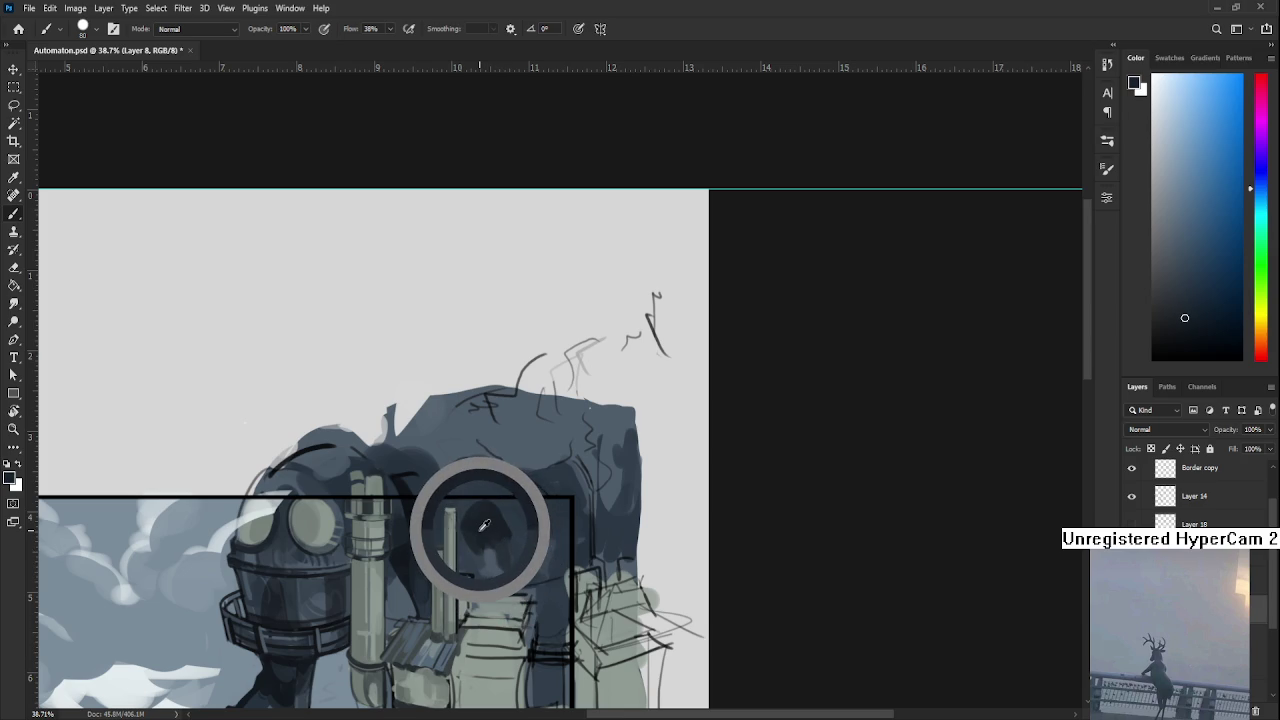
alt+click(463, 543)
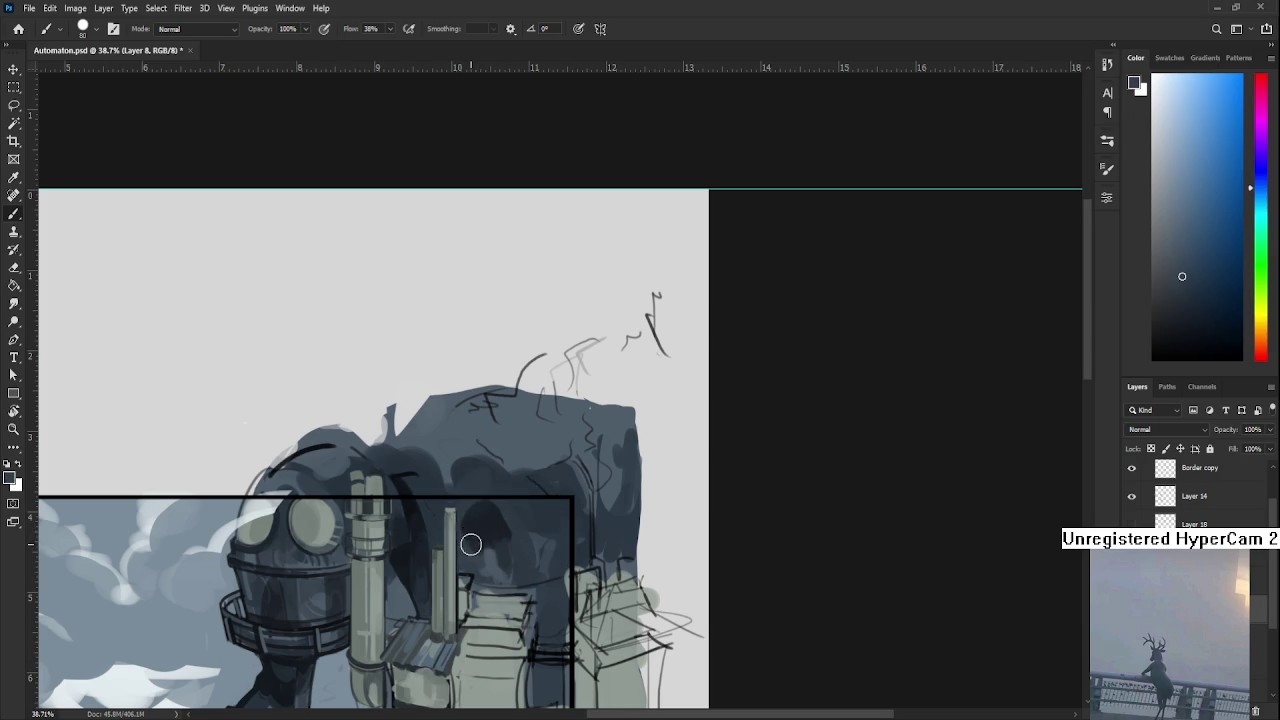
Pick darker shadow tones higher on the body and enlarge the brush for broad shading.
alt+click(518, 503)
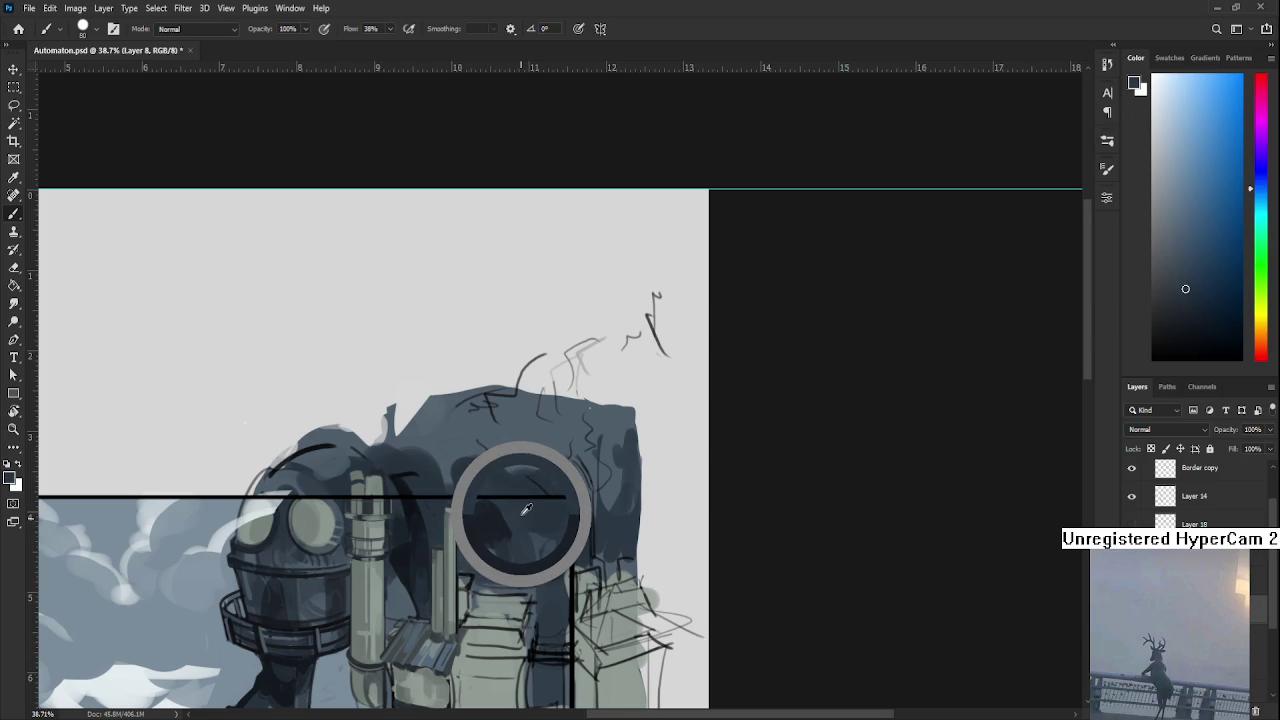
alt+click(526, 508)
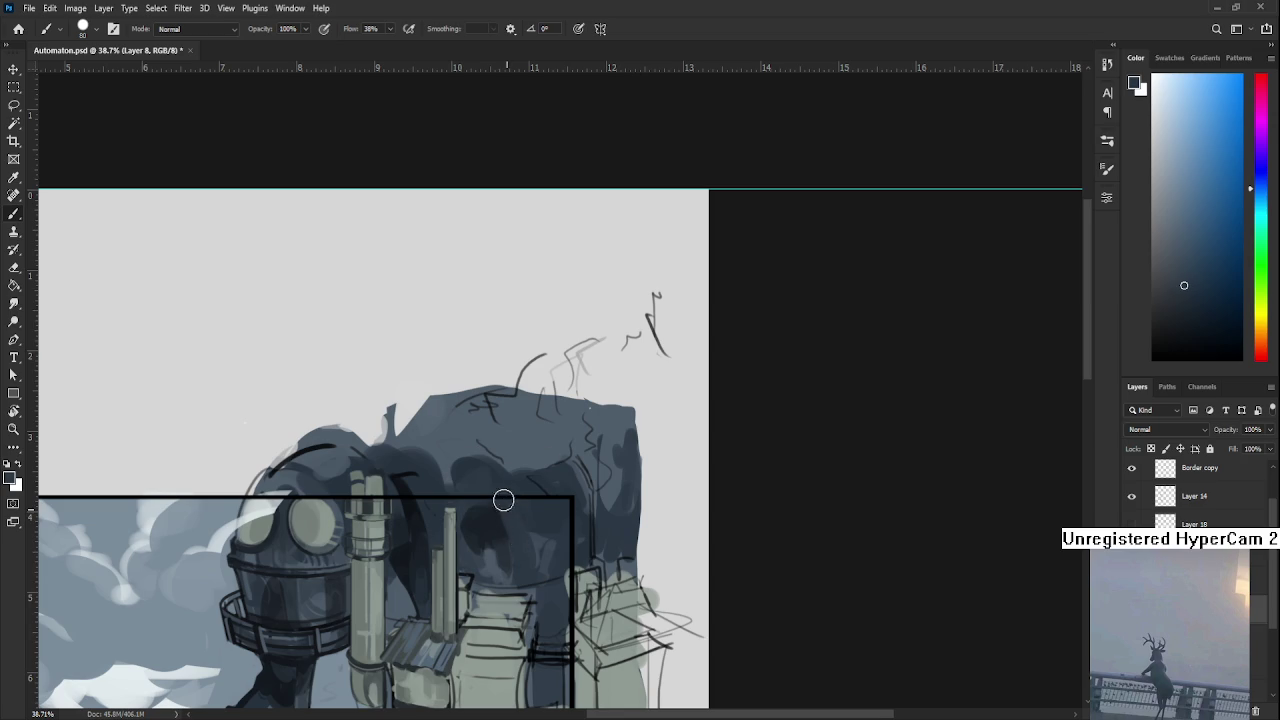
alt+click(518, 524)
alt+click(476, 527)
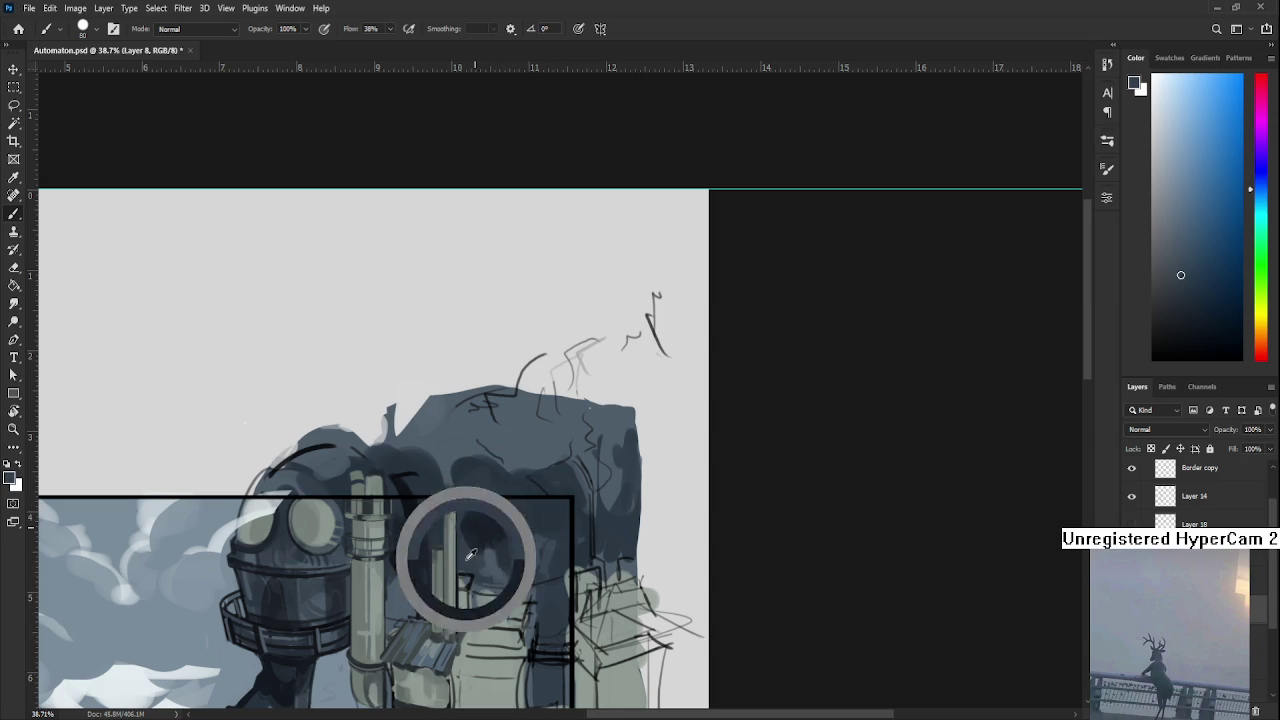
drag(510, 551, 526, 499)
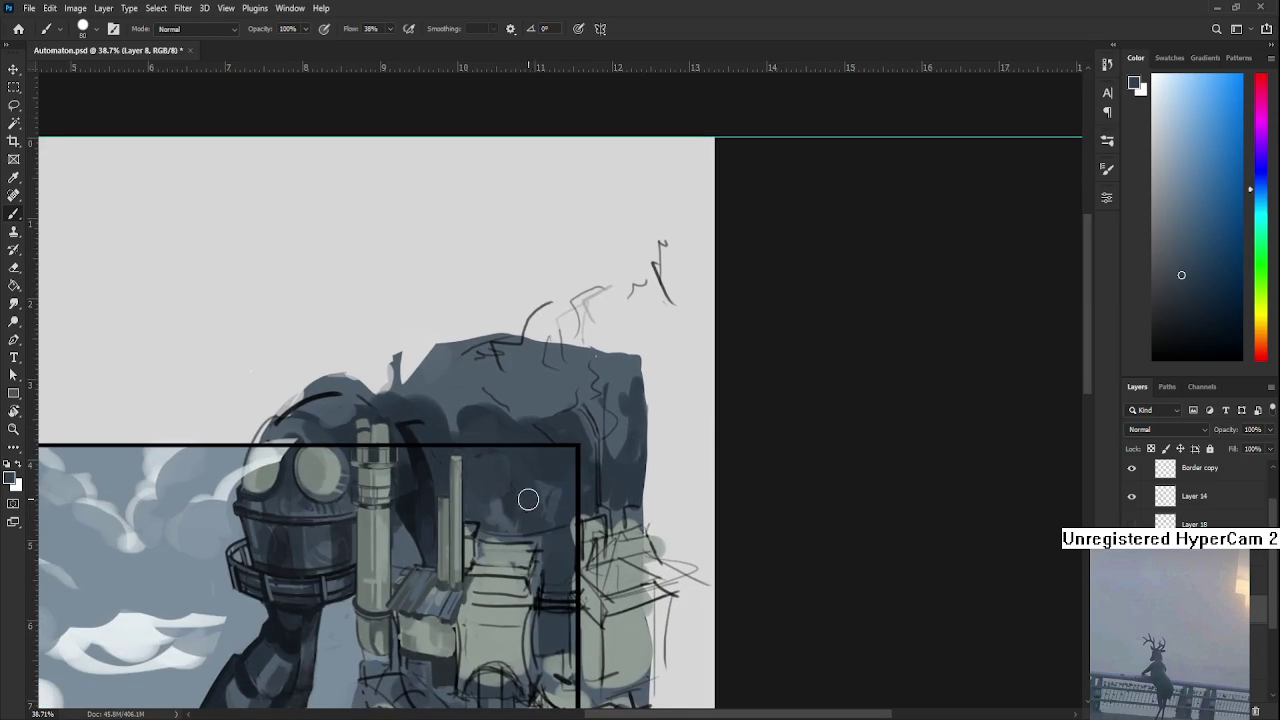
mouse_move(449, 480)
mouse_down()
mouse_move(427, 470)
mouse_move(437, 460)
mouse_move(489, 491)
mouse_move(489, 471)
mouse_up()
alt+click(415, 454)
key(bracketright)
key(bracketright)
key(bracketright)
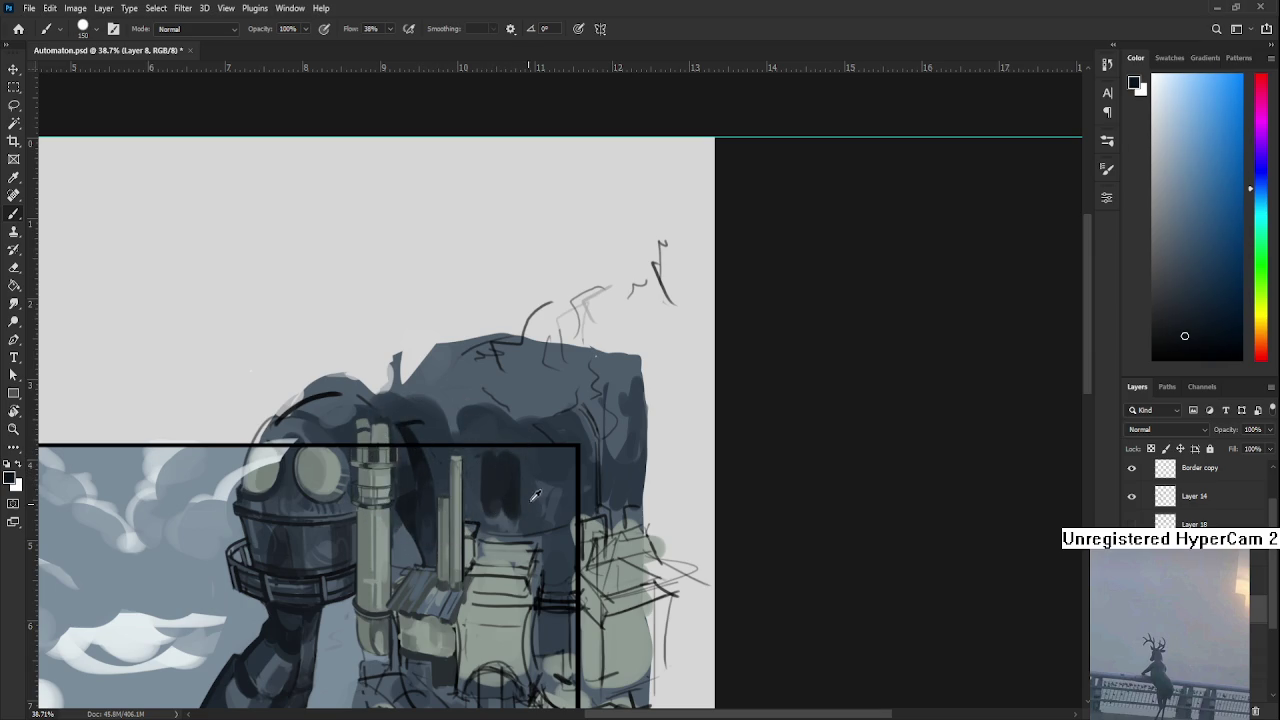
Sample lighter and darker blues for broad shading behind the chimney.
alt+click(505, 455)
alt+click(493, 457)
alt+click(494, 456)
alt+click(513, 463)
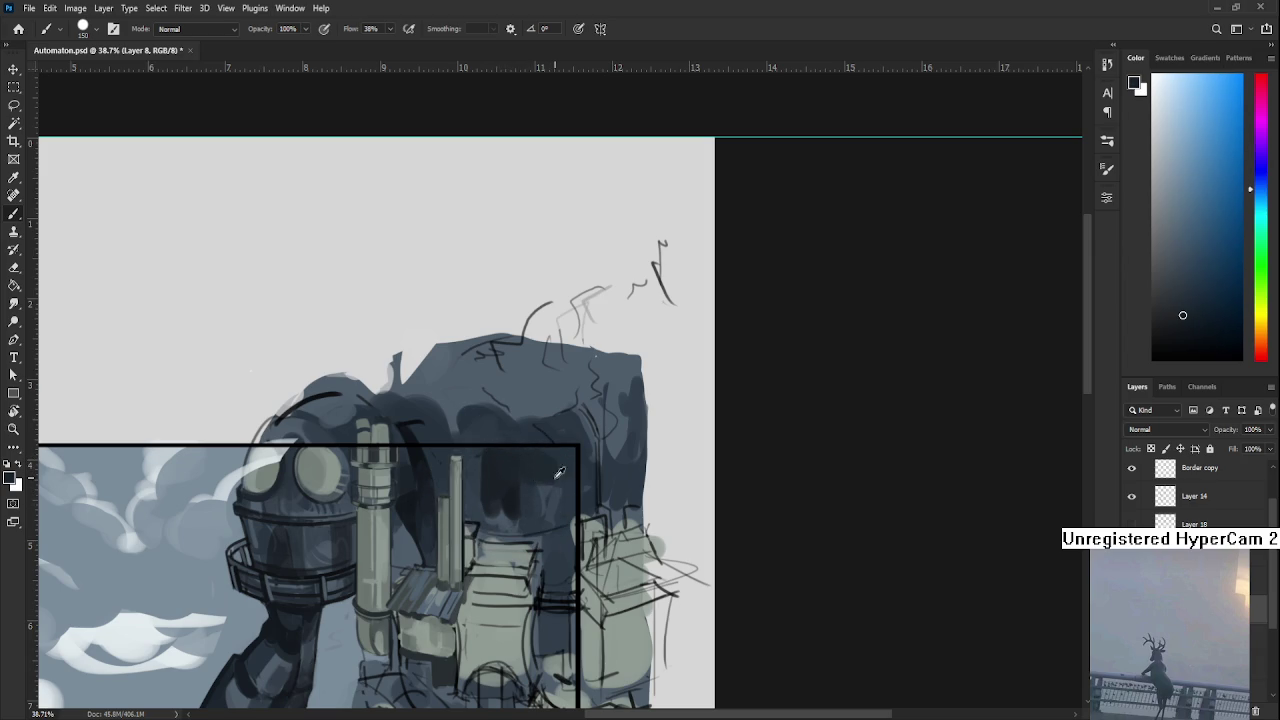
alt+click(558, 480)
alt+click(546, 453)
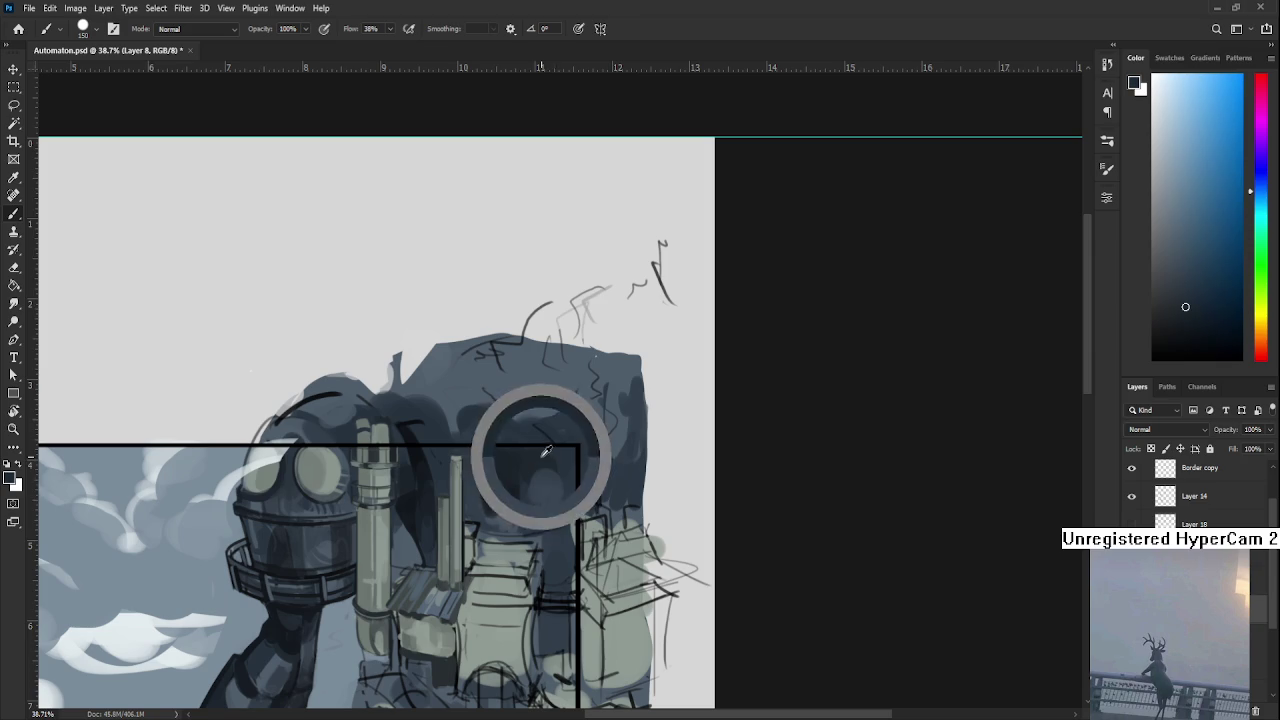
alt+click(559, 490)
alt+click(564, 471)
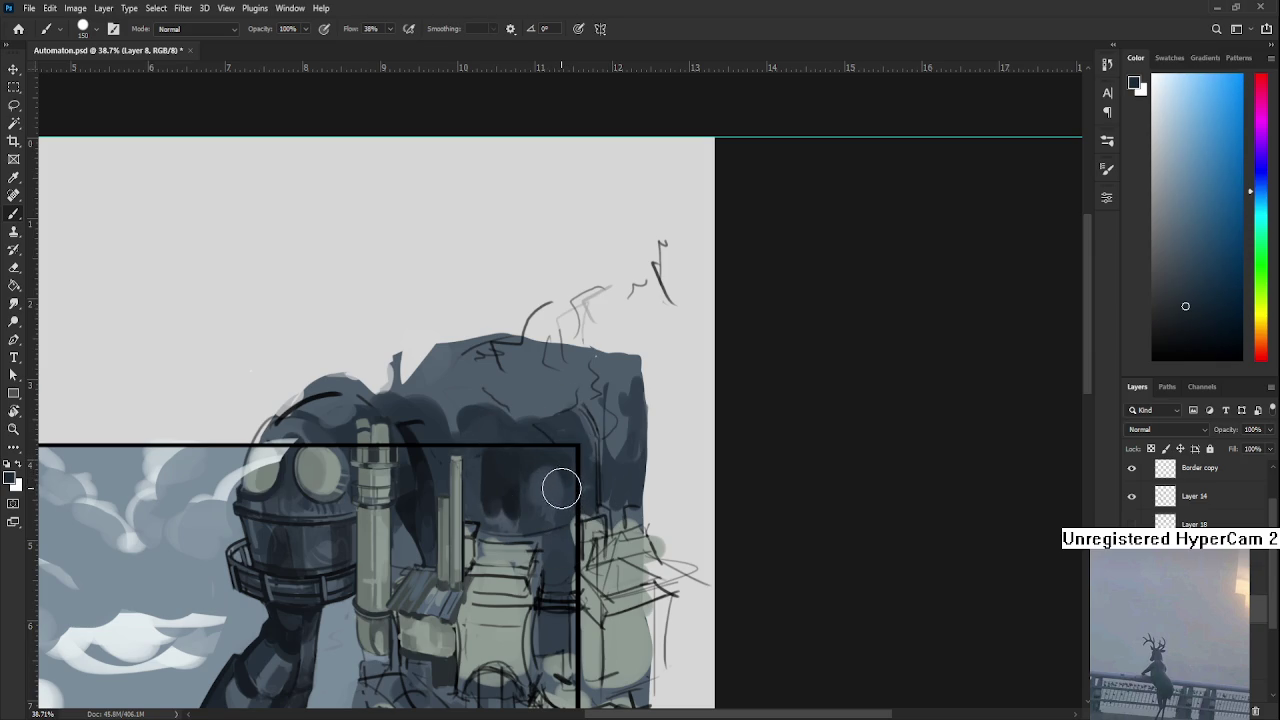
alt+click(515, 483)
With a smaller brush, paint dark shading around the chimney.
key(bracketleft)
key(bracketleft)
key(bracketleft)
key(bracketleft)
key(bracketleft)
alt+click(444, 458)
alt+click(443, 458)
alt+click(462, 472)
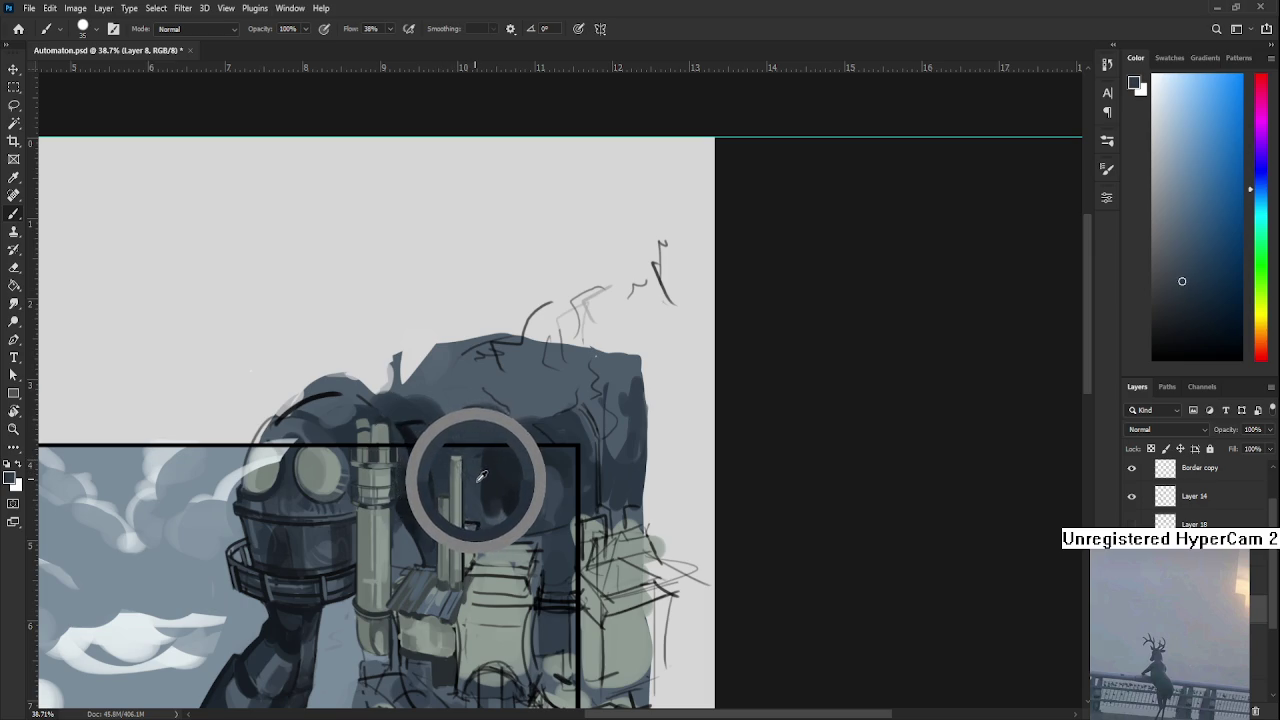
drag(481, 475, 520, 470)
alt+click(457, 486)
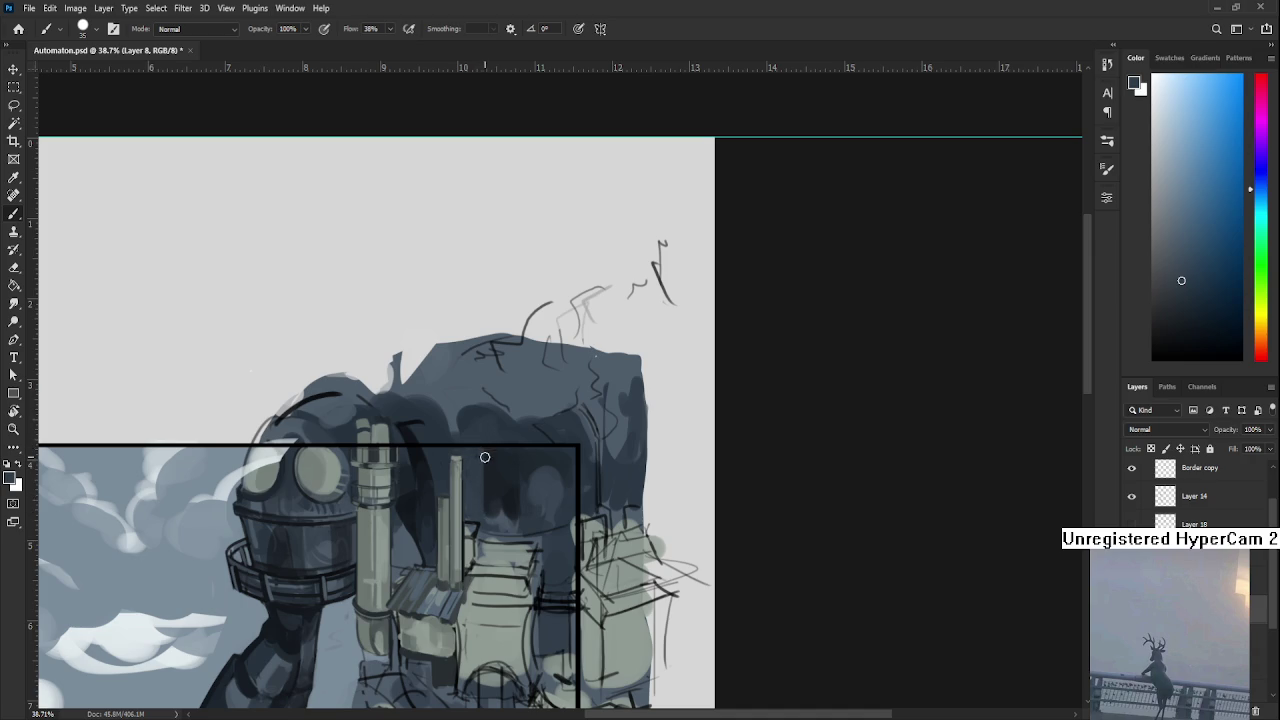
Resample shadow tones from the canvas around the chimney.
alt+click(481, 460)
alt+click(469, 464)
alt+click(468, 465)
alt+click(493, 464)
alt+click(490, 486)
alt+click(495, 486)
alt+click(489, 488)
drag(493, 467, 486, 476)
alt+click(490, 463)
alt+click(502, 478)
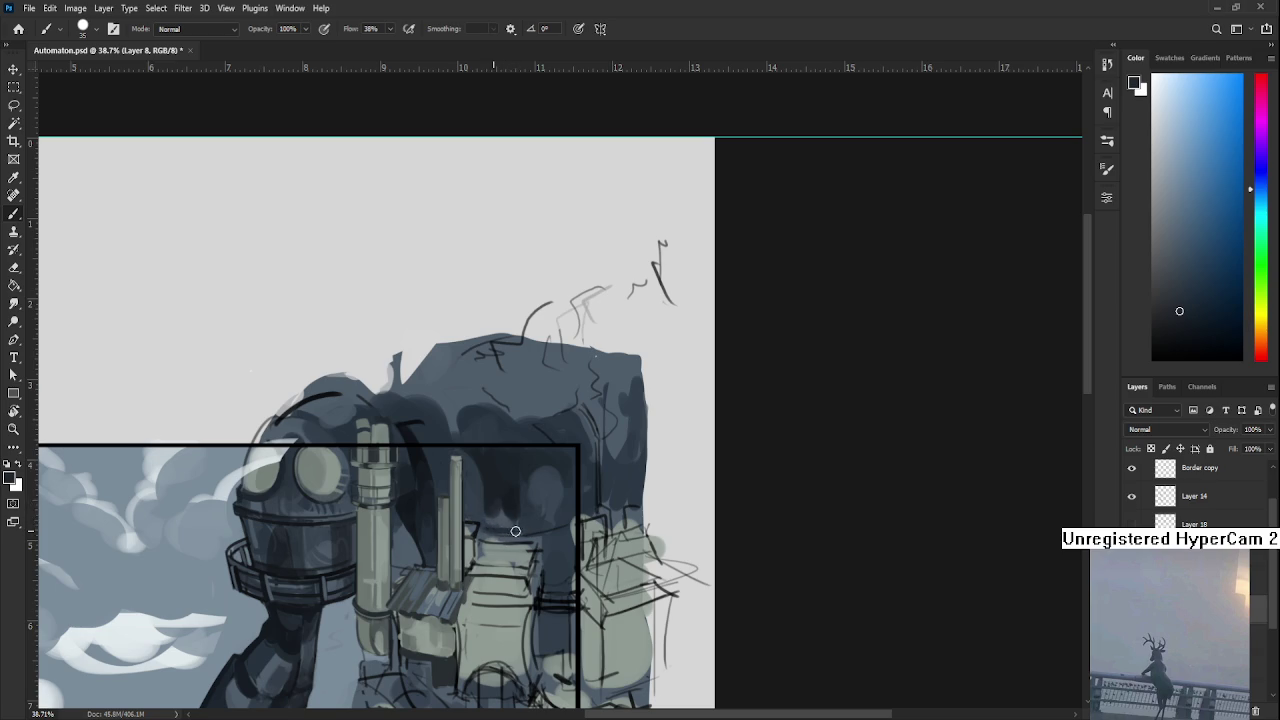
Fine-tune a darker shadow colour and paint a short dark stroke beside the chimney.
alt+click(508, 530)
alt+click(500, 502)
alt+click(502, 500)
alt+click(505, 497)
alt+click(509, 488)
alt+click(505, 500)
alt+click(511, 472)
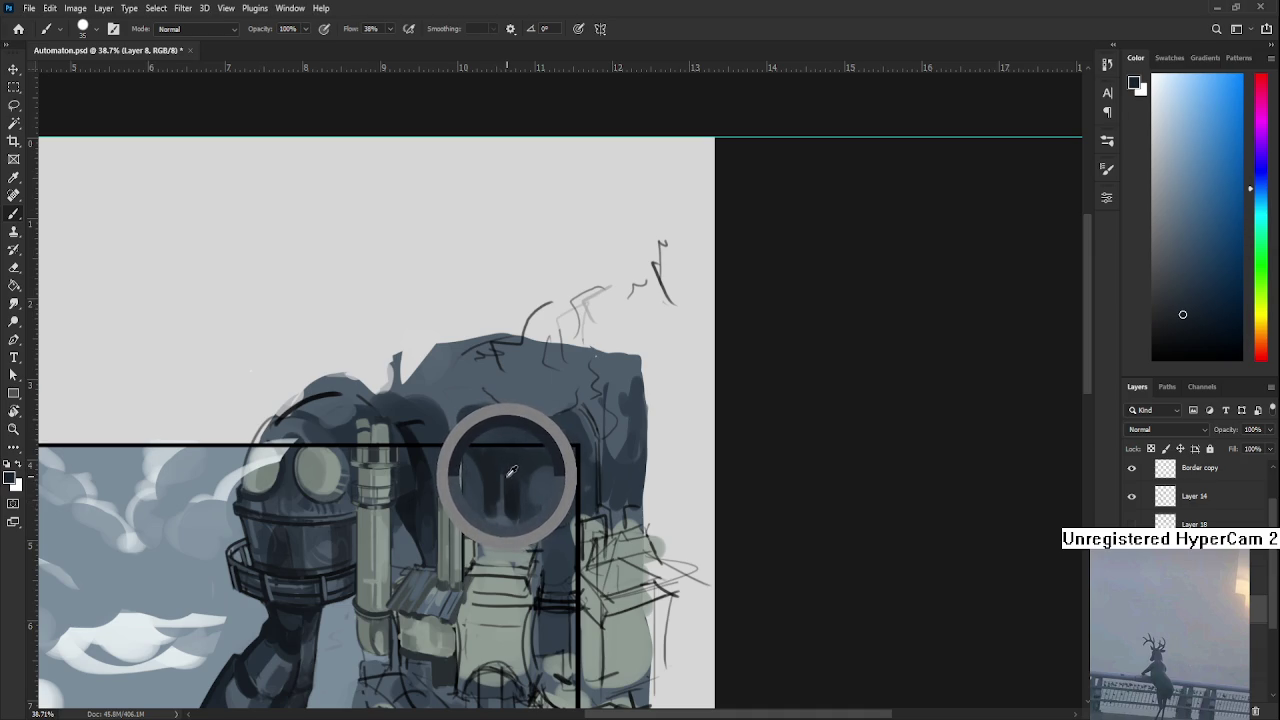
alt+click(510, 477)
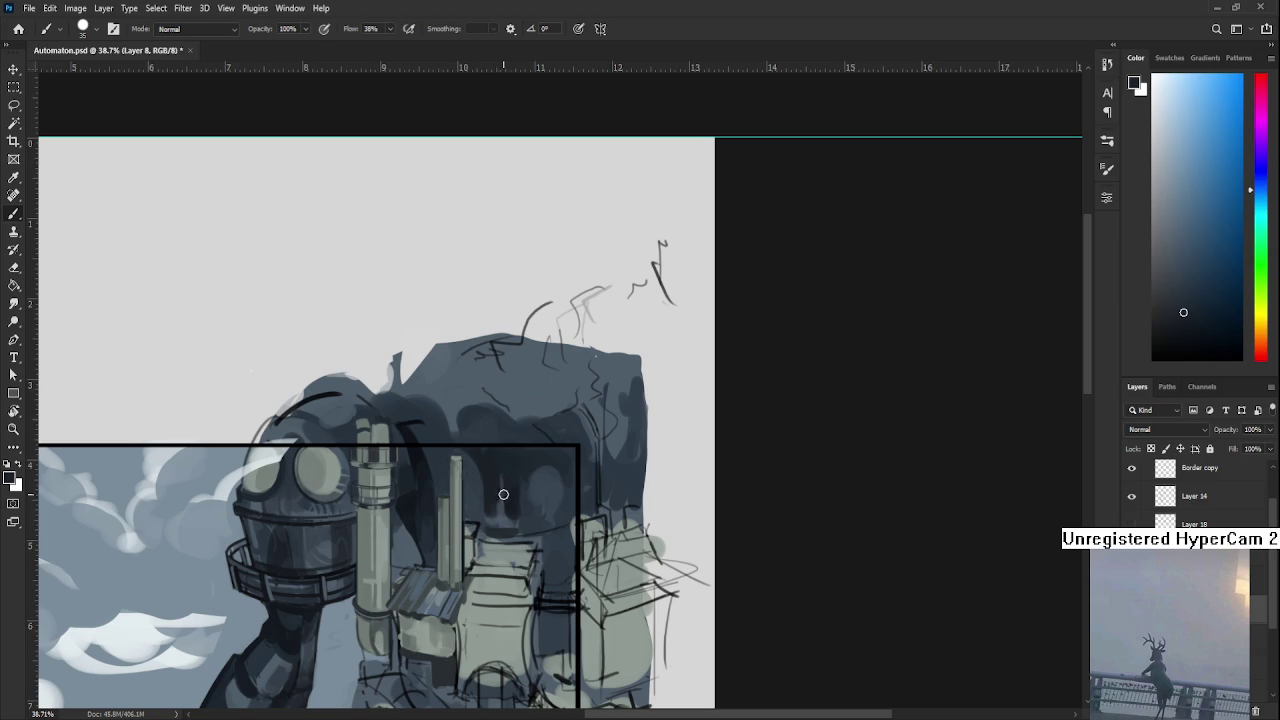
drag(500, 494, 492, 498)
Zoom in and paint light and dark vertical strokes beside the thin chimney.
scroll(482, 487, up, 2)
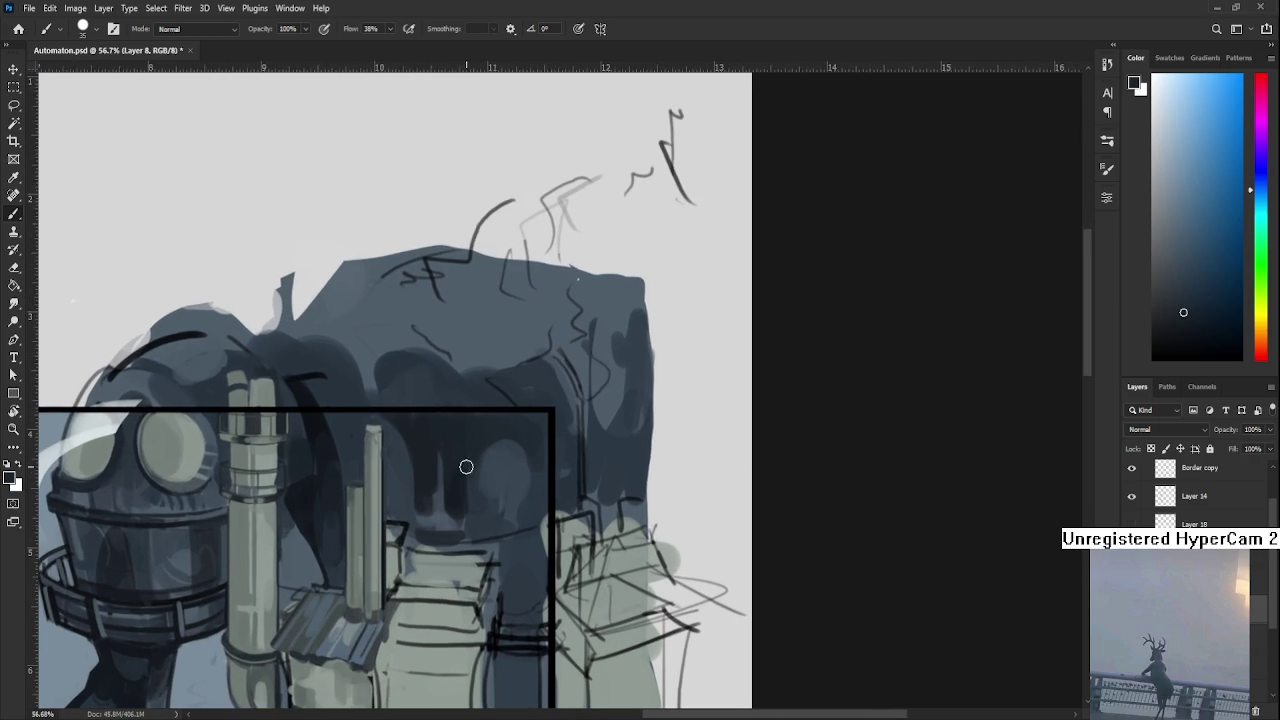
alt+click(443, 475)
drag(437, 455, 443, 515)
alt+click(442, 445)
drag(437, 435, 443, 505)
Fine-tune lighter and darker sampled tones left of the chimney.
alt+click(421, 448)
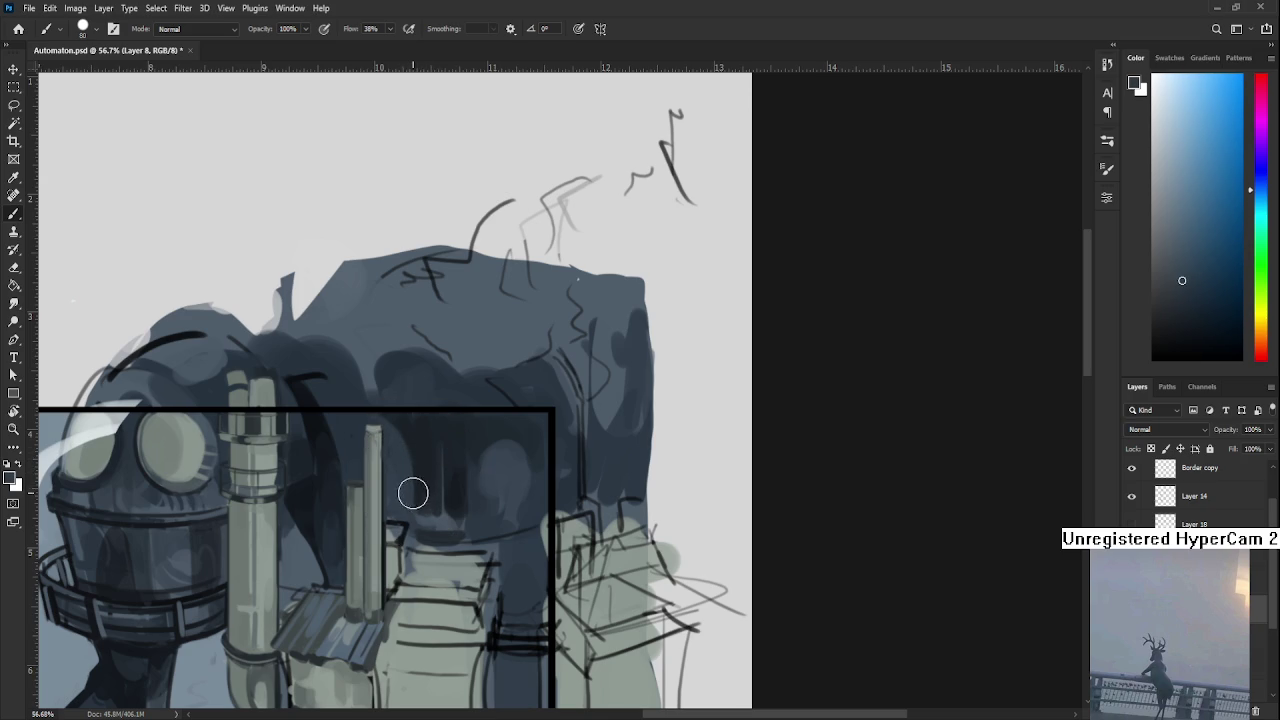
alt+click(407, 471)
alt+click(411, 475)
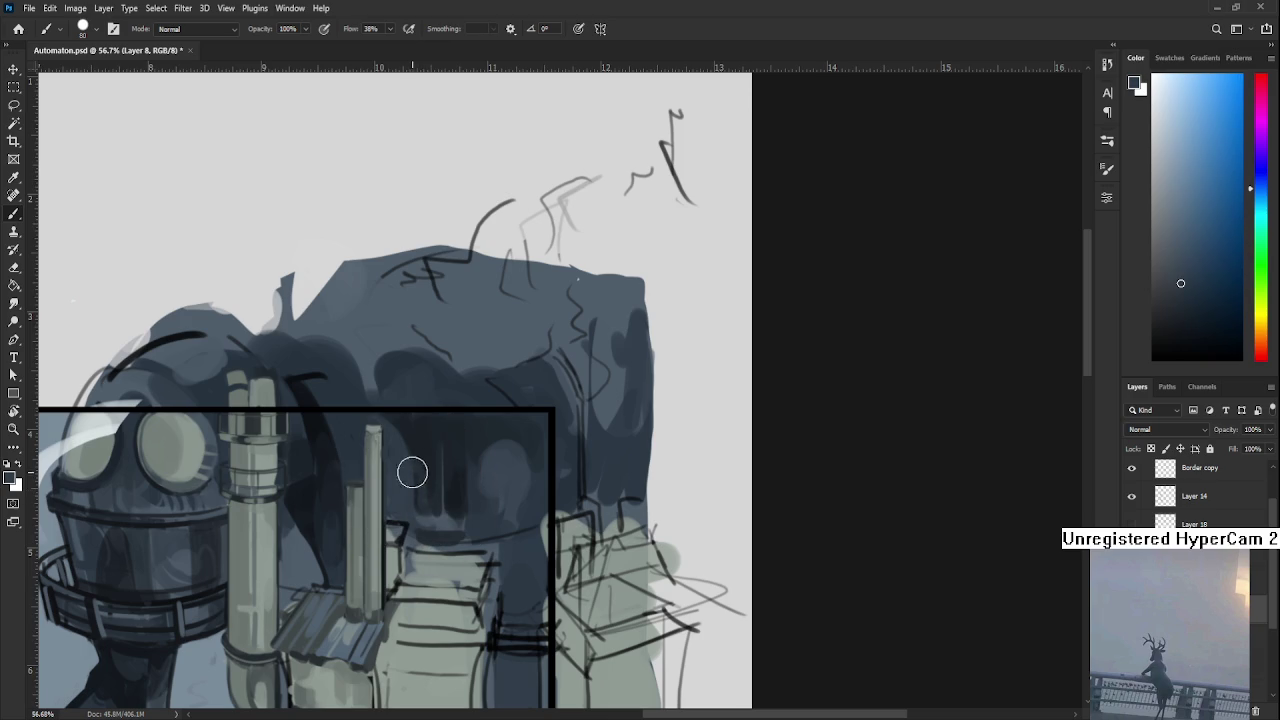
alt+click(407, 461)
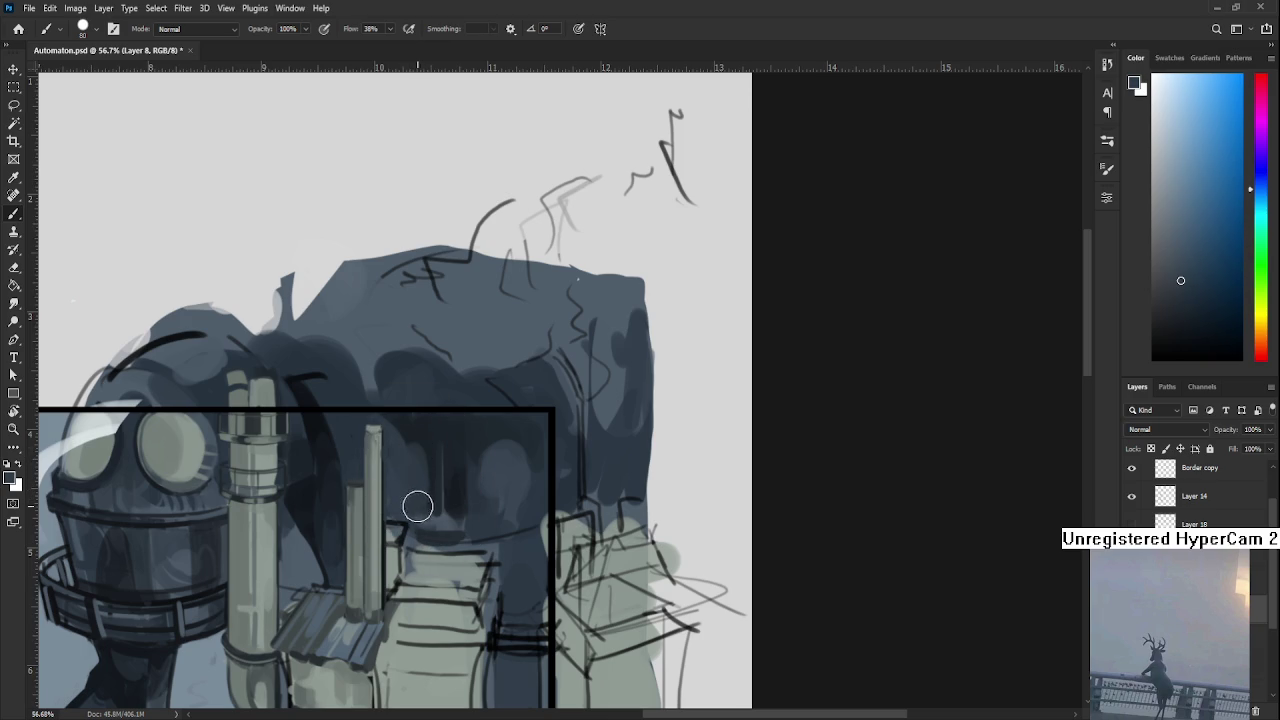
alt+click(424, 454)
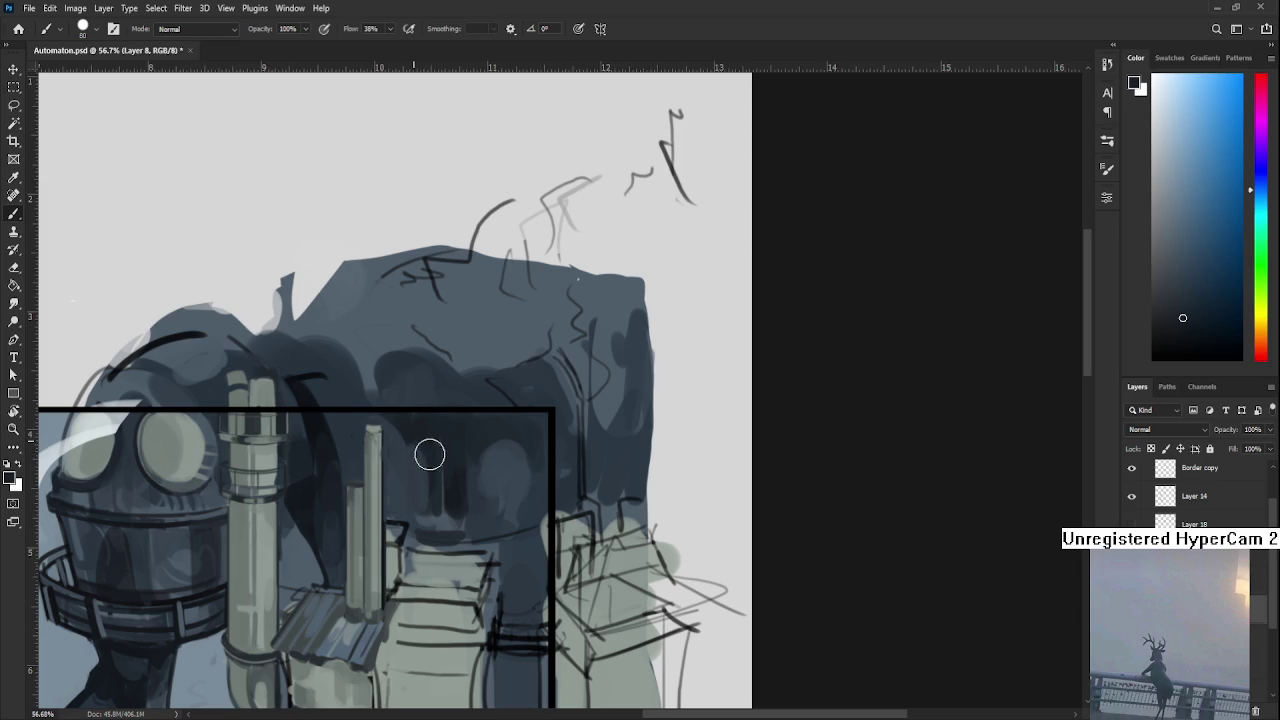
Shift the view, sample fresh tones and paint a faint light vertical stroke.
drag(453, 507, 431, 487)
alt+click(397, 446)
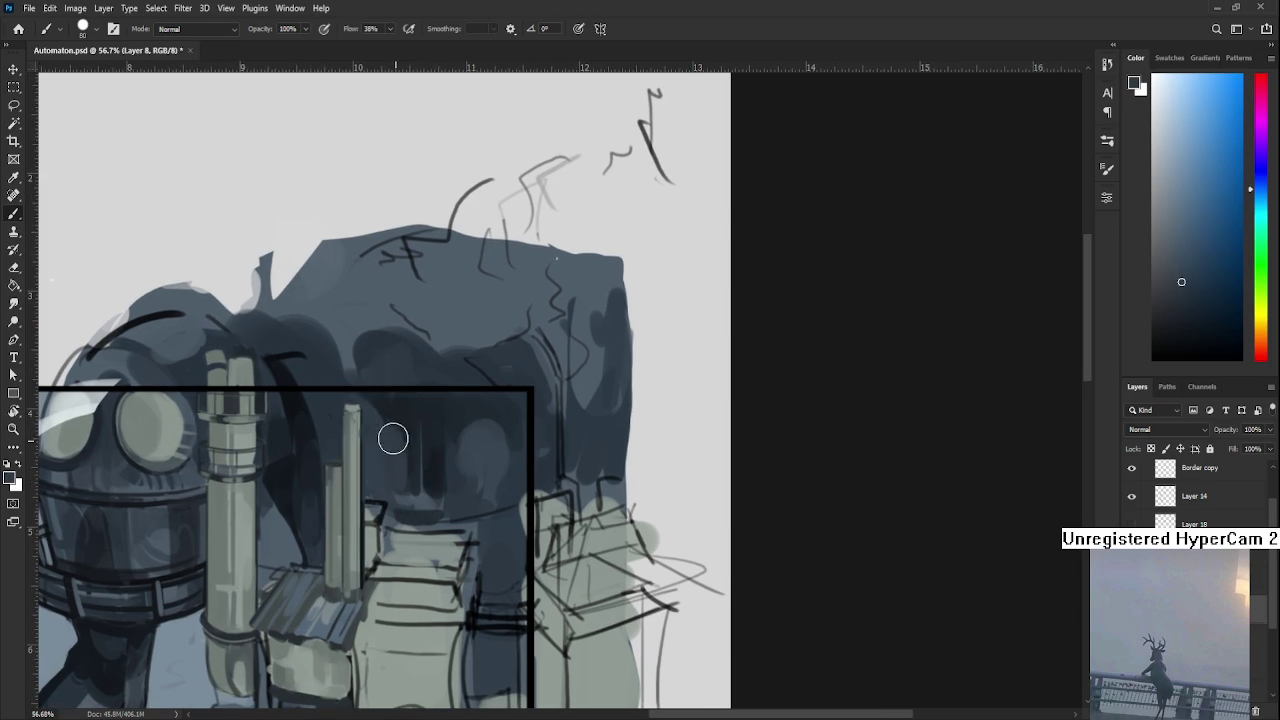
drag(391, 437, 425, 489)
alt+click(411, 452)
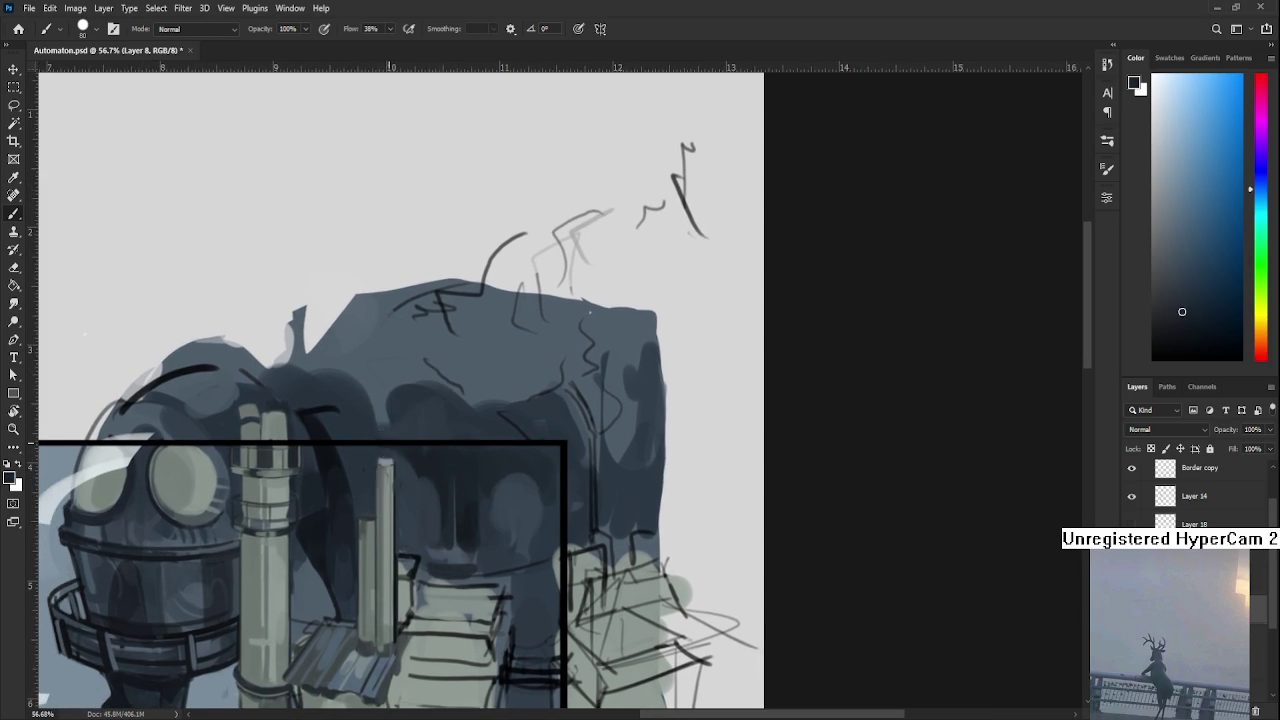
drag(449, 463, 443, 468)
Sample slightly darker and lighter tones for the recess shadows.
alt+click(418, 474)
alt+click(420, 465)
alt+click(436, 504)
alt+click(438, 505)
Sample lighter and darker blue-greys, then paint a short soft stroke on the dark body.
scroll(449, 509, down, 5)
scroll(497, 497, up, 4)
scroll(497, 497, down, 1)
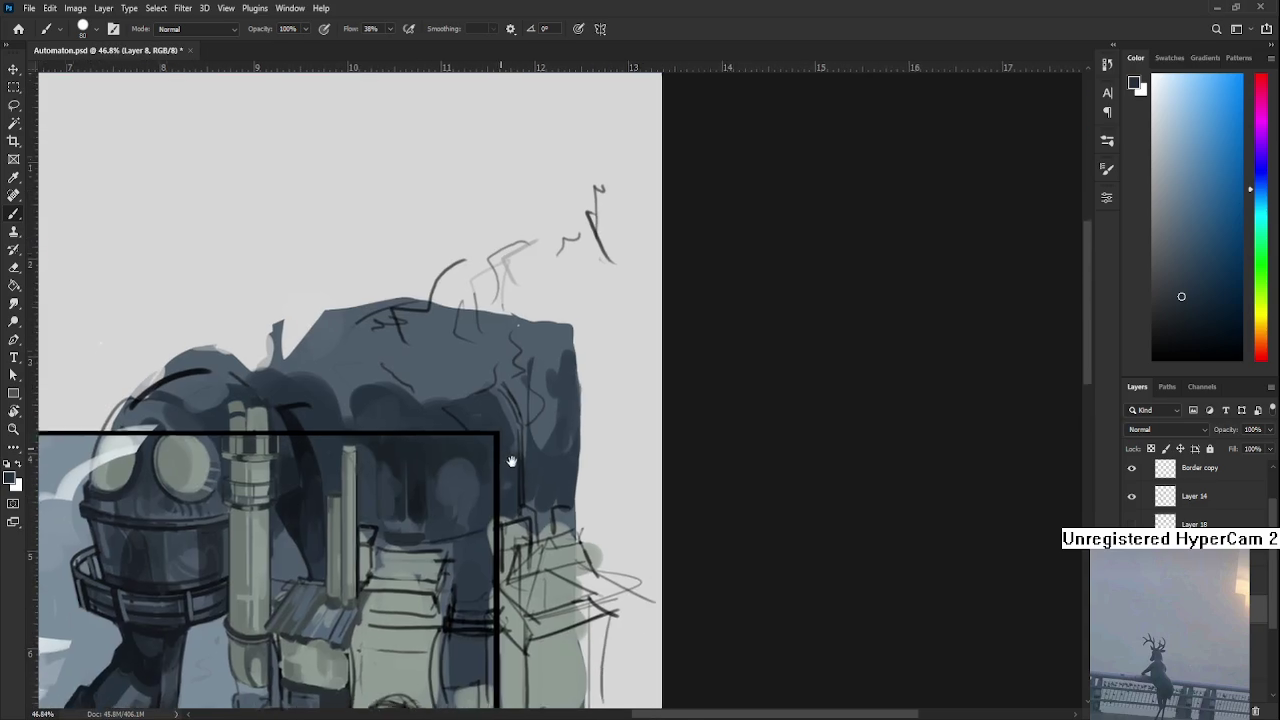
scroll(470, 495, up, 1)
alt+click(452, 490)
alt+click(460, 497)
alt+drag(481, 511, 468, 482)
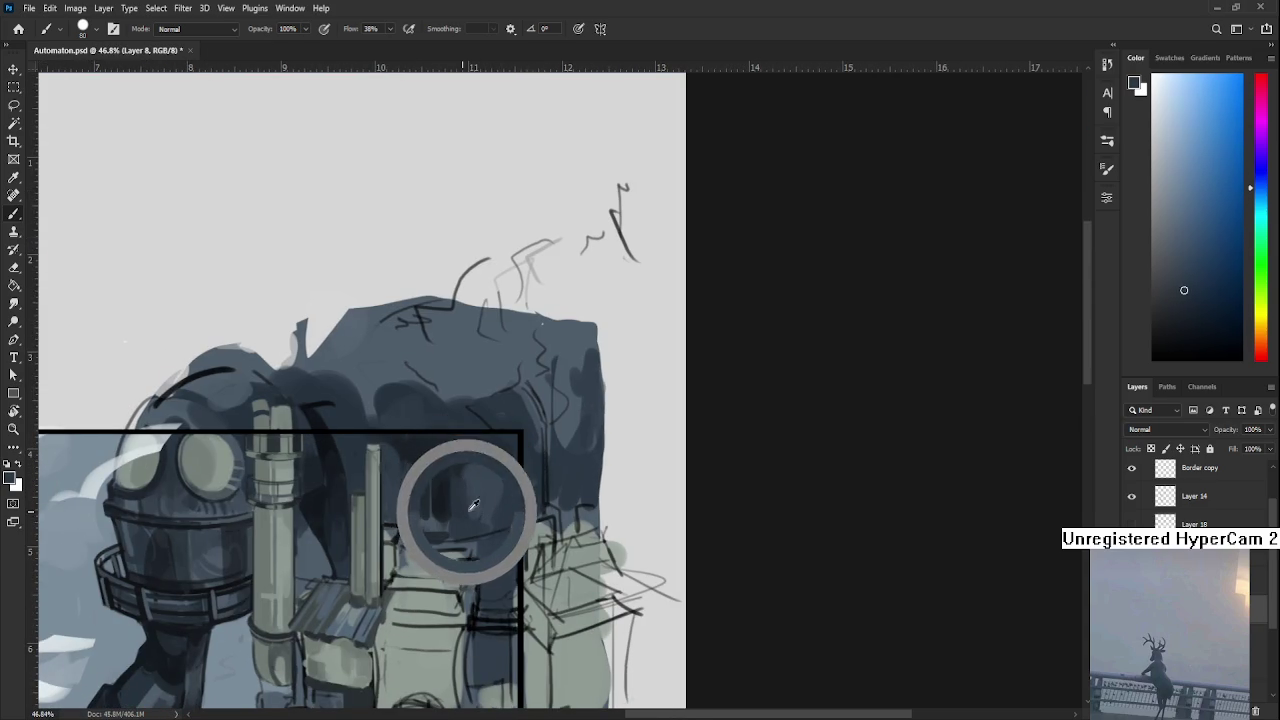
alt+click(455, 490)
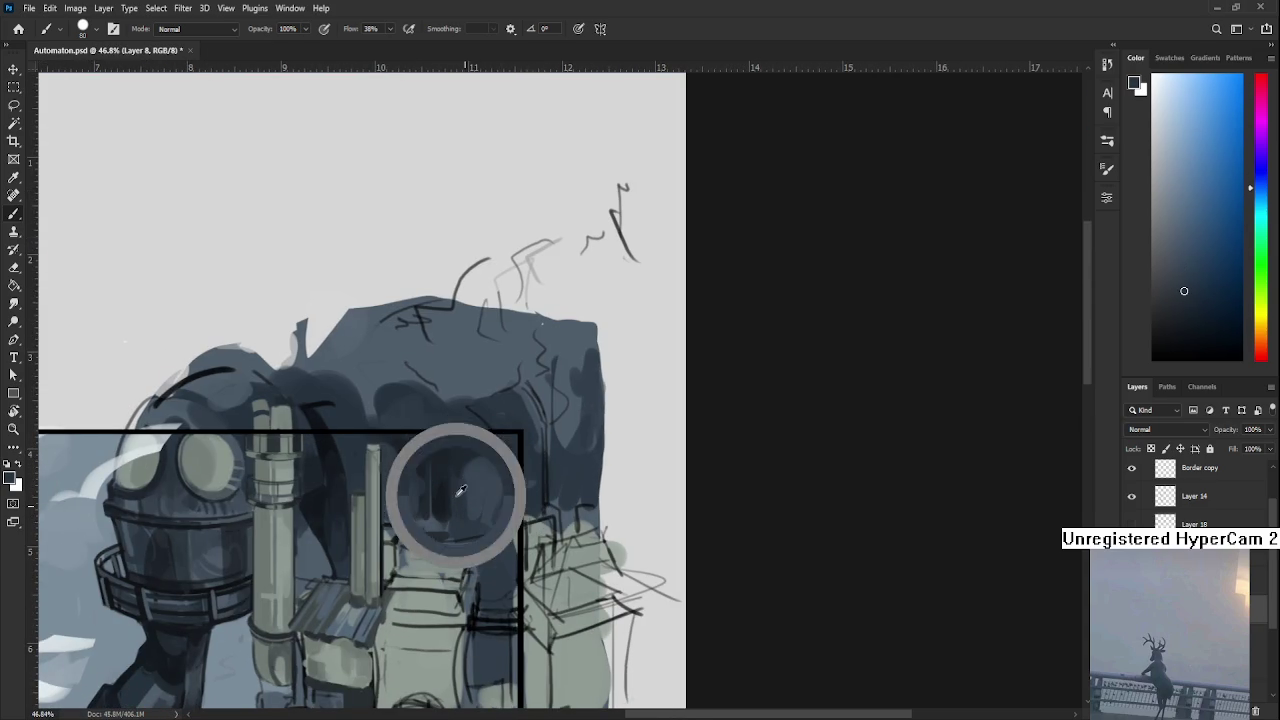
alt+click(500, 484)
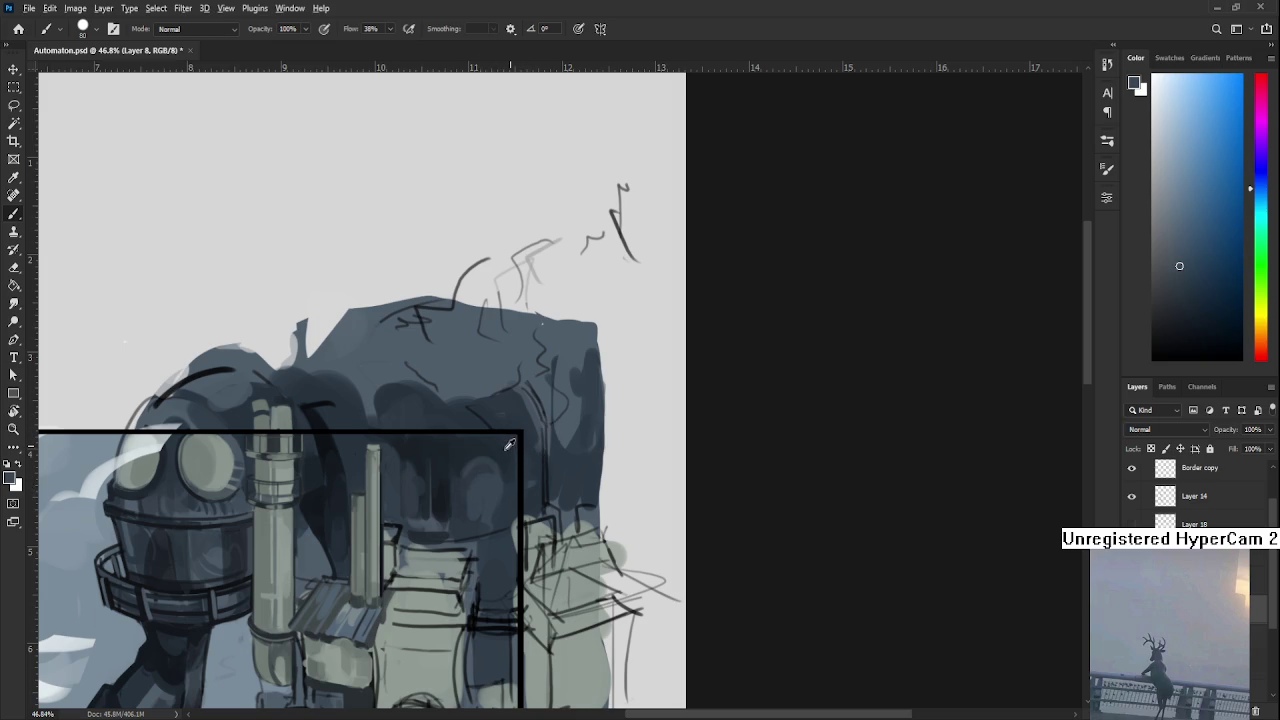
alt+click(490, 464)
alt+click(471, 486)
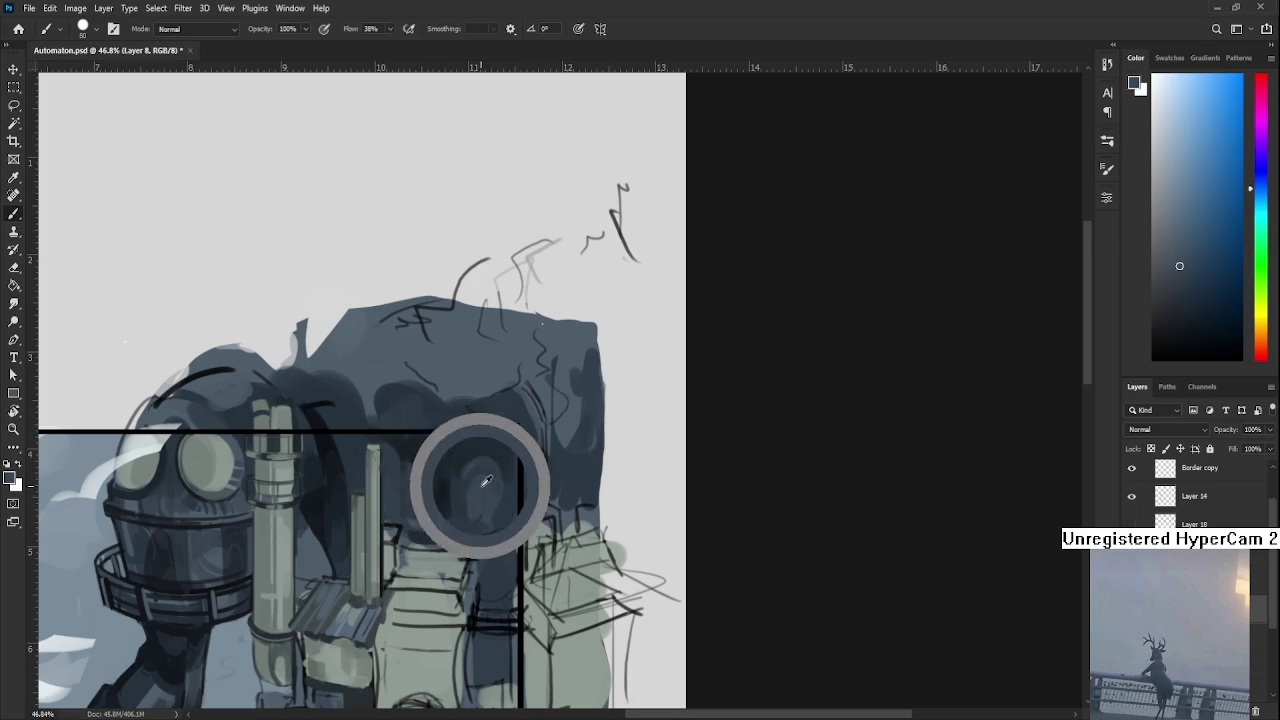
alt+click(496, 480)
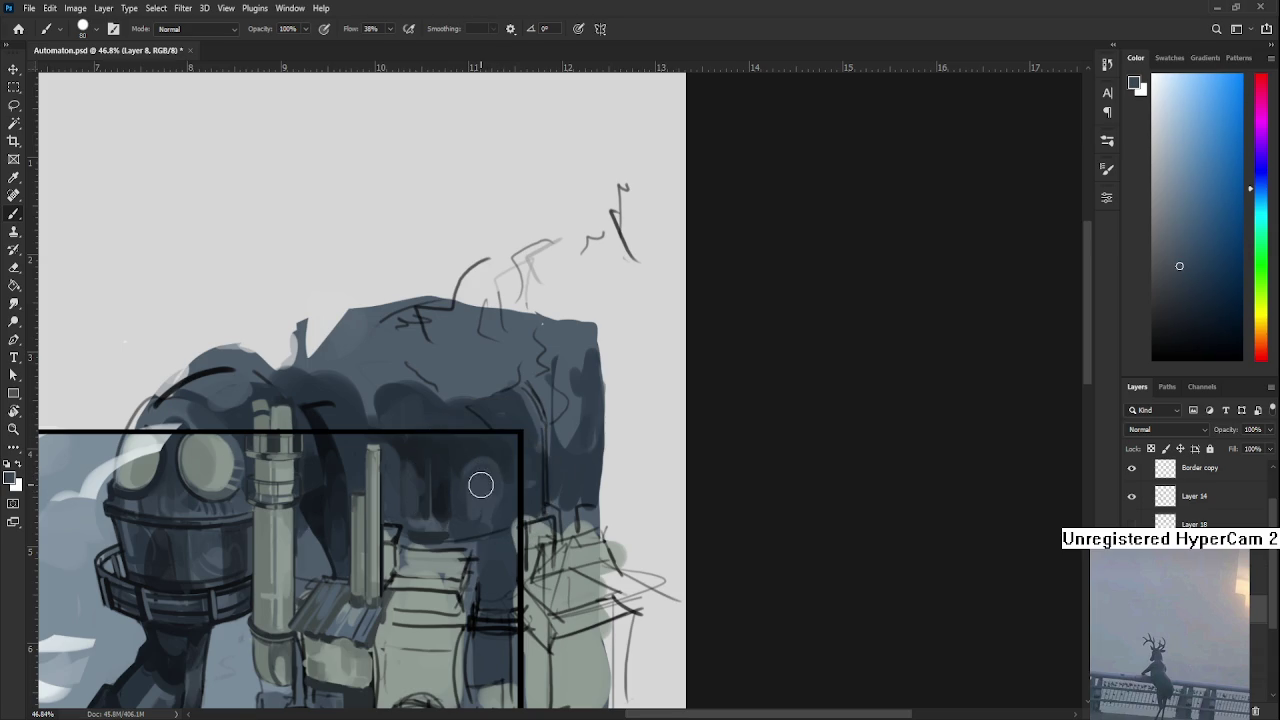
alt+click(488, 480)
alt+click(476, 482)
alt+click(466, 488)
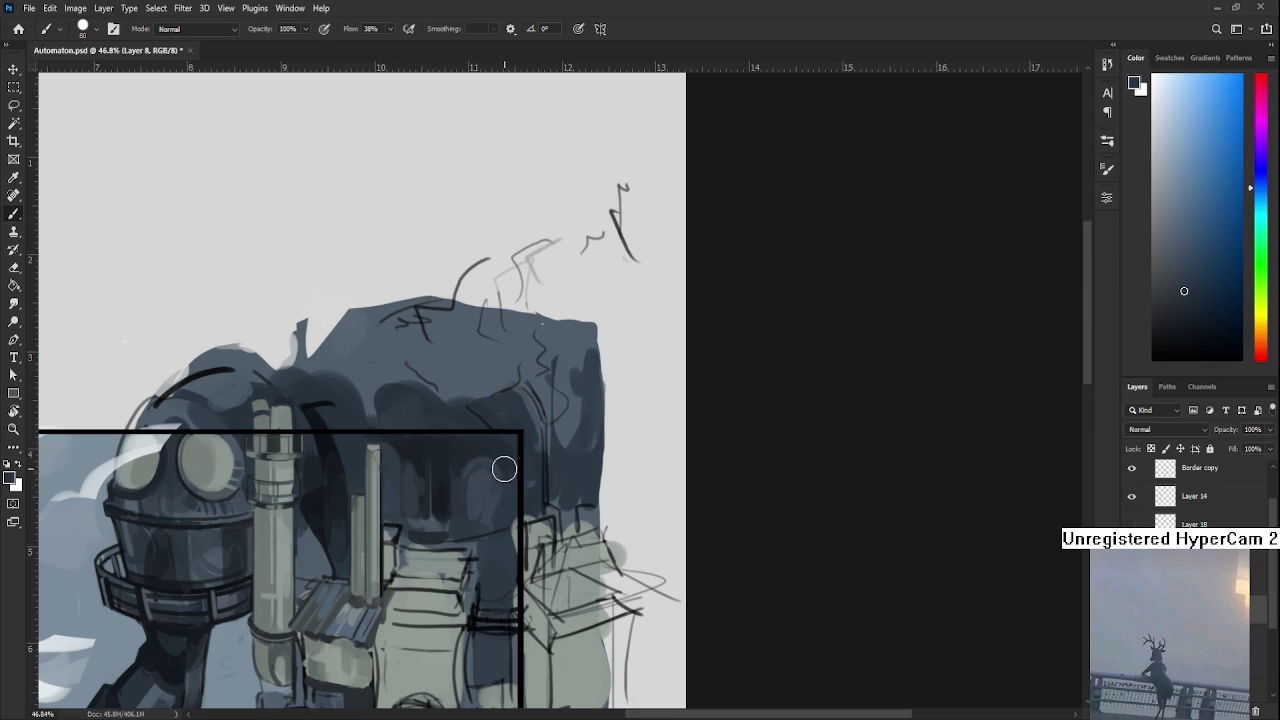
alt+click(466, 514)
alt+click(472, 507)
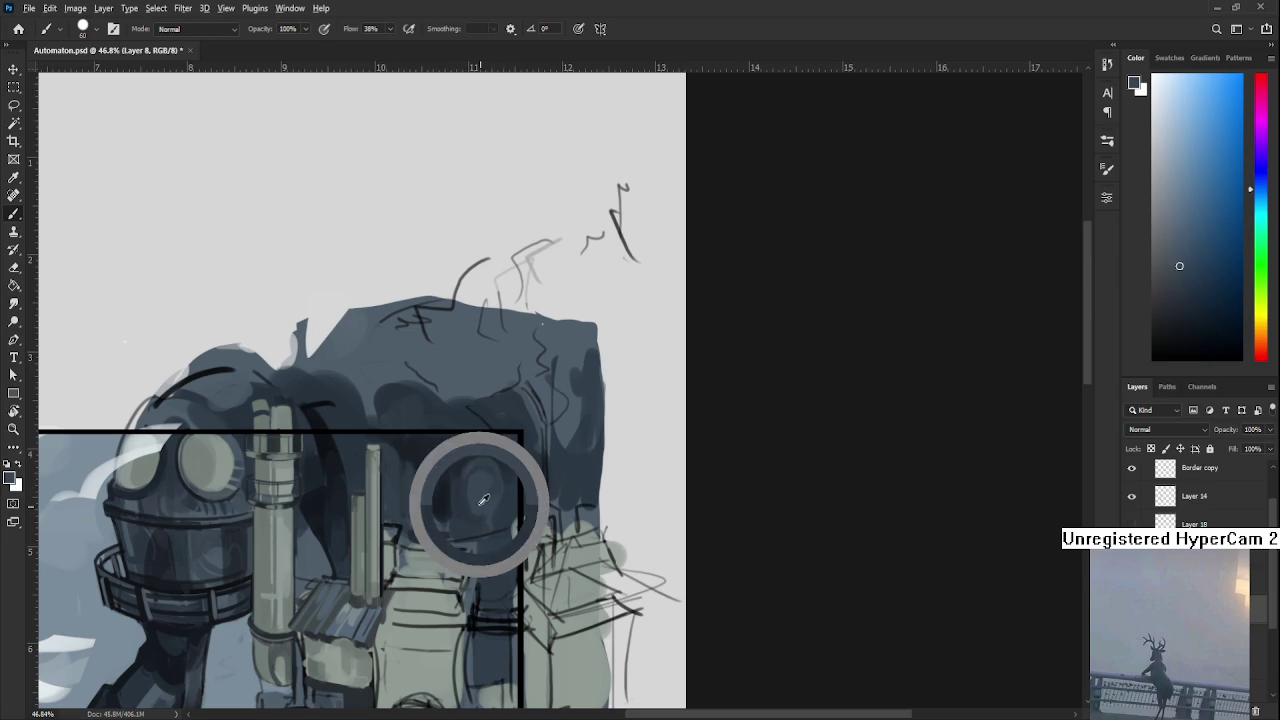
alt+click(487, 502)
drag(479, 492, 481, 510)
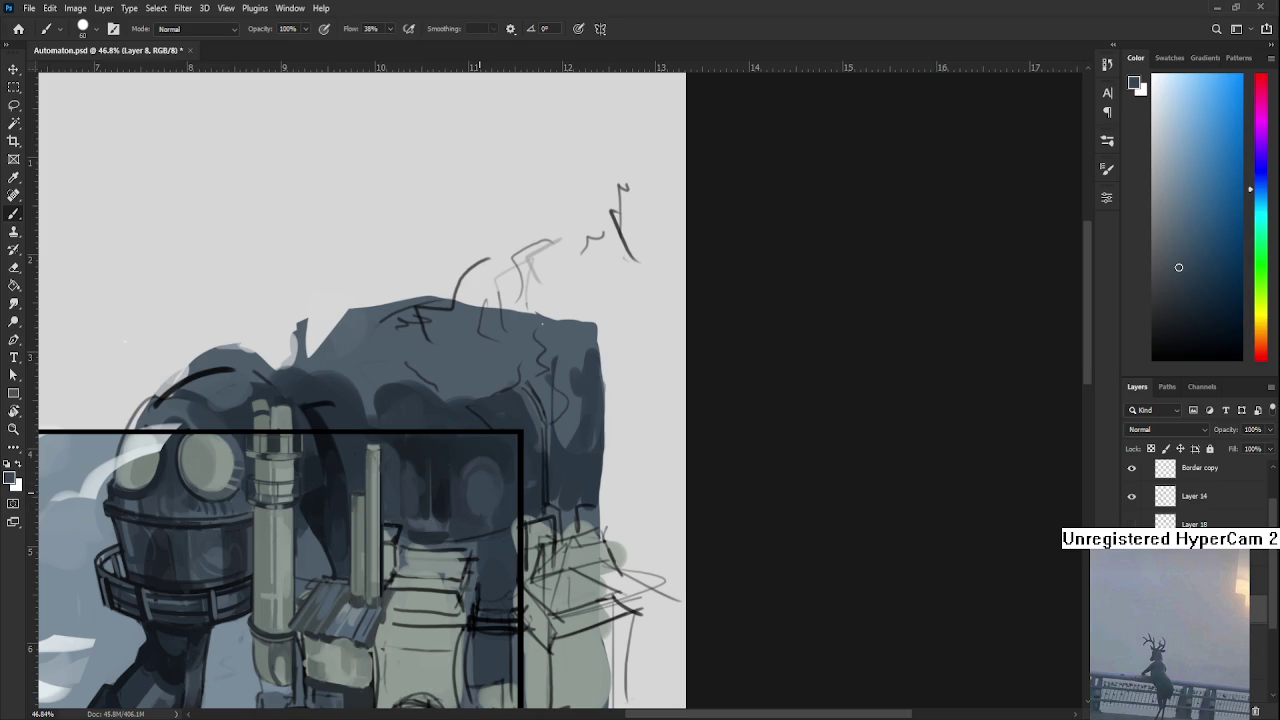
Build soft, rounded lighter blue-grey forms on the body right of the recess.
alt+click(471, 440)
alt+click(471, 471)
alt+click(469, 467)
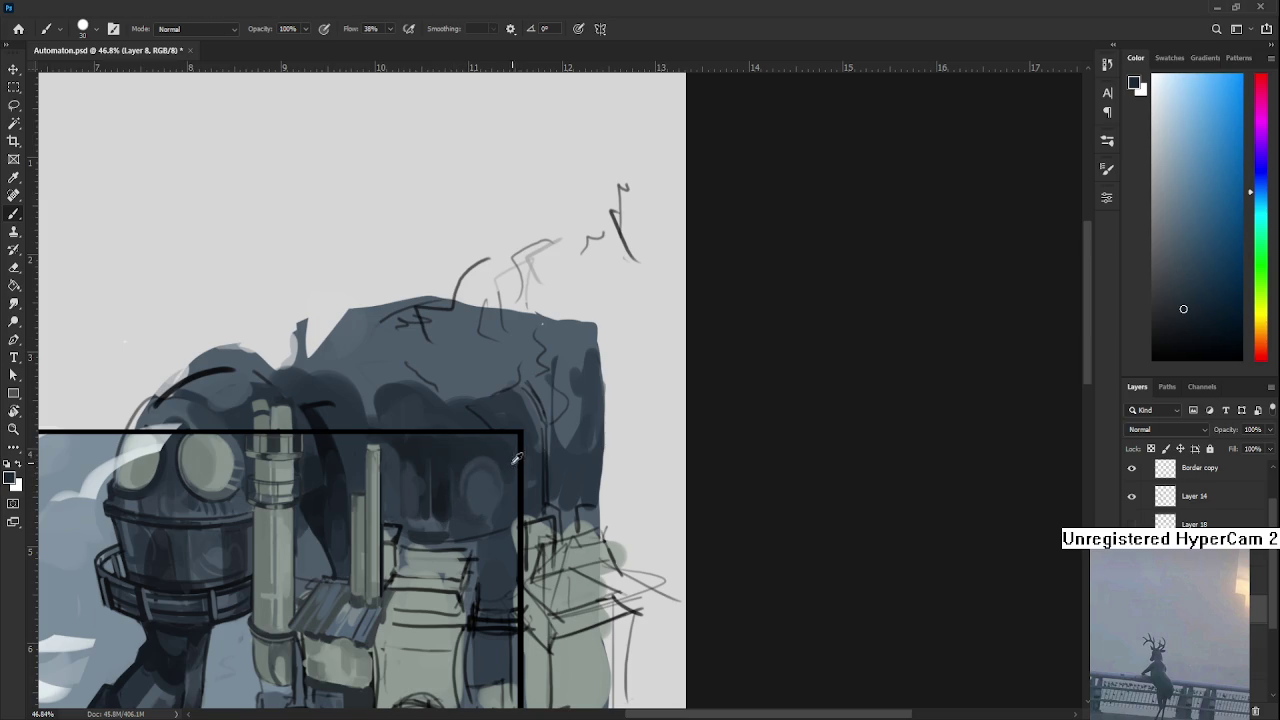
alt+click(499, 459)
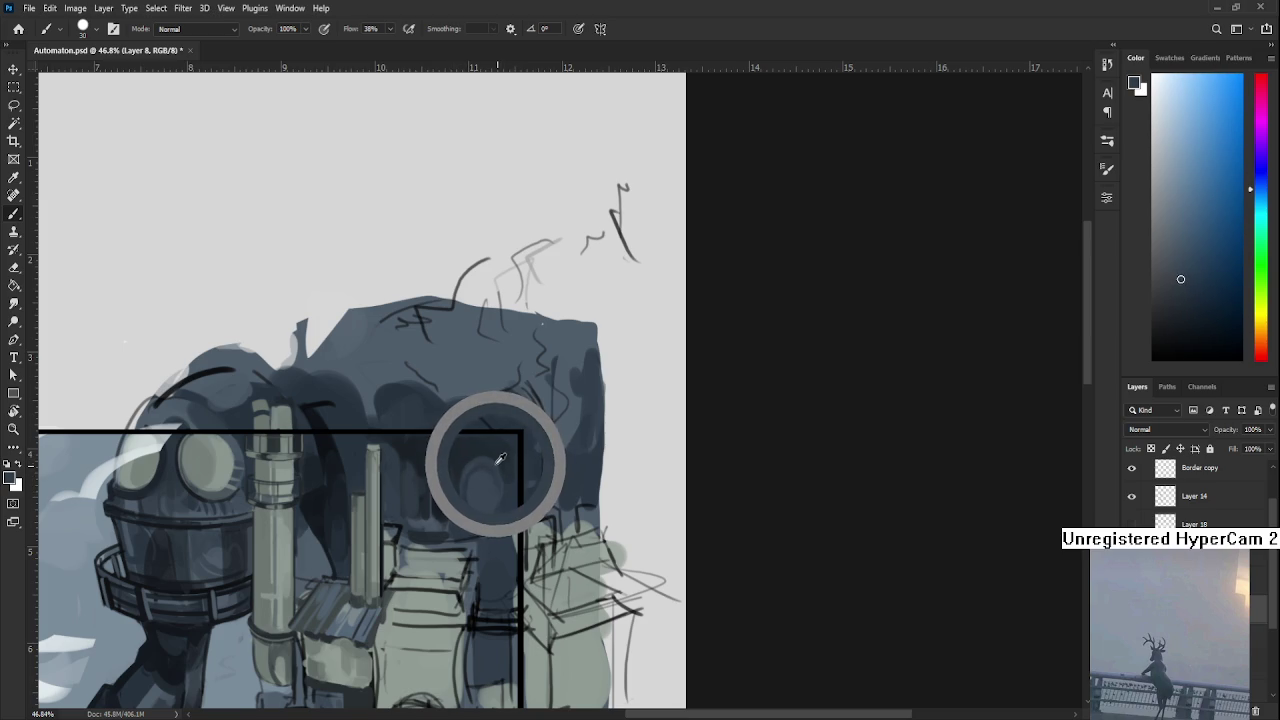
alt+click(499, 459)
alt+click(499, 459)
drag(499, 459, 495, 468)
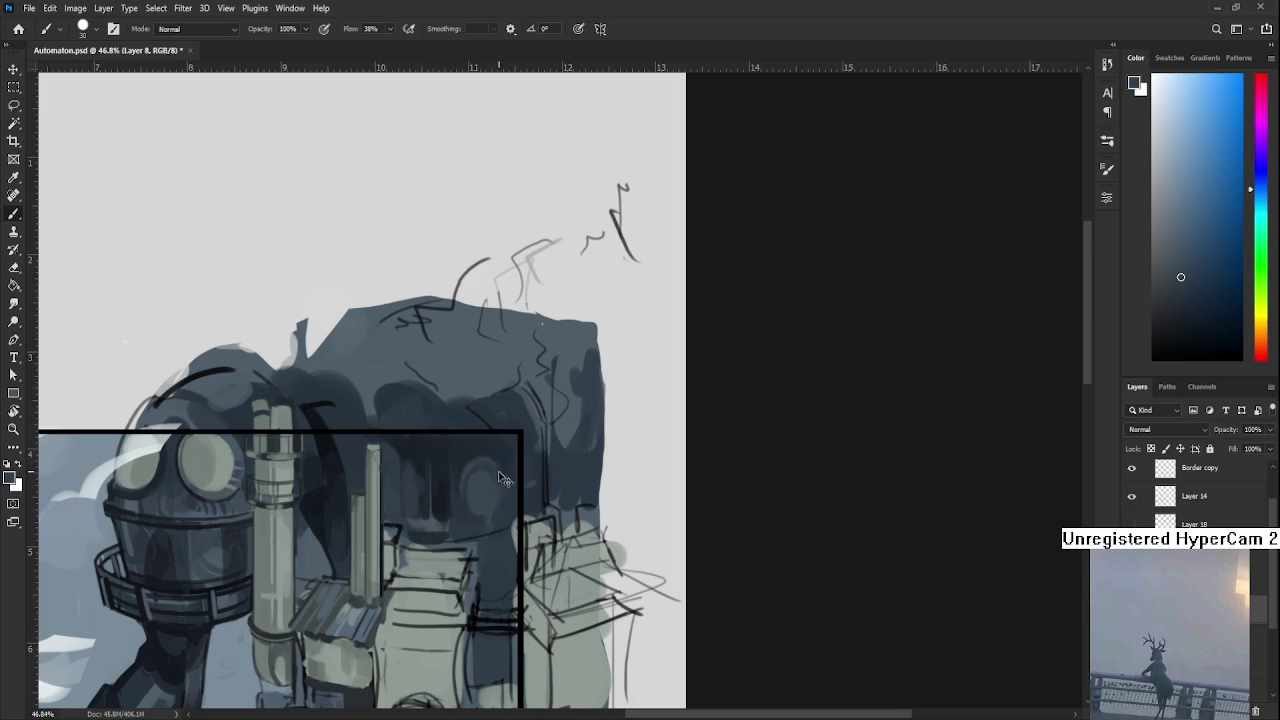
alt+click(506, 488)
alt+click(509, 490)
alt+click(502, 465)
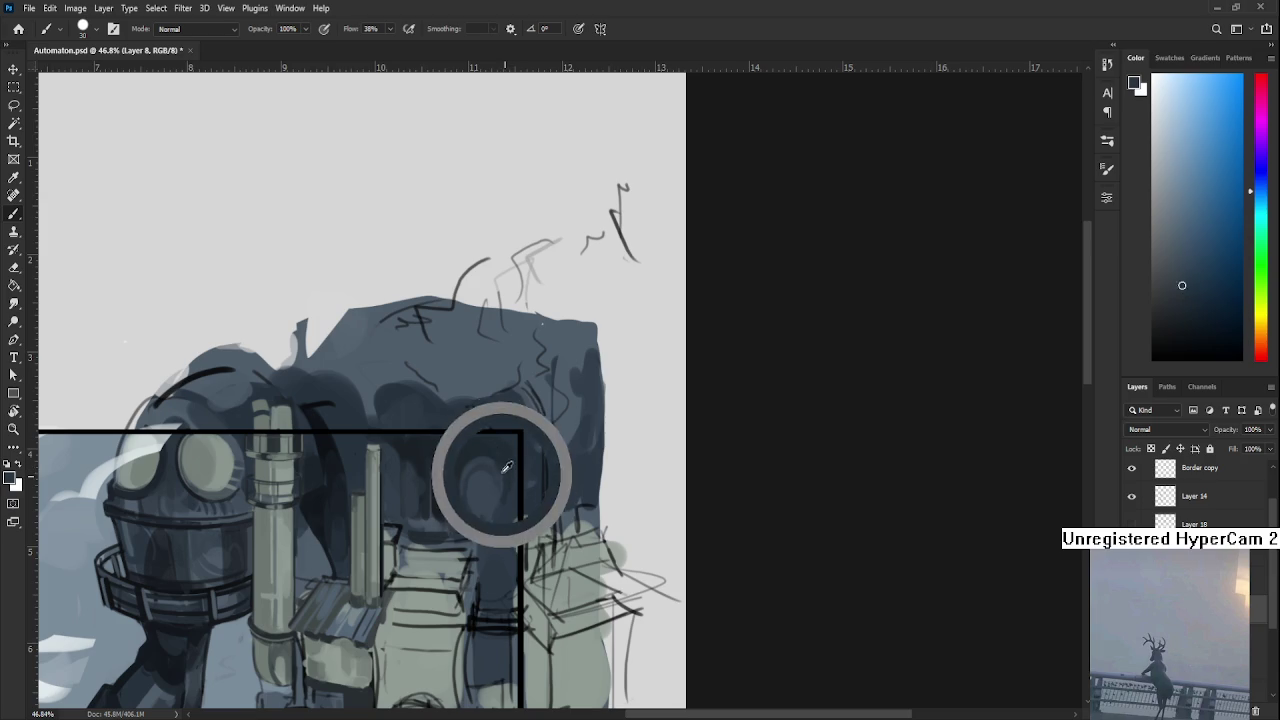
alt+click(500, 464)
alt+click(493, 468)
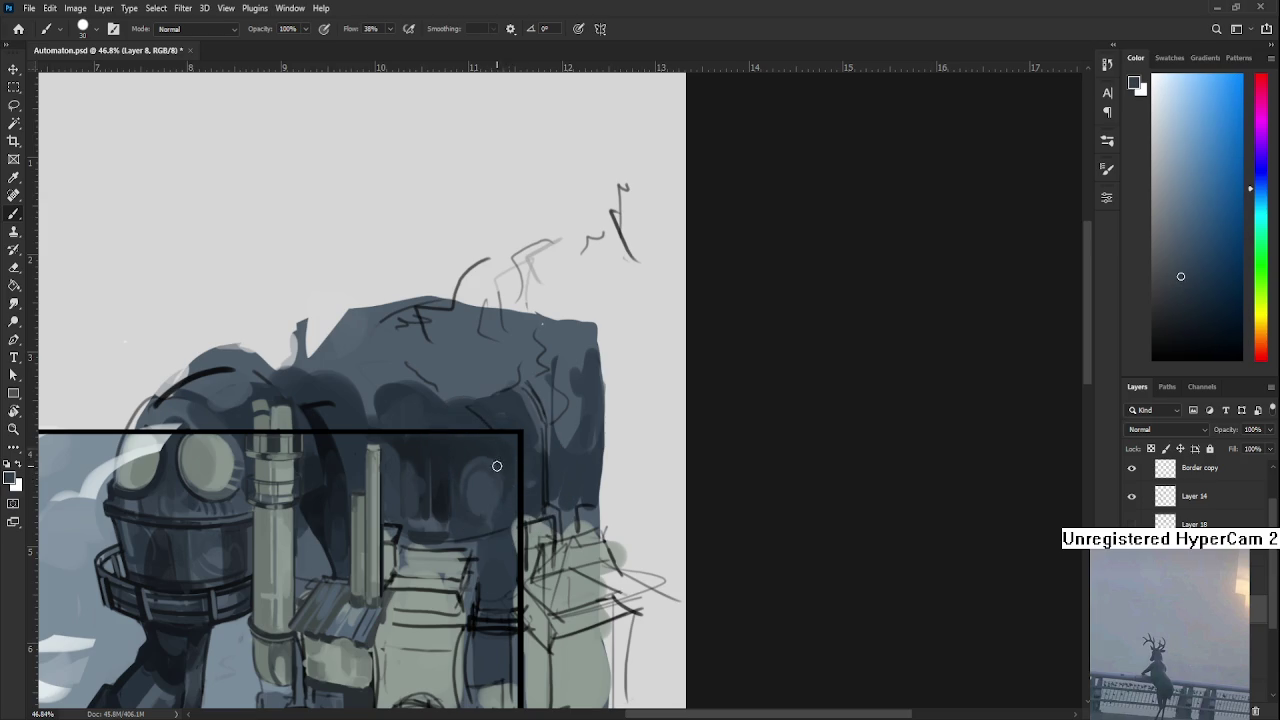
alt+click(503, 468)
alt+click(503, 497)
alt+click(500, 487)
alt+click(486, 482)
alt+click(484, 470)
scroll(519, 444, down, 3)
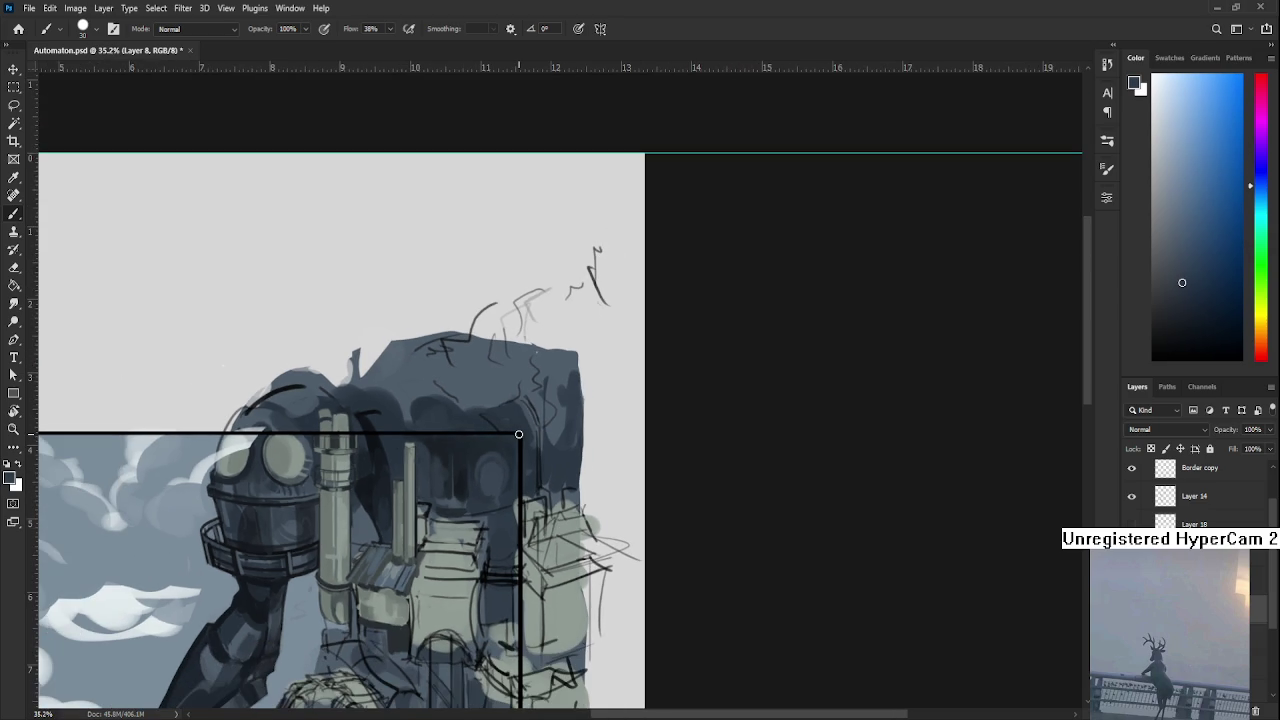
scroll(518, 434, up, 3)
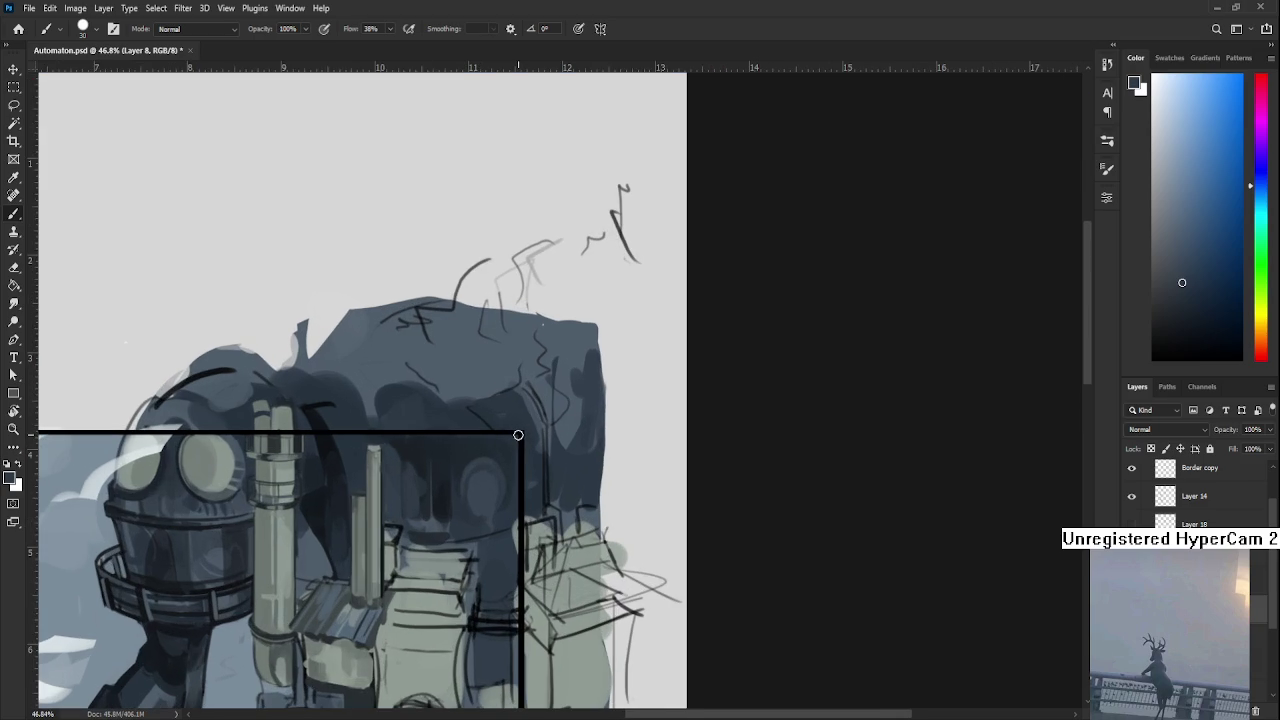
Blend slightly varied blue-greys into the centre of the dark body near the top edge.
alt+click(474, 478)
alt+click(475, 481)
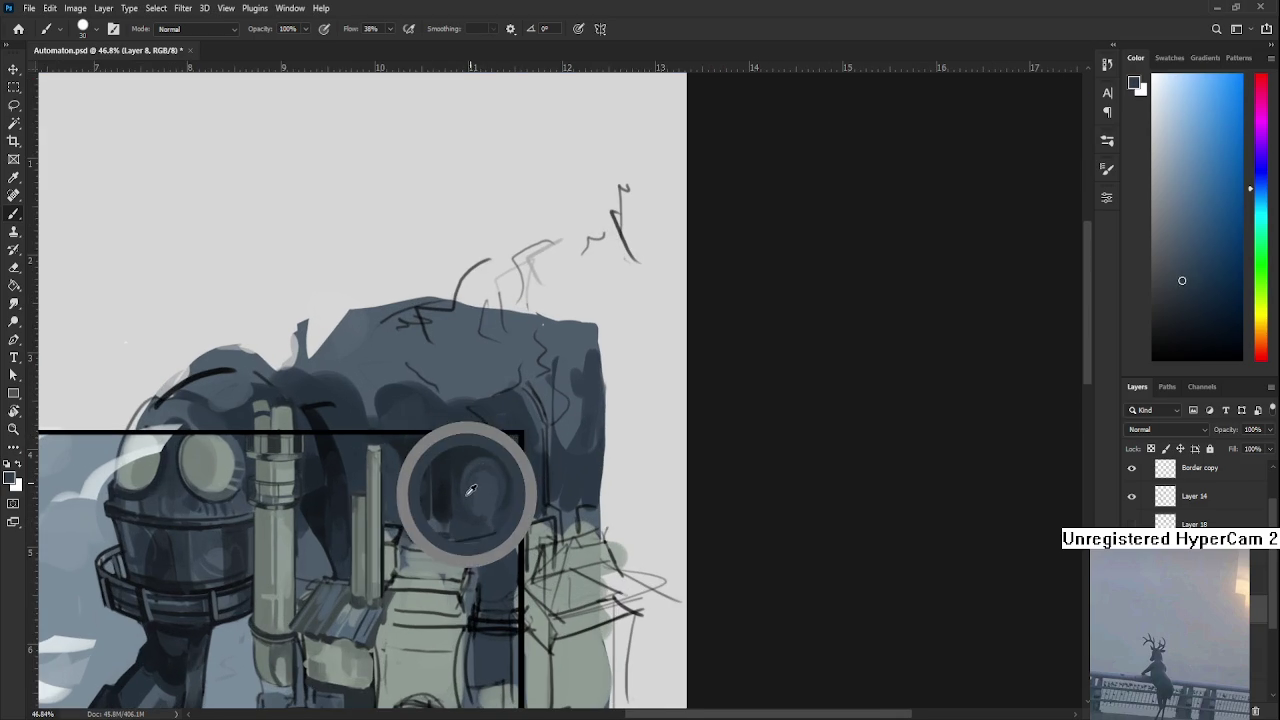
alt+click(472, 477)
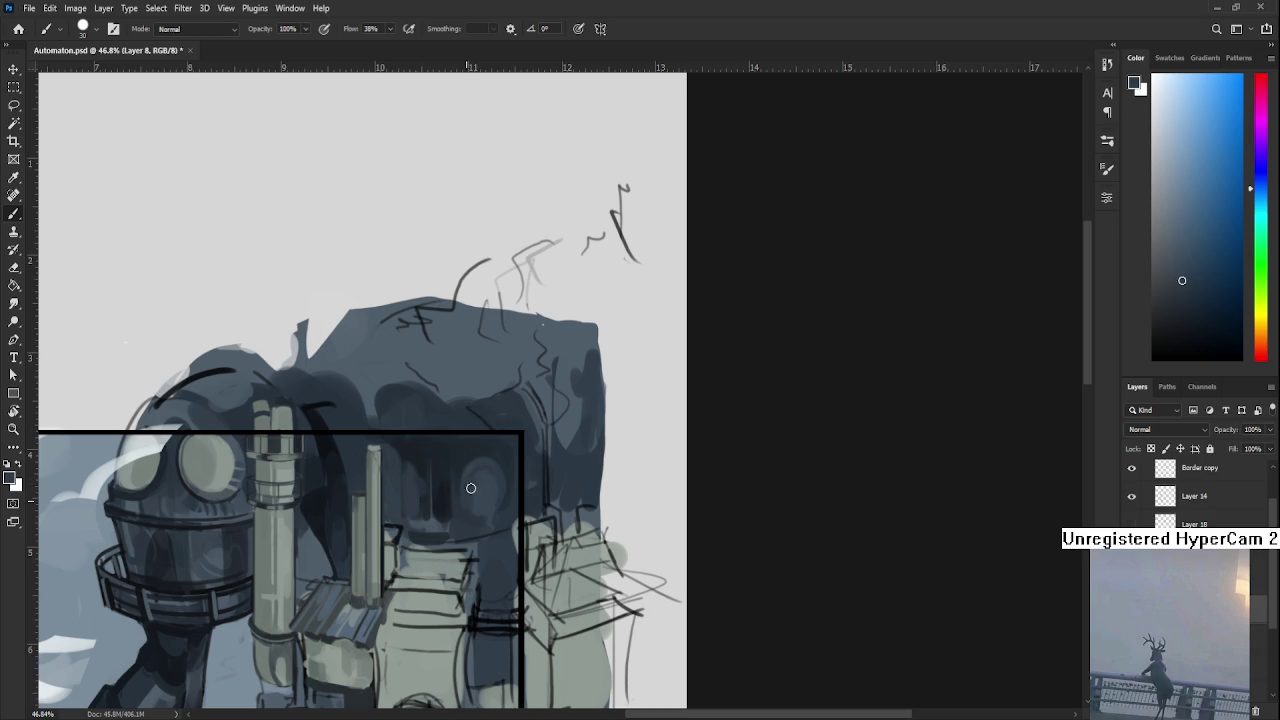
alt+click(471, 494)
alt+click(471, 505)
alt+click(481, 487)
alt+click(472, 474)
alt+click(471, 469)
Alternate darker and lighter blue-greys over the body's right side, then zoom out.
alt+click(470, 454)
alt+click(487, 466)
alt+click(485, 461)
alt+click(506, 470)
alt+click(502, 463)
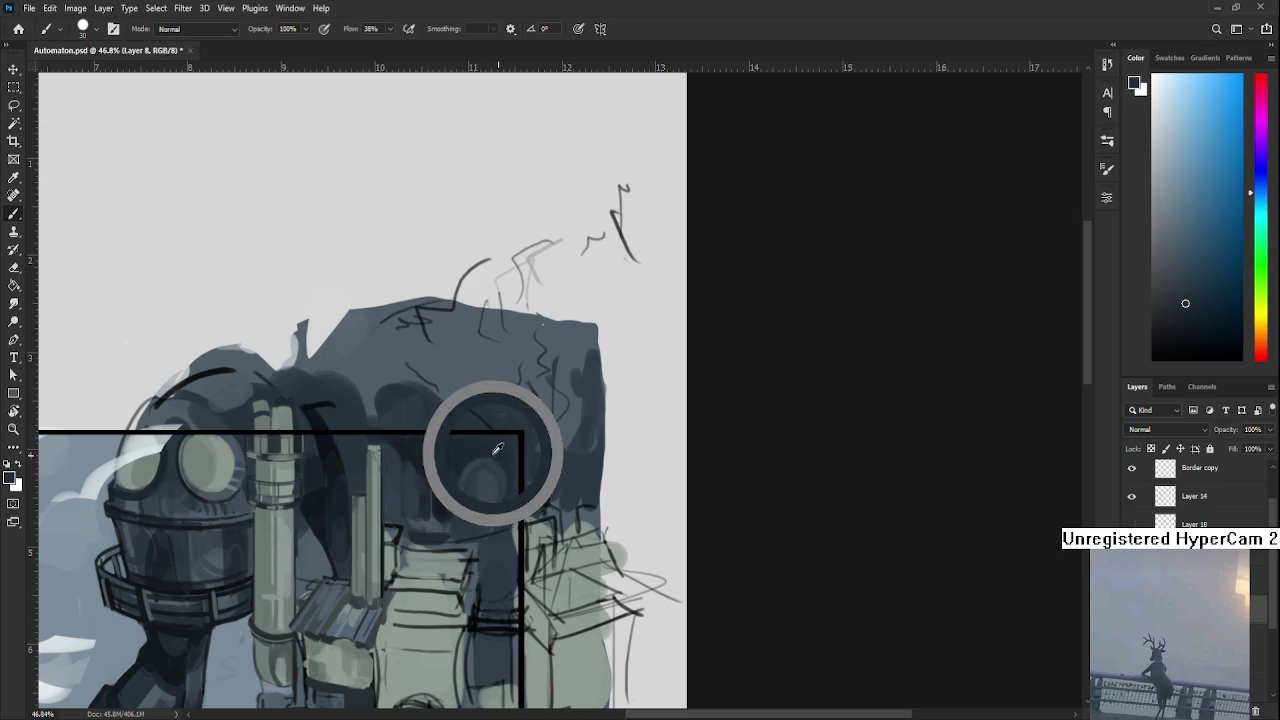
alt+click(509, 486)
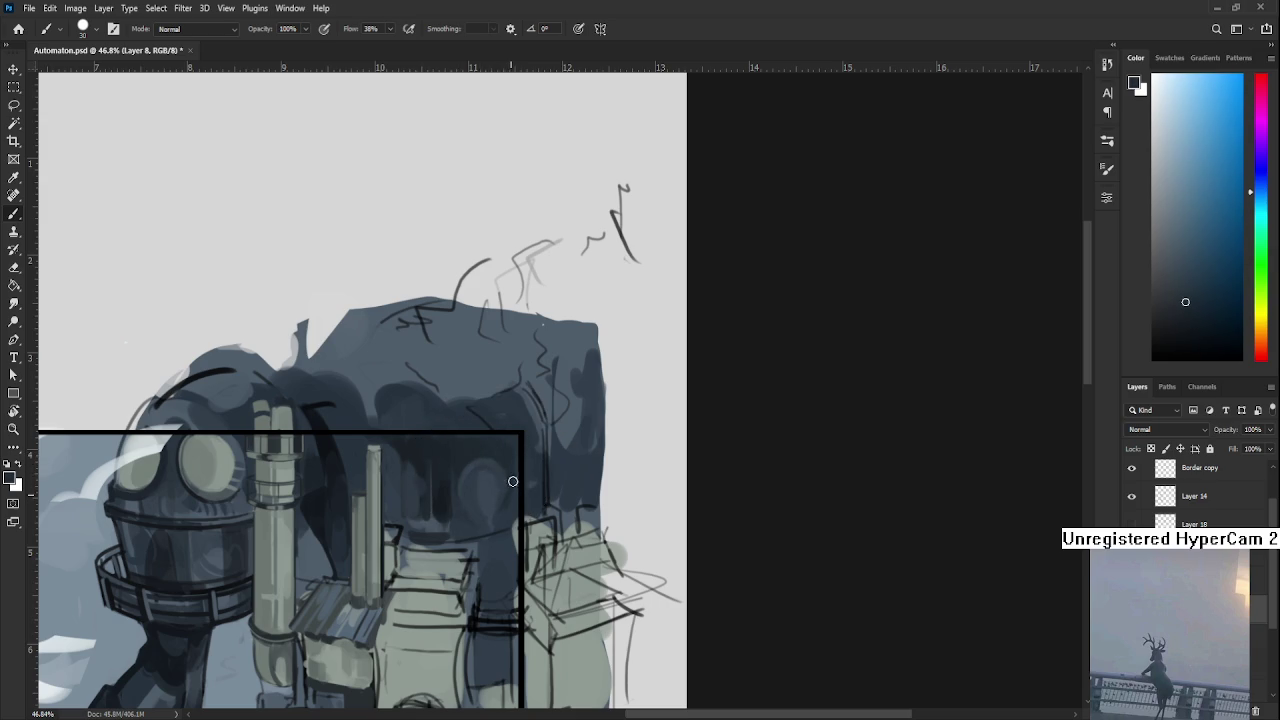
alt+click(511, 495)
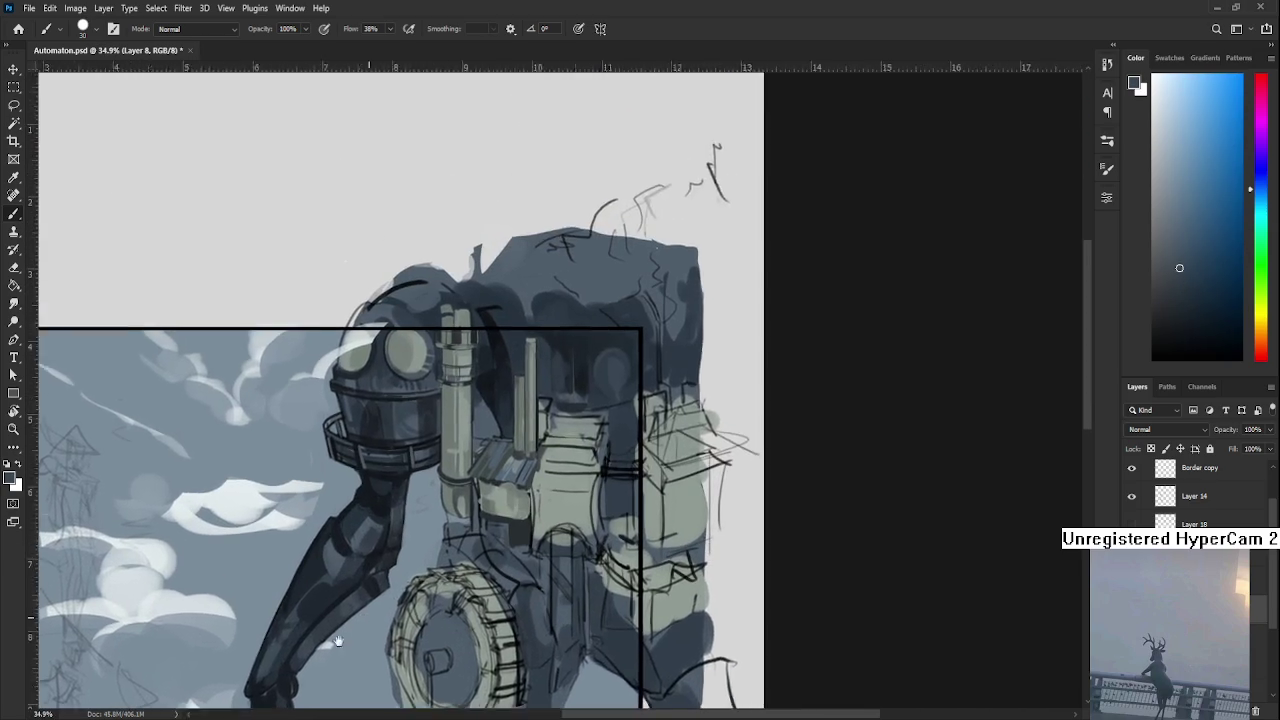
drag(481, 556, 418, 621)
alt+click(452, 494)
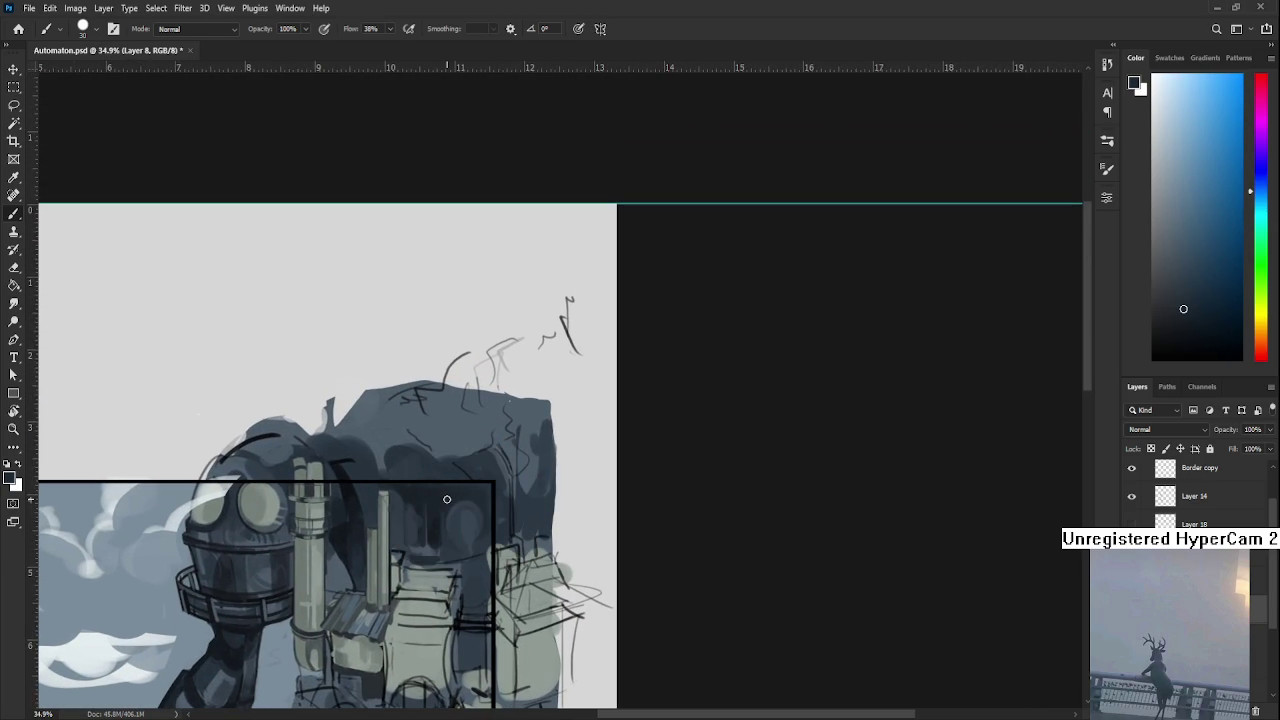
With a size-100 brush, paint dark vertical blue-grey streaks across the body's upper mass.
key(bracketright)
key(bracketright)
key(bracketright)
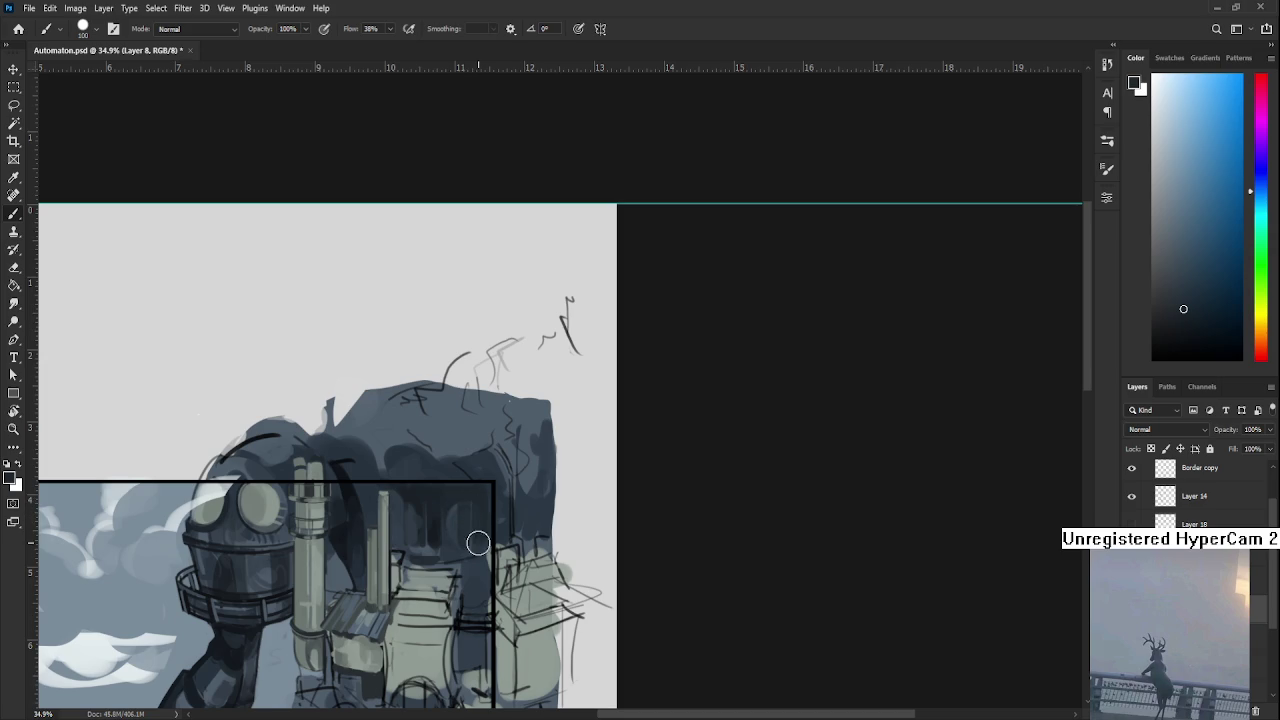
alt+click(489, 542)
alt+click(488, 542)
scroll(488, 542, down, 2)
alt+click(484, 537)
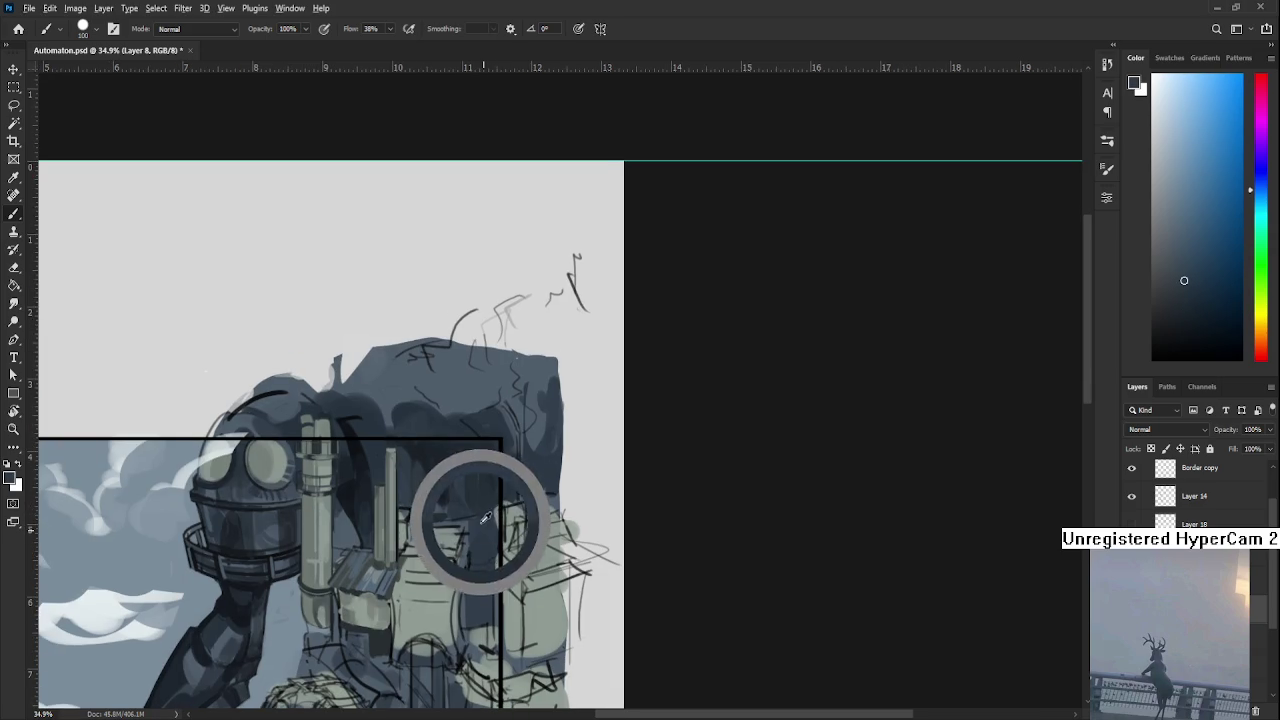
alt+click(488, 510)
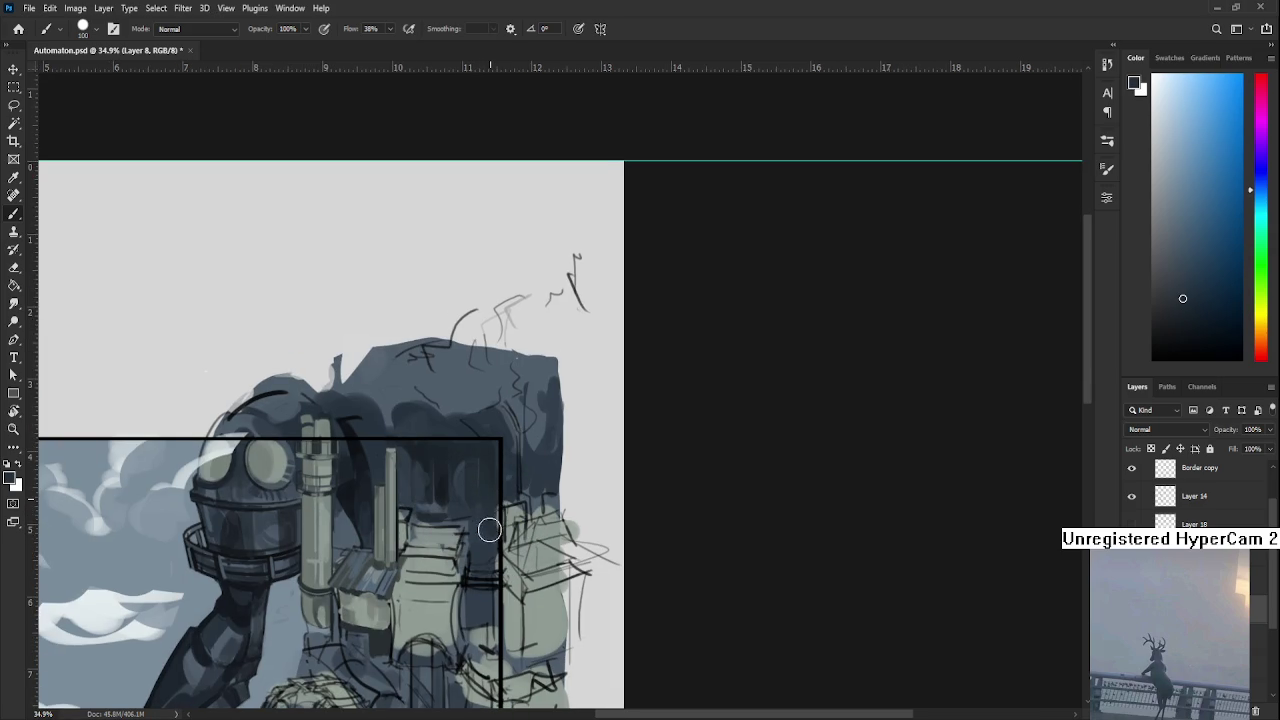
alt+click(491, 490)
alt+click(496, 534)
alt+click(420, 446)
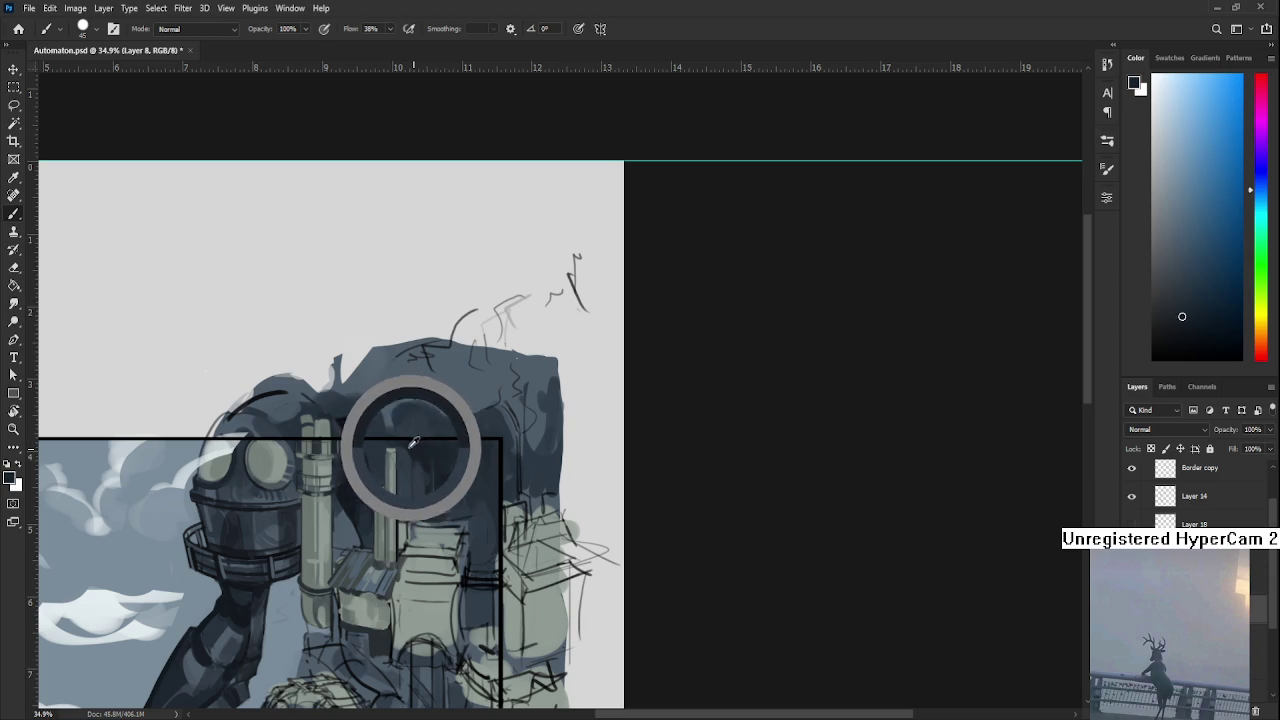
alt+click(405, 445)
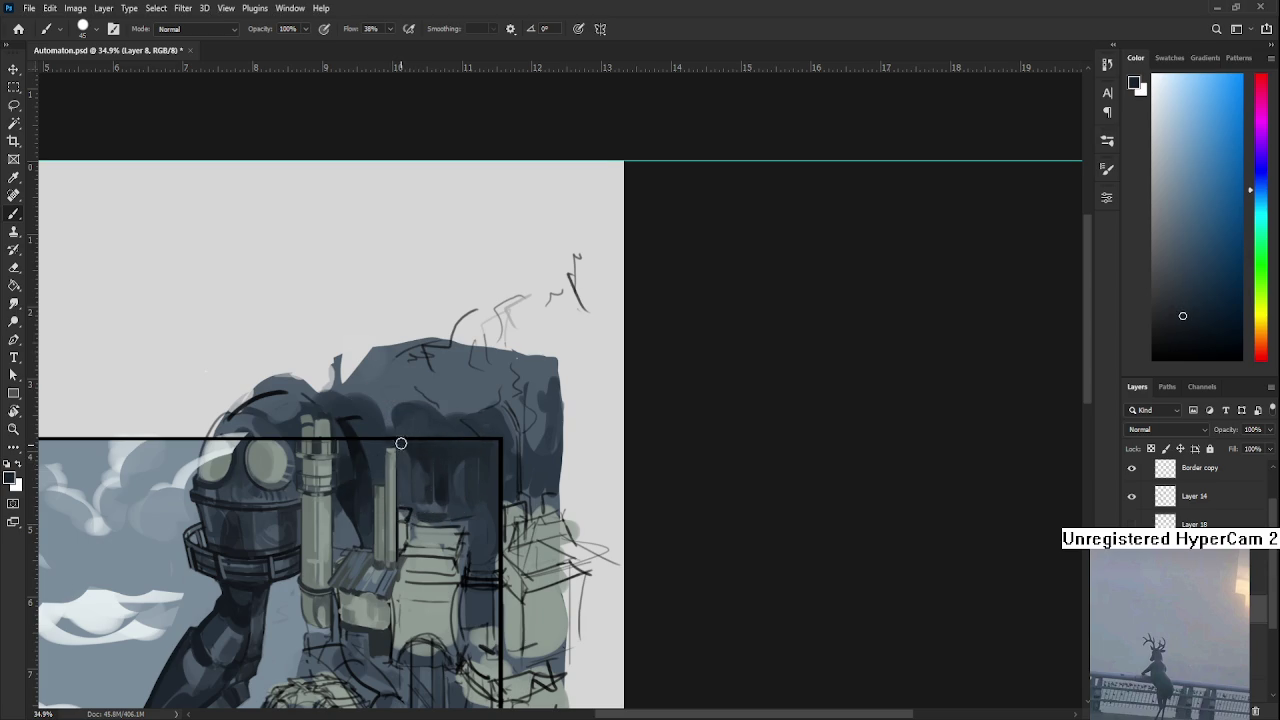
alt+click(408, 483)
alt+click(404, 448)
alt+click(416, 455)
scroll(532, 487, up, 2)
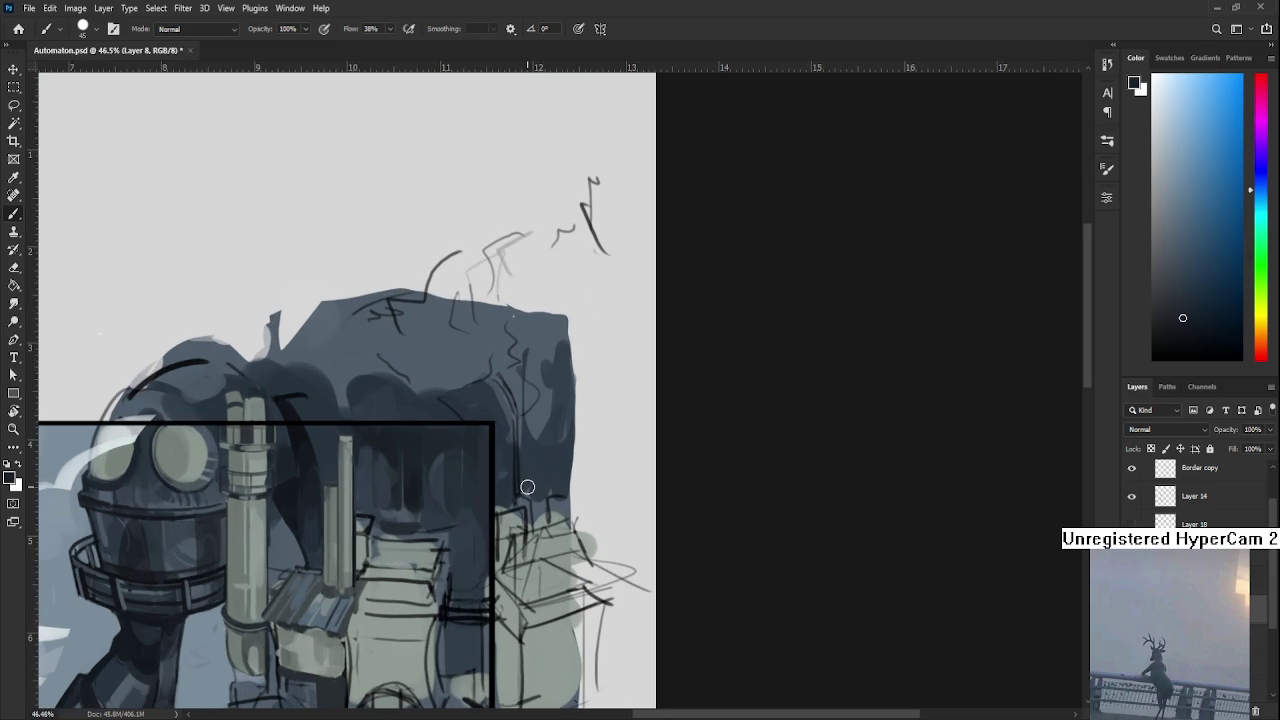
Tilt the view about 15°, draw thin window-grid lines with a smaller brush, then straighten to 0°.
alt+click(403, 470)
key(r)
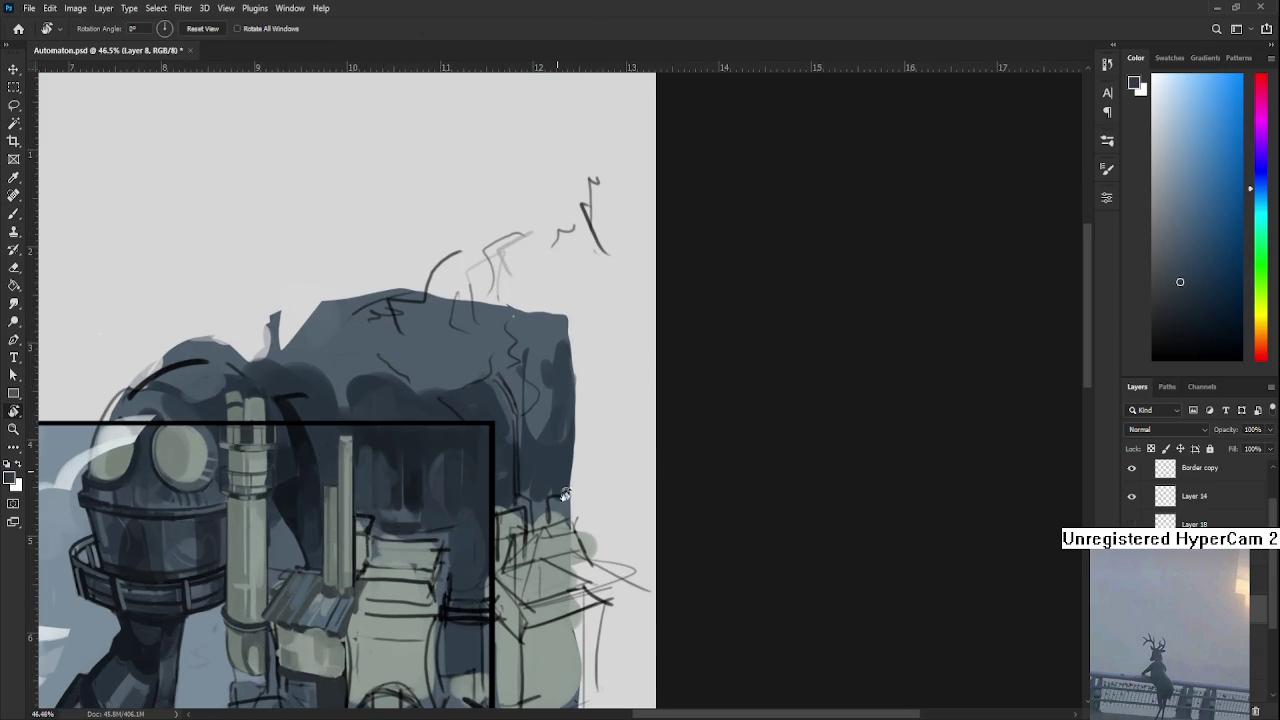
drag(403, 470, 366, 480)
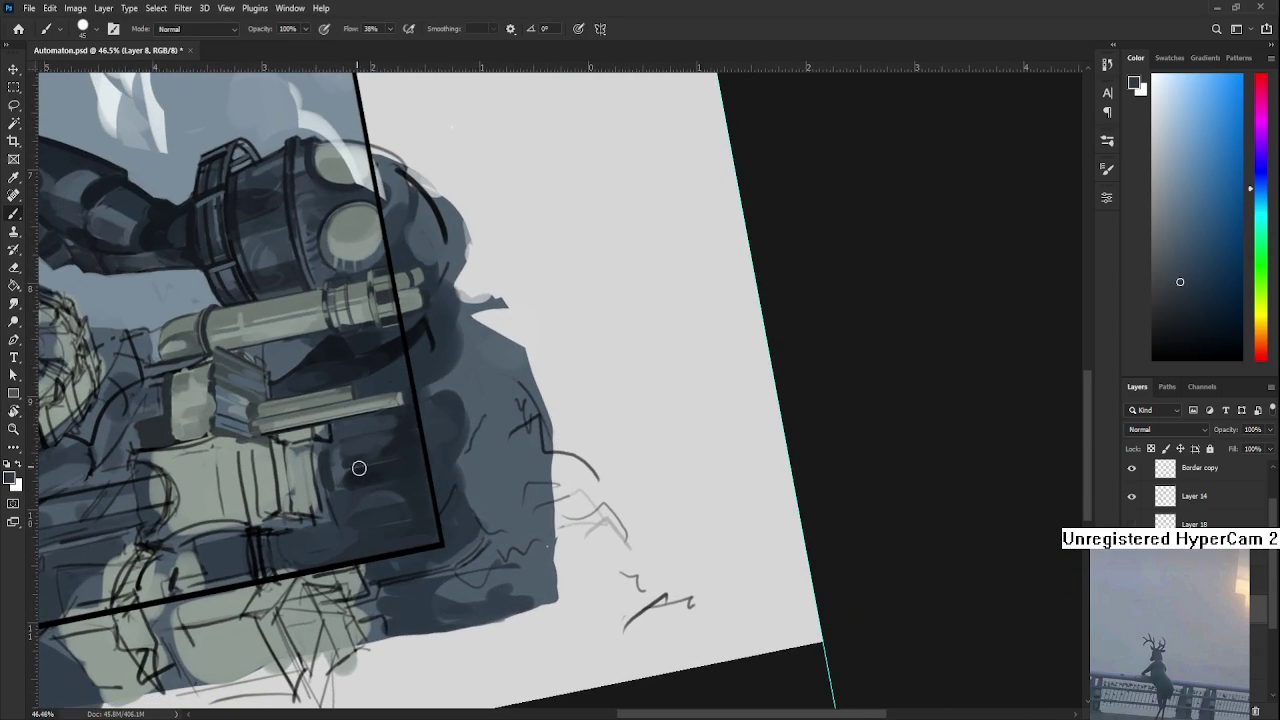
key(bracketleft)
key(bracketleft)
key(r)
mouse_move(396, 503)
mouse_down()
mouse_move(651, 517)
mouse_move(590, 491)
mouse_up()
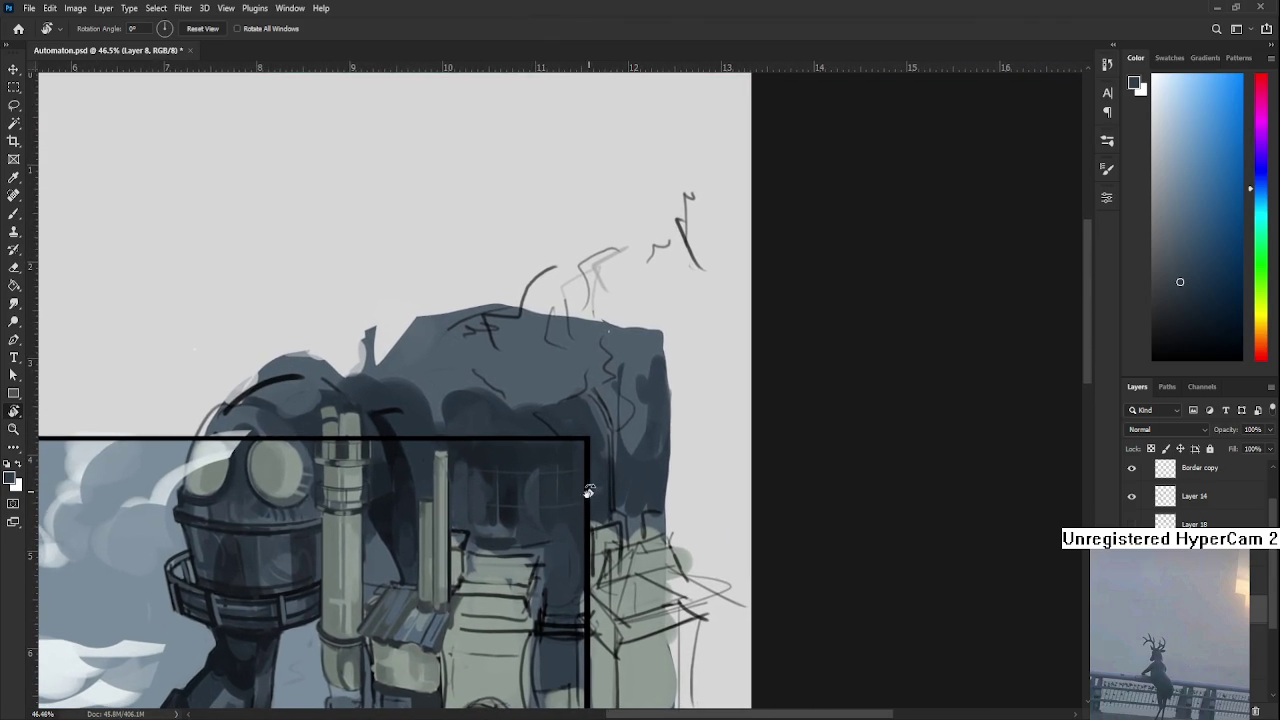
Paint darker blue-grey shading over the upper part of the window-grid block.
key(b)
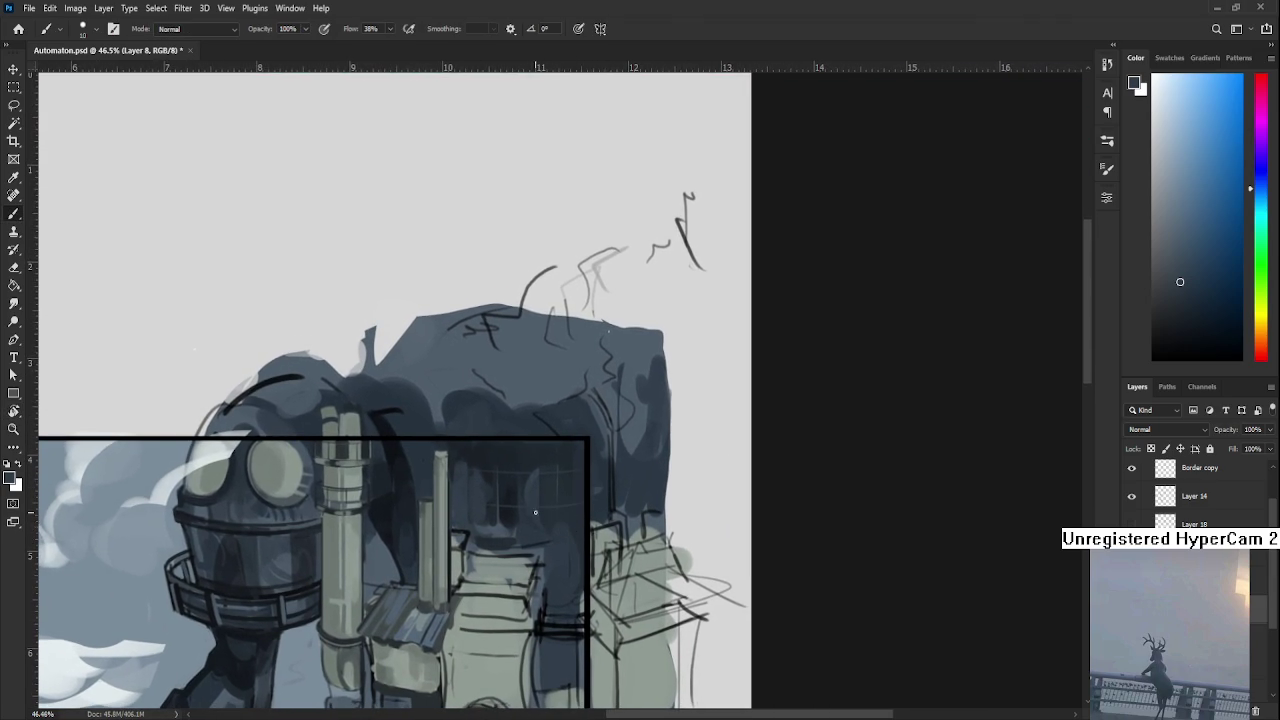
alt+click(515, 505)
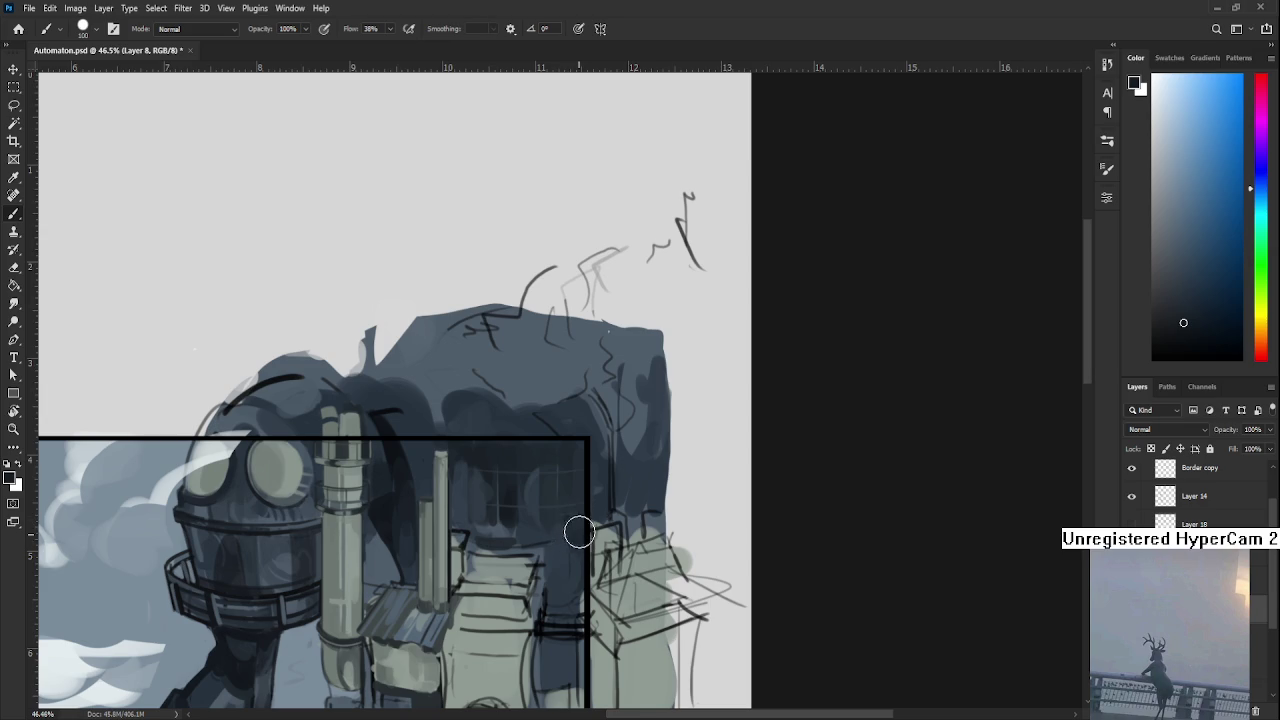
alt+click(577, 542)
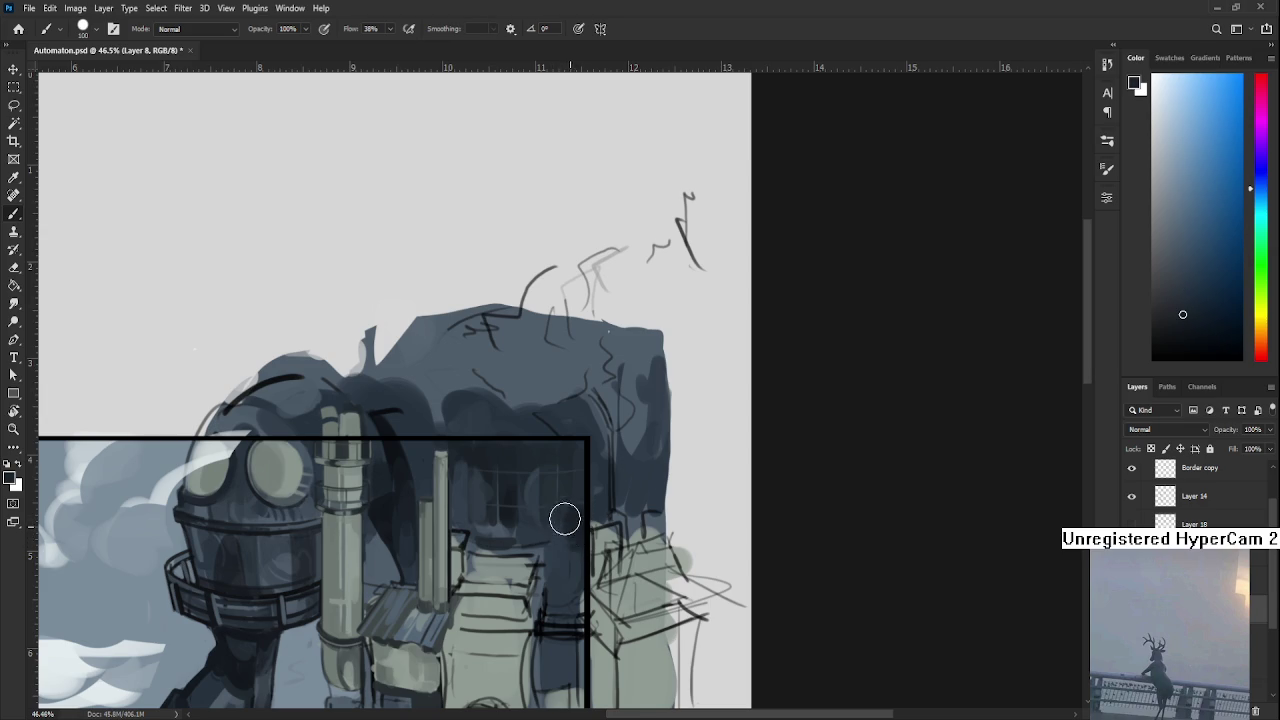
alt+click(566, 568)
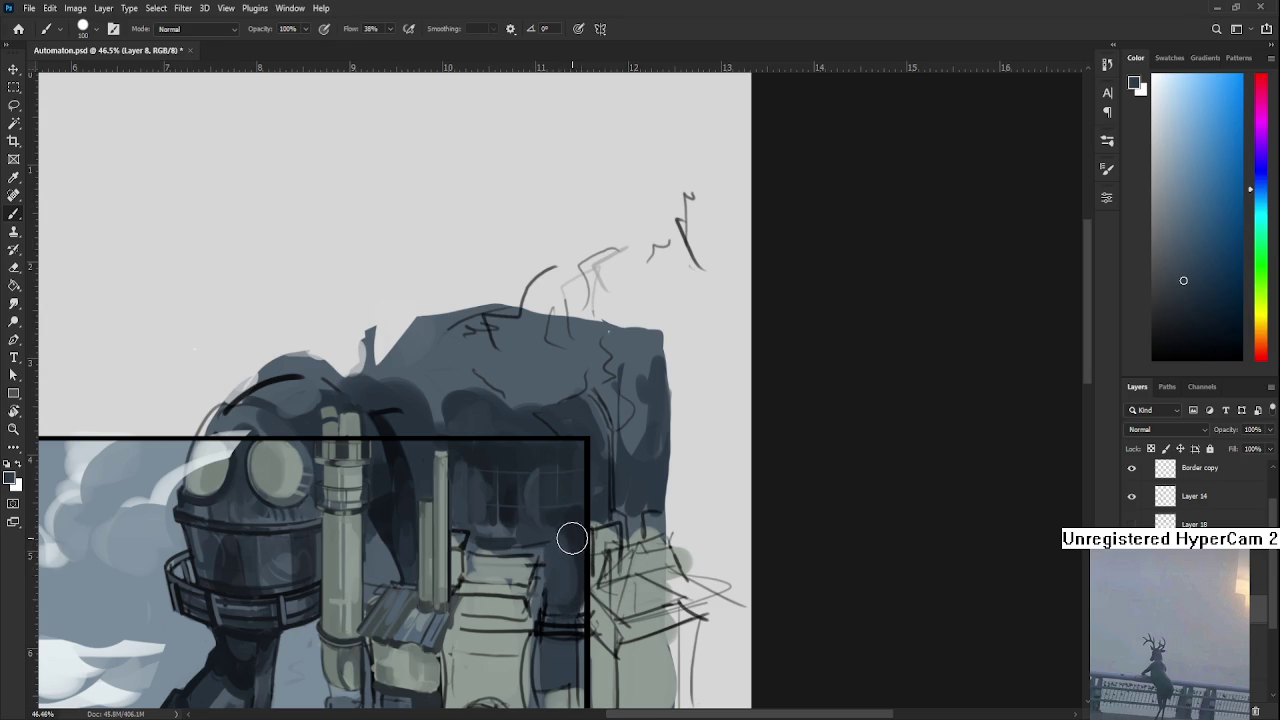
alt+click(563, 551)
alt+click(555, 540)
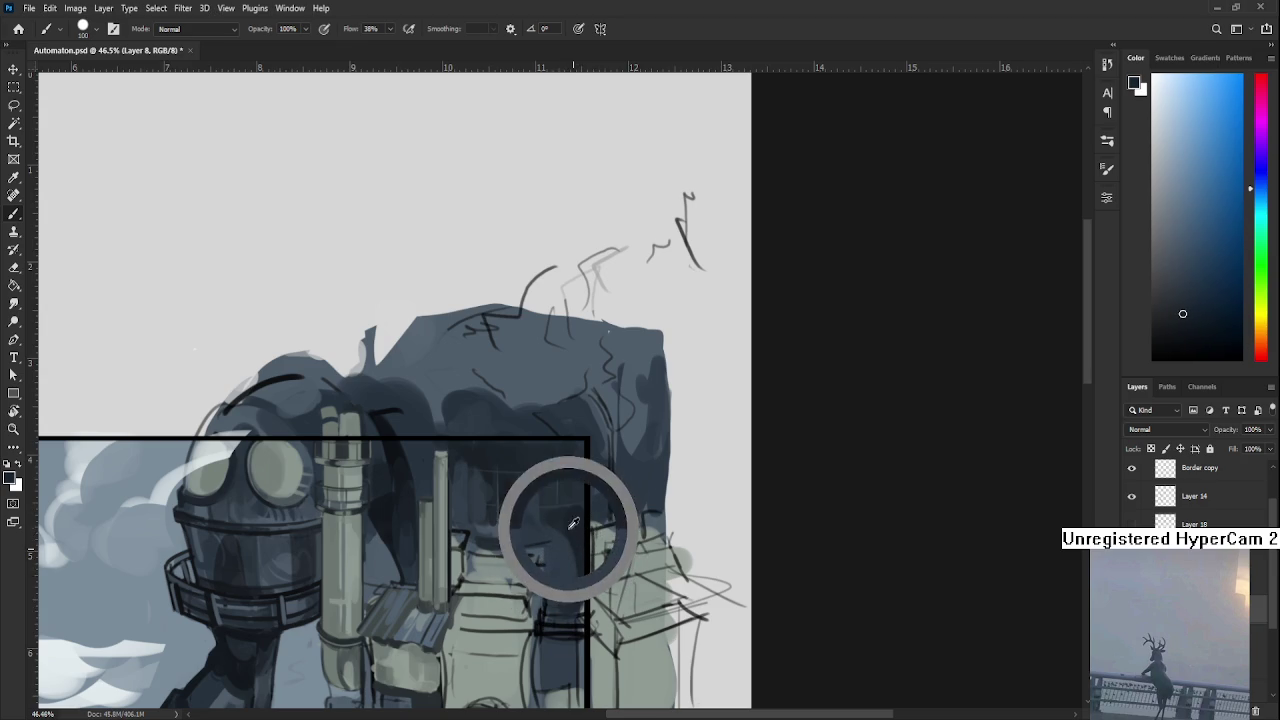
alt+click(544, 528)
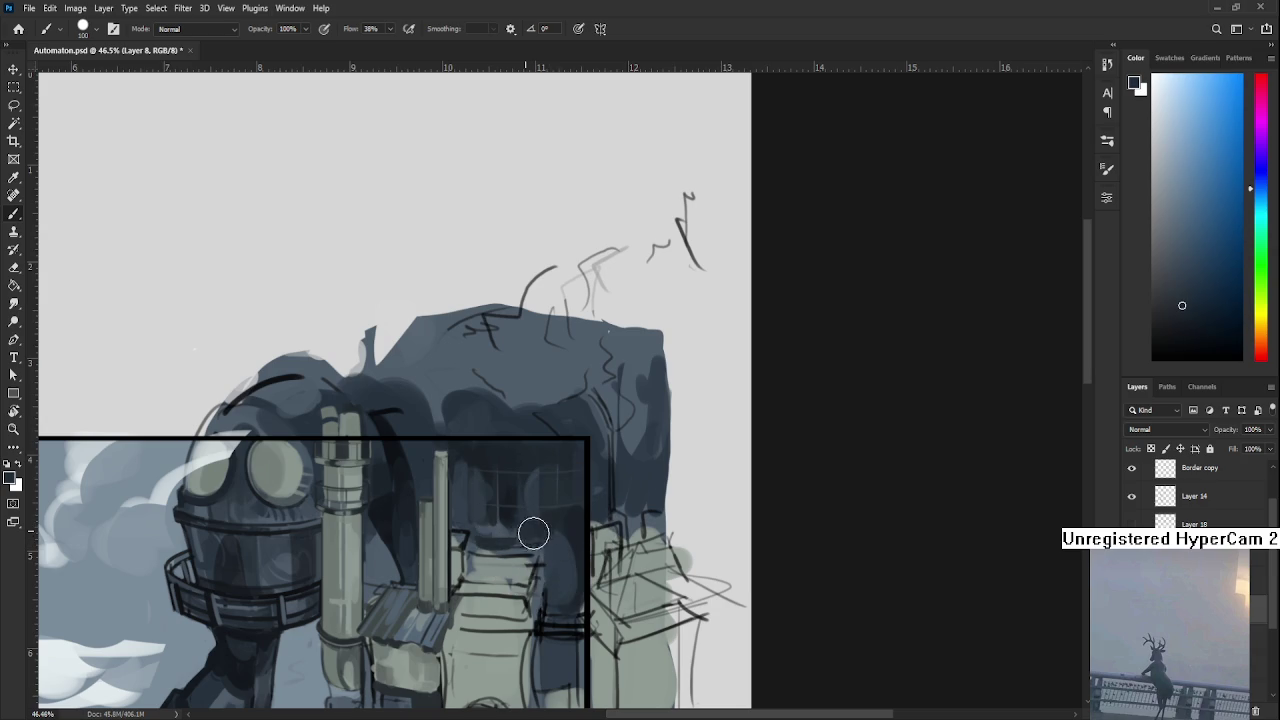
alt+click(526, 514)
alt+click(538, 535)
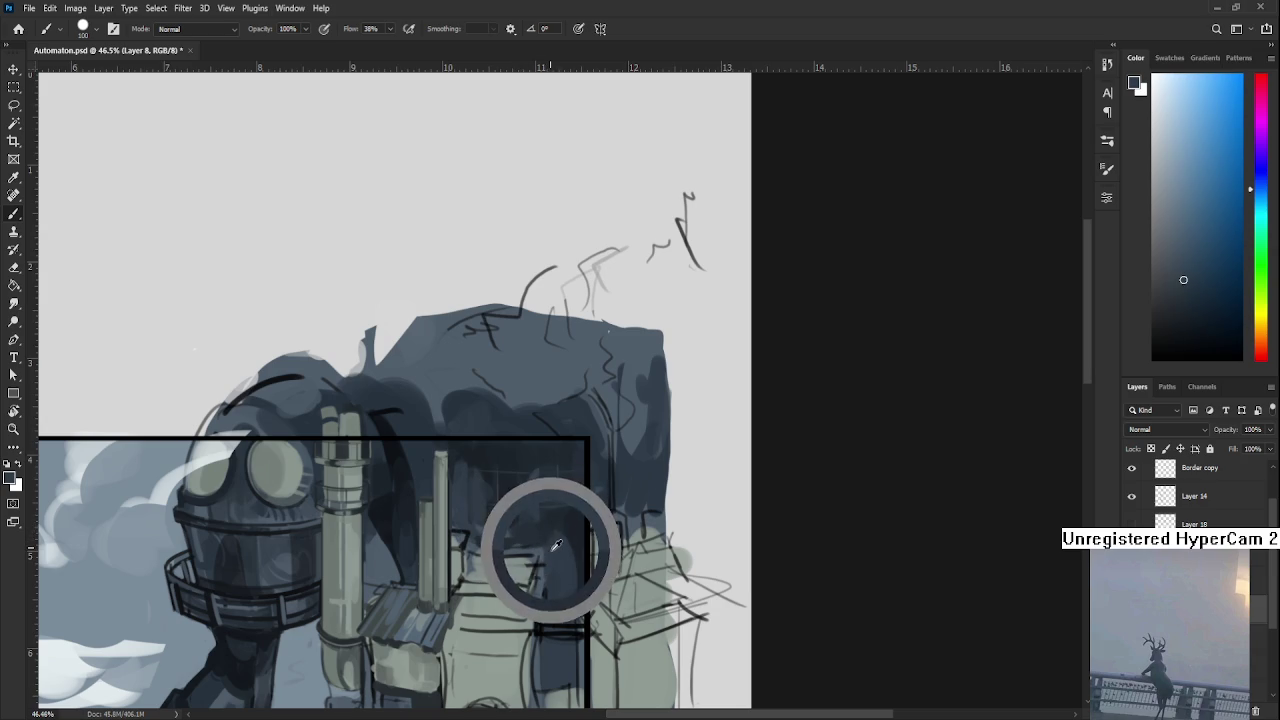
alt+click(541, 520)
Add shadow tones sampled from the tower over the lower window grid.
alt+click(556, 556)
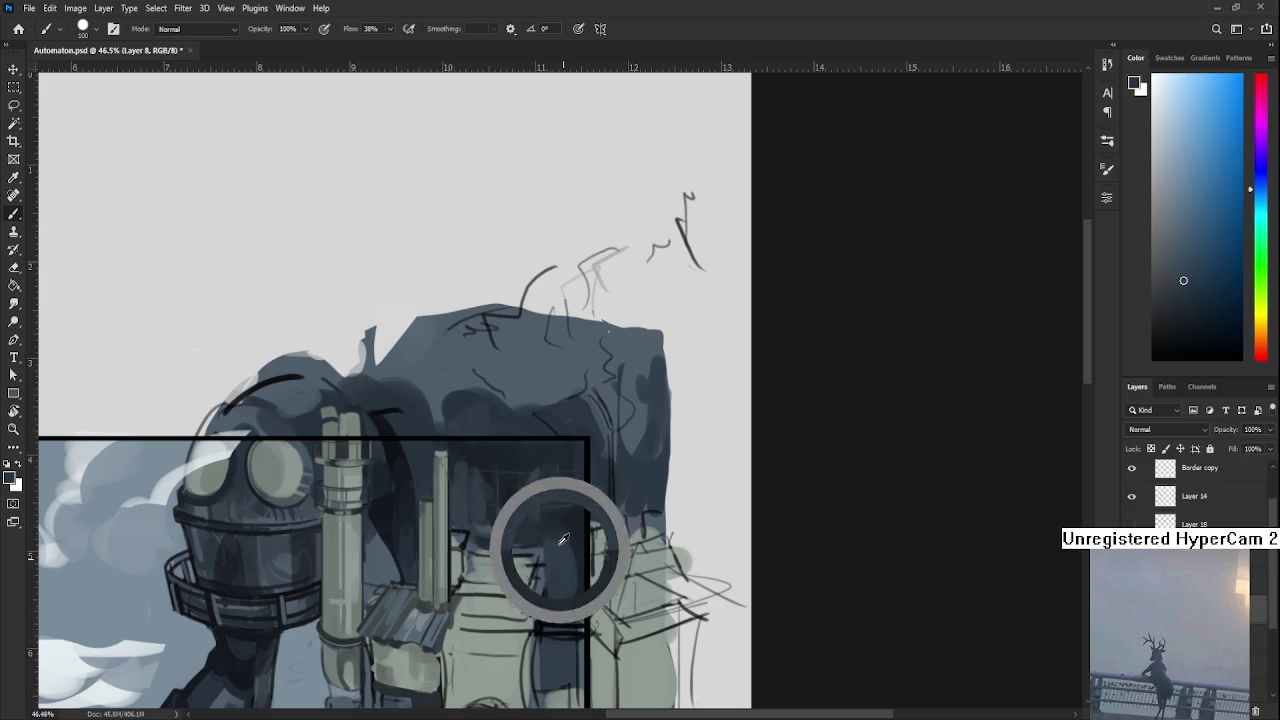
alt+click(559, 562)
alt+click(560, 540)
alt+click(565, 554)
alt+click(560, 572)
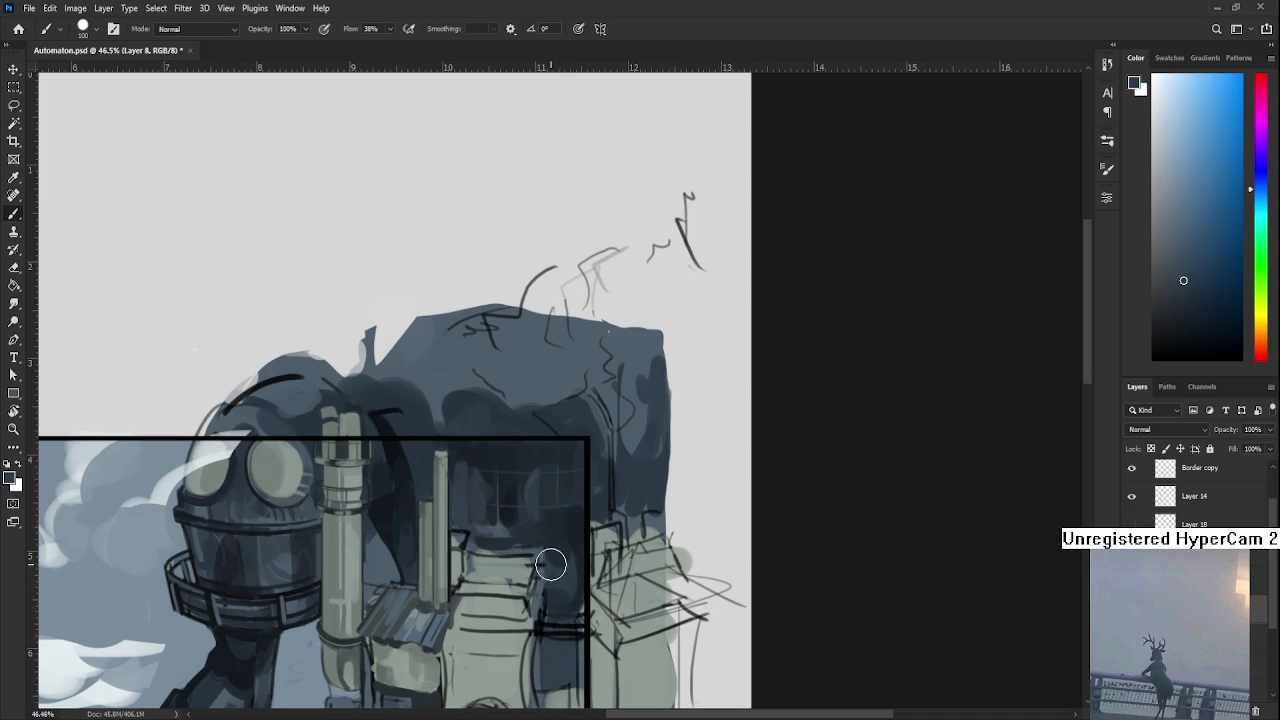
mouse_move(550, 560)
mouse_down()
mouse_move(585, 560)
mouse_move(543, 500)
mouse_up()
alt+click(550, 528)
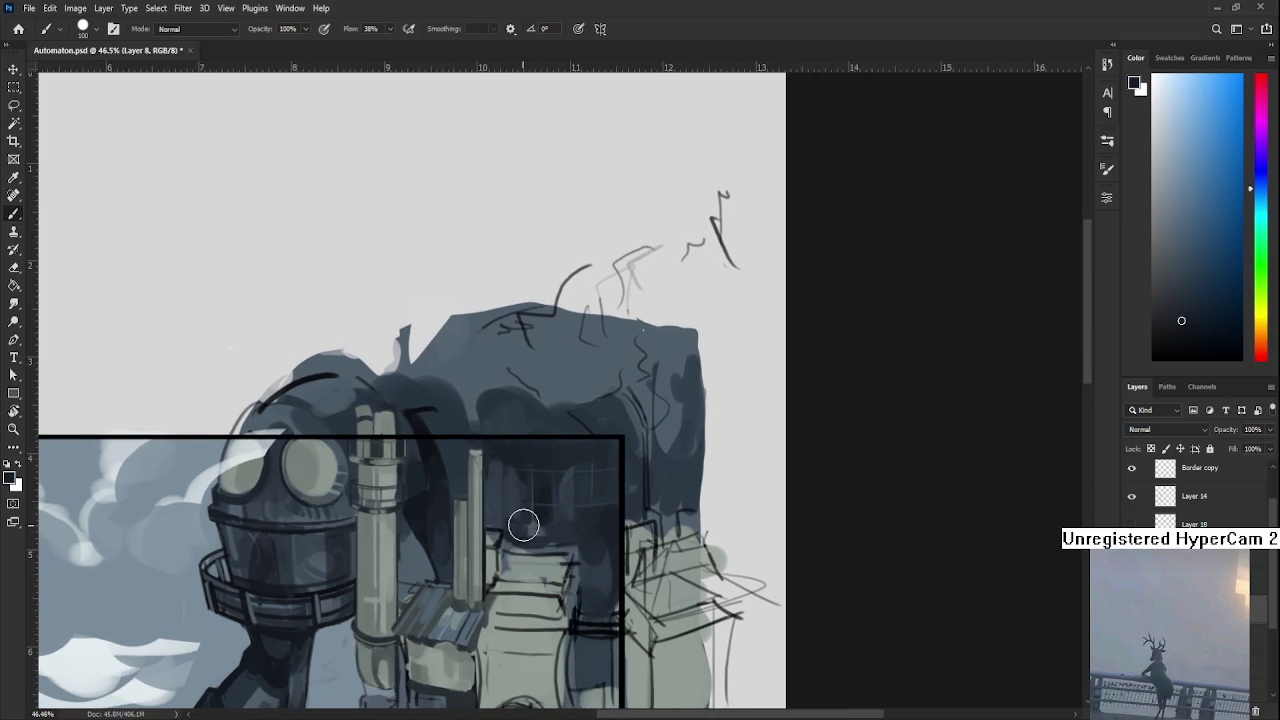
mouse_move(525, 515)
mouse_down()
mouse_move(560, 578)
mouse_move(481, 555)
mouse_up()
alt+click(543, 571)
In a tilted view, repaint the window-grid strokes with a darker sampled tone.
alt+click(481, 555)
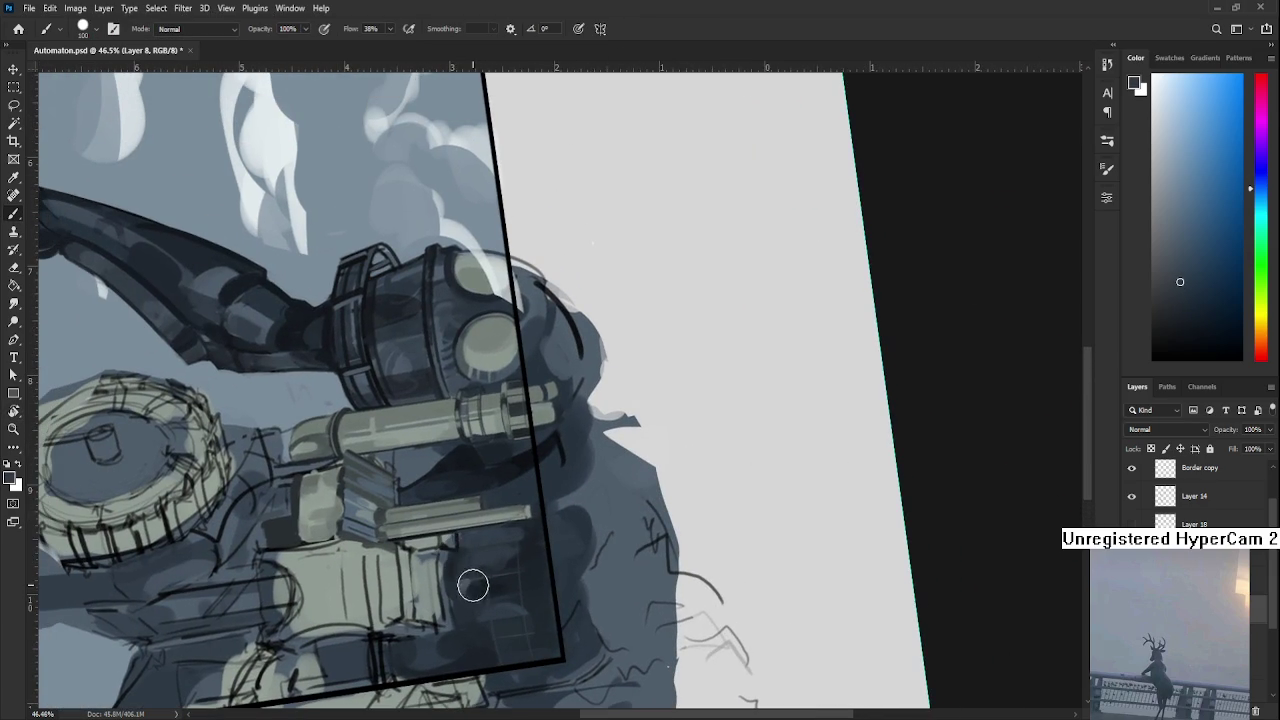
alt+click(475, 553)
mouse_move(506, 606)
mouse_down()
mouse_move(466, 543)
mouse_move(503, 591)
mouse_move(466, 560)
mouse_move(513, 583)
mouse_move(508, 634)
mouse_move(520, 560)
mouse_move(510, 598)
mouse_move(675, 512)
mouse_move(545, 558)
mouse_up()
key(r)
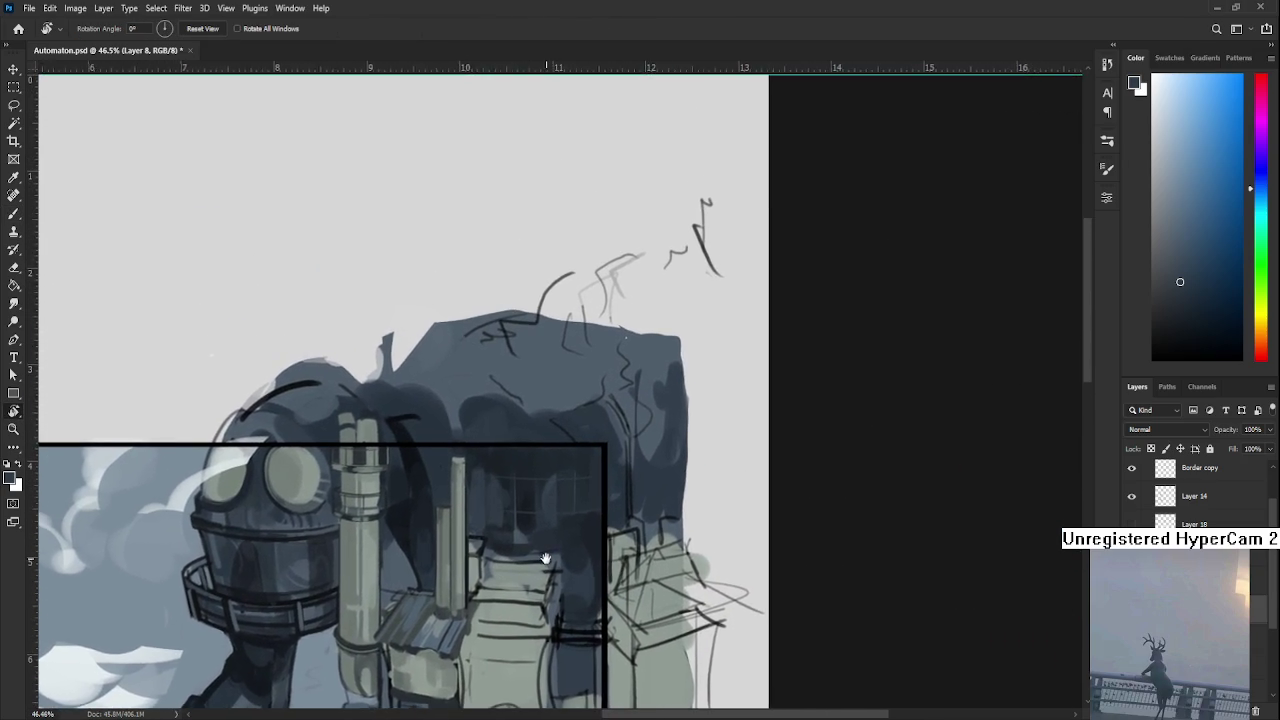
Paint darker blue-grey shading along the thin pole down onto the pale ribbed block.
key(b)
alt+click(504, 486)
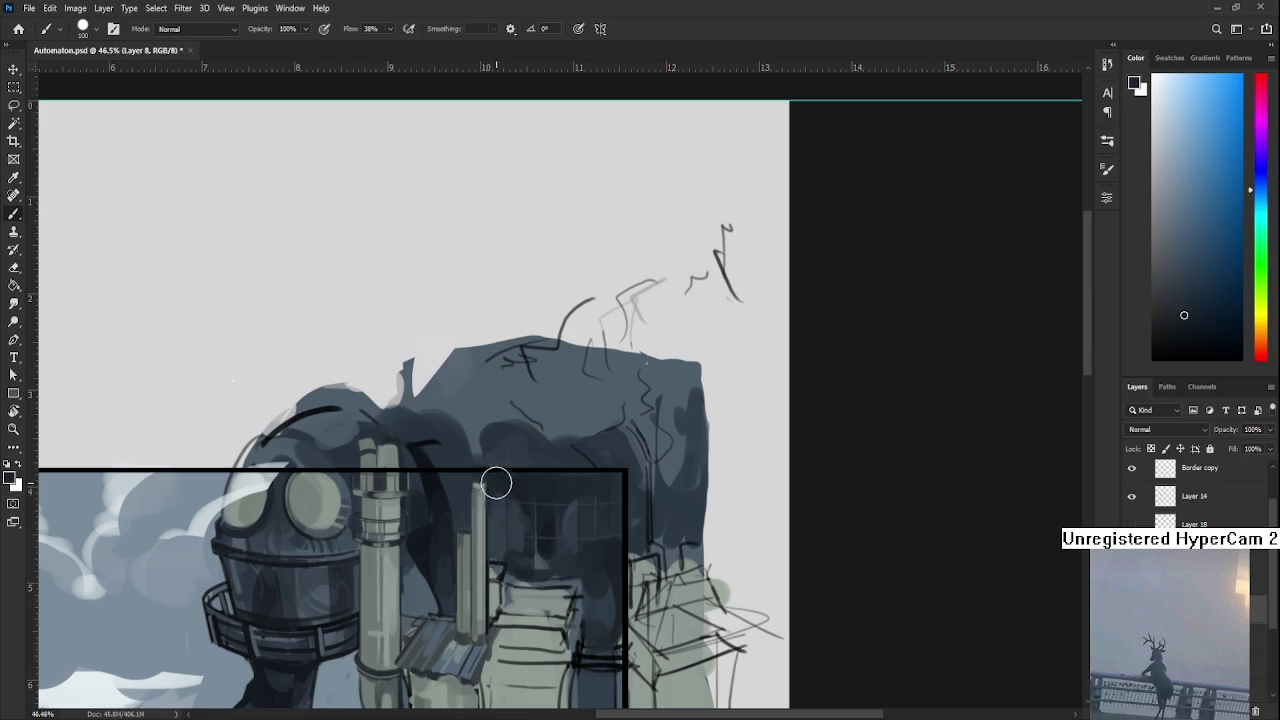
mouse_move(498, 524)
mouse_down()
mouse_move(494, 486)
mouse_move(500, 531)
mouse_move(536, 577)
mouse_up()
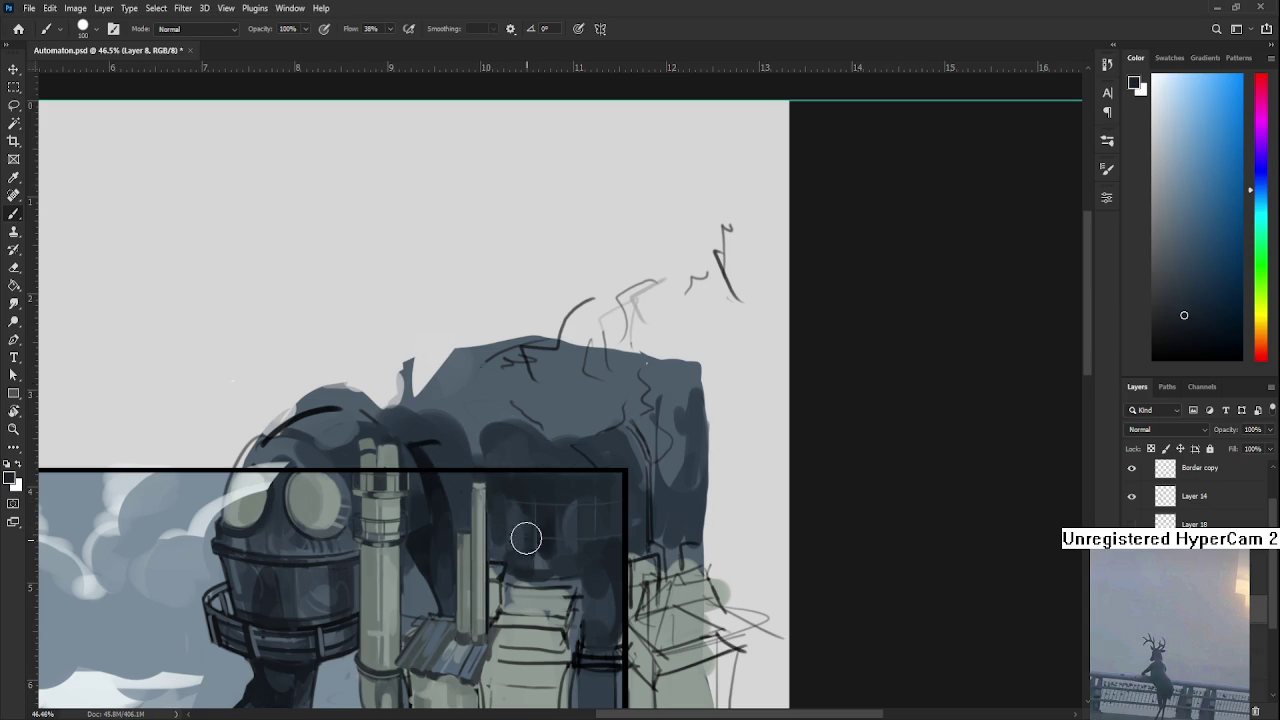
scroll(531, 442, down, 2)
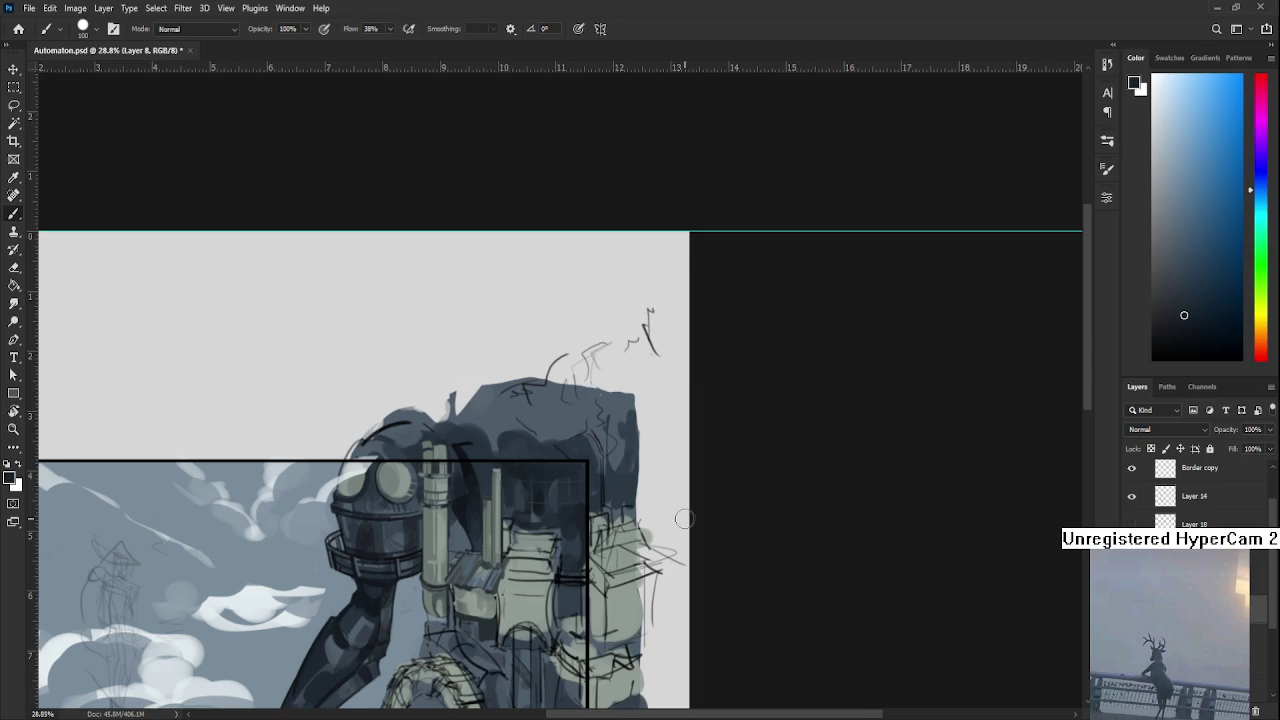
scroll(684, 518, down, 1)
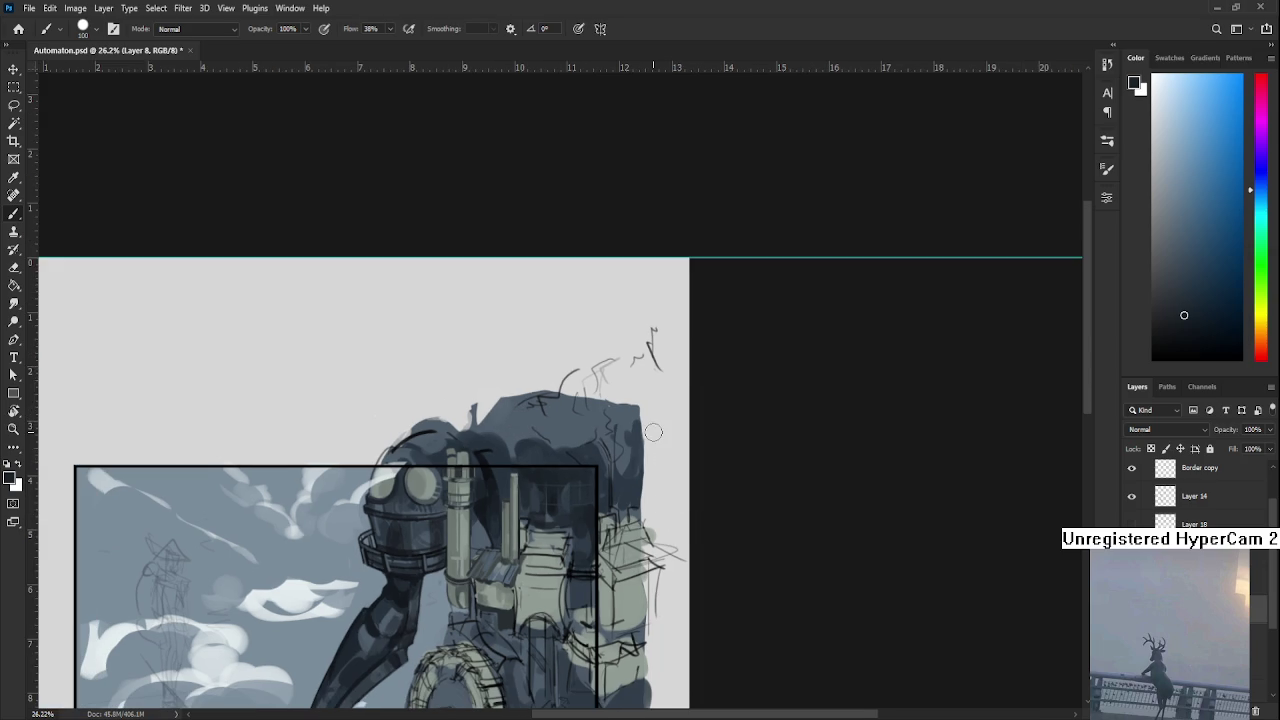
scroll(562, 556, up, 2)
Paint grey over the corrugated roof's lower edge and add a short light grey stroke.
scroll(564, 559, up, 3)
scroll(566, 562, up, 3)
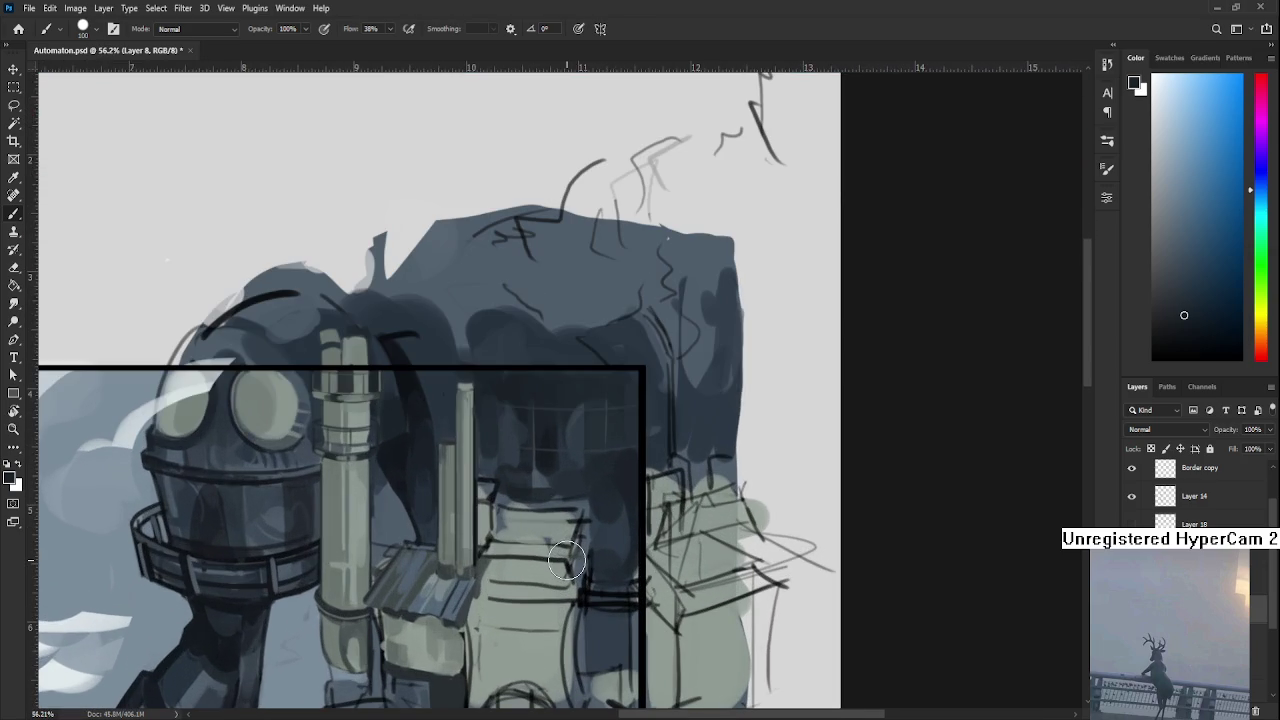
alt+click(475, 572)
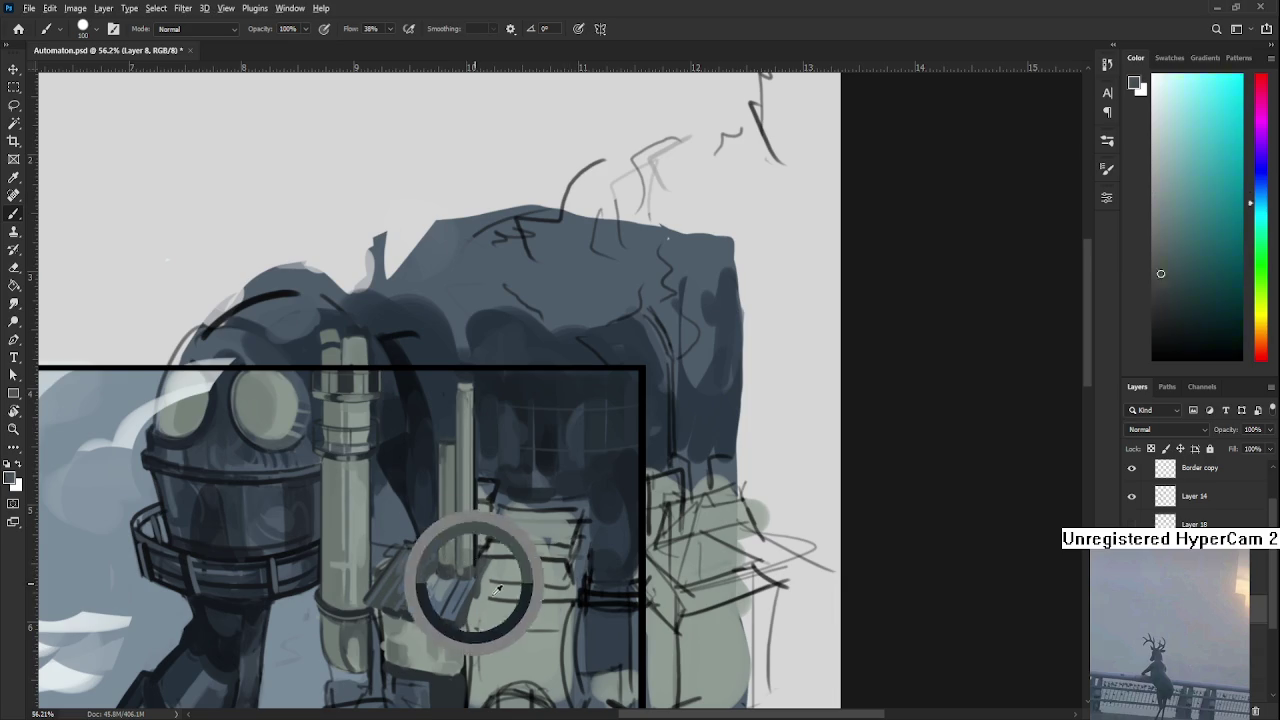
mouse_move(448, 617)
mouse_down()
mouse_move(472, 590)
mouse_move(480, 601)
mouse_up()
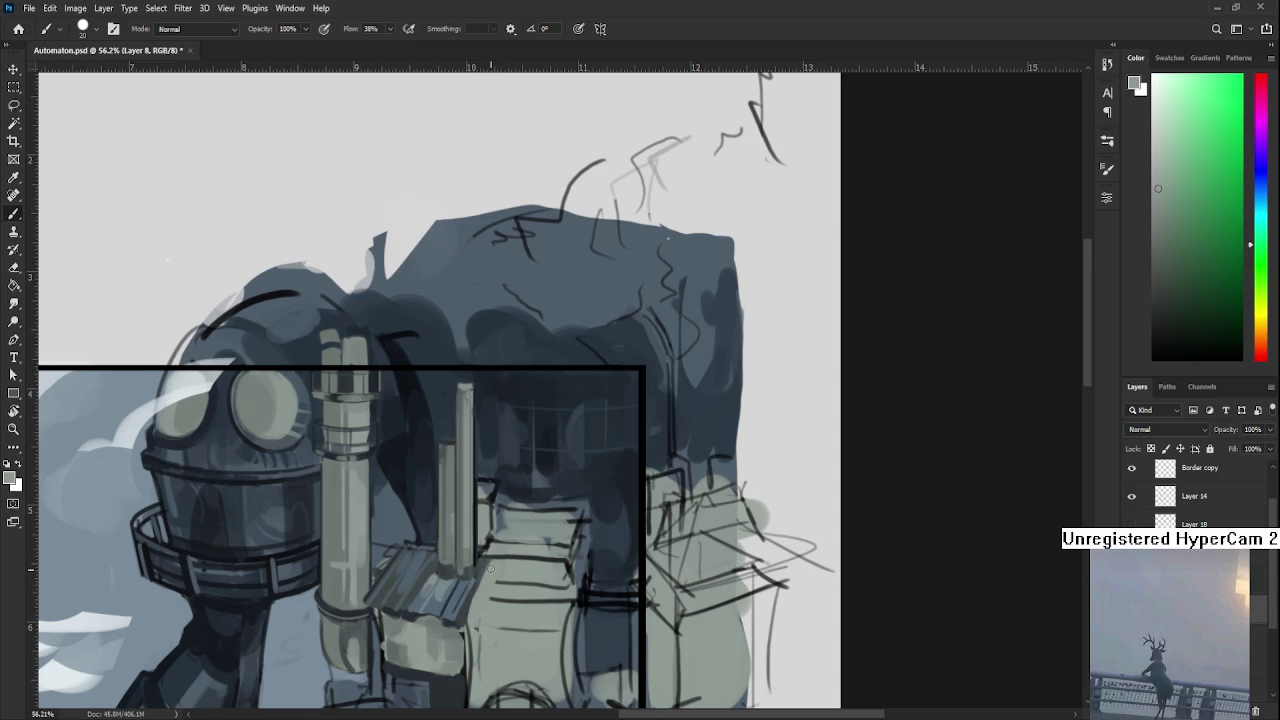
alt+click(500, 555)
alt+click(499, 560)
alt+click(515, 564)
drag(524, 561, 535, 562)
Cover the dark sketch lines on the pale block with grey-green paint.
alt+click(563, 538)
alt+click(561, 564)
drag(559, 569, 599, 491)
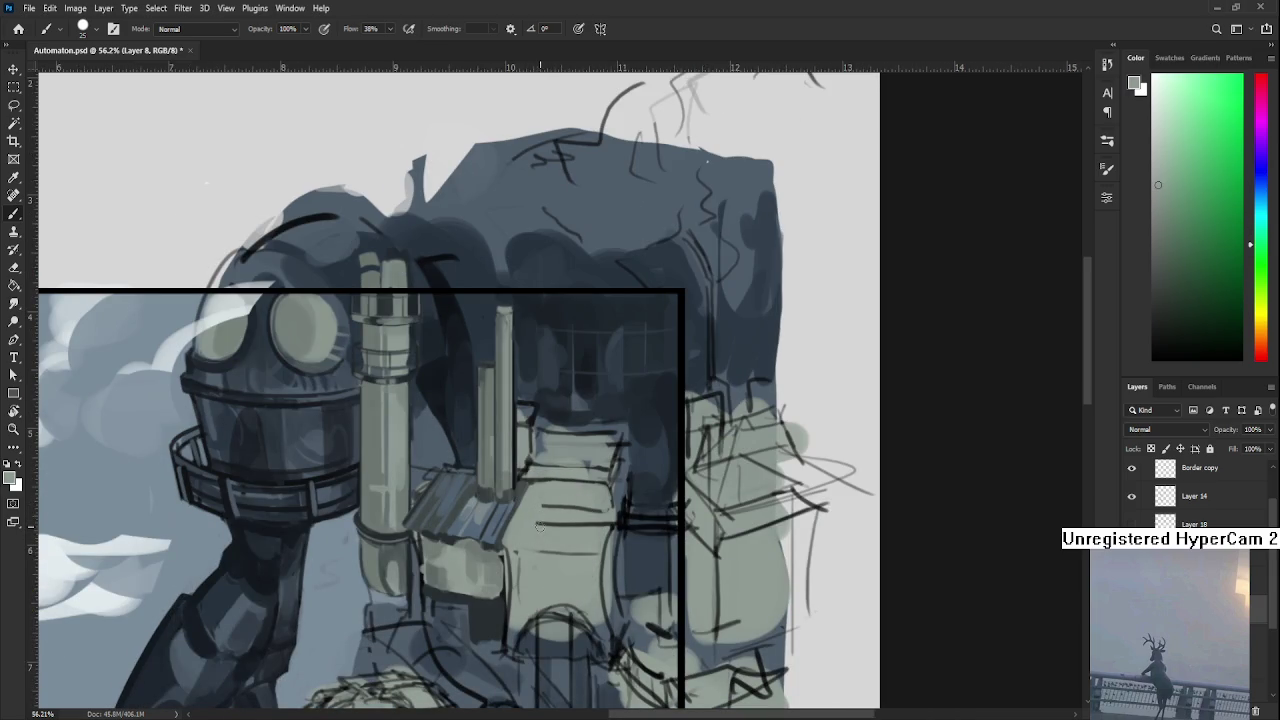
mouse_move(541, 510)
mouse_down()
mouse_move(597, 511)
mouse_move(610, 542)
mouse_up()
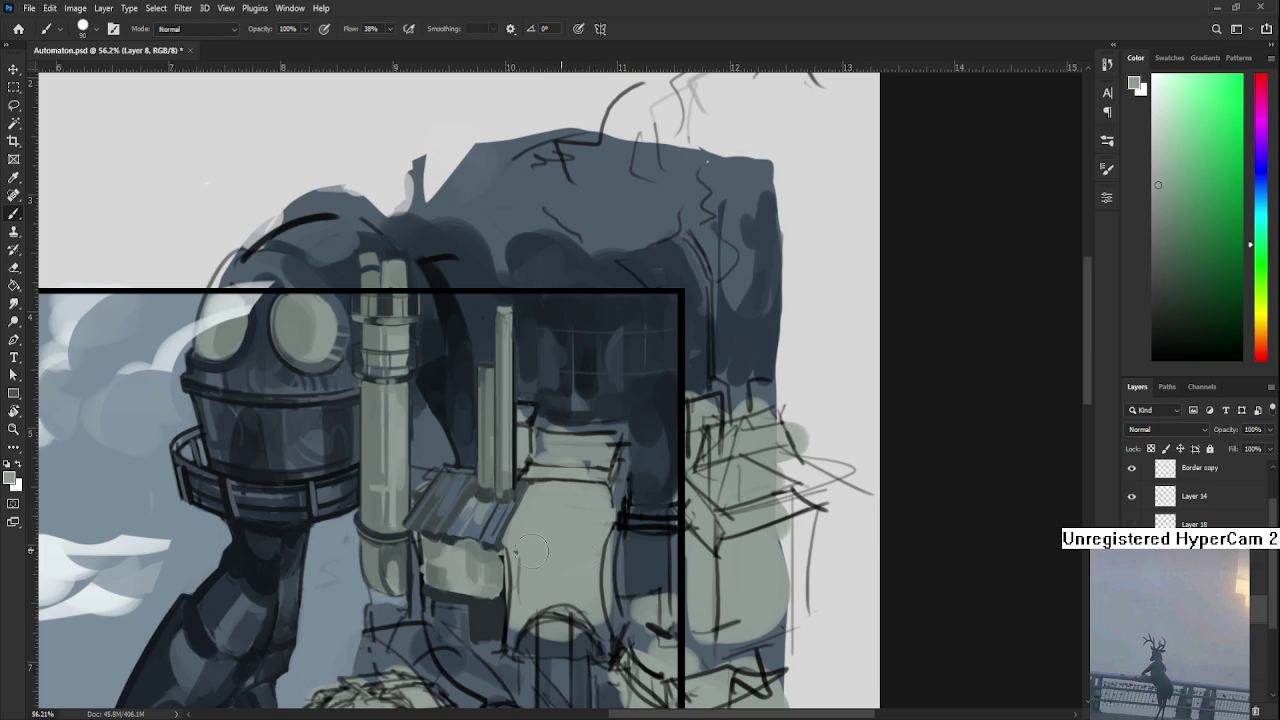
scroll(523, 543, up, 2)
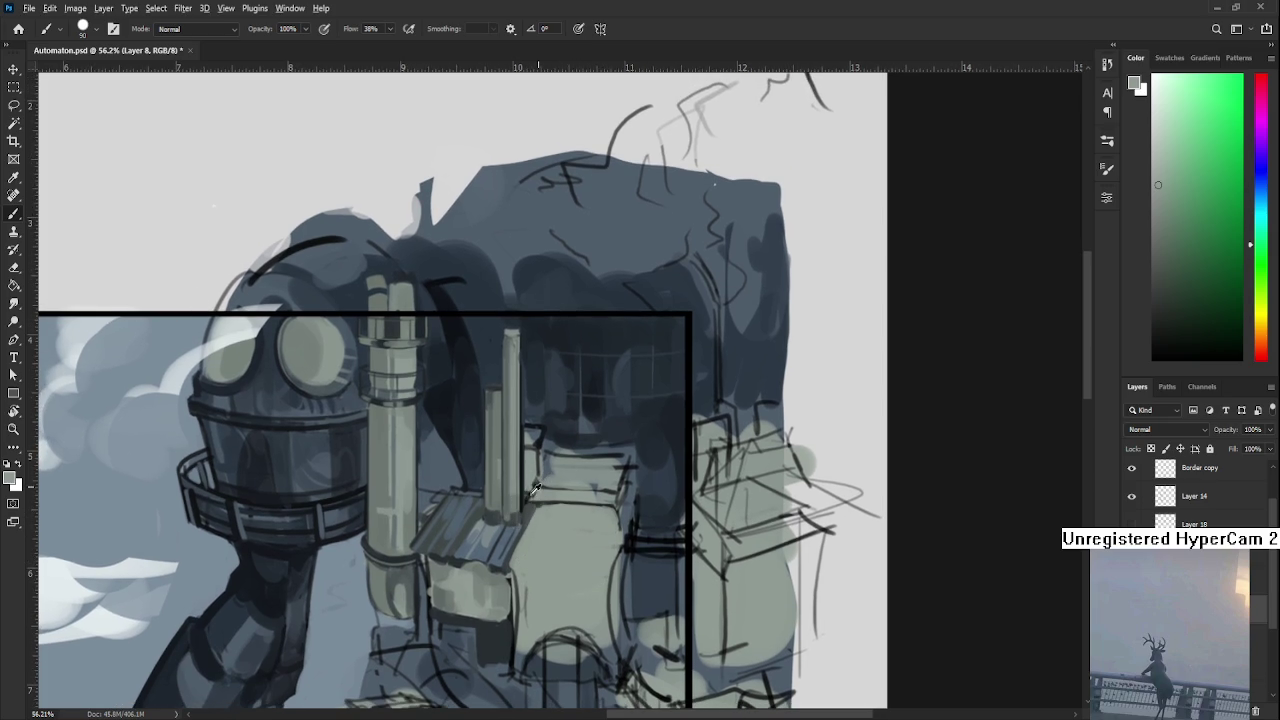
alt+click(531, 503)
drag(531, 503, 522, 478)
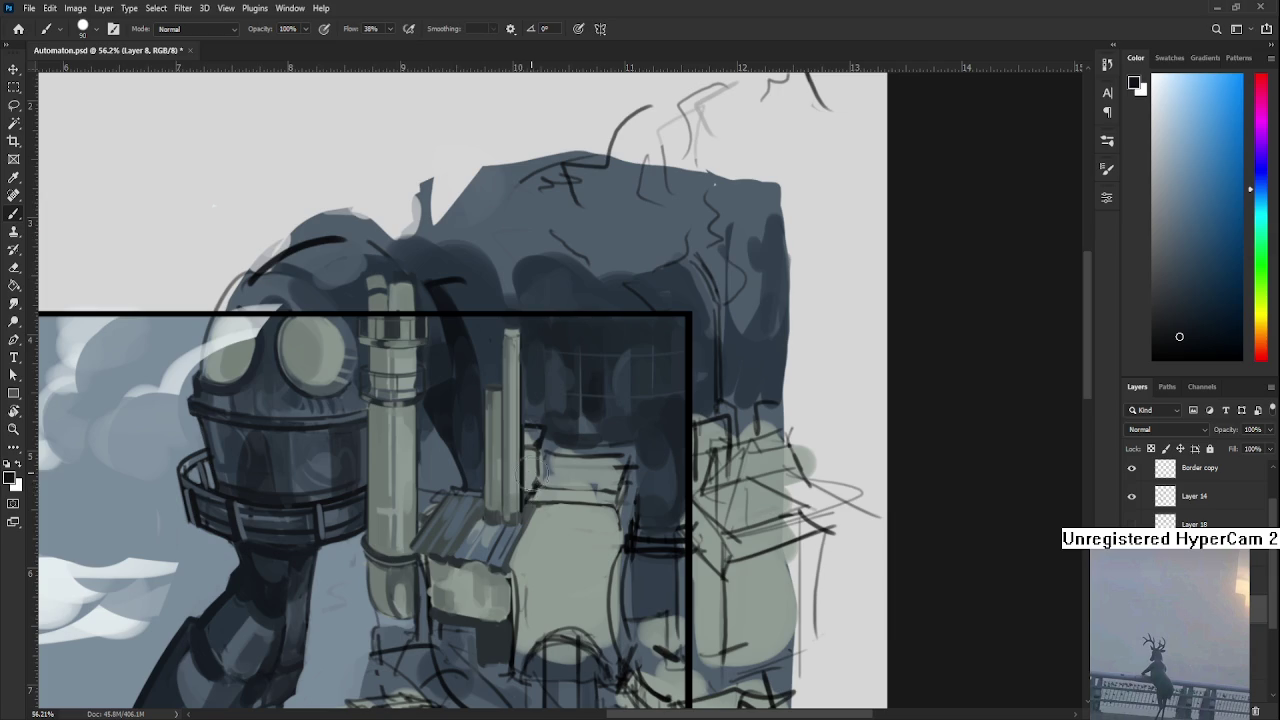
With a much smaller brush, paint a dark vertical stroke and small dark marks on the wall.
key(bracketleft)
key(bracketleft)
key(bracketleft)
drag(482, 520, 472, 538)
alt+click(537, 510)
drag(537, 510, 530, 508)
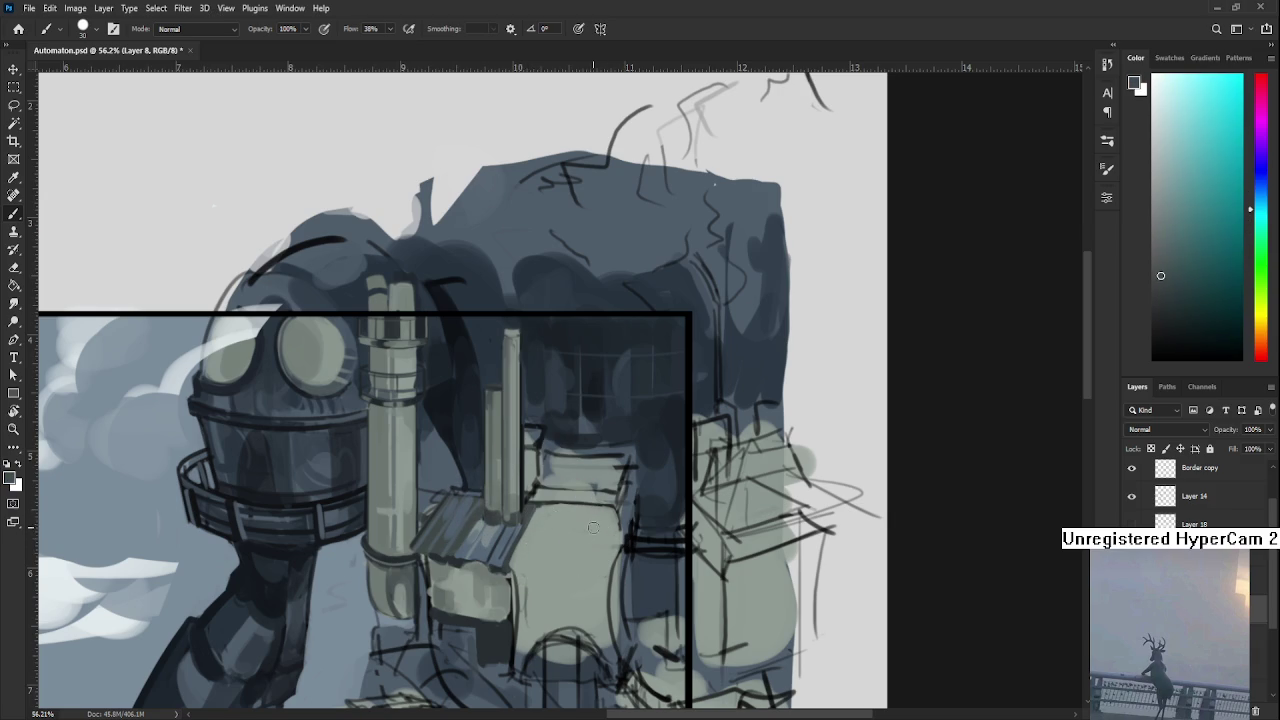
mouse_move(585, 521)
mouse_down()
mouse_move(580, 556)
mouse_move(598, 515)
mouse_move(622, 556)
mouse_up()
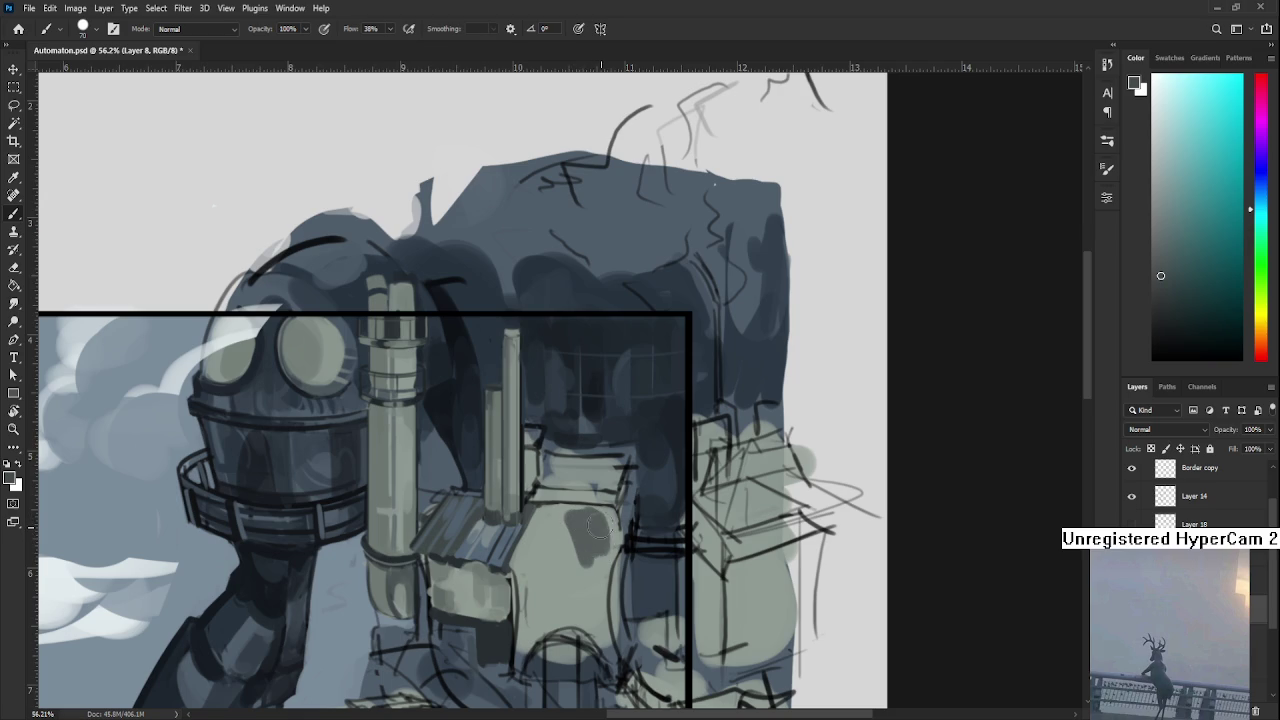
alt+click(592, 542)
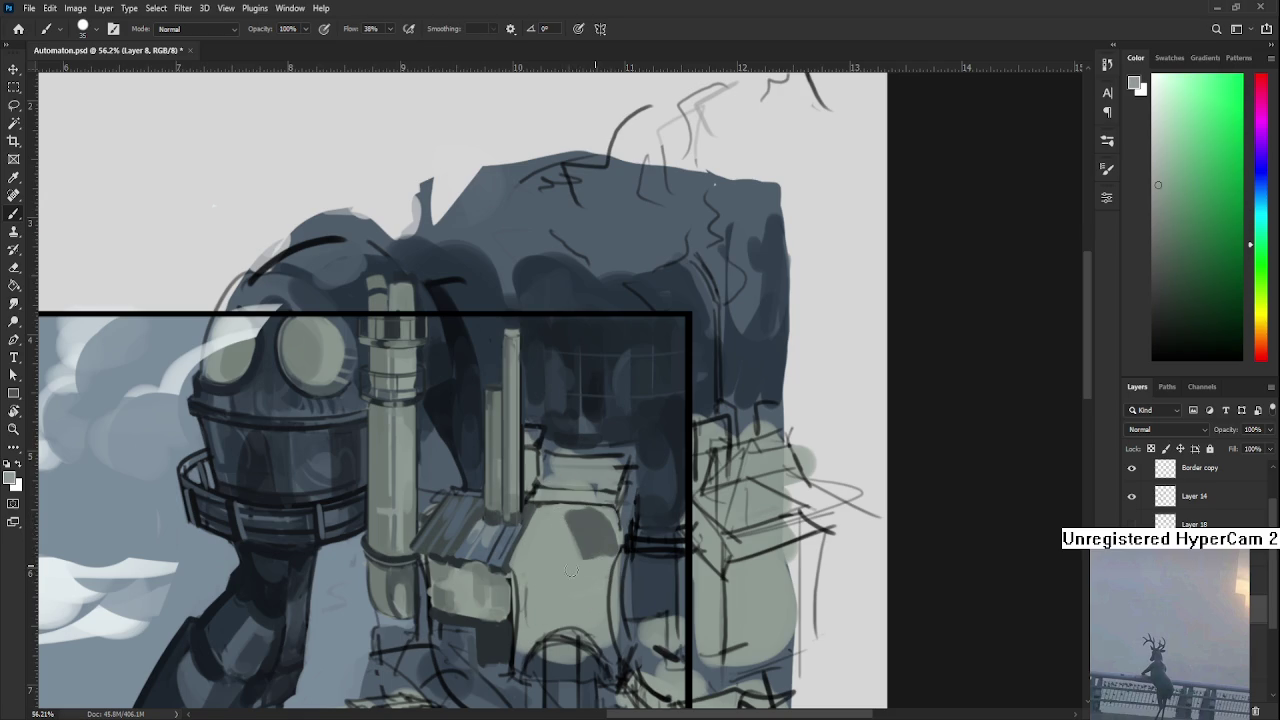
Shape the dark wall patch and lighten its left part with light grey-green.
alt+click(601, 530)
mouse_move(590, 508)
mouse_down()
mouse_move(622, 543)
mouse_move(560, 503)
mouse_up()
alt+click(564, 540)
alt+click(601, 543)
alt+click(600, 555)
drag(625, 555, 652, 582)
alt+click(627, 558)
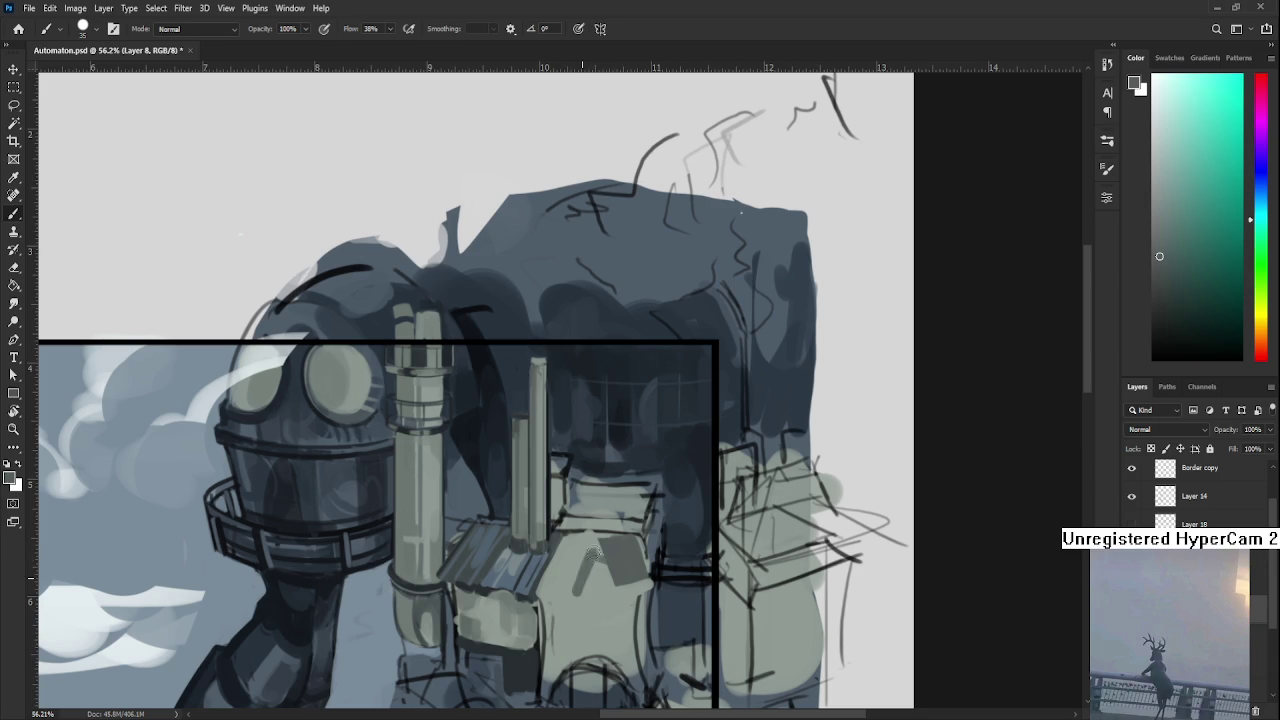
Paint a darker loop and strokes on the grey-green block, sampling its colours.
mouse_move(587, 573)
mouse_down()
mouse_move(598, 590)
mouse_move(572, 565)
mouse_up()
alt+click(568, 584)
alt+click(578, 592)
alt+click(578, 562)
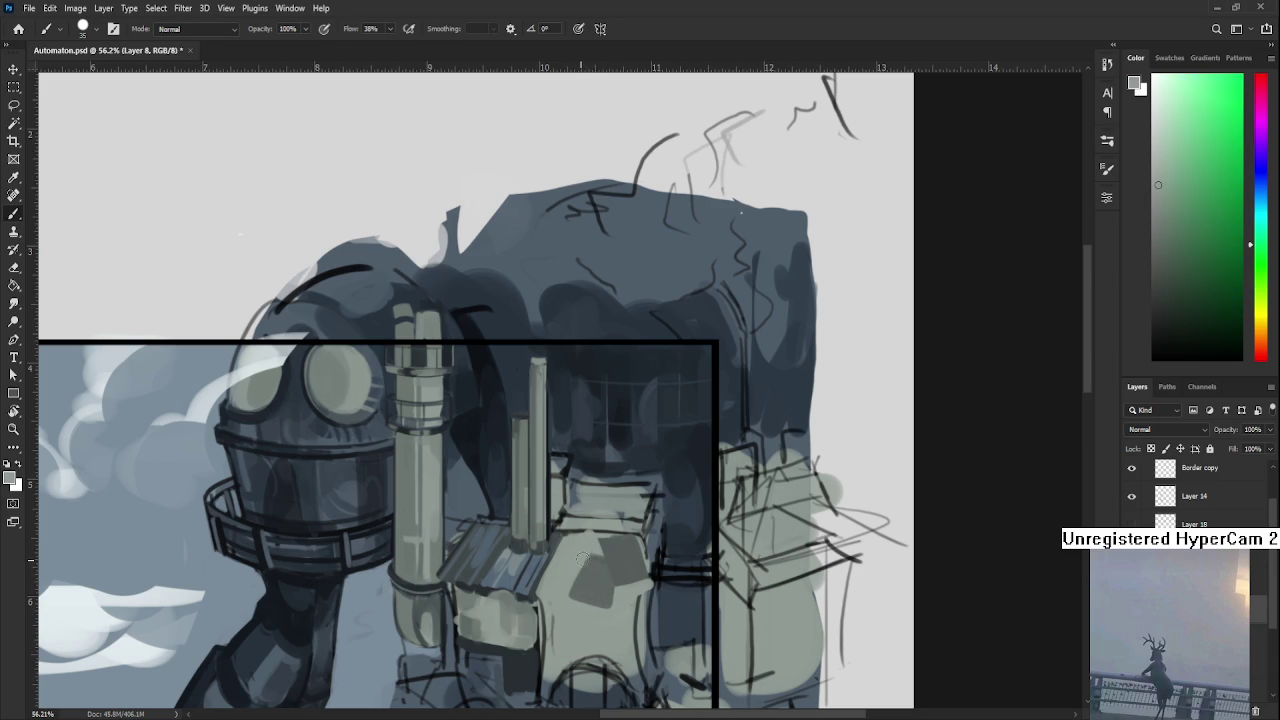
alt+click(573, 603)
alt+click(631, 600)
Paint bluish-grey shading to the left of the pale block.
alt+click(638, 586)
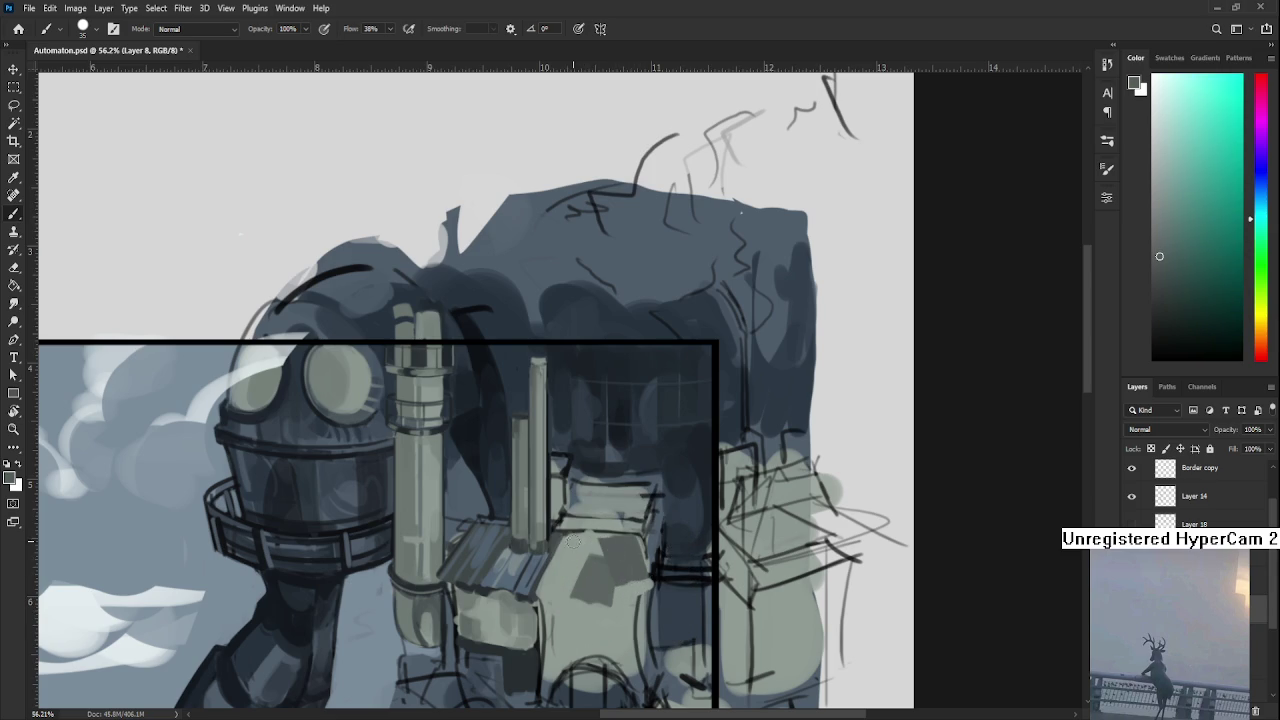
alt+click(526, 576)
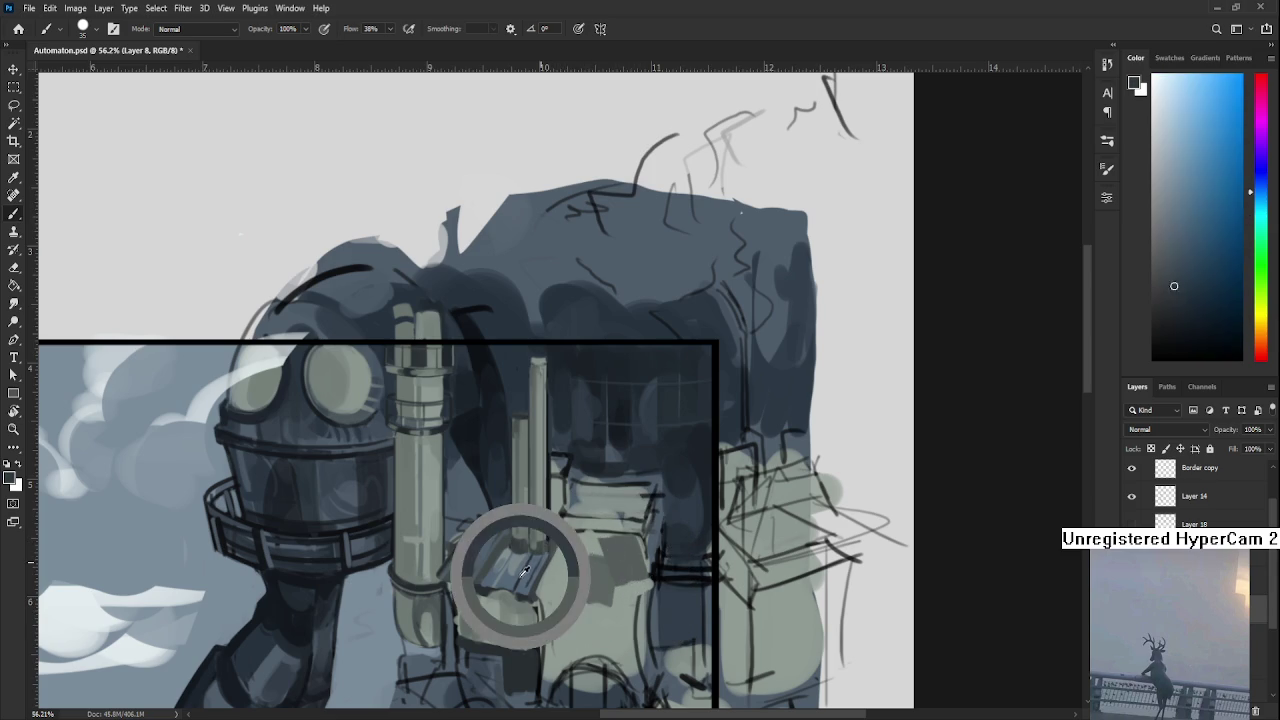
drag(553, 563, 545, 590)
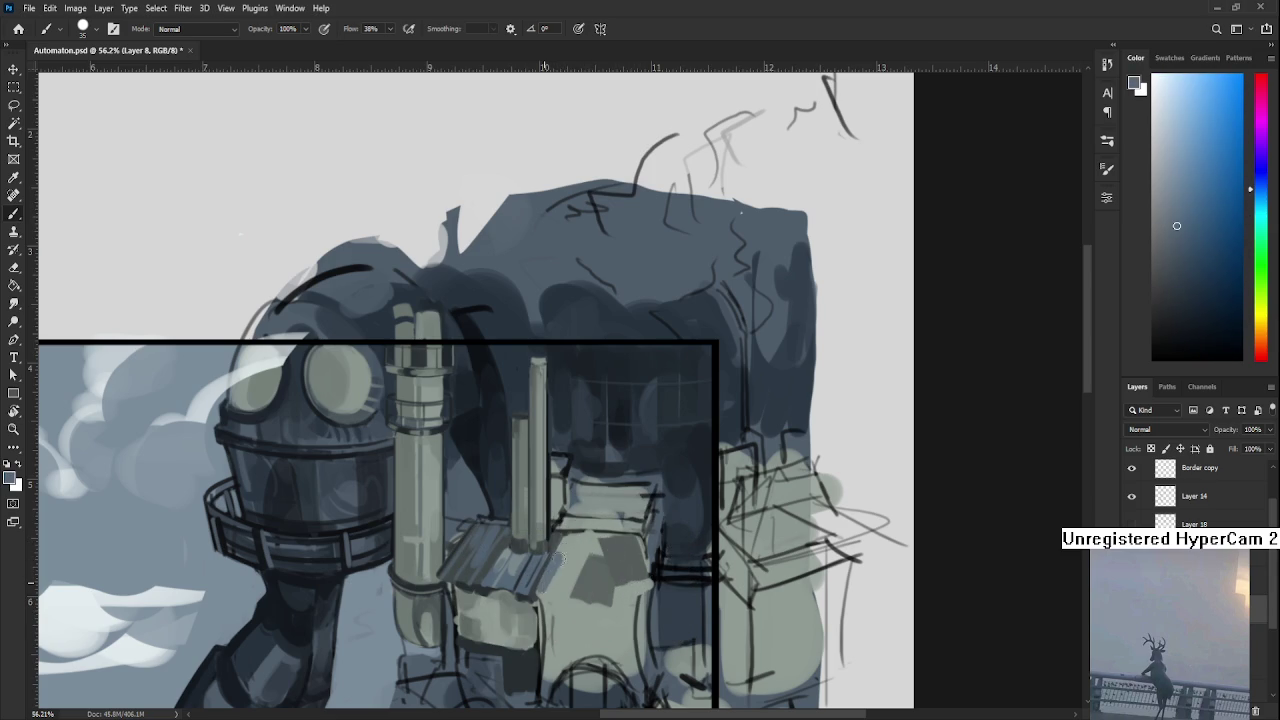
mouse_move(566, 536)
mouse_down()
mouse_move(565, 591)
mouse_move(580, 541)
mouse_up()
alt+click(581, 537)
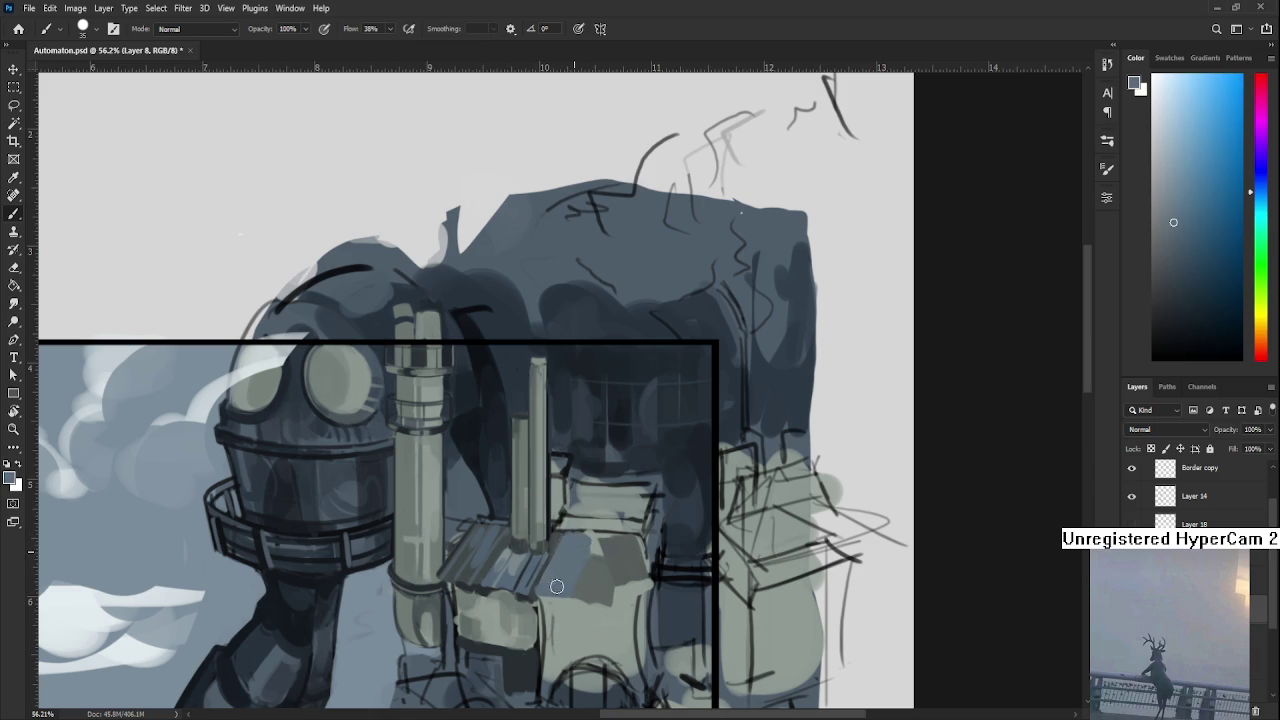
Add a light grey-green highlight across the pale block.
alt+click(600, 540)
alt+click(596, 540)
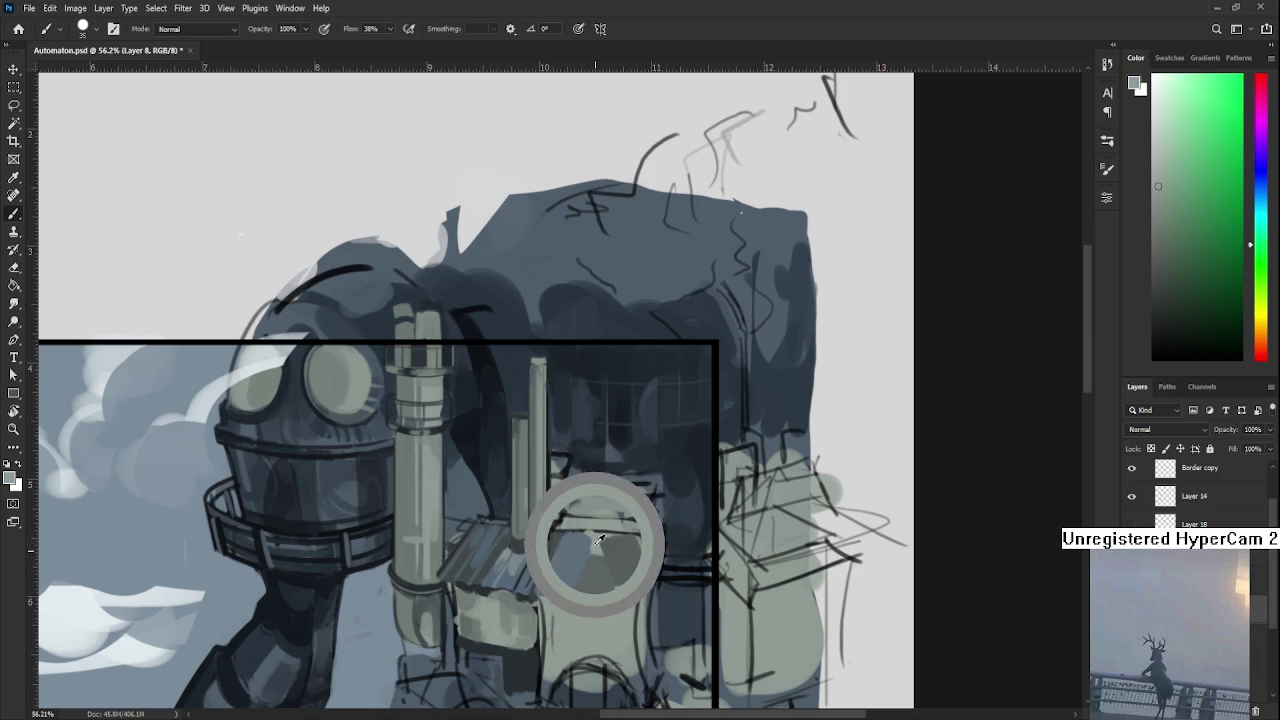
drag(576, 569, 599, 563)
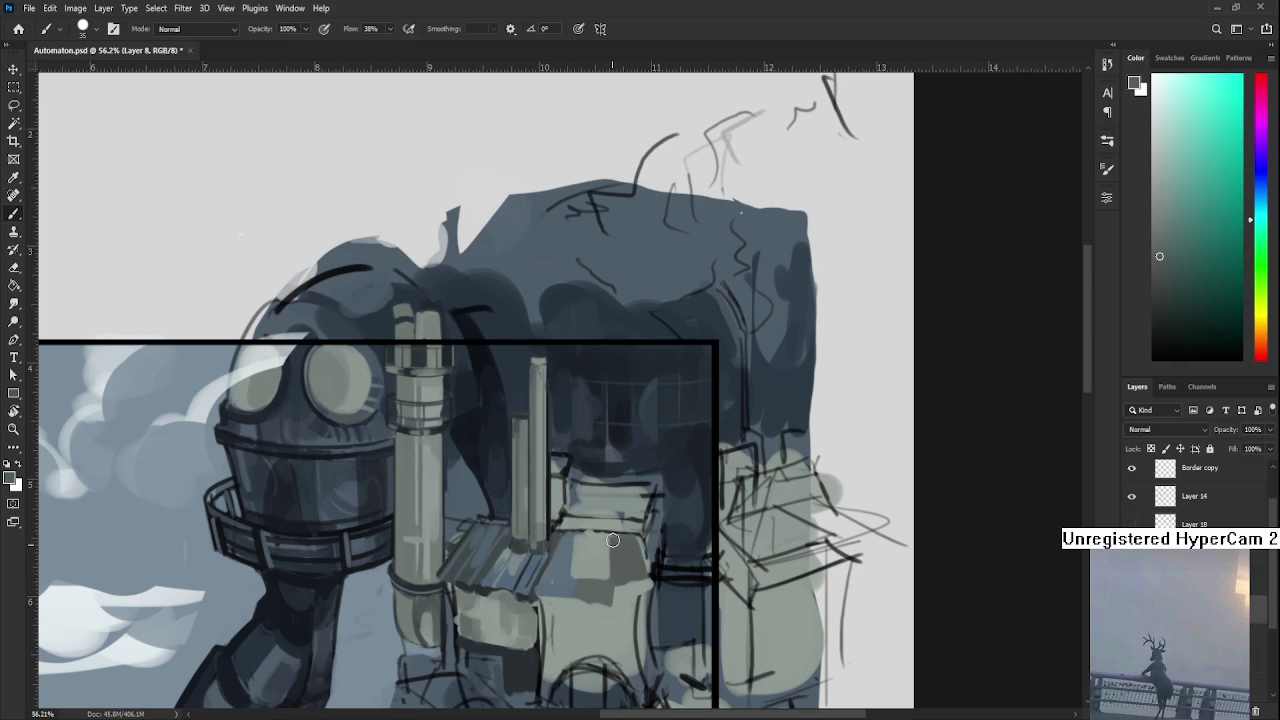
alt+click(559, 557)
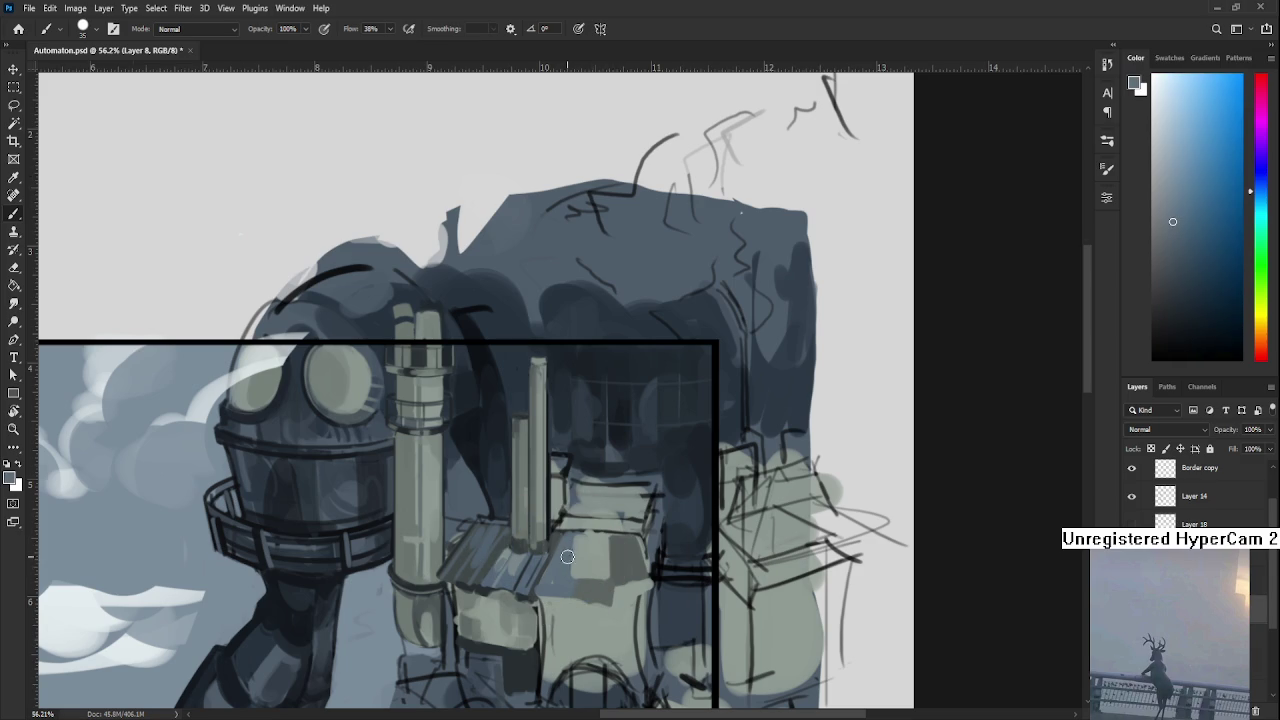
scroll(605, 555, down, 5)
Zoom in on the roofed building and undo the stray dark dab.
scroll(618, 521, down, 2)
scroll(723, 357, up, 2)
scroll(700, 400, up, 2)
scroll(670, 450, up, 2)
scroll(641, 503, up, 2)
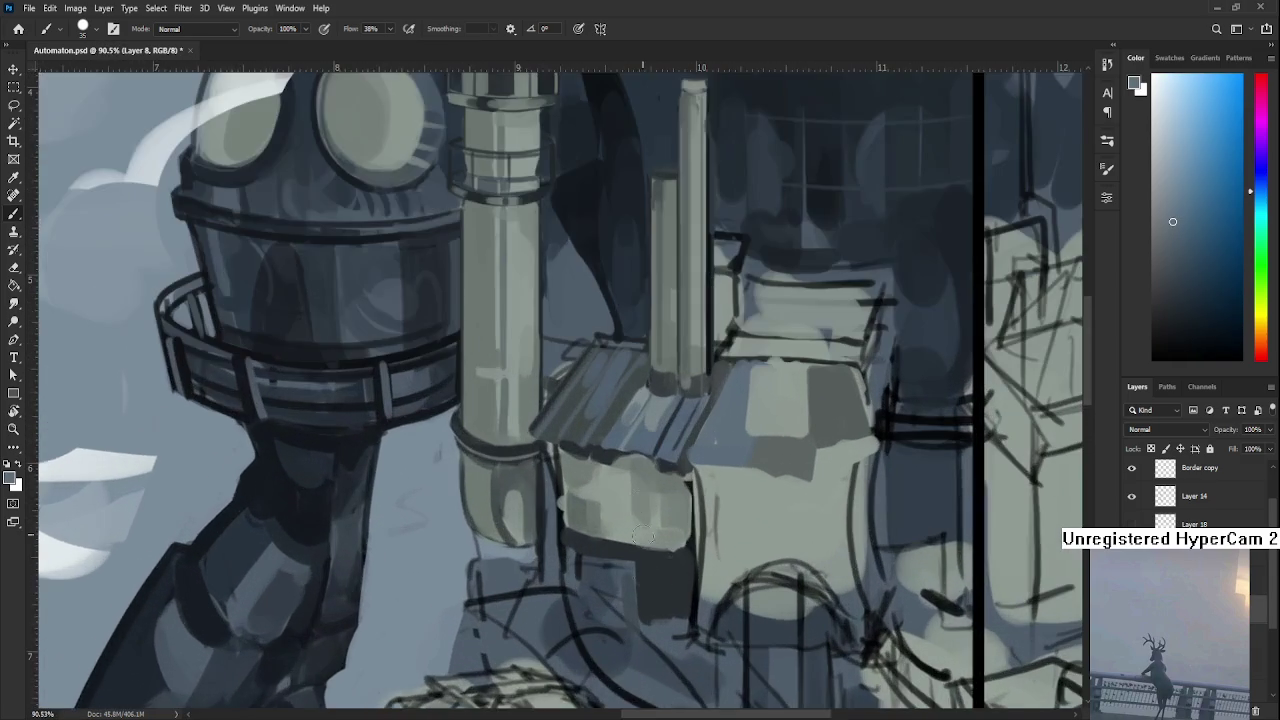
scroll(641, 503, right, 1)
scroll(641, 503, up, 1)
scroll(540, 566, up, 1)
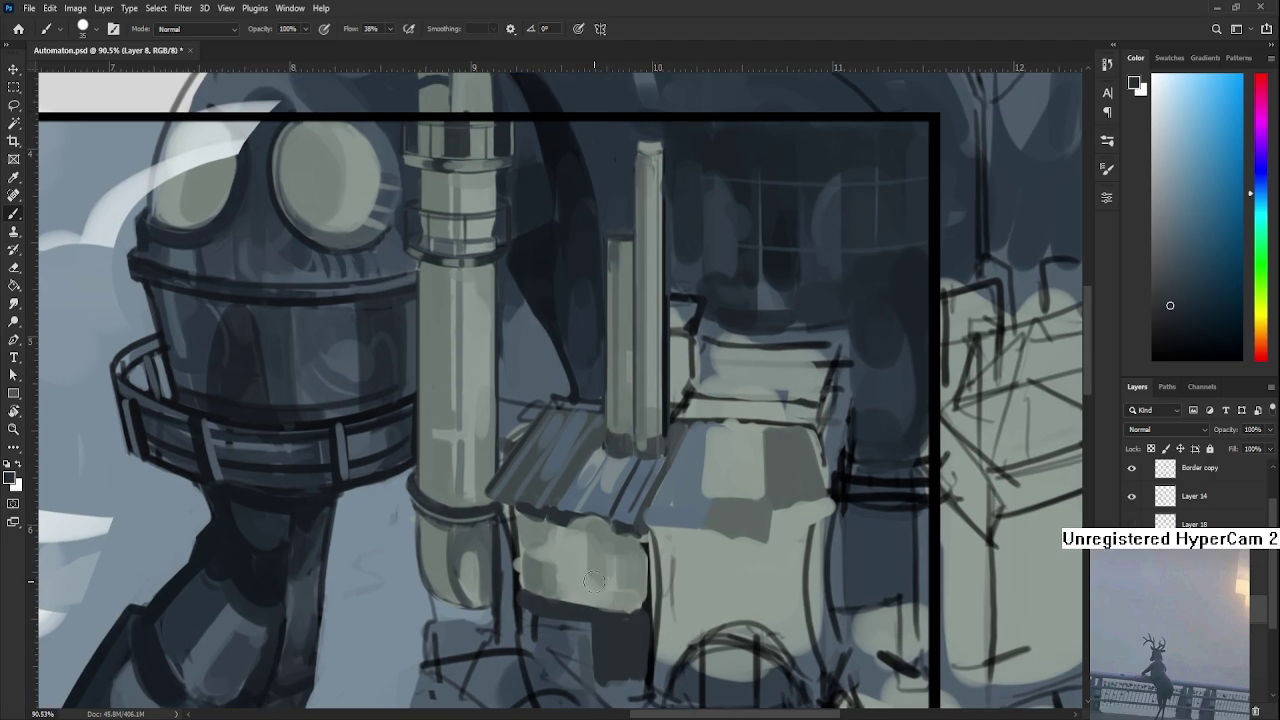
key(ctrl+z)
With a smaller brush, paint light grey over the dark vertical mark, then zoom out to 28.8%.
key(bracketleft)
alt+click(620, 549)
alt+click(624, 564)
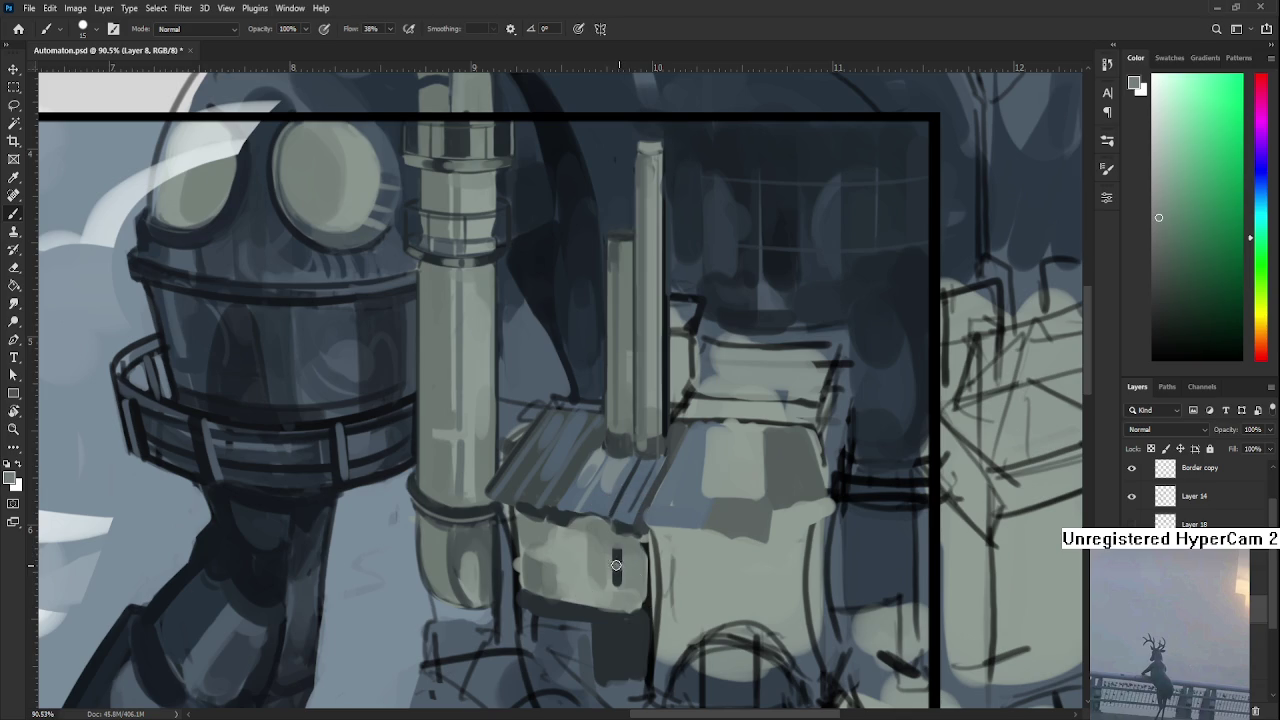
drag(621, 555, 623, 591)
scroll(558, 404, down, 2)
scroll(558, 404, down, 2)
scroll(558, 404, down, 2)
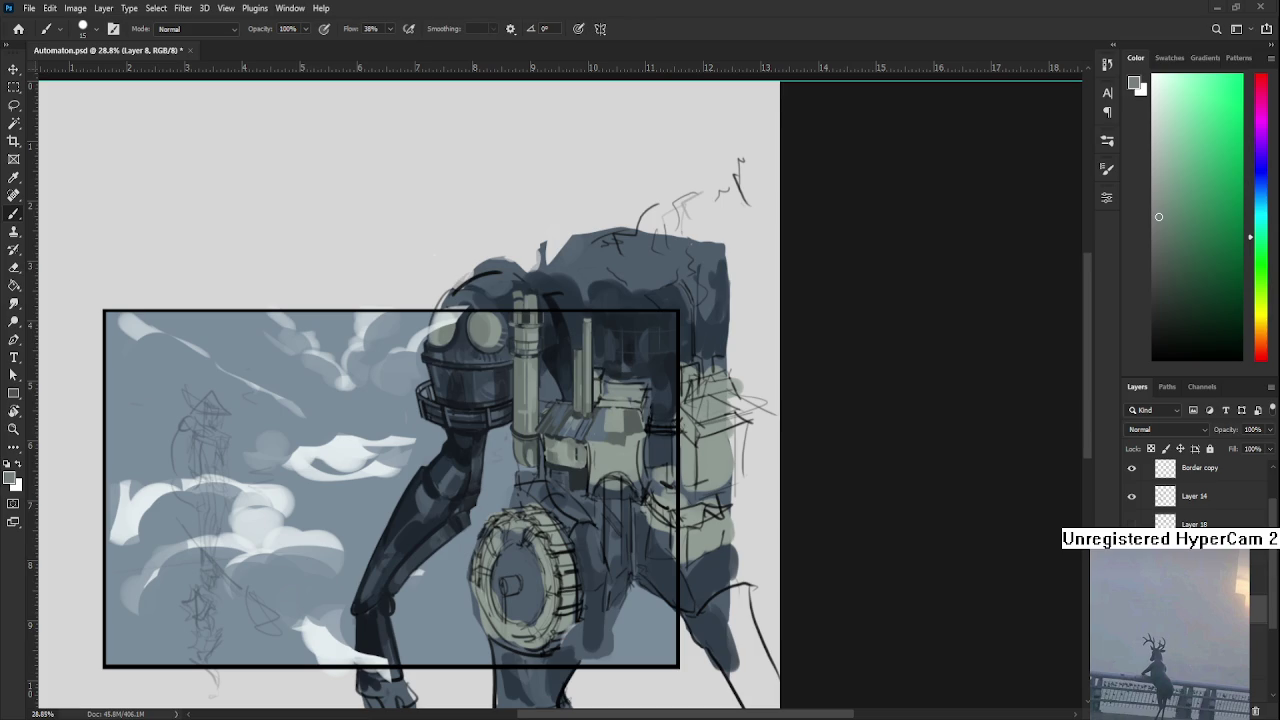
Zoom onto the building and paint light grey-green over the box top.
scroll(624, 452, up, 2)
scroll(620, 446, up, 2)
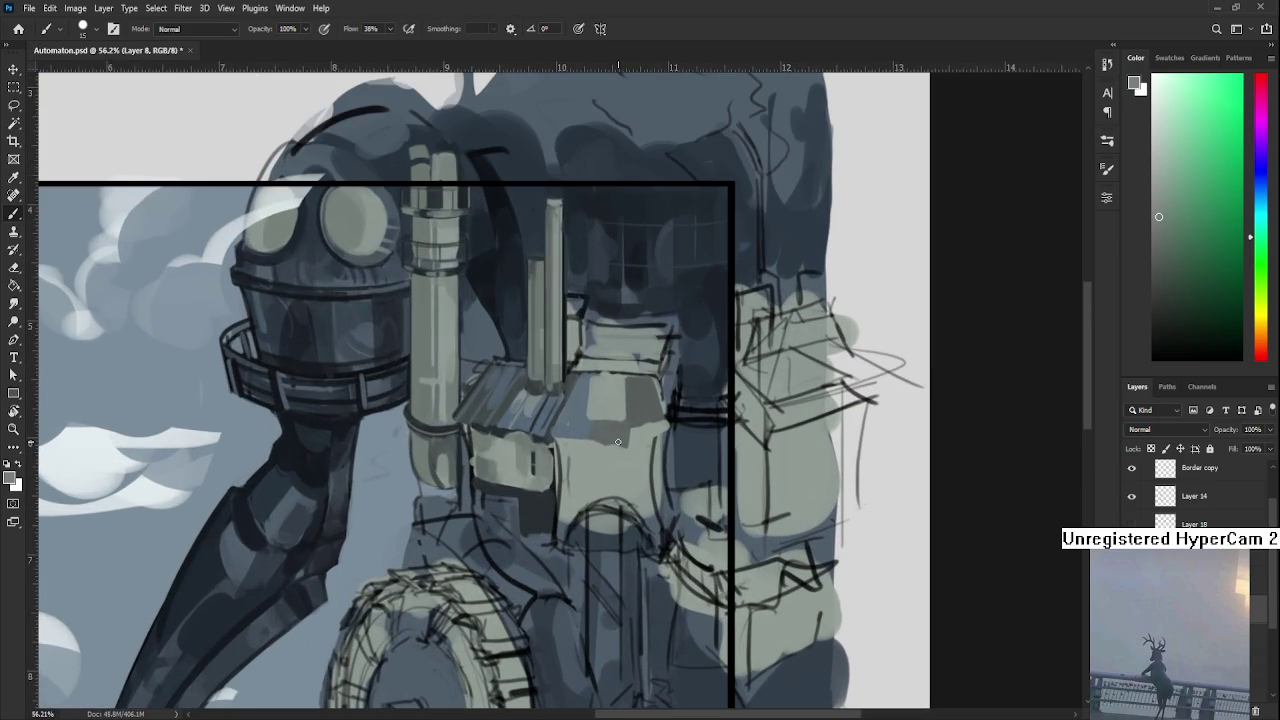
scroll(482, 496, up, 3)
scroll(466, 562, up, 1)
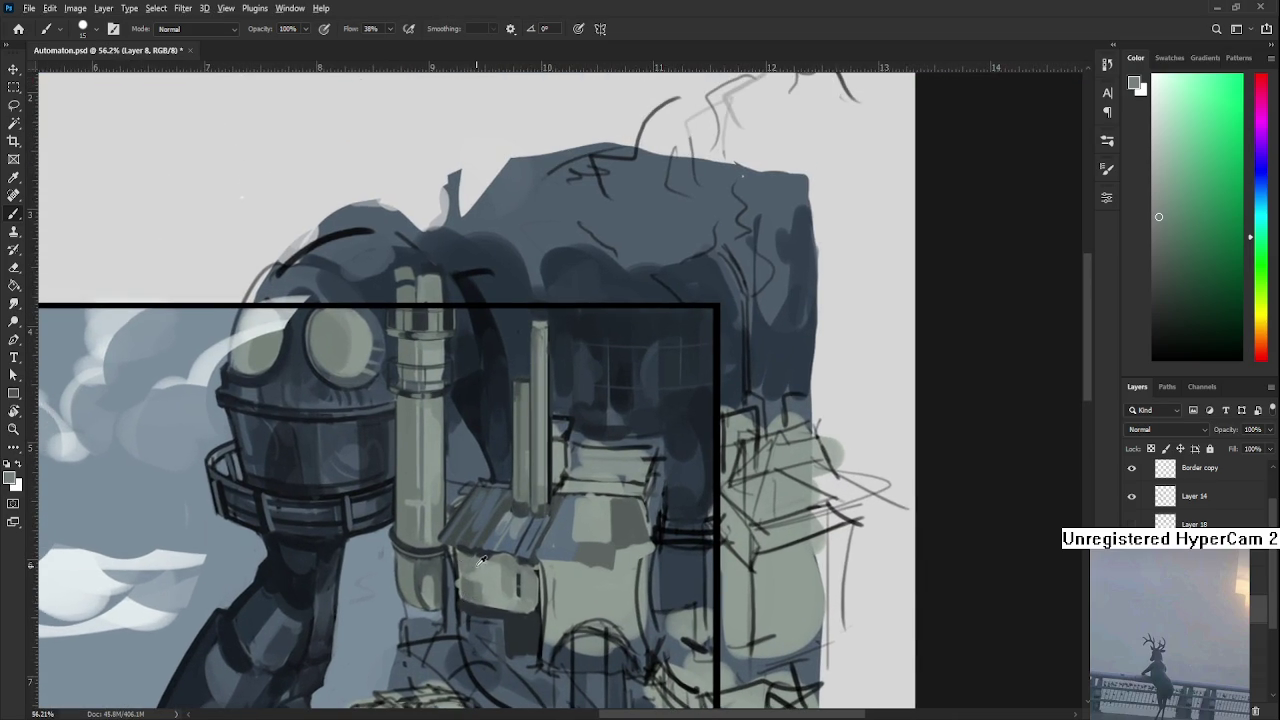
alt+click(490, 570)
mouse_move(595, 576)
mouse_down()
mouse_move(571, 620)
mouse_move(497, 610)
mouse_move(530, 564)
mouse_up()
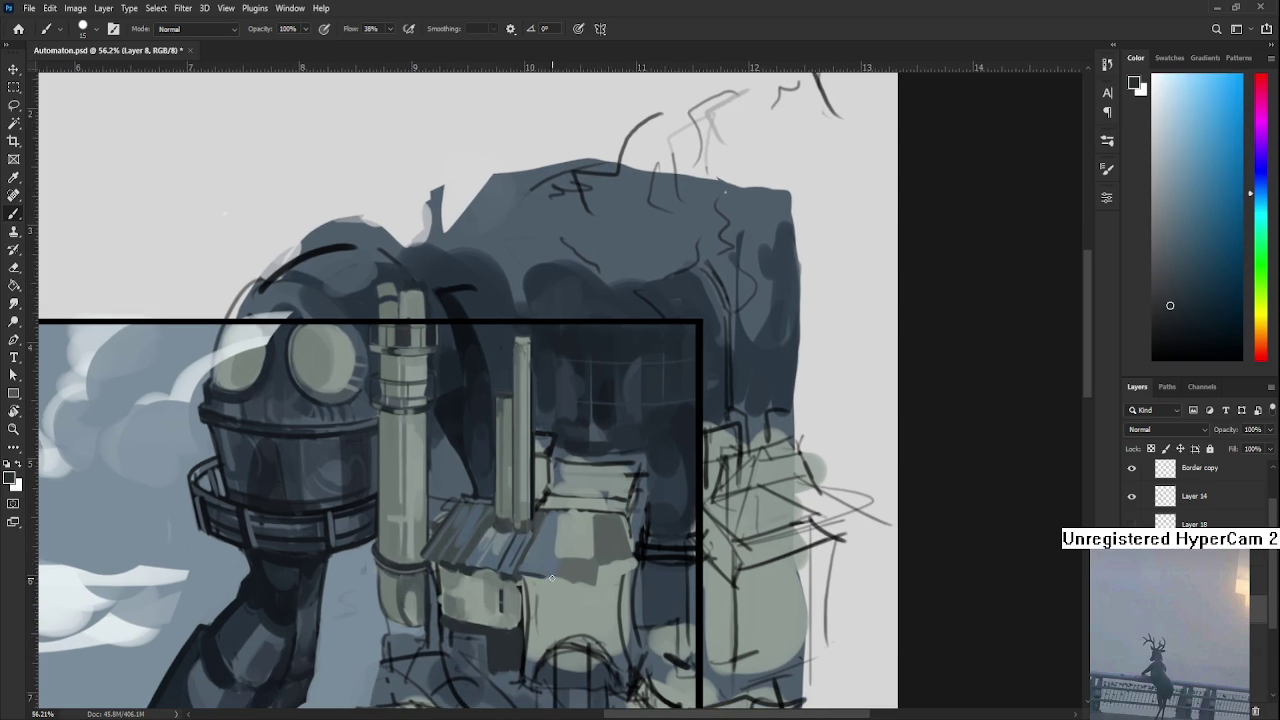
alt+click(555, 580)
alt+click(534, 557)
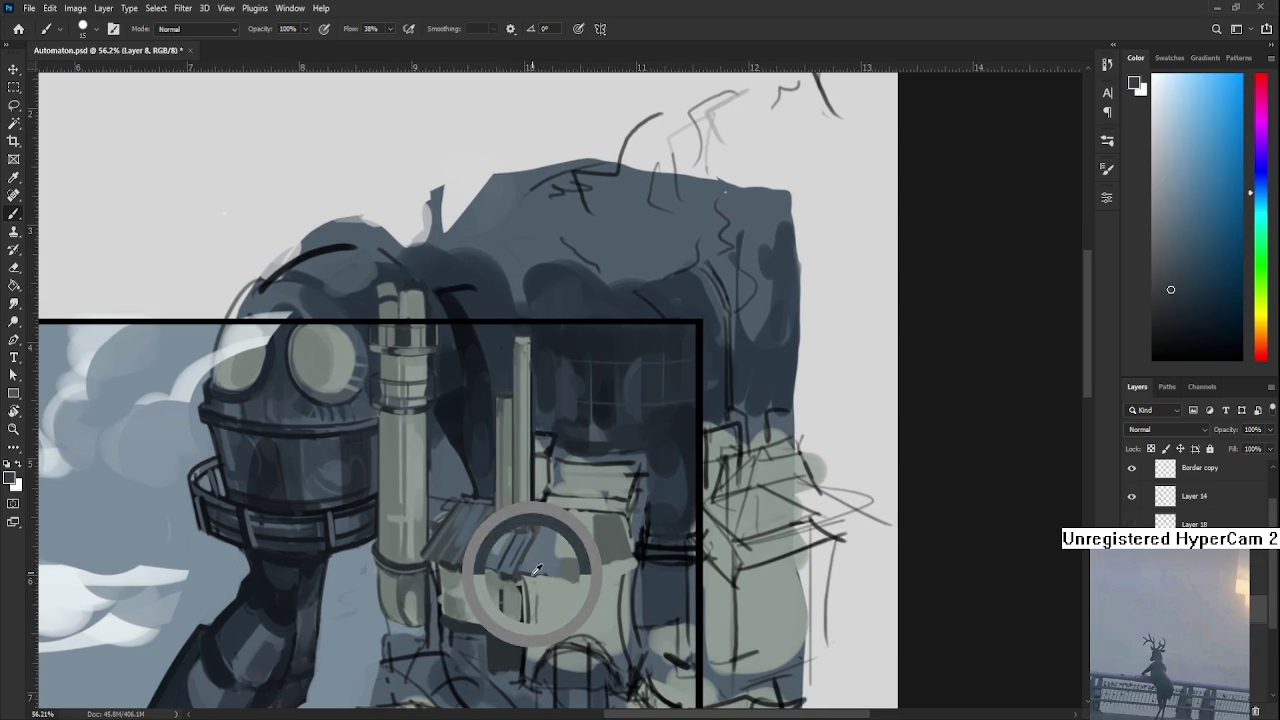
alt+click(558, 577)
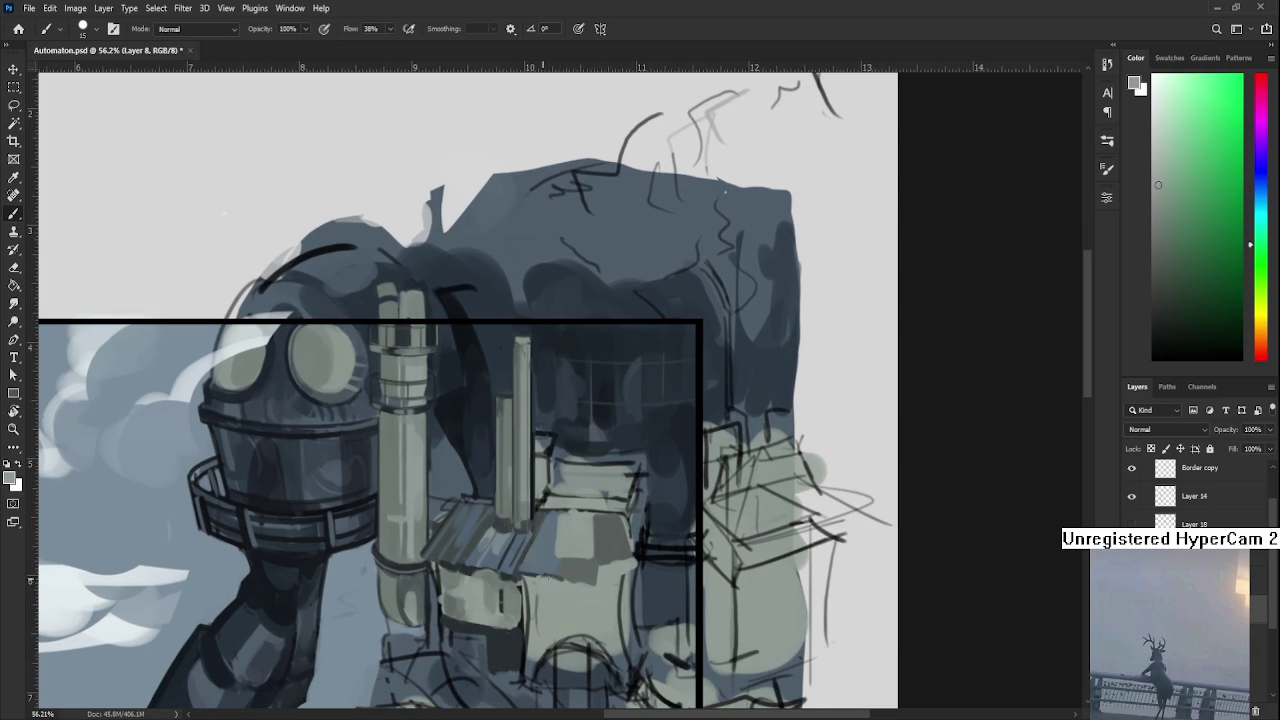
alt+click(574, 580)
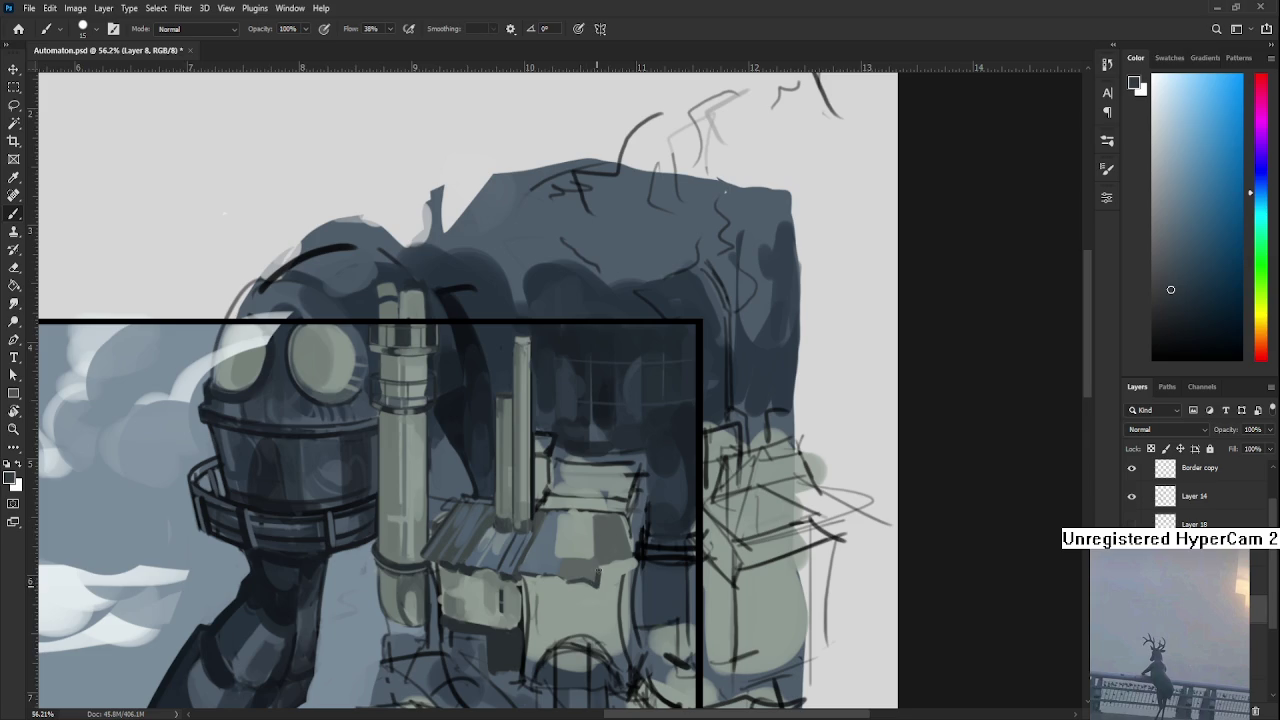
alt+click(600, 584)
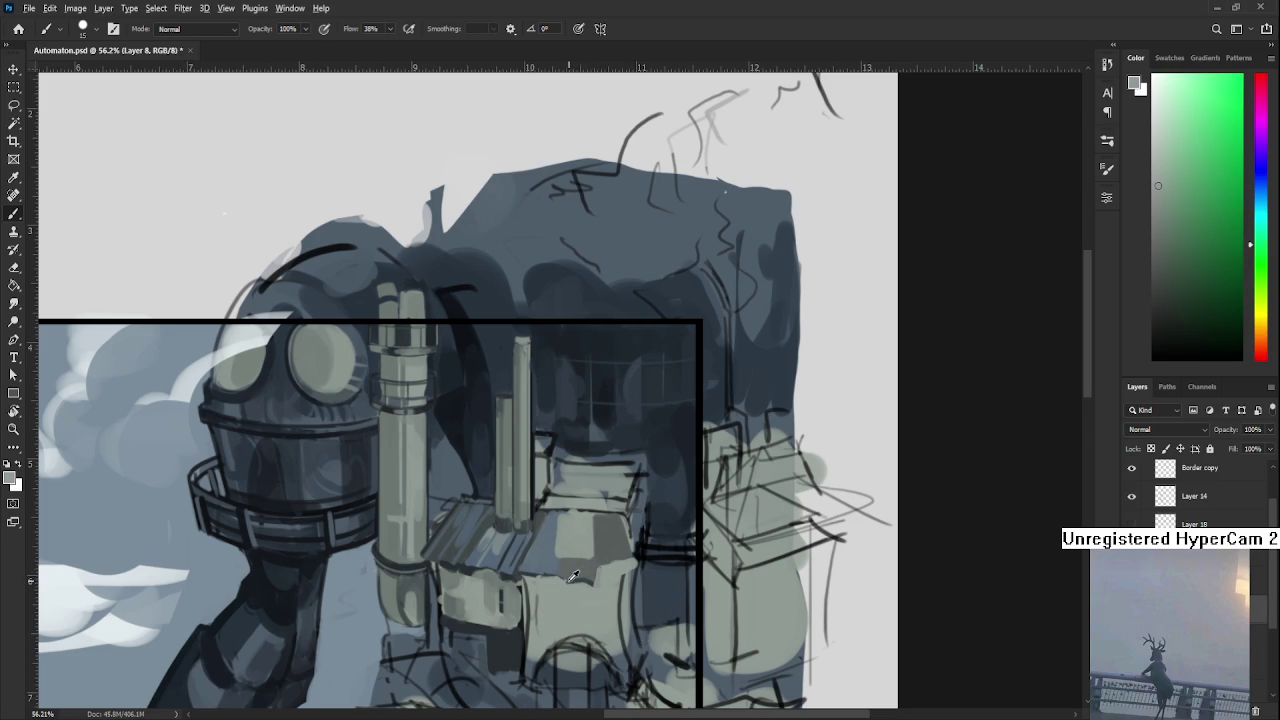
drag(596, 525, 576, 588)
Paint dark blue-grey over the box top and its right side.
alt+click(596, 576)
alt+click(600, 567)
drag(600, 567, 612, 566)
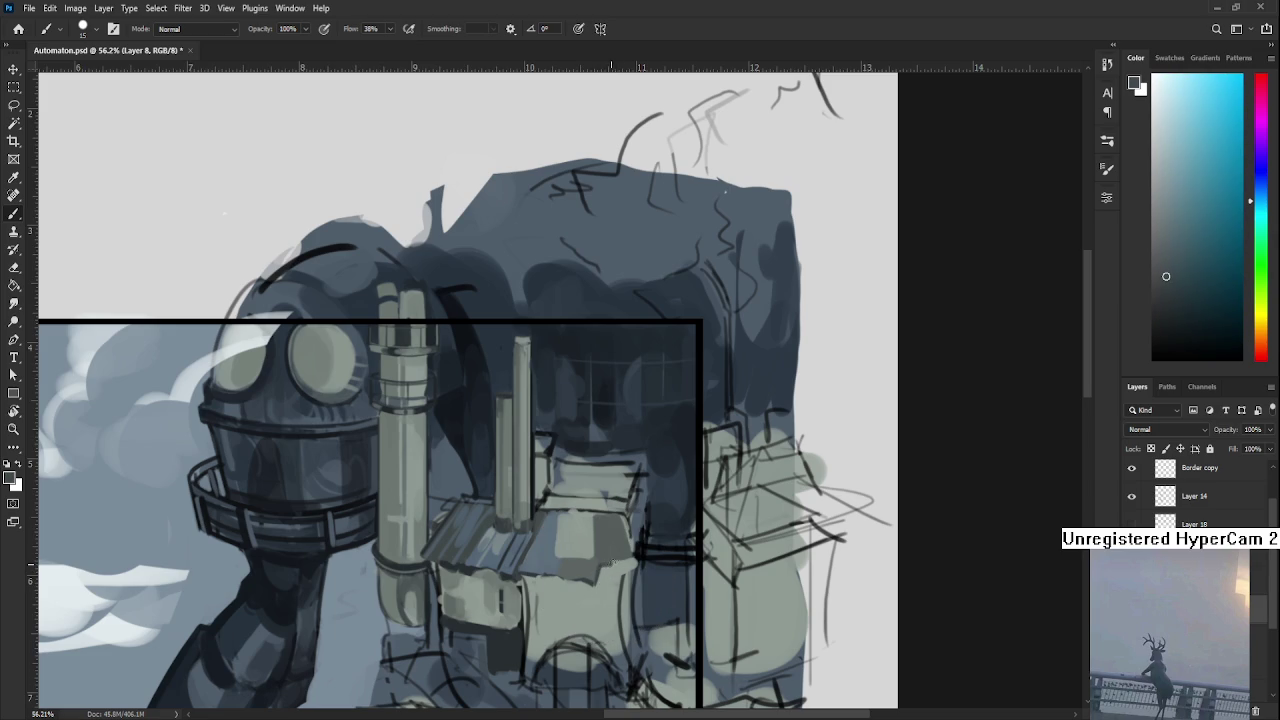
alt+click(615, 566)
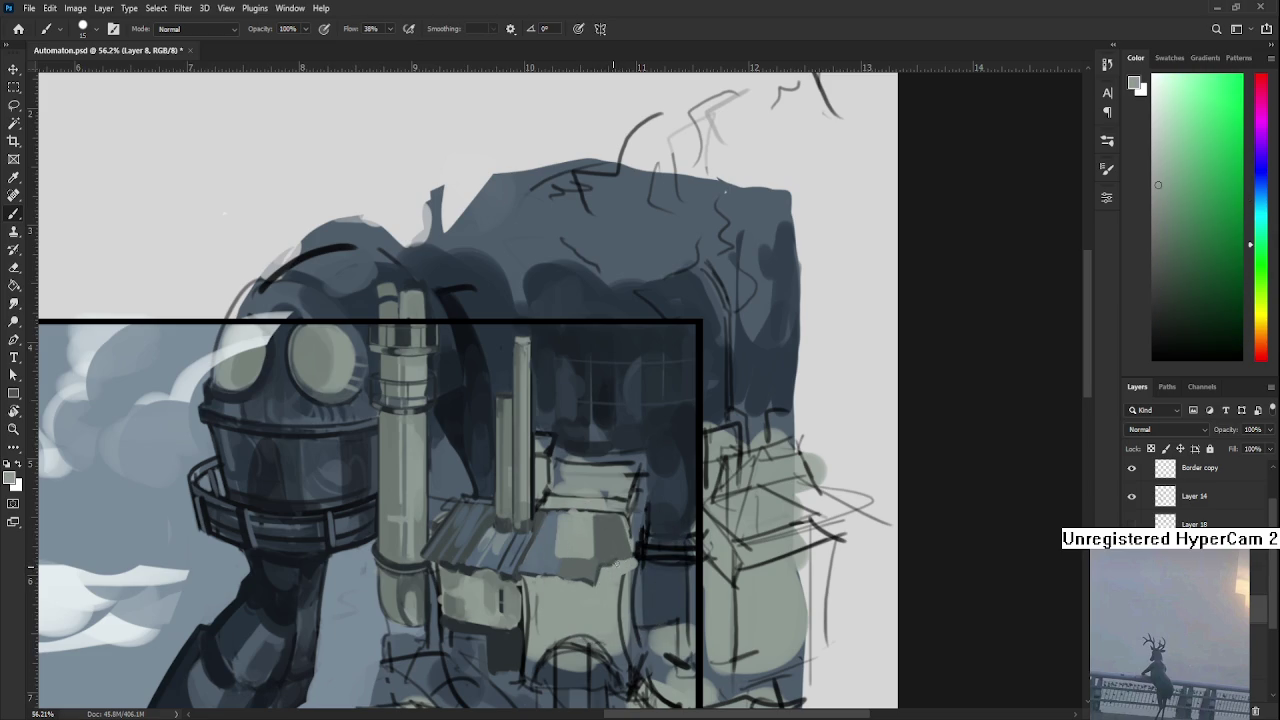
alt+click(607, 560)
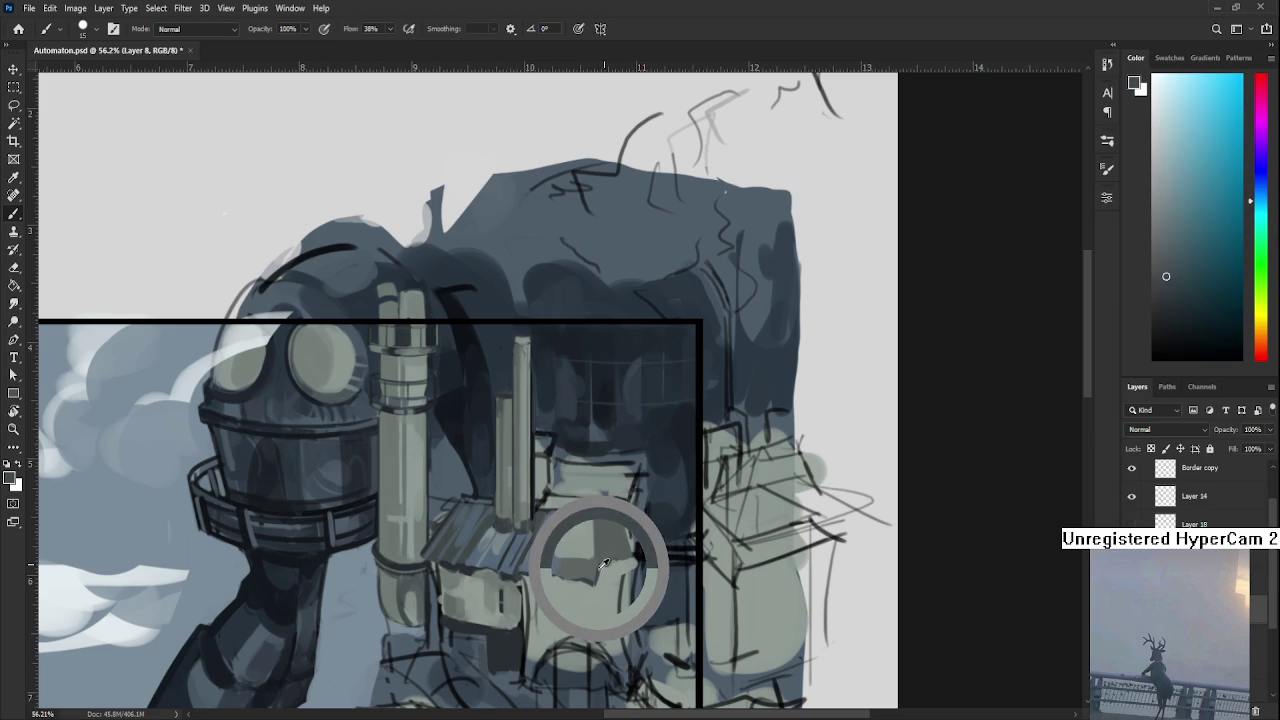
alt+click(630, 560)
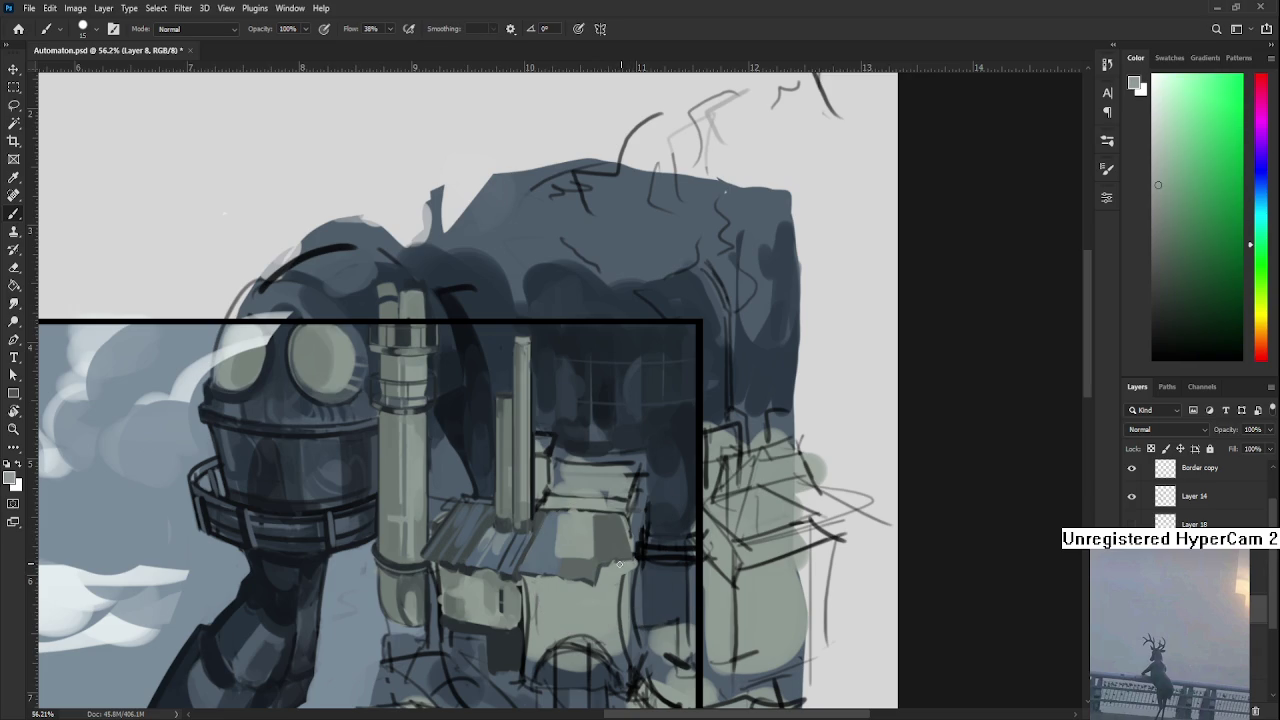
alt+click(625, 550)
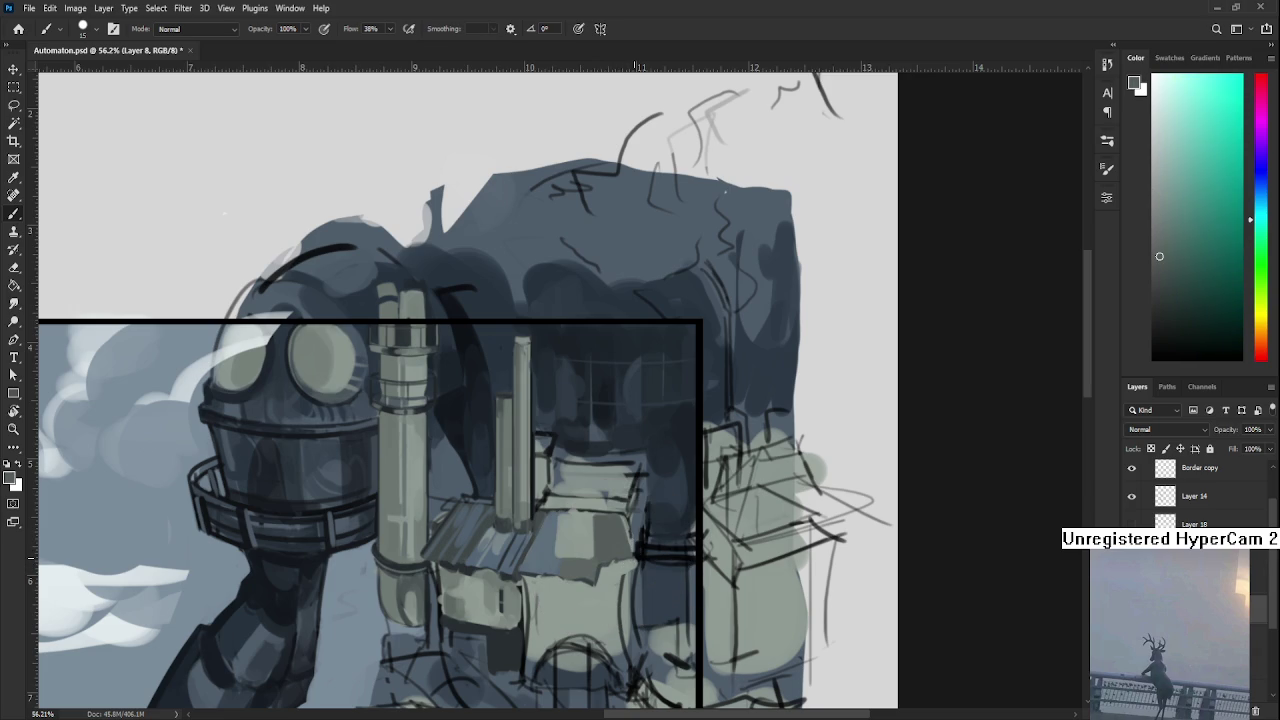
scroll(633, 557, down, 3)
scroll(626, 548, down, 3)
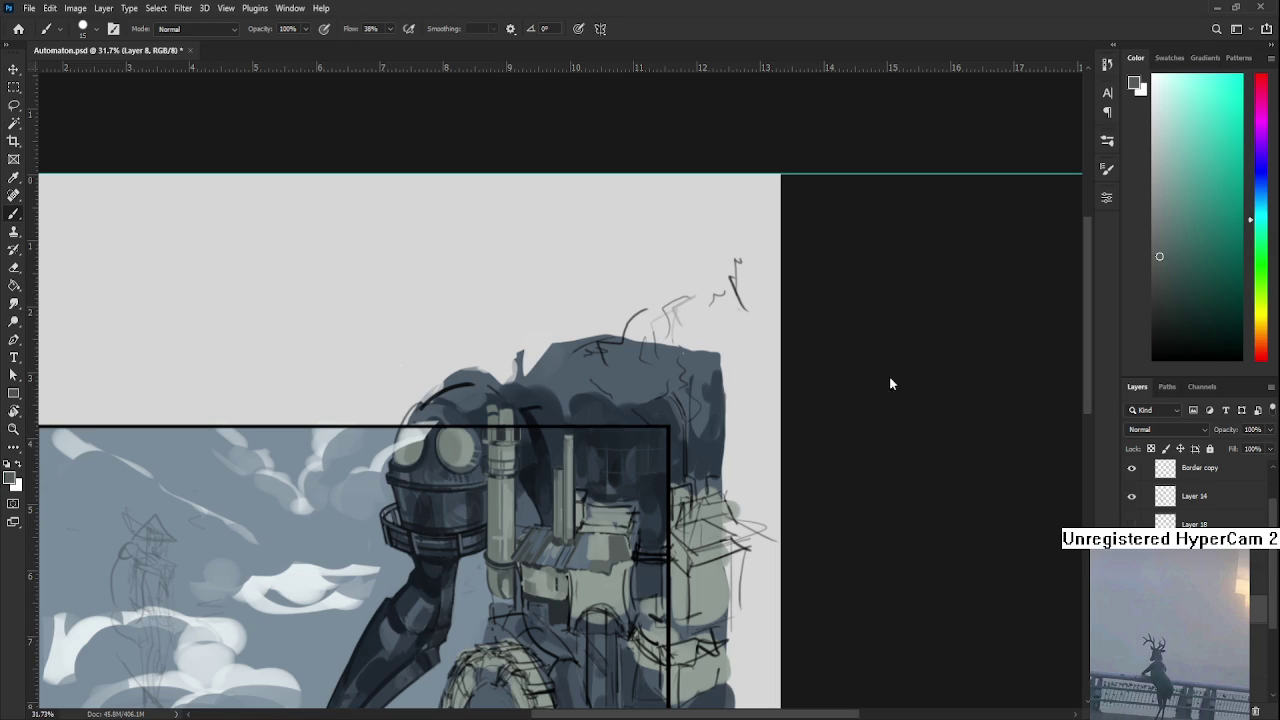
Brush dark strokes at the base of the thin chimneys.
scroll(670, 528, up, 5)
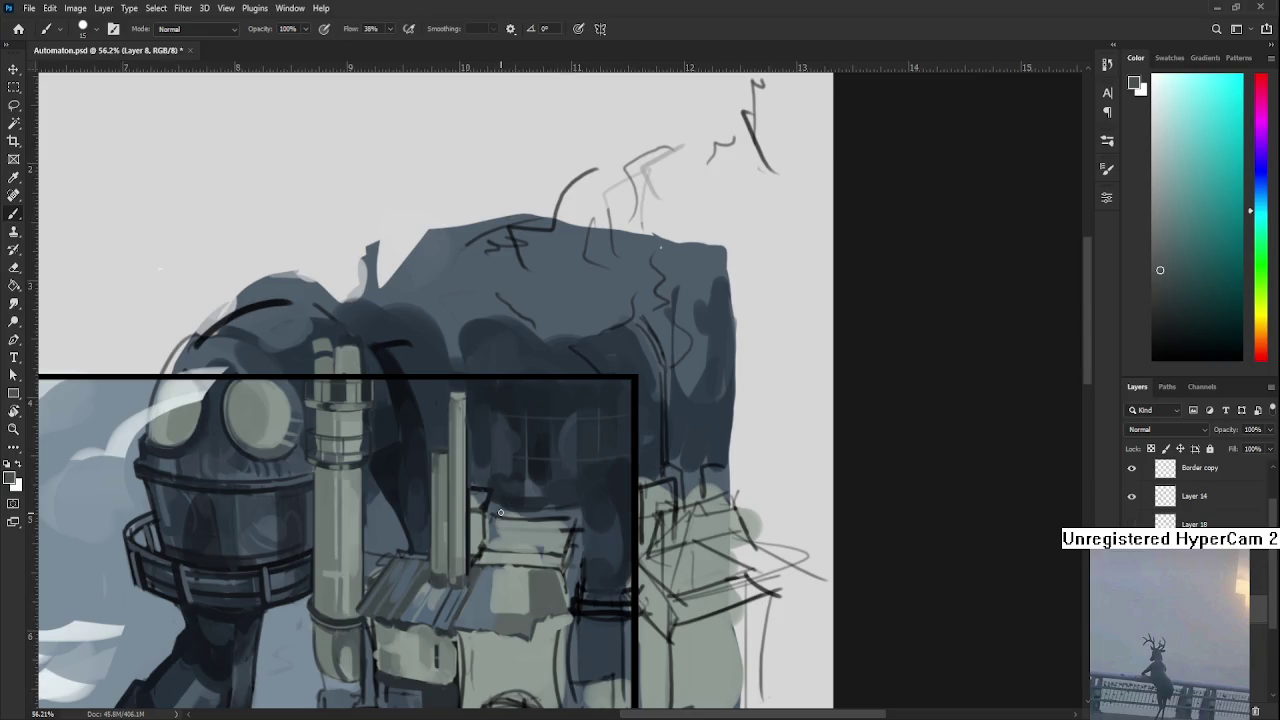
alt+click(484, 561)
mouse_move(500, 518)
mouse_down()
mouse_move(480, 552)
mouse_move(519, 552)
mouse_move(492, 548)
mouse_move(517, 520)
mouse_up()
Sample light and dark roof greys and enlarge the brush to size 40.
alt+click(538, 518)
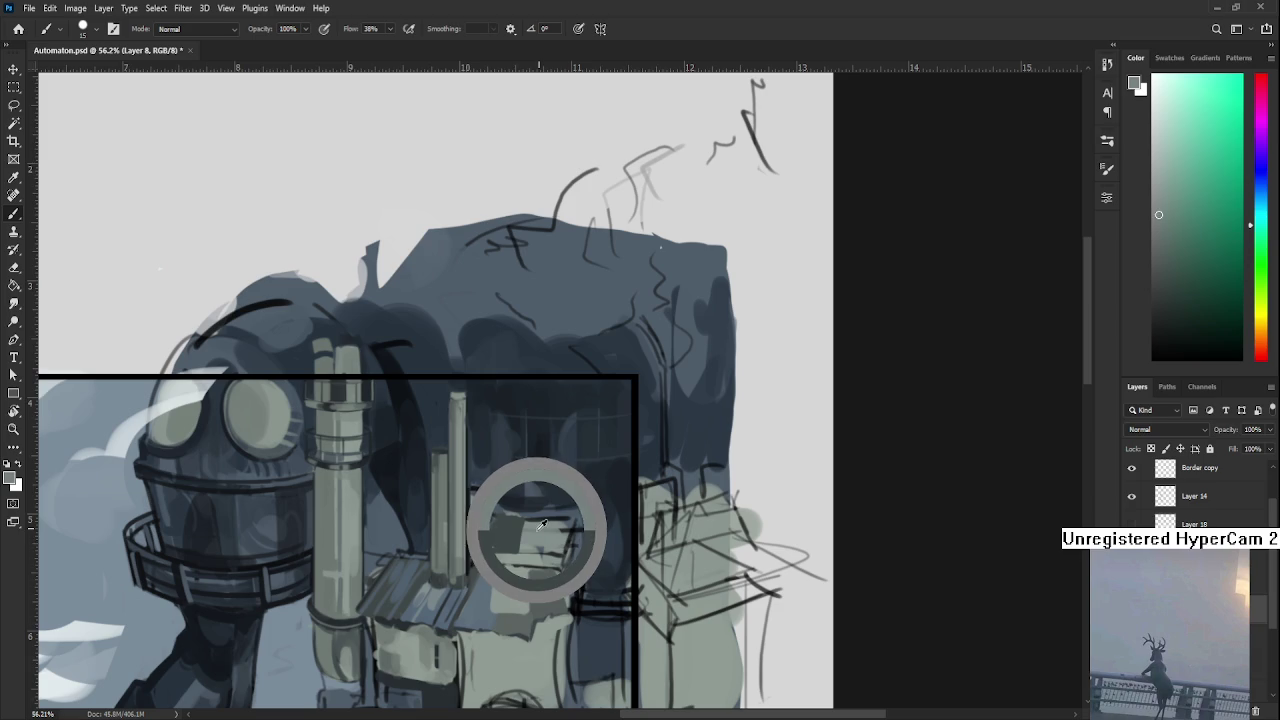
alt+click(515, 516)
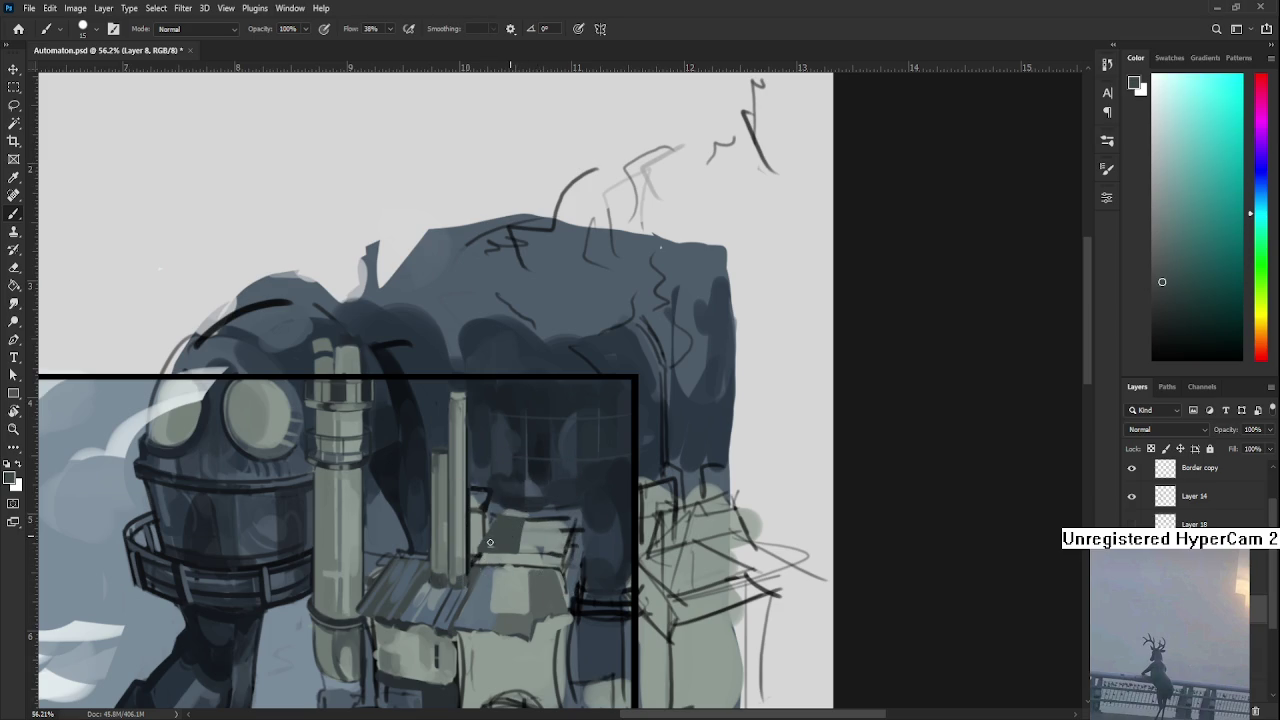
alt+click(515, 527)
alt+click(510, 558)
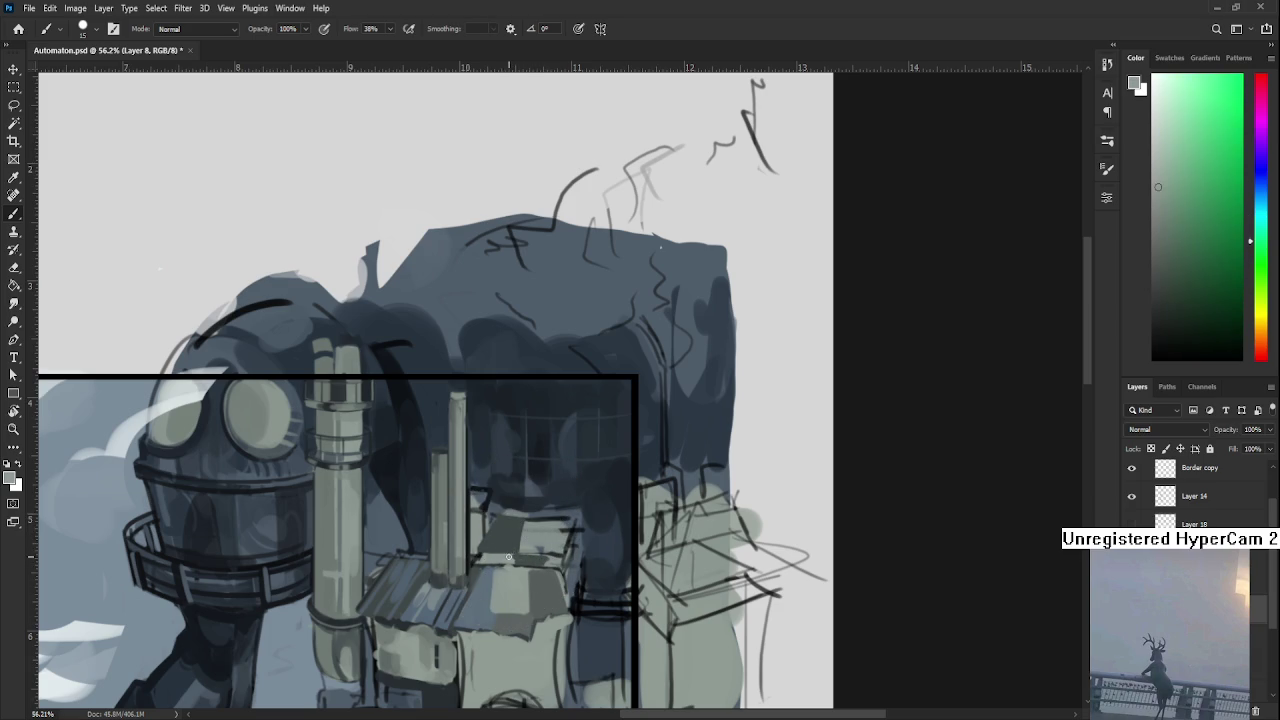
alt+click(539, 554)
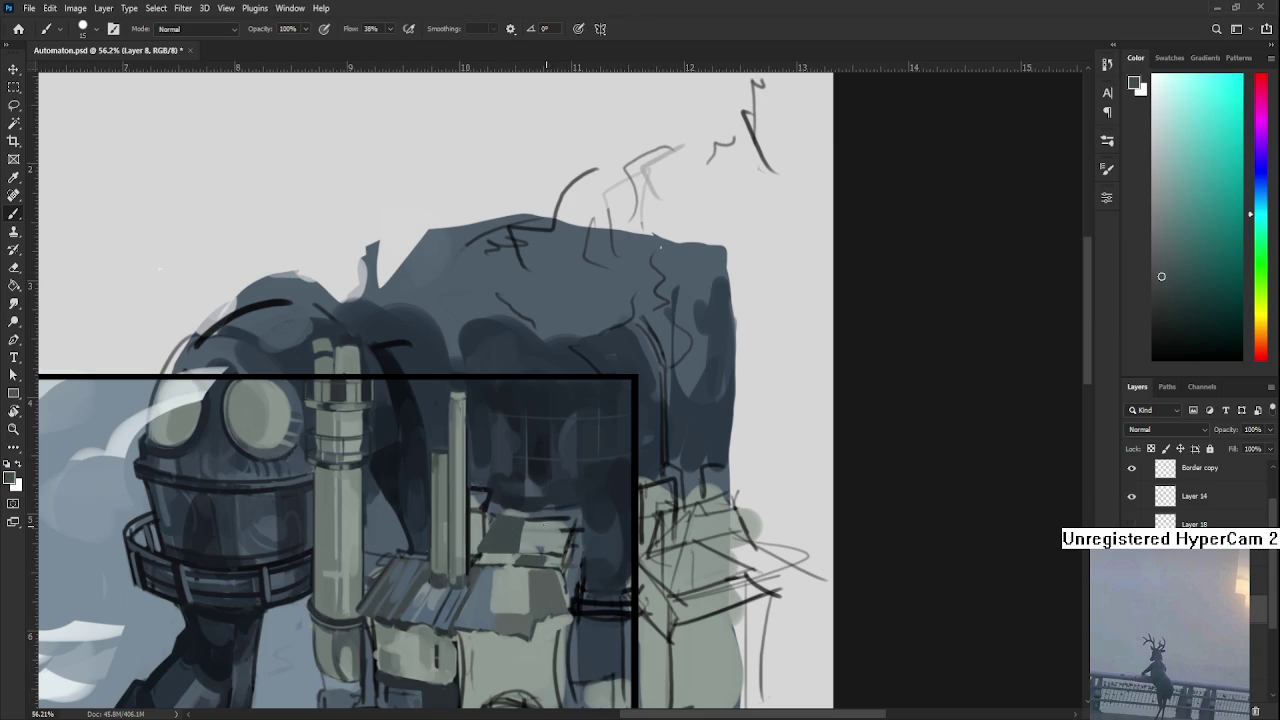
alt+click(548, 541)
key(bracketright)
key(bracketright)
key(bracketright)
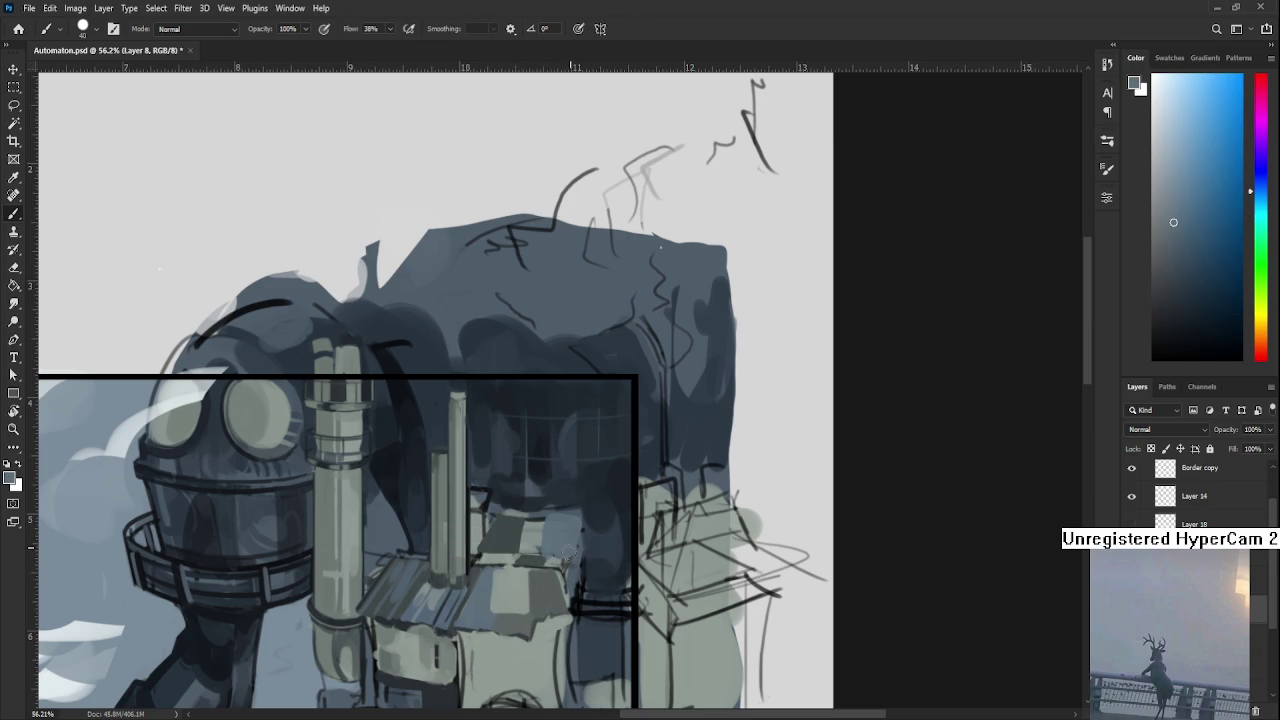
alt+click(545, 540)
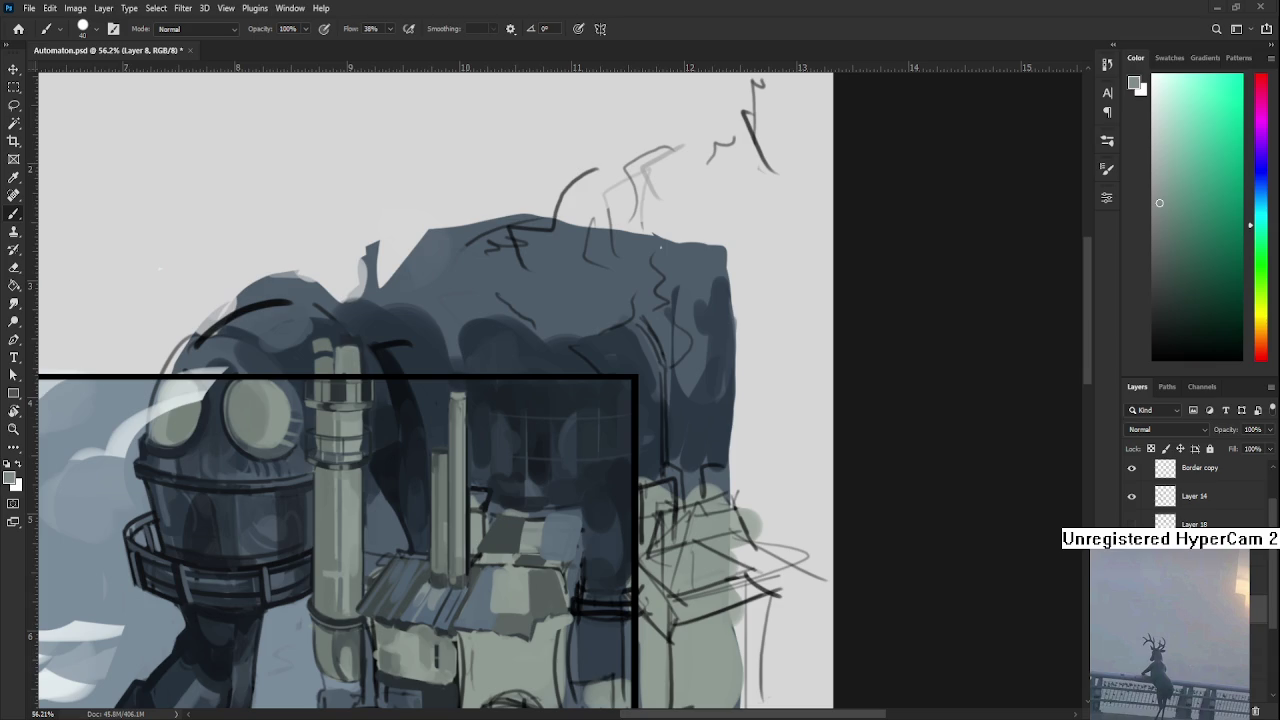
Brush bluish-grey strokes across the slanted roof, then sample a lighter cyan-grey.
drag(570, 538, 532, 500)
drag(446, 540, 393, 550)
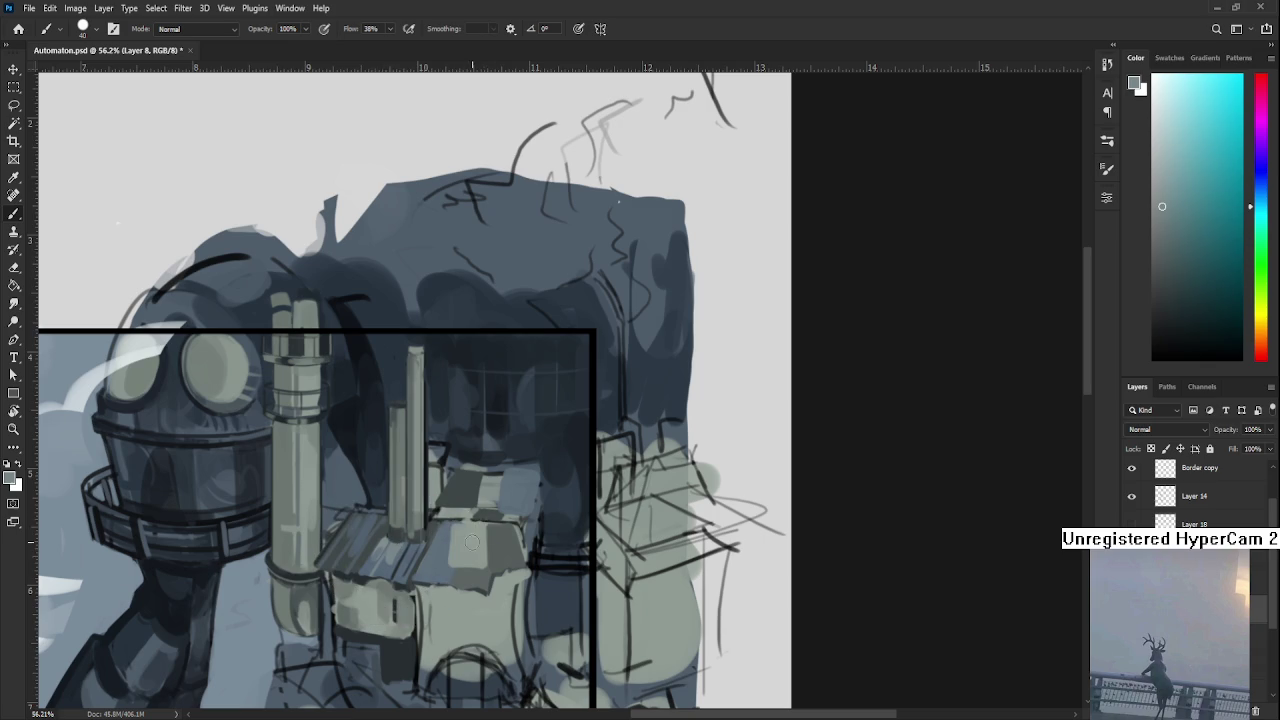
drag(446, 527, 438, 578)
mouse_move(488, 515)
mouse_down()
mouse_move(512, 584)
mouse_move(494, 578)
mouse_move(508, 577)
mouse_move(514, 530)
mouse_up()
alt+click(514, 532)
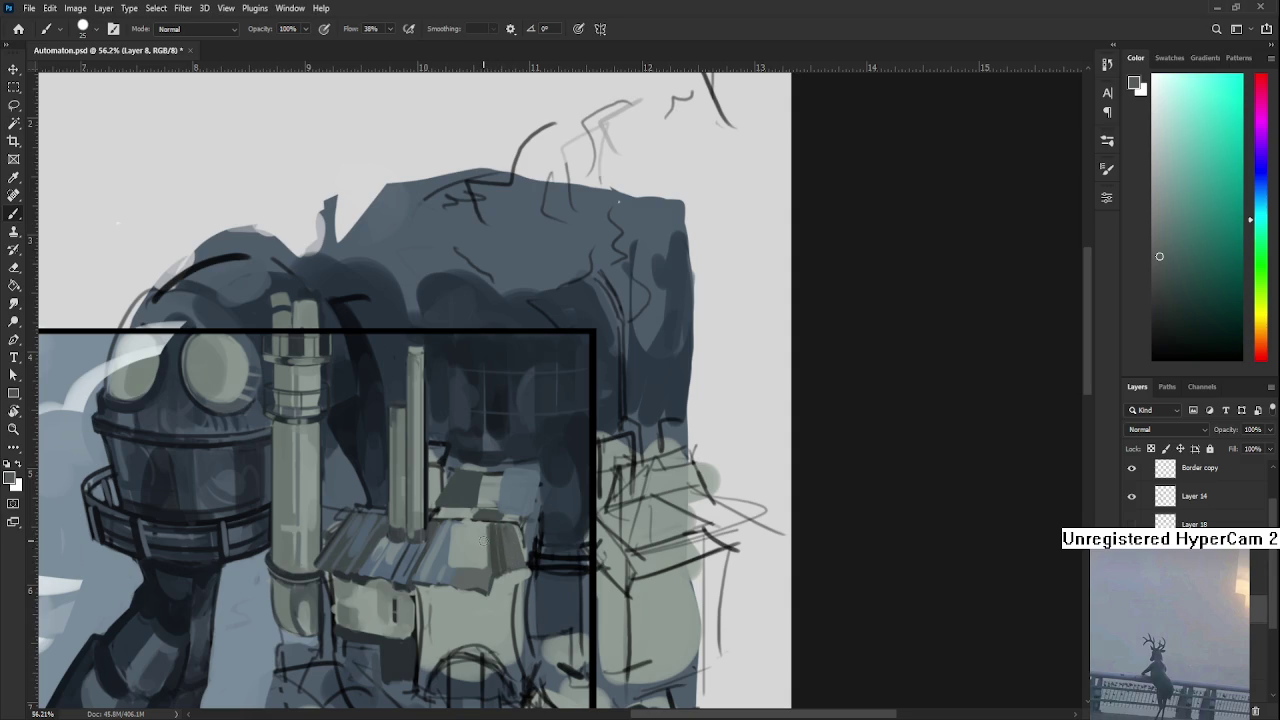
mouse_move(526, 550)
mouse_down()
mouse_move(538, 500)
mouse_move(586, 546)
mouse_up()
alt+click(543, 582)
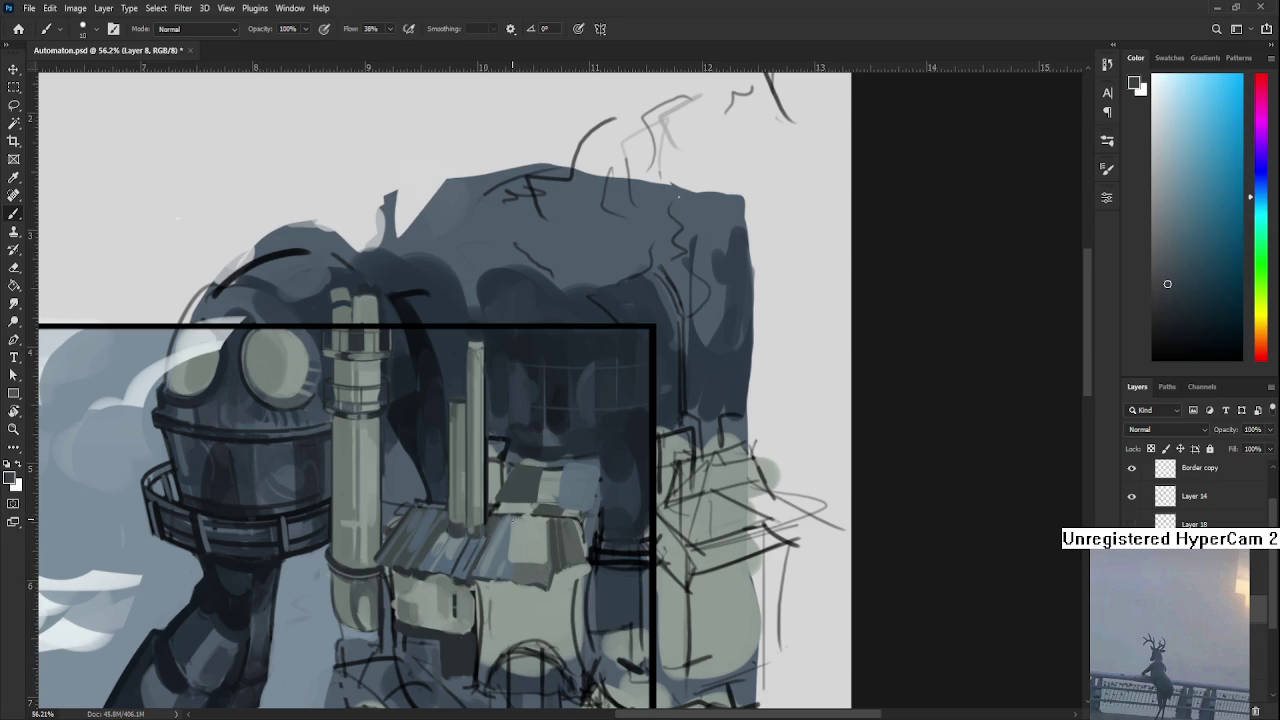
Paint light grey on the wall below the roof and enlarge the brush to about 80.
mouse_move(515, 548)
mouse_down()
mouse_move(532, 574)
mouse_move(530, 562)
mouse_move(542, 566)
mouse_up()
alt+click(546, 525)
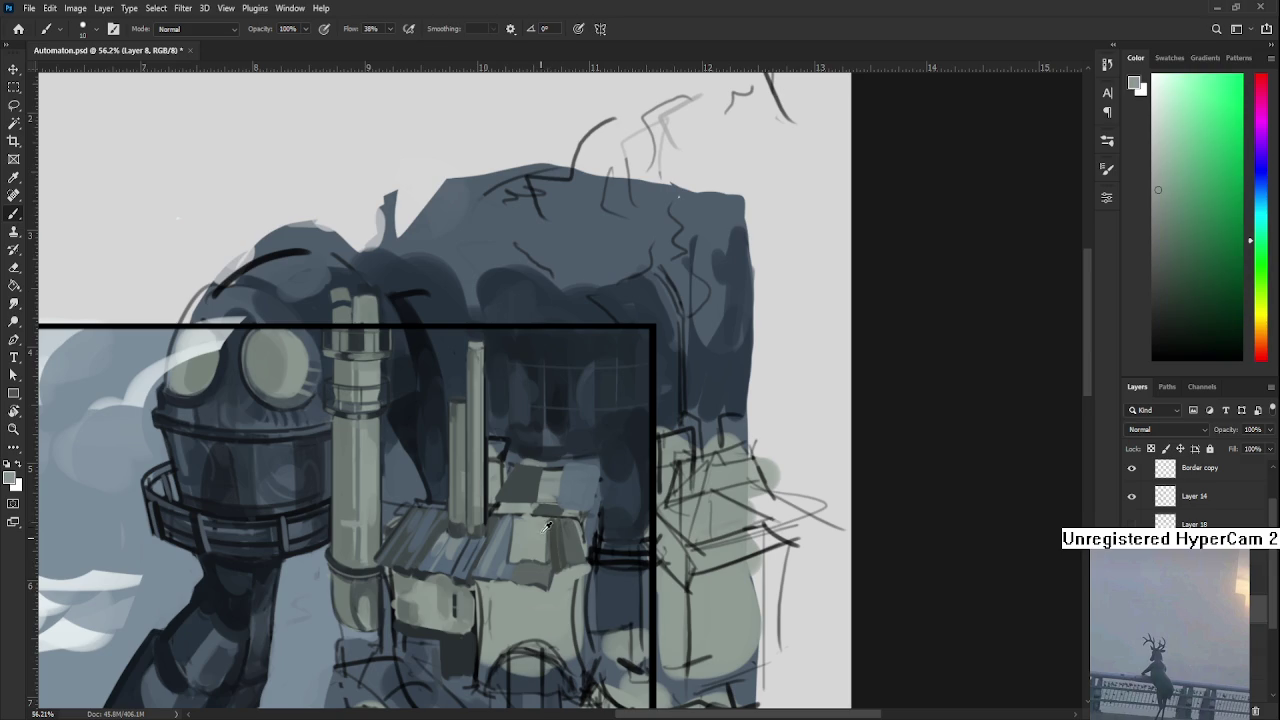
alt+click(518, 525)
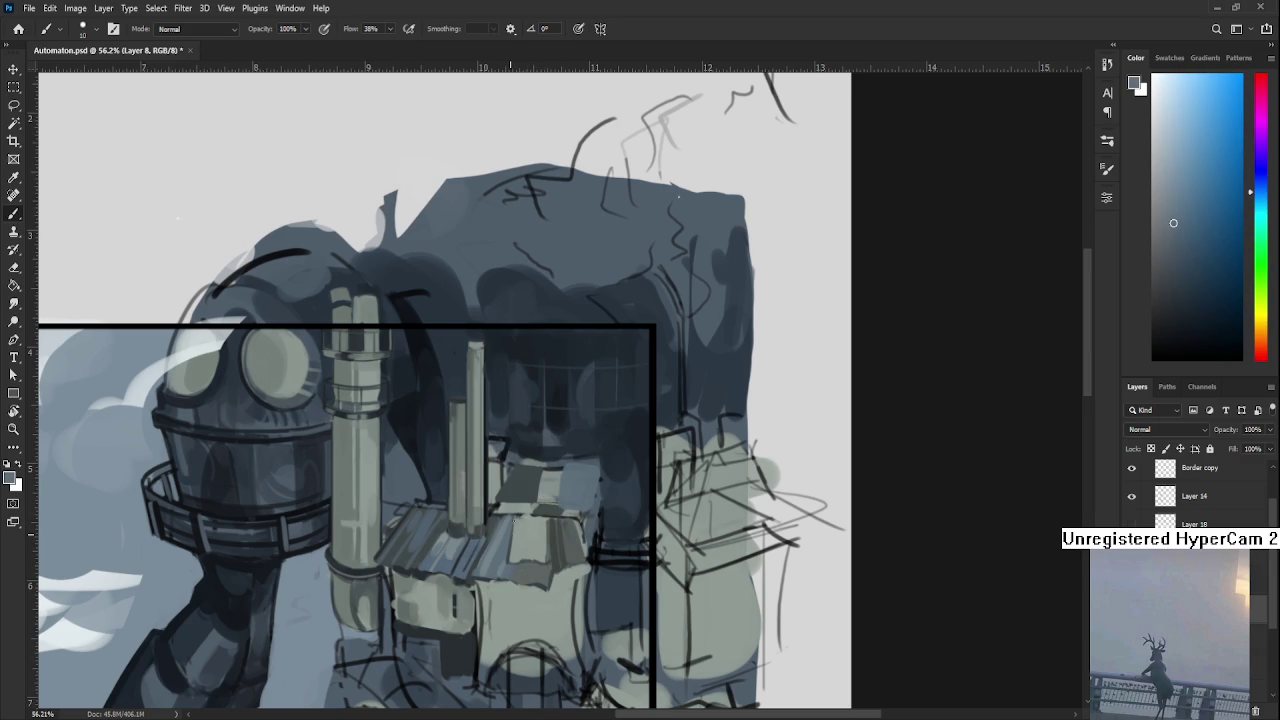
alt+click(519, 525)
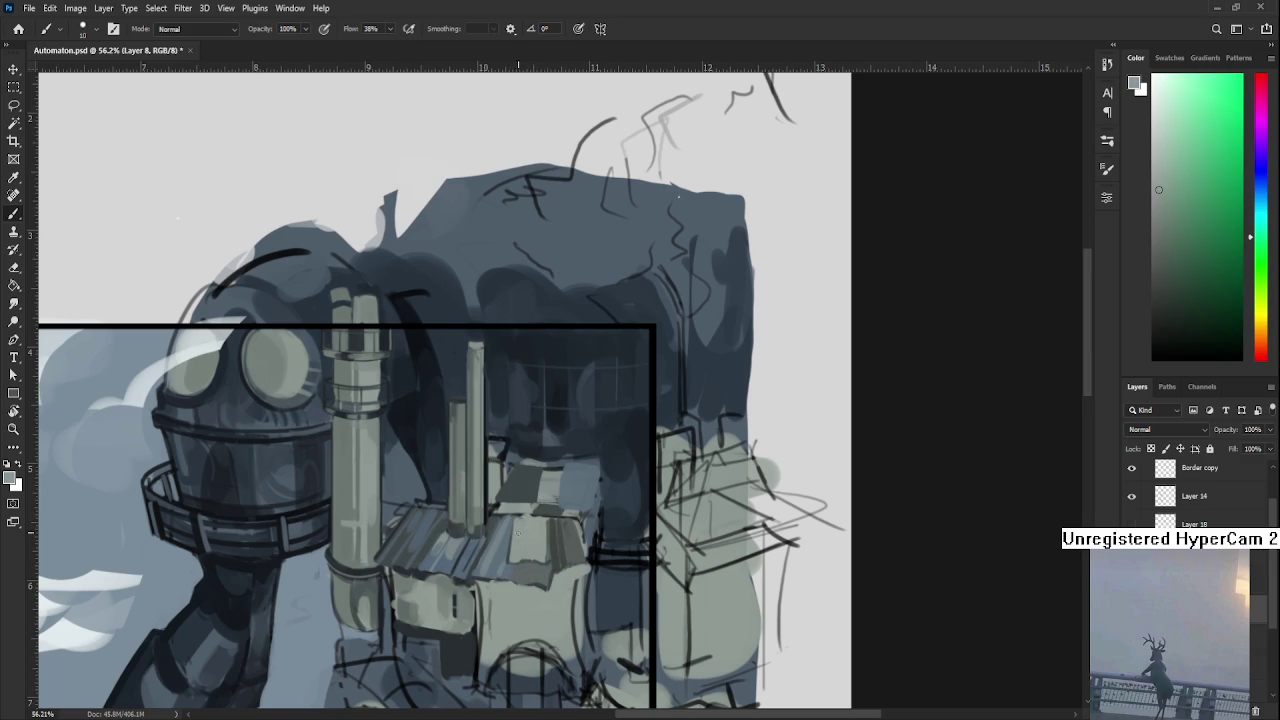
alt+click(557, 540)
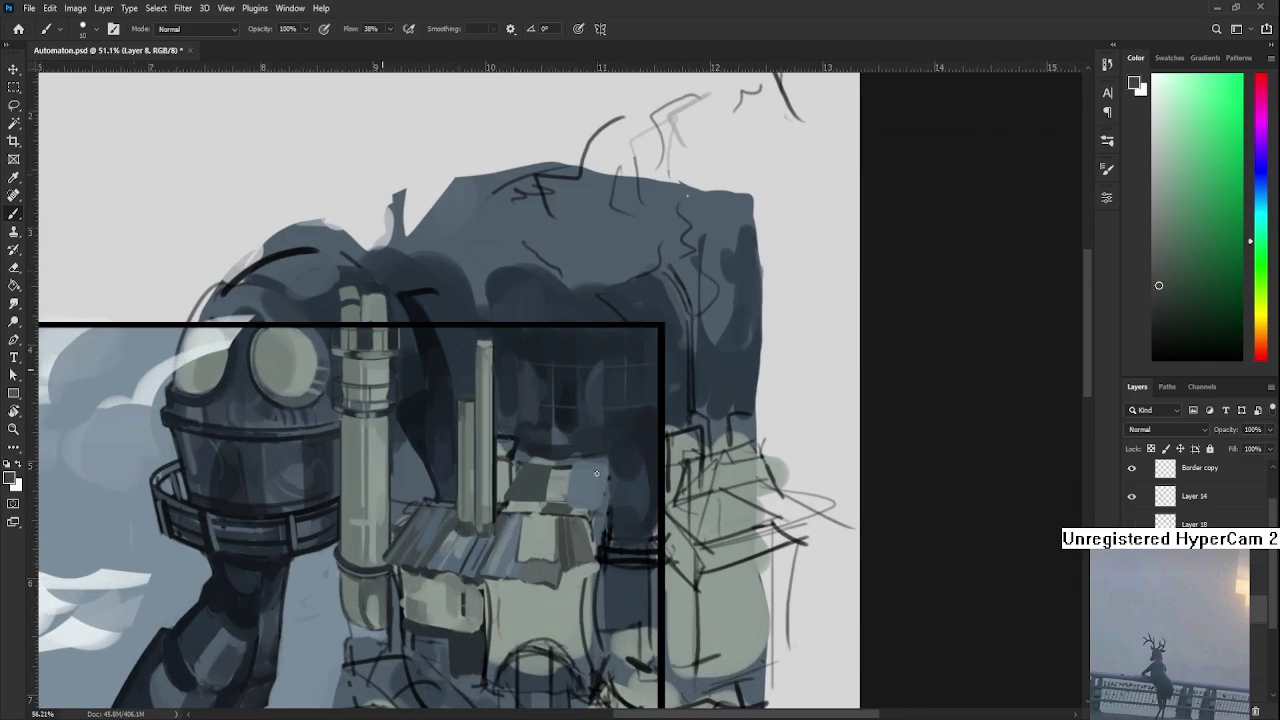
alt+click(548, 592)
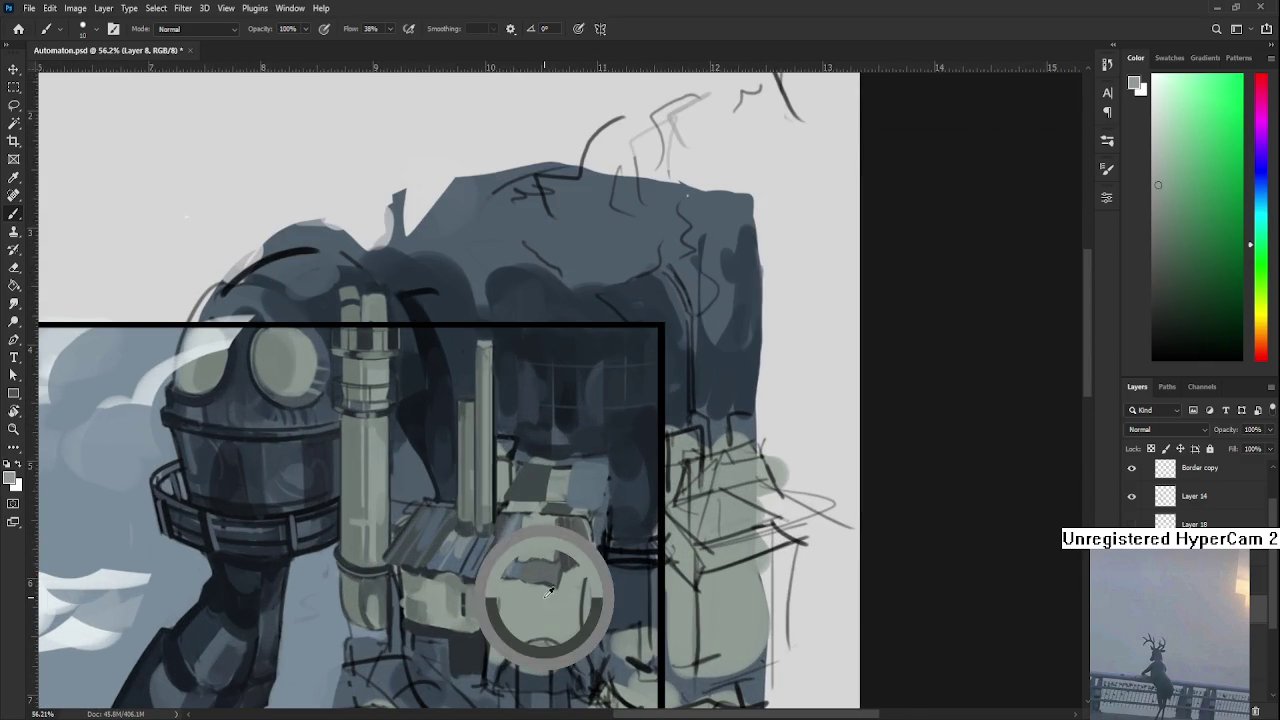
drag(548, 592, 543, 551)
key(bracketright)
key(bracketright)
key(bracketright)
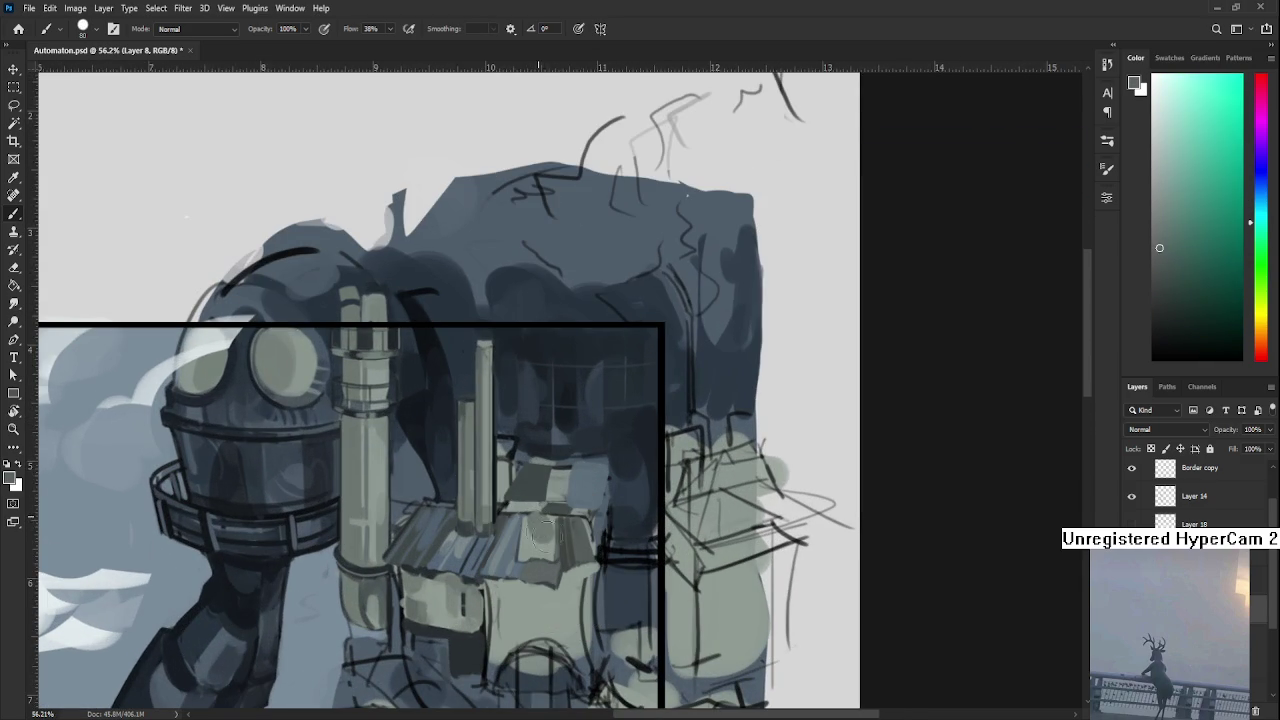
alt+click(540, 530)
alt+click(537, 531)
Paint lighter grey strokes across the building face and roof with a smaller brush.
alt+click(549, 547)
drag(549, 547, 560, 520)
key(bracketleft)
alt+click(546, 547)
alt+click(543, 521)
alt+click(555, 525)
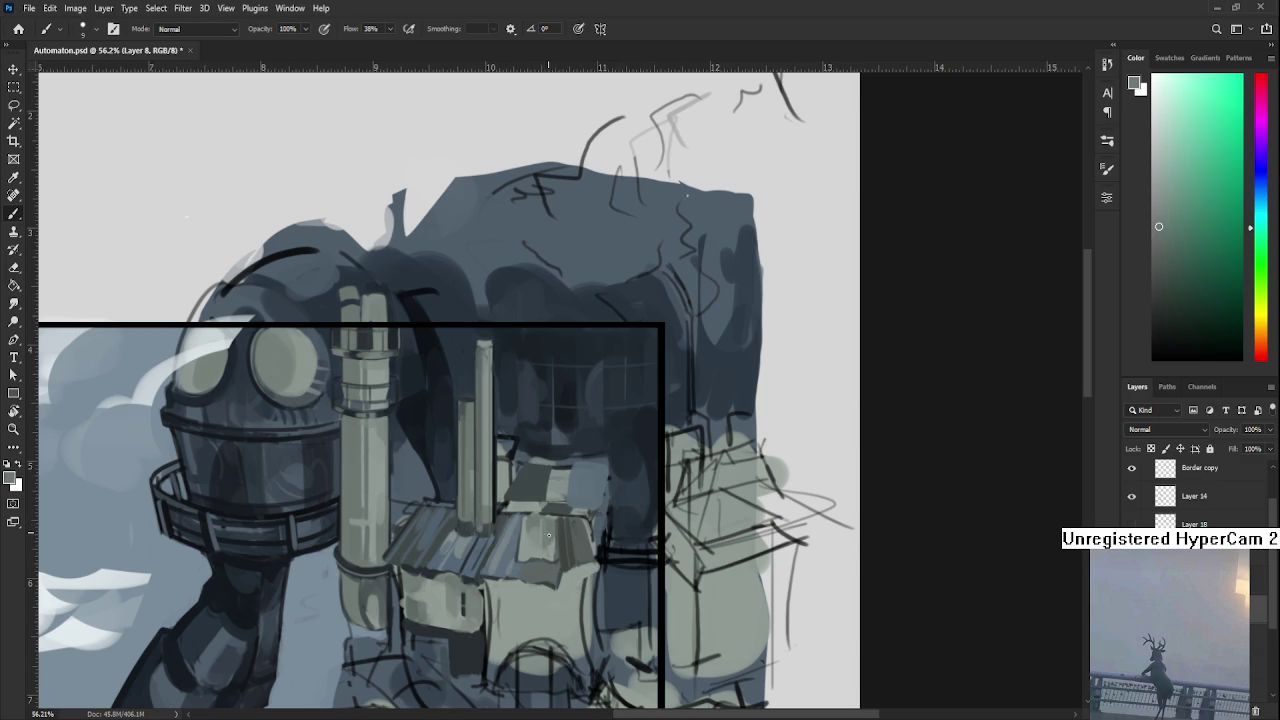
alt+click(555, 548)
drag(558, 562, 556, 540)
Paint a darker grey patch over the small building's roof.
alt+click(556, 542)
alt+click(553, 547)
alt+click(535, 542)
alt+click(527, 522)
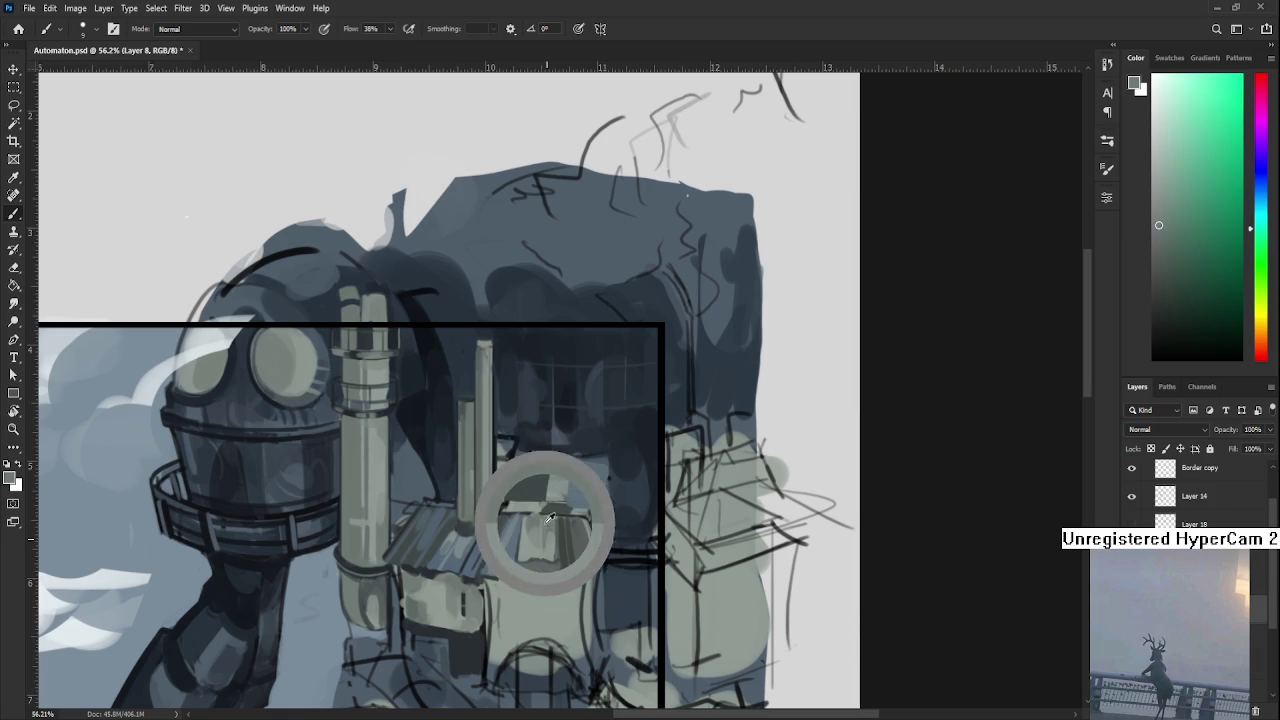
alt+click(530, 515)
alt+click(550, 545)
alt+click(568, 577)
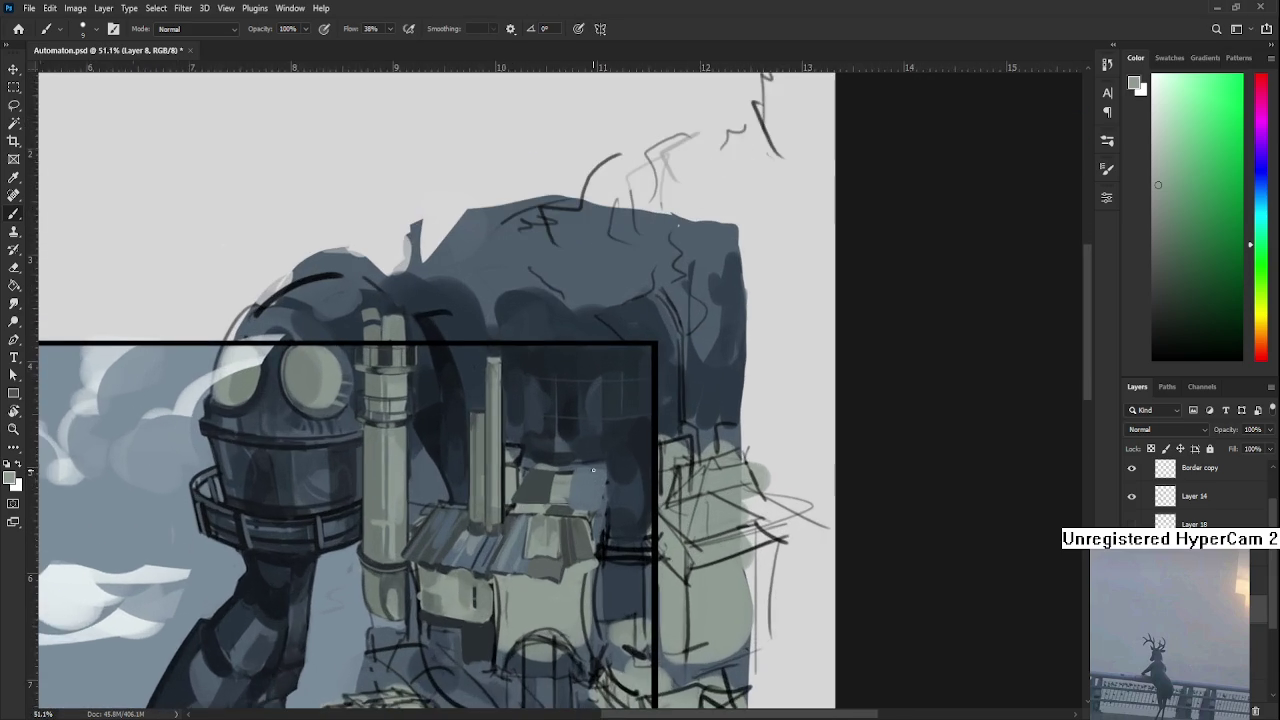
drag(520, 480, 584, 473)
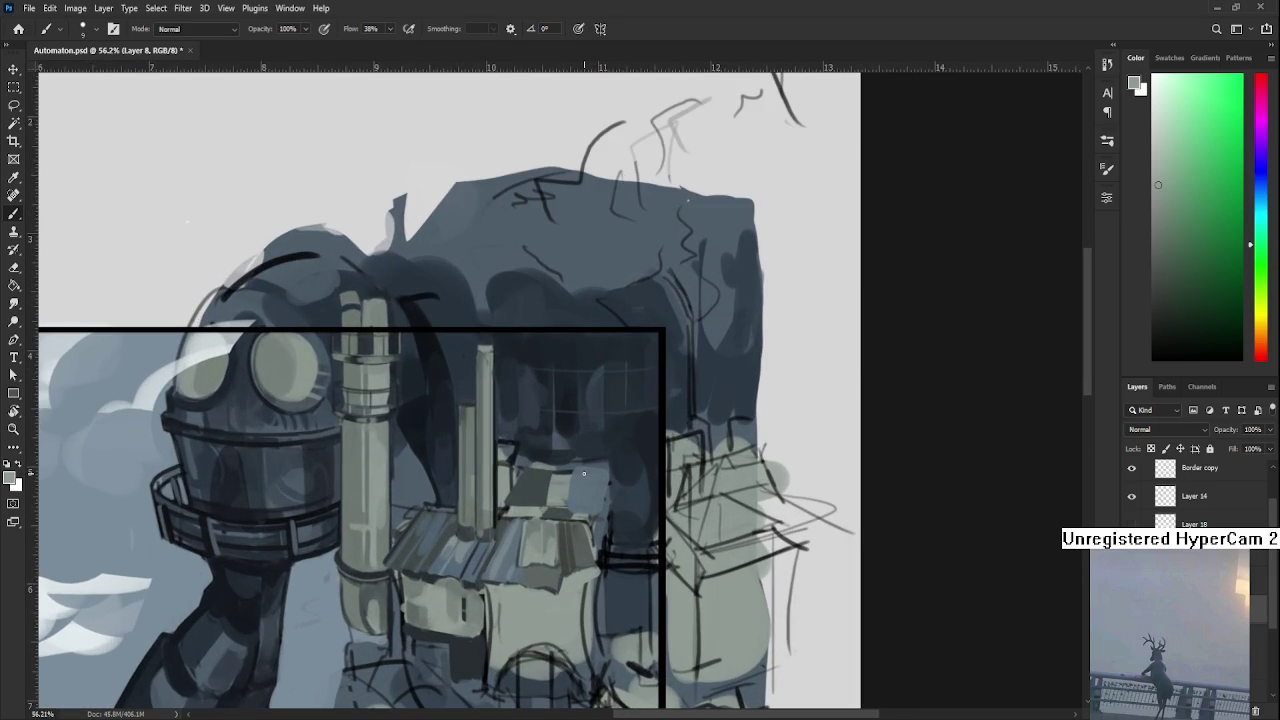
alt+click(513, 478)
Zoom in and brush a darker grey patch onto the roof right of the chimneys.
scroll(547, 511, up, 1)
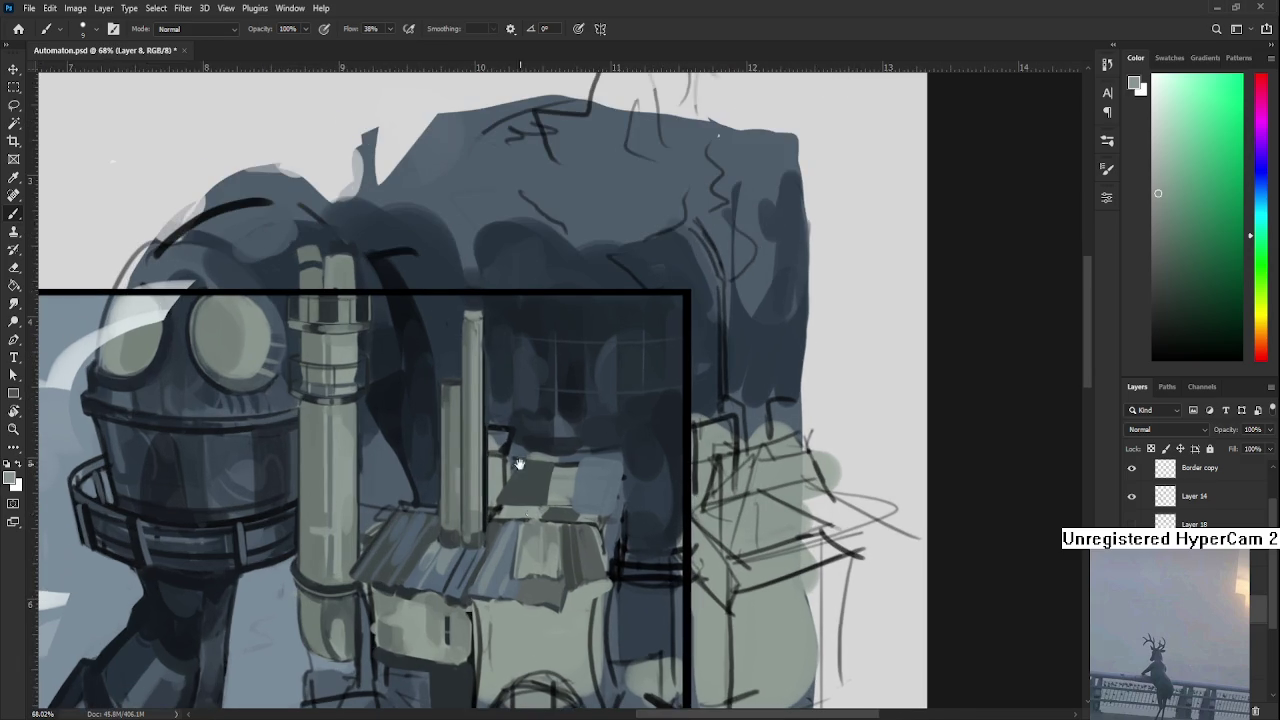
scroll(532, 514, up, 1)
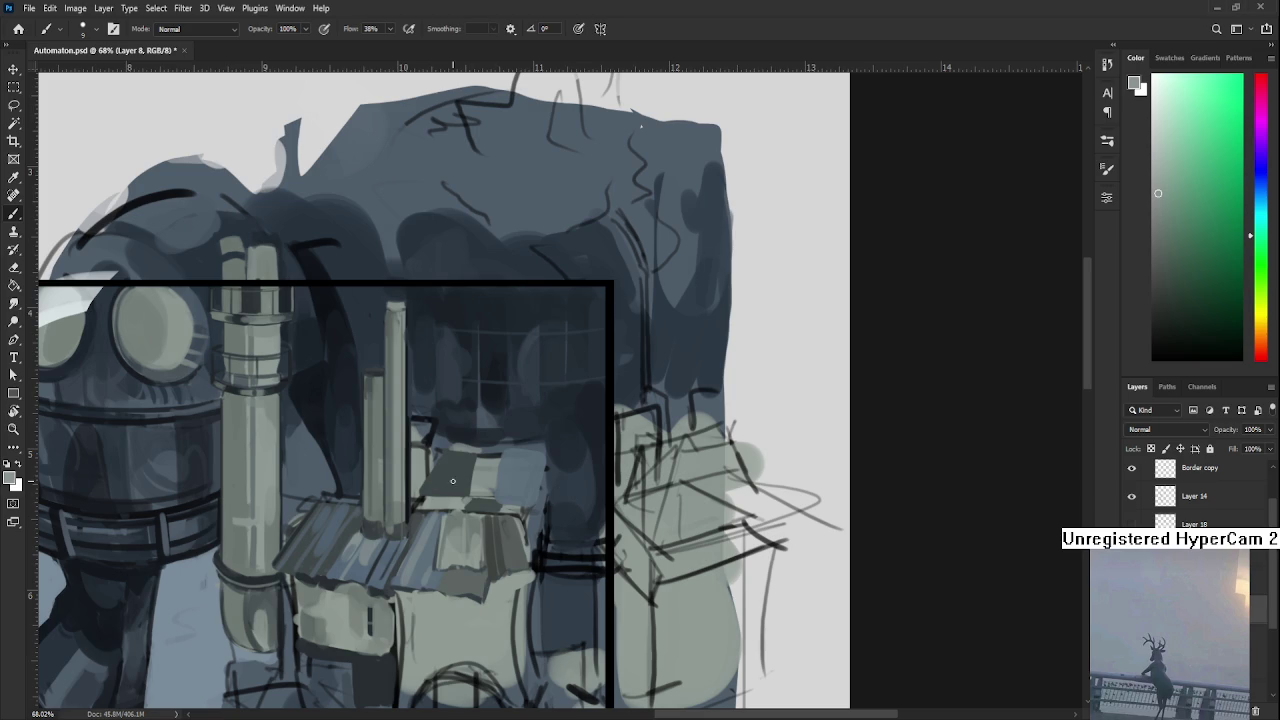
alt+click(496, 455)
drag(478, 458, 476, 486)
scroll(462, 447, down, 3)
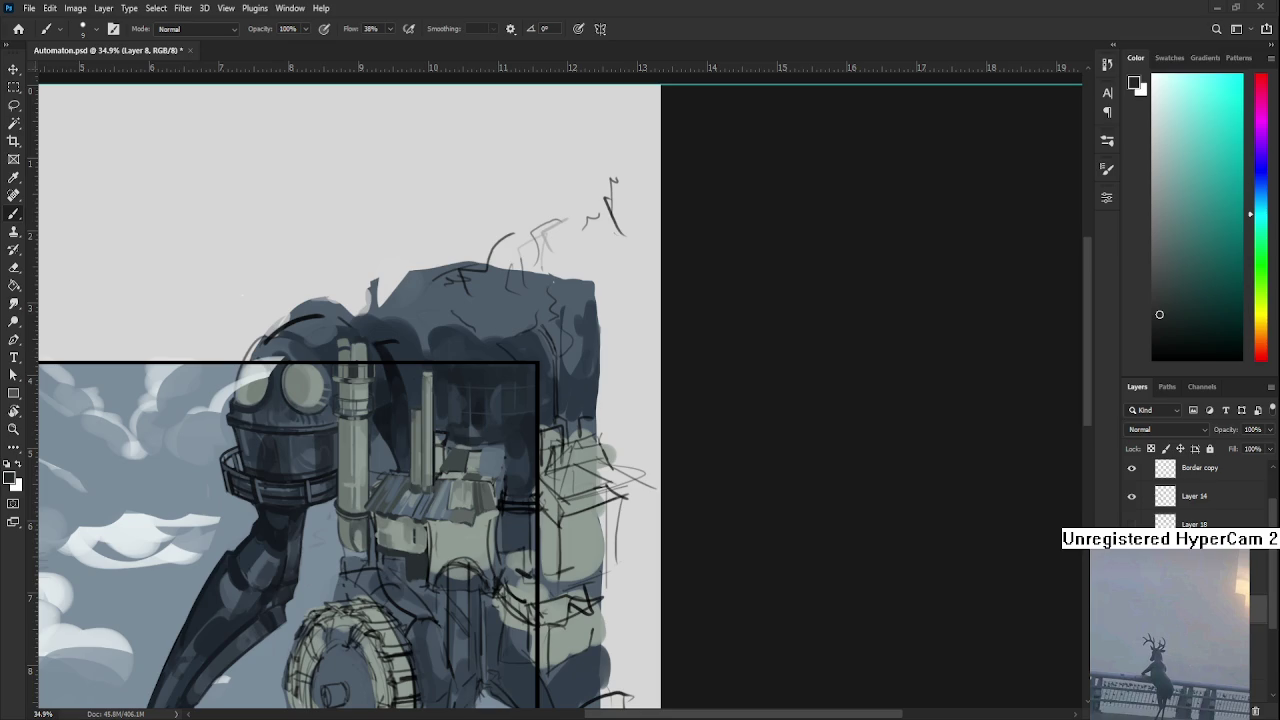
Sample light and dark grey-greens from the small building's walls.
alt+click(477, 520)
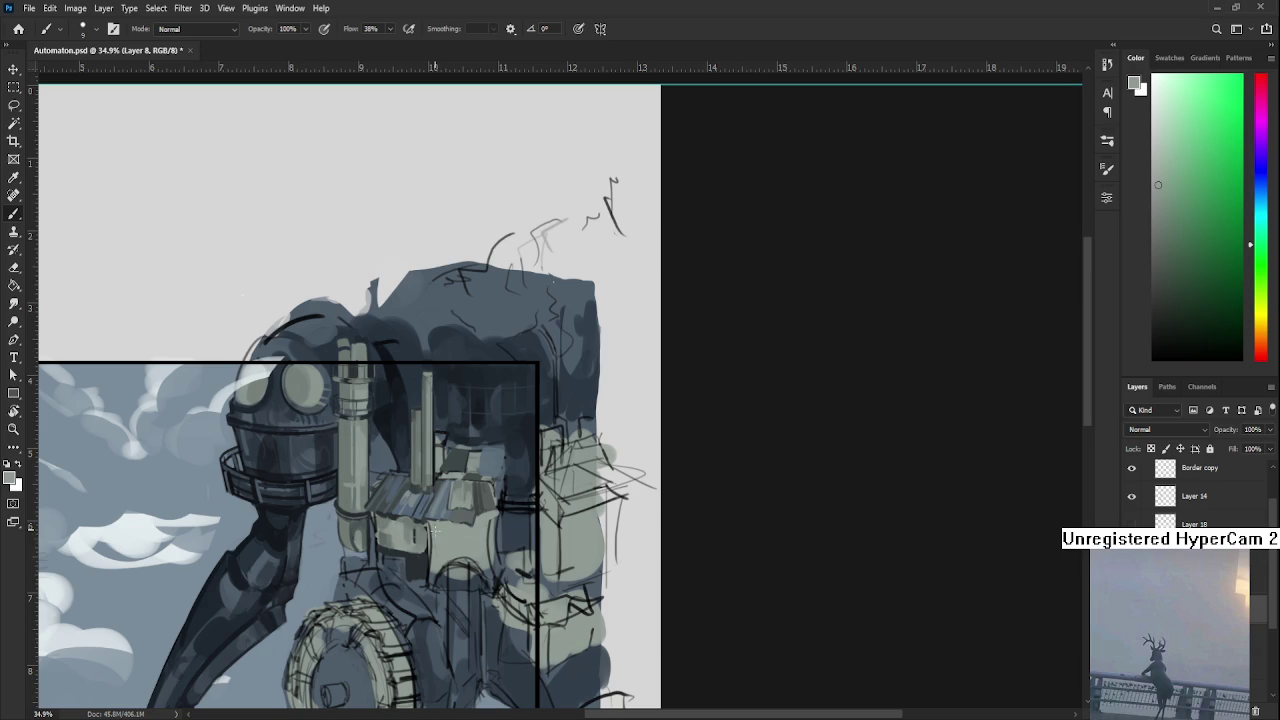
alt+click(432, 540)
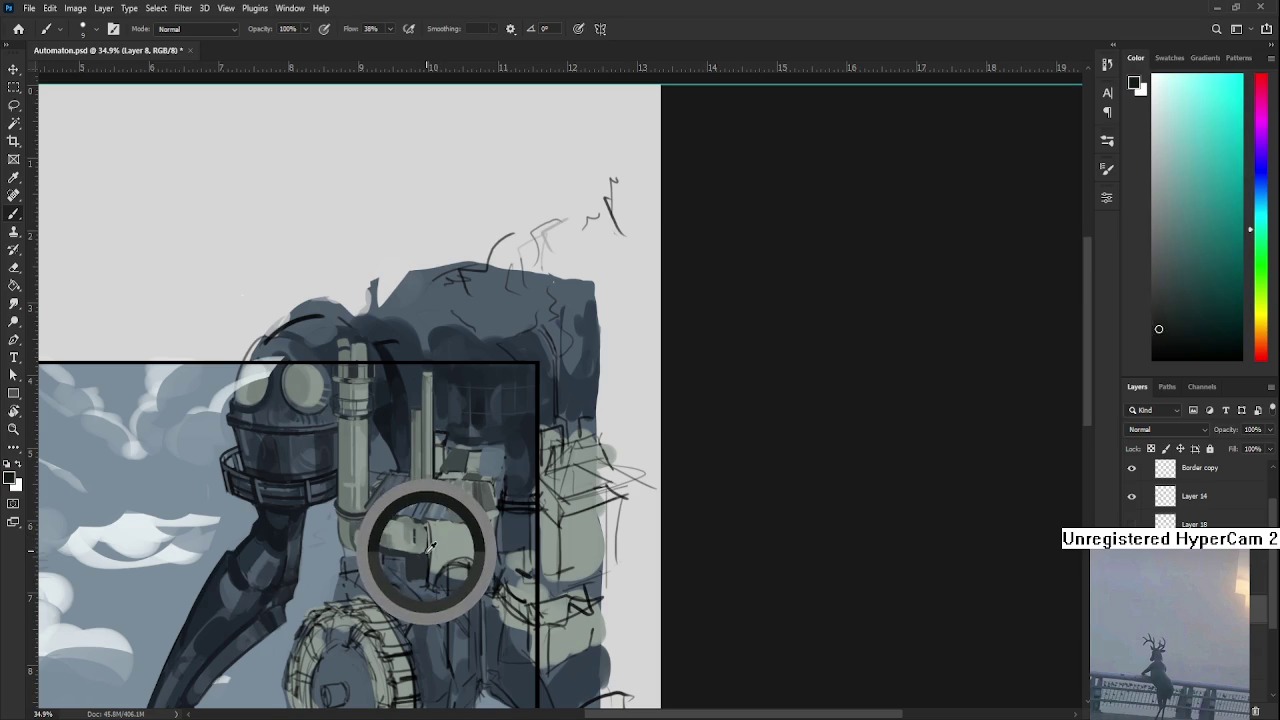
drag(432, 540, 418, 548)
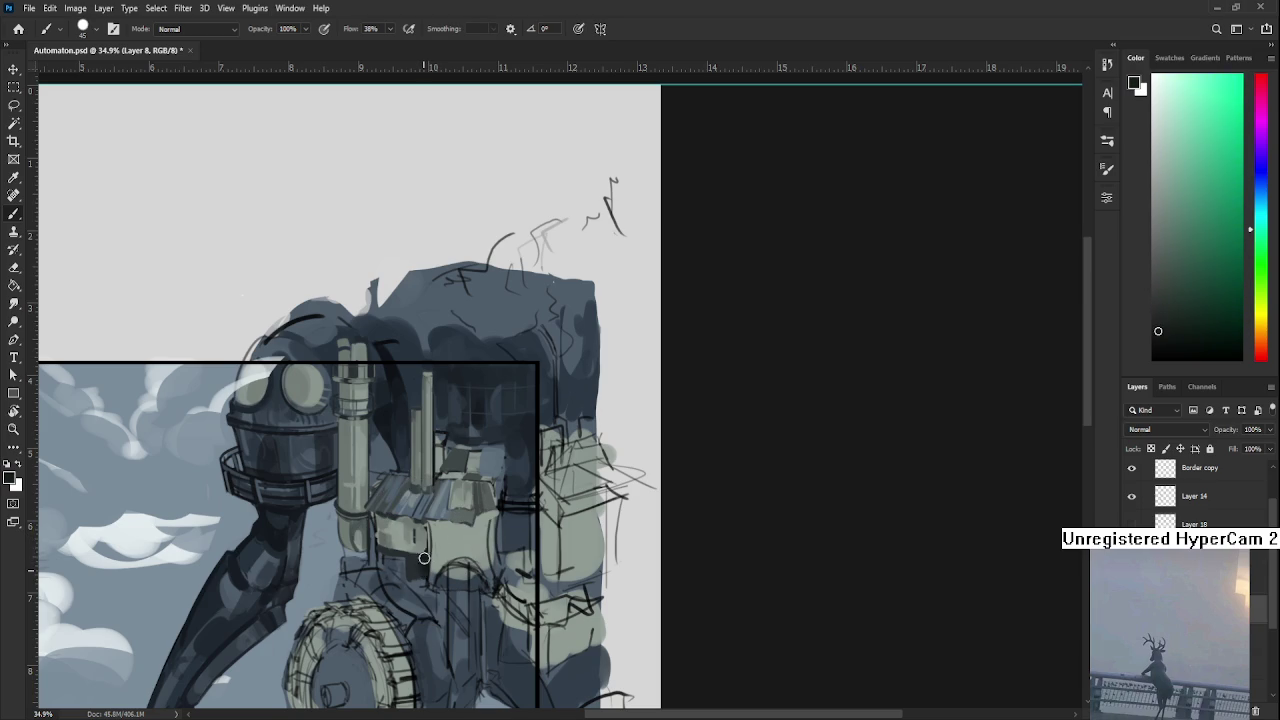
alt+click(424, 548)
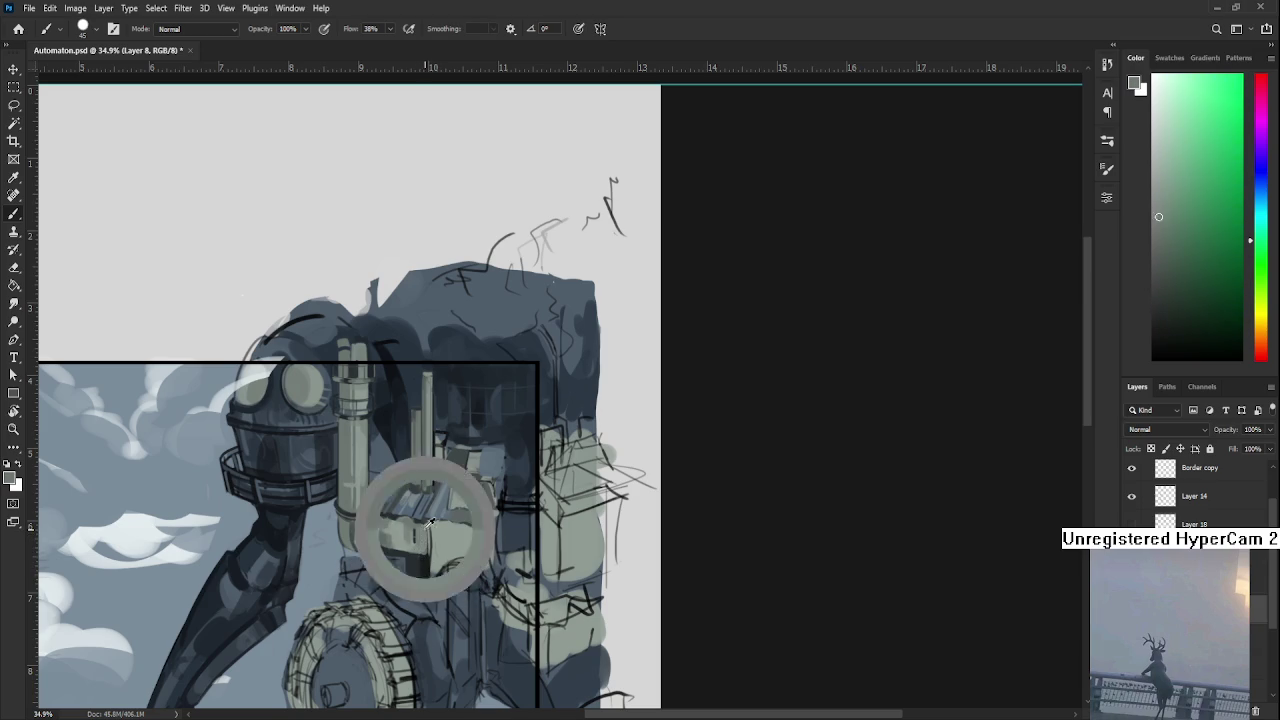
alt+click(433, 562)
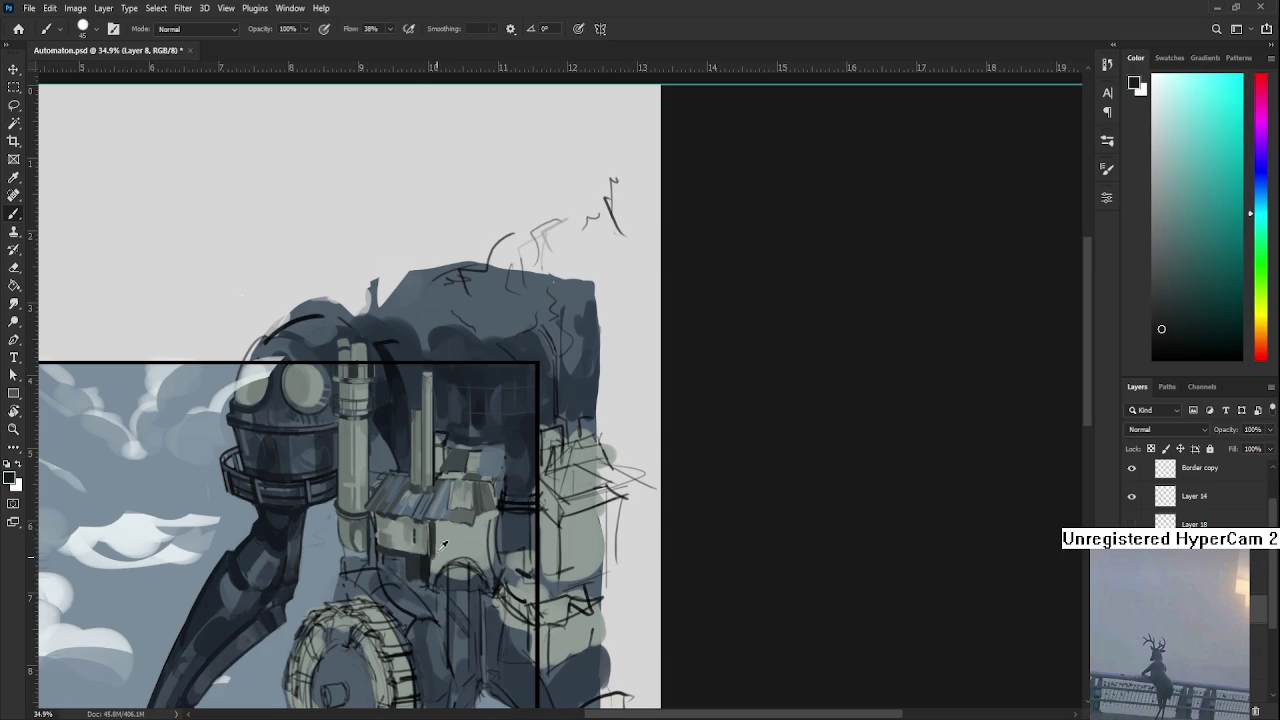
alt+click(432, 527)
alt+click(435, 527)
alt+click(429, 566)
alt+click(445, 535)
alt+click(437, 522)
alt+click(454, 500)
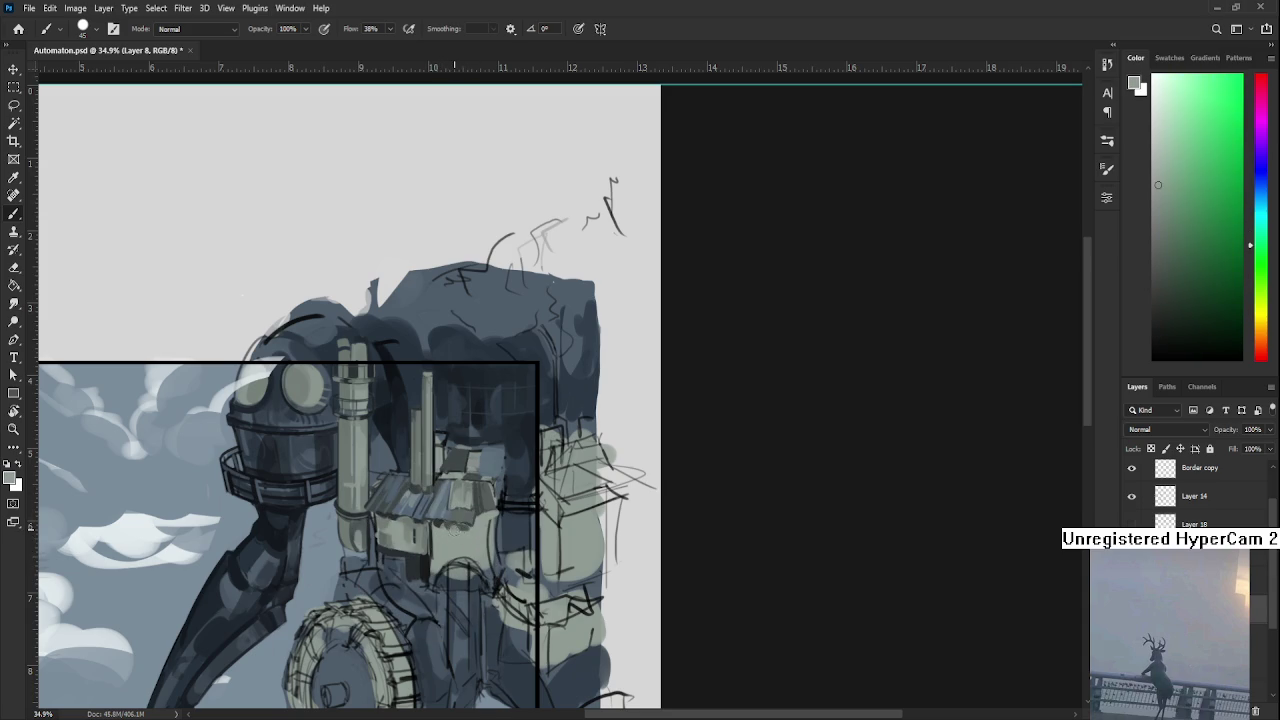
alt+click(473, 522)
Sample dark blue-grey, teal and roof grey-green, enlarging the brush slightly.
alt+click(478, 511)
alt+click(480, 520)
alt+click(475, 535)
alt+click(481, 535)
alt+click(453, 533)
alt+click(481, 421)
alt+click(384, 416)
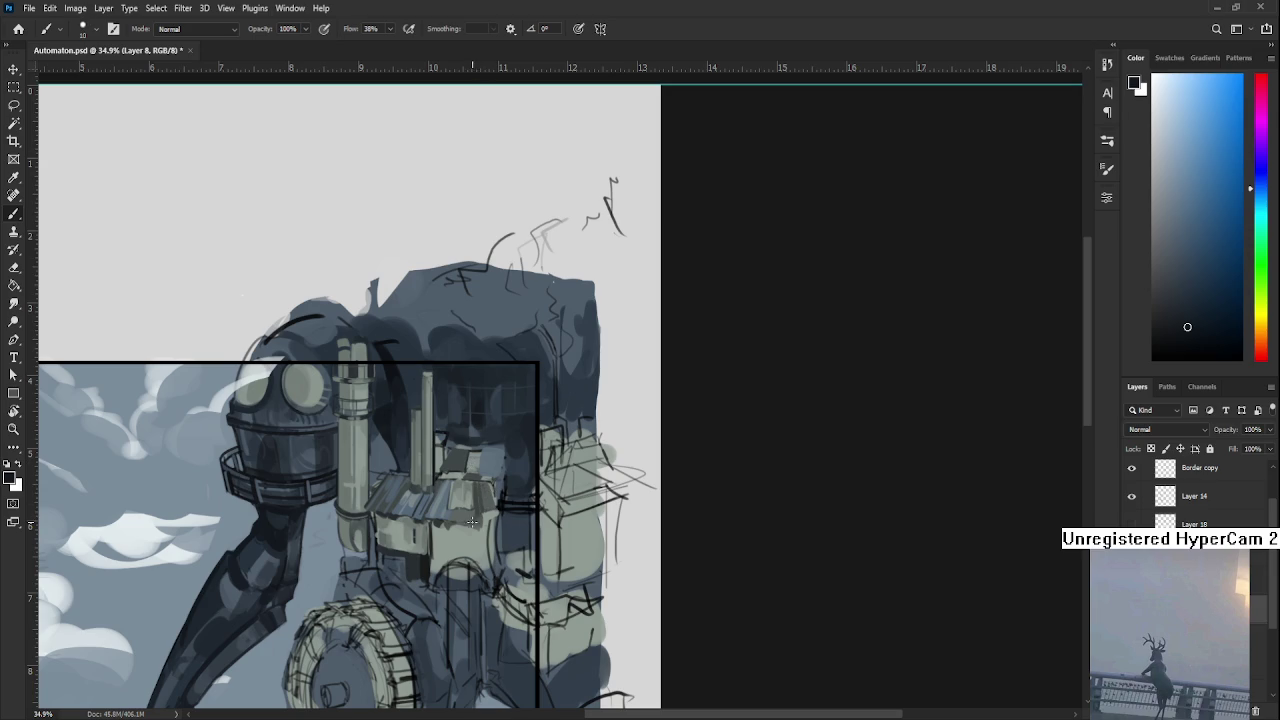
key(bracketright)
alt+click(435, 522)
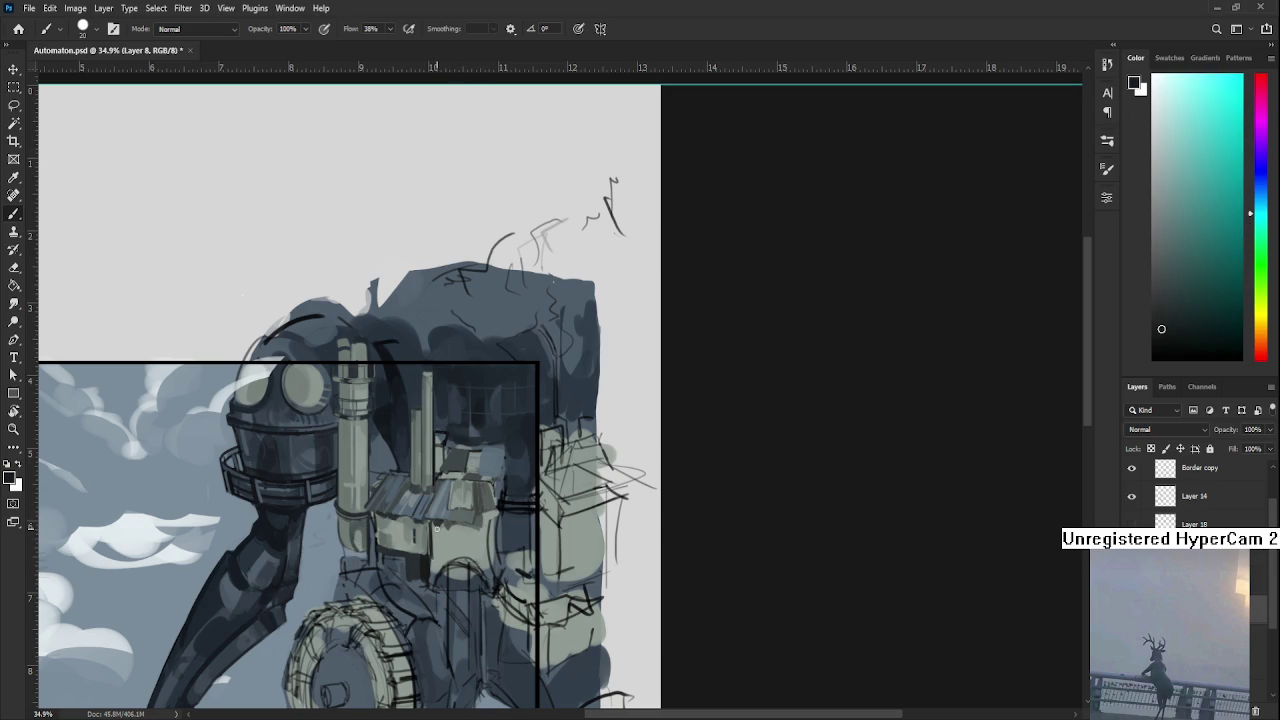
alt+click(455, 524)
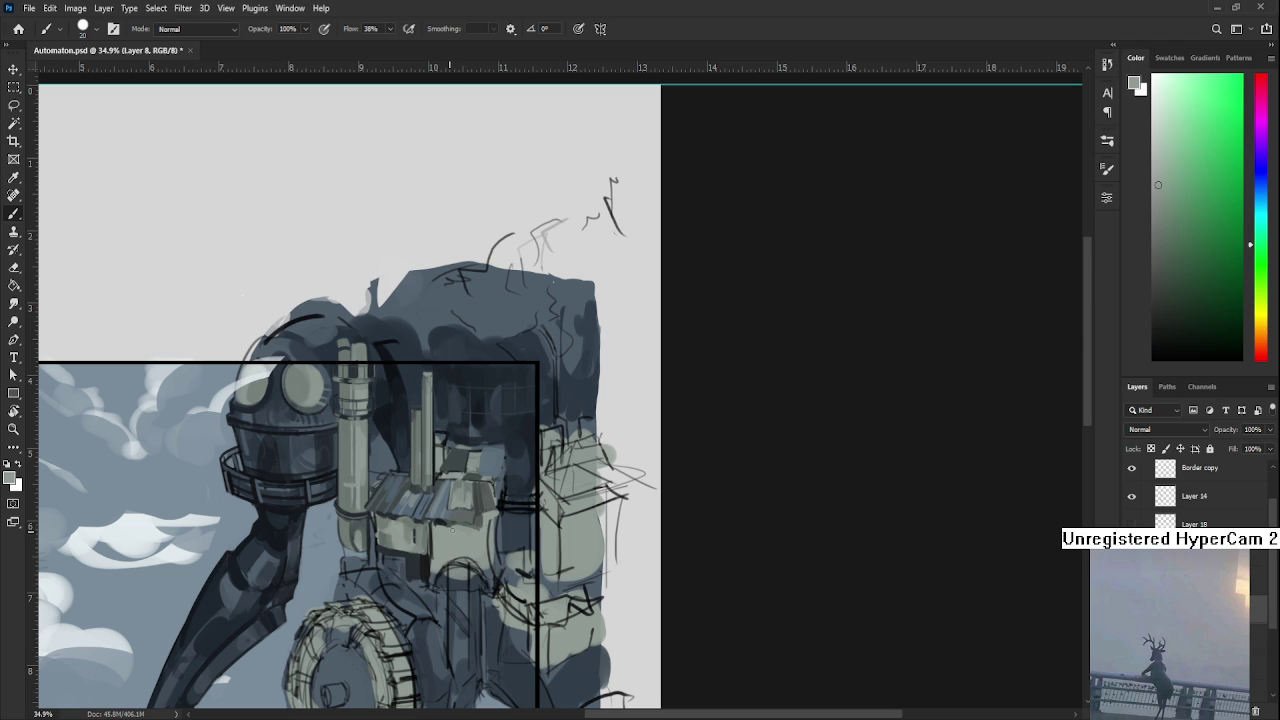
alt+click(450, 520)
alt+click(456, 525)
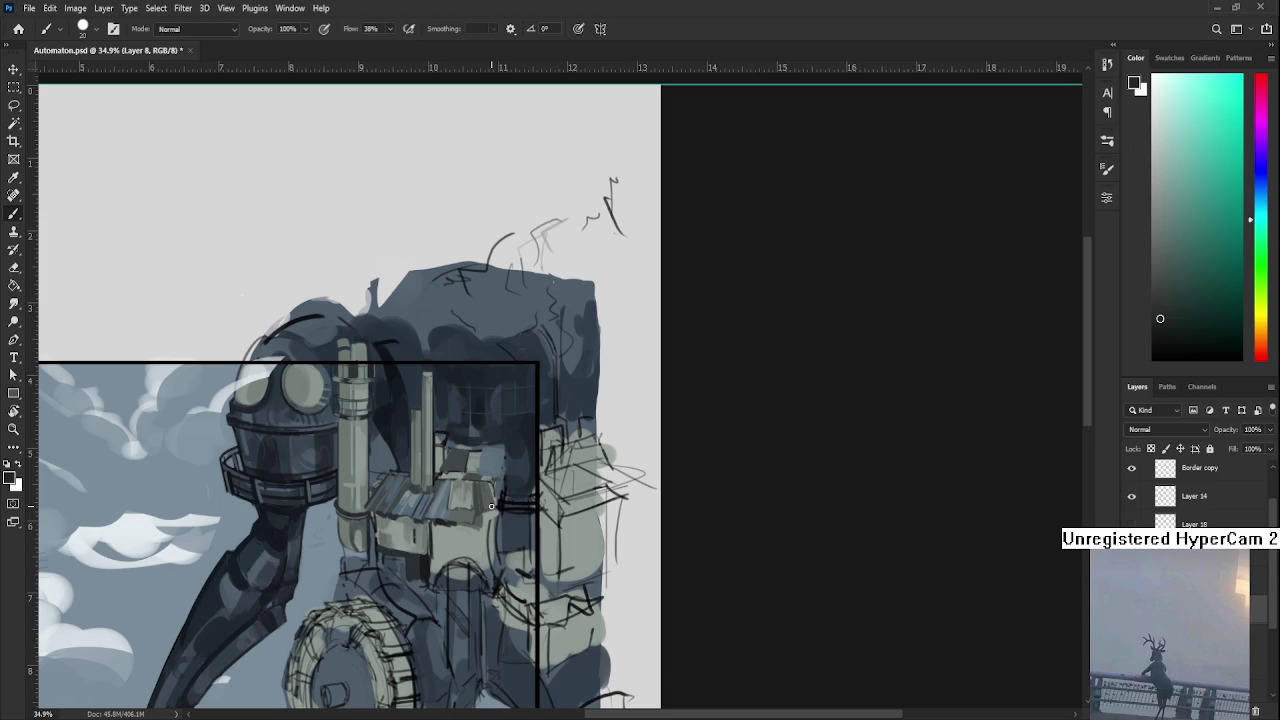
Sample lighter grey-blue, cyan-grey and greenish-grey tones from the building's right side.
alt+click(483, 447)
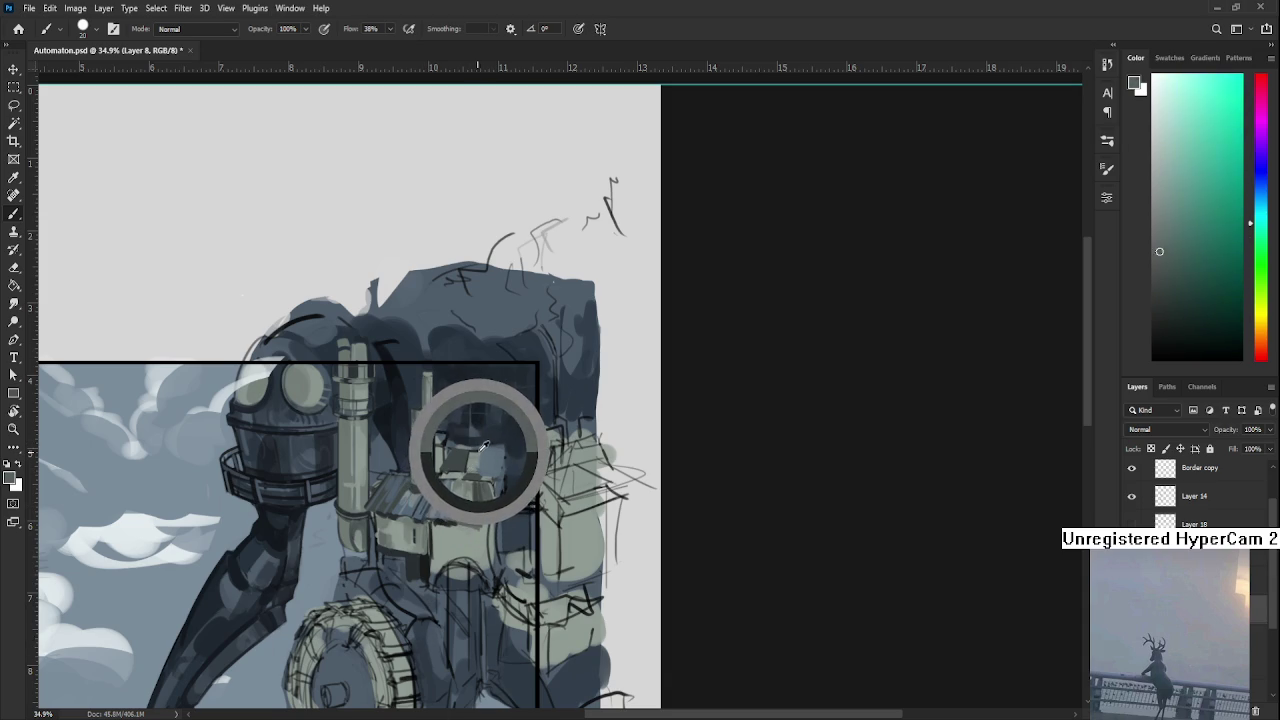
drag(483, 447, 481, 452)
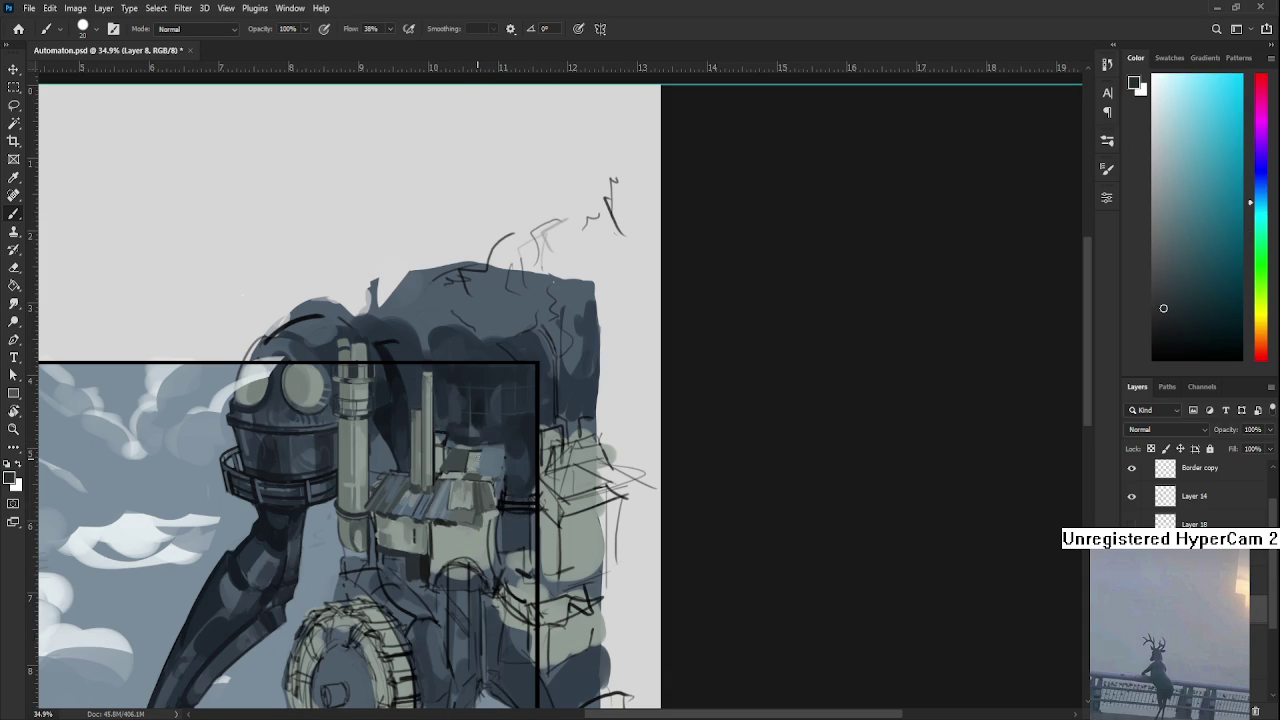
alt+click(482, 449)
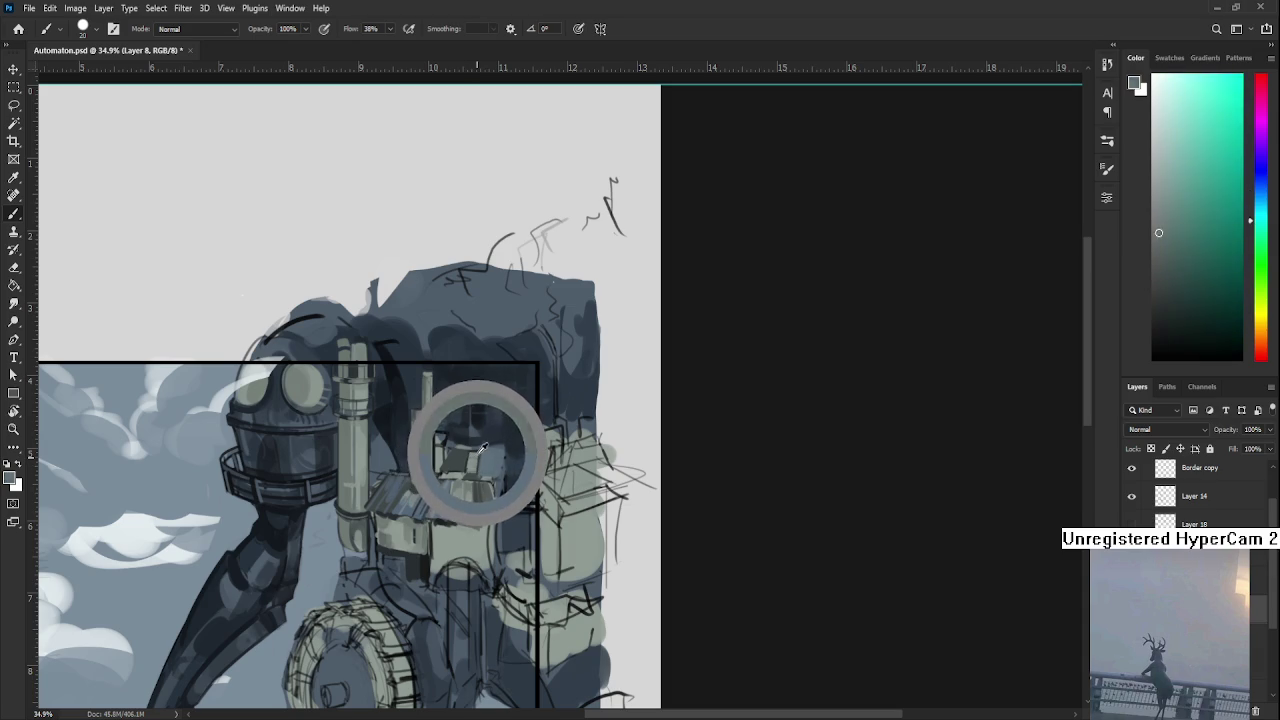
drag(482, 449, 477, 455)
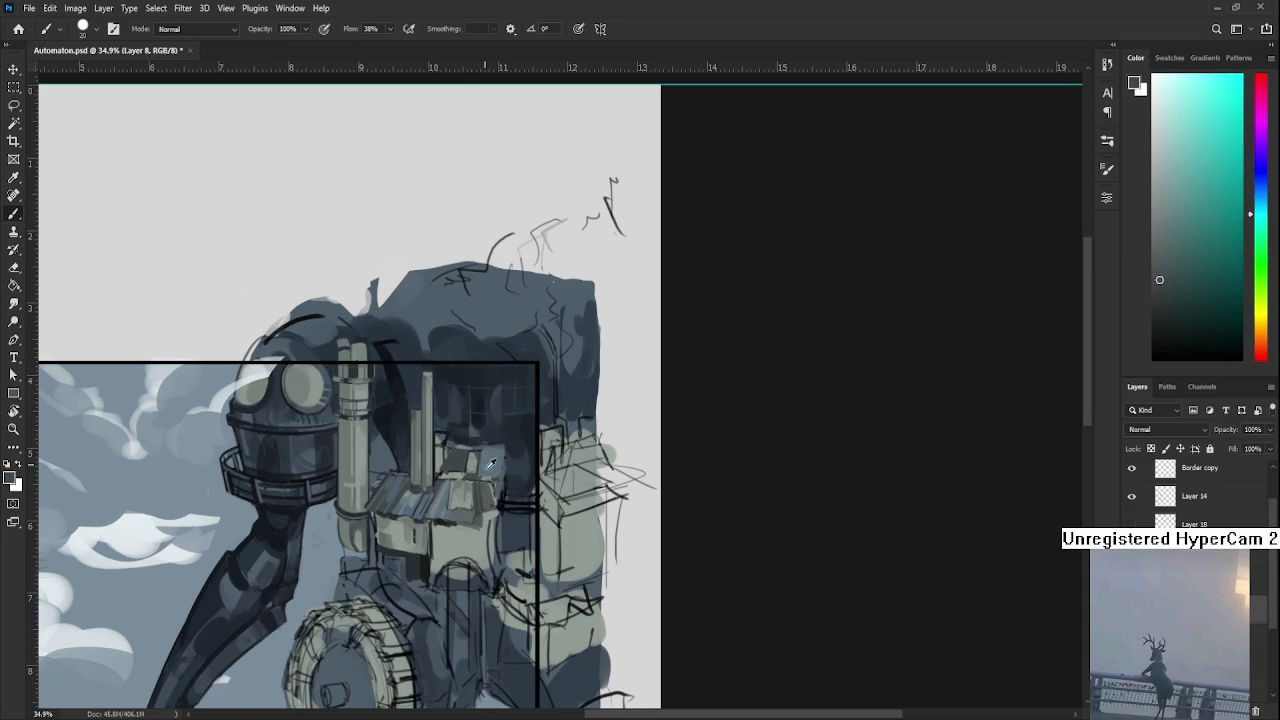
alt+click(488, 455)
alt+click(484, 450)
mouse_move(457, 450)
mouse_down()
mouse_move(445, 518)
mouse_move(456, 466)
mouse_move(446, 476)
mouse_up()
Zoom in on the chimneys and paint a light highlight down the tall pipe.
scroll(495, 468, up, 1)
scroll(495, 468, up, 1)
scroll(495, 468, up, 1)
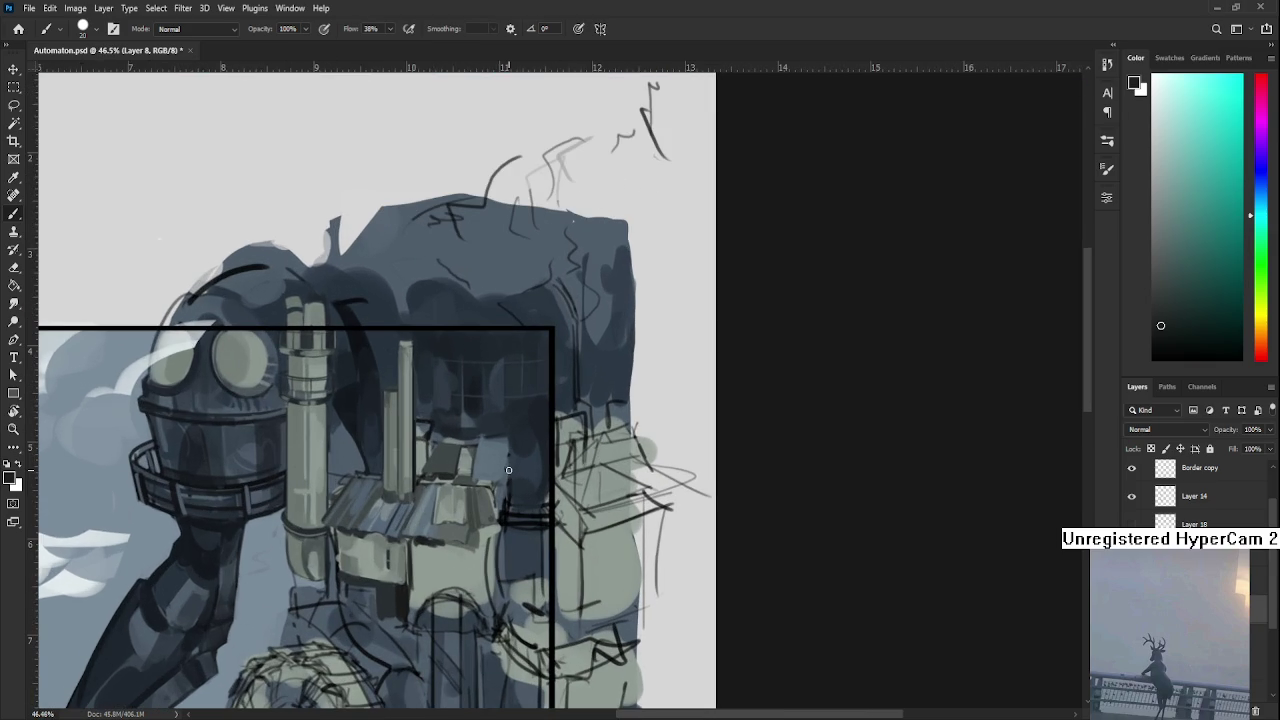
mouse_move(487, 480)
mouse_down()
mouse_move(493, 496)
mouse_move(545, 511)
mouse_up()
alt+click(481, 412)
alt+click(459, 398)
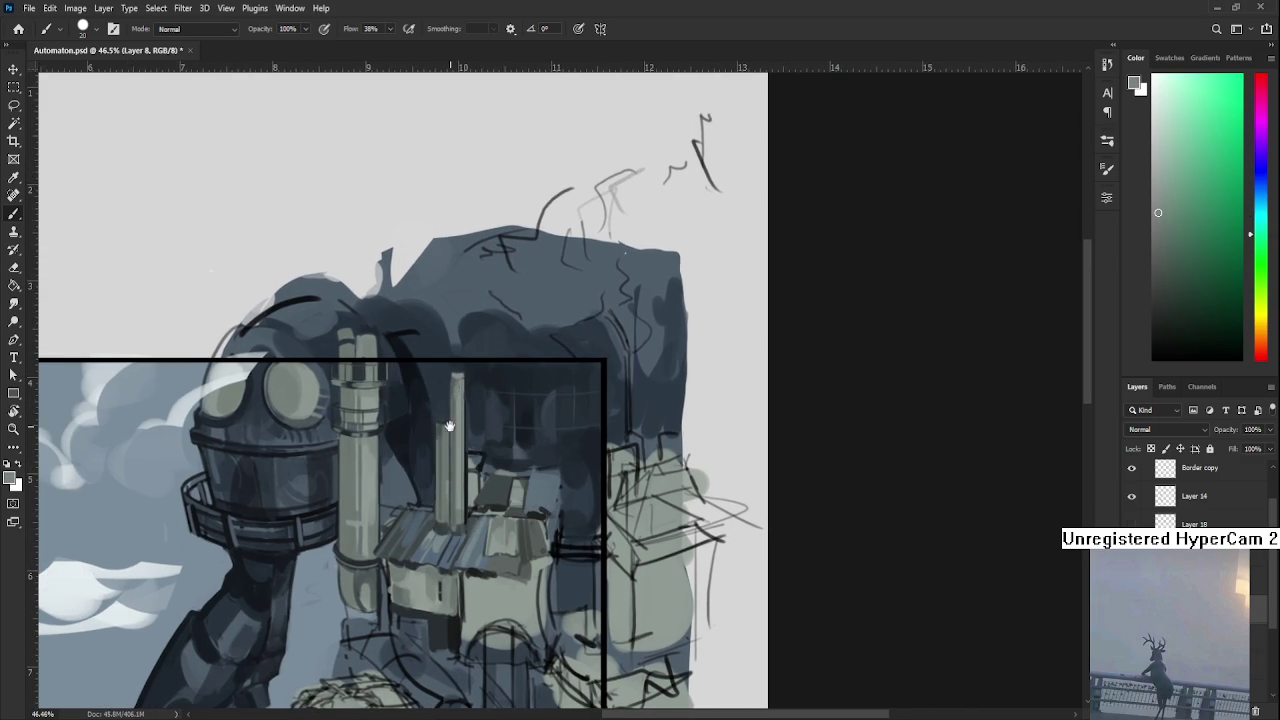
drag(447, 444, 471, 412)
alt+click(464, 428)
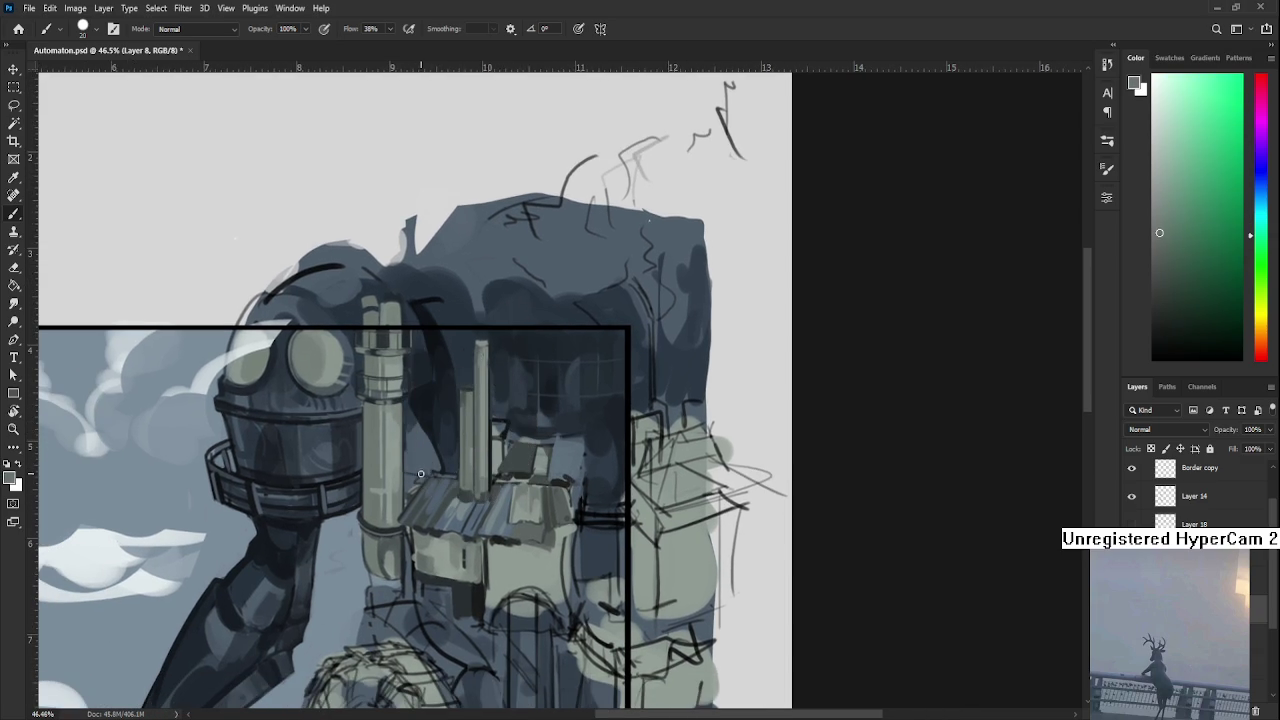
drag(423, 458, 420, 406)
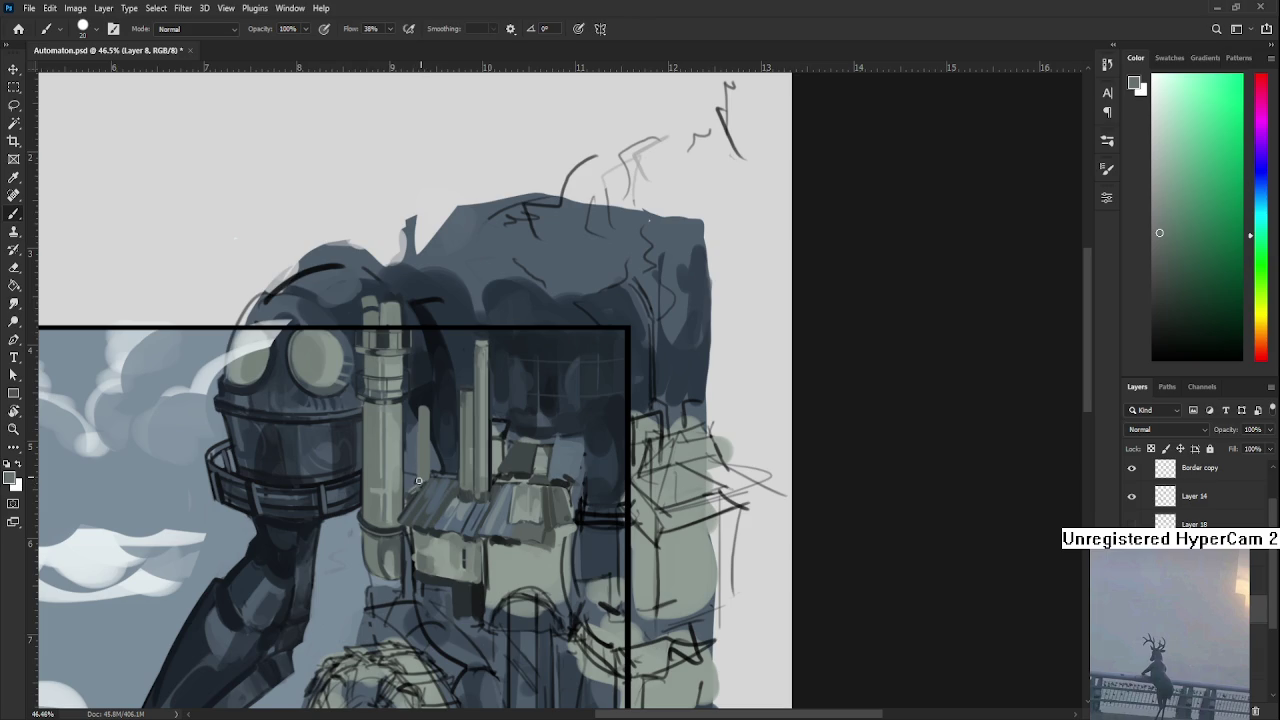
Paint a thin dark blue-grey line down the thin pipe with a smaller brush.
alt+click(443, 500)
key(bracketleft)
key(bracketleft)
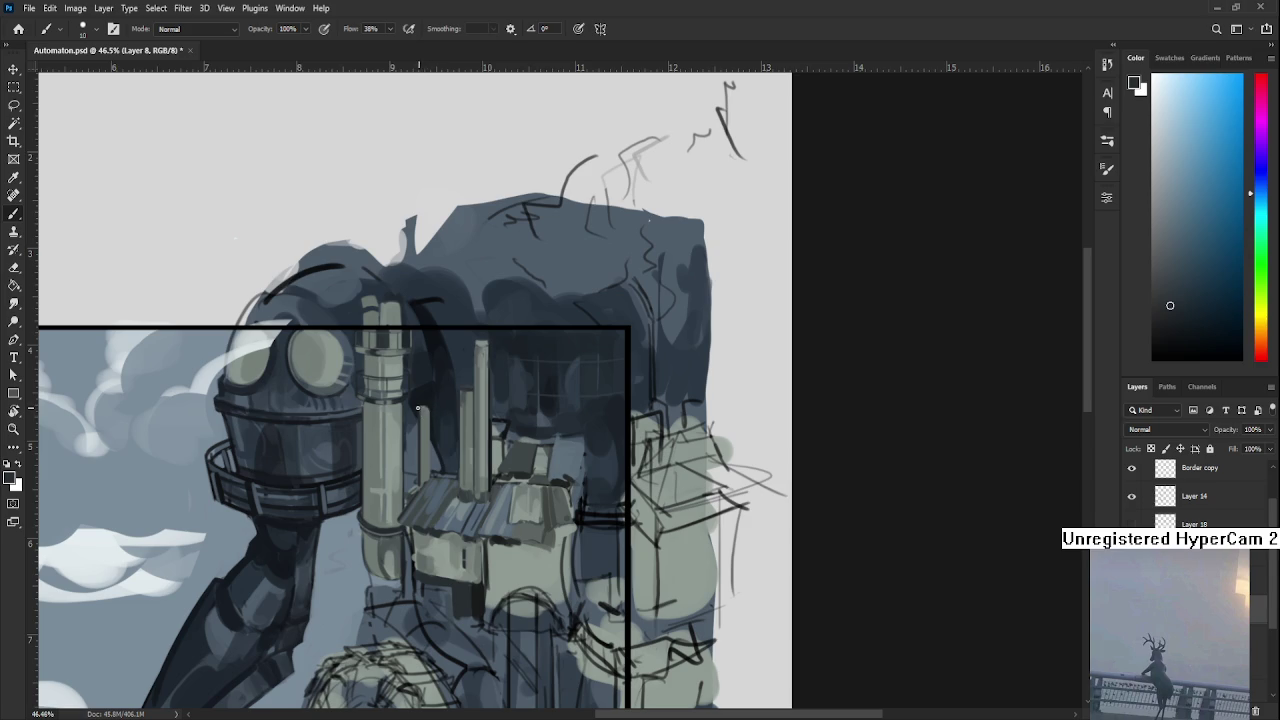
drag(430, 408, 425, 477)
key(bracketright)
key(bracketright)
alt+click(425, 414)
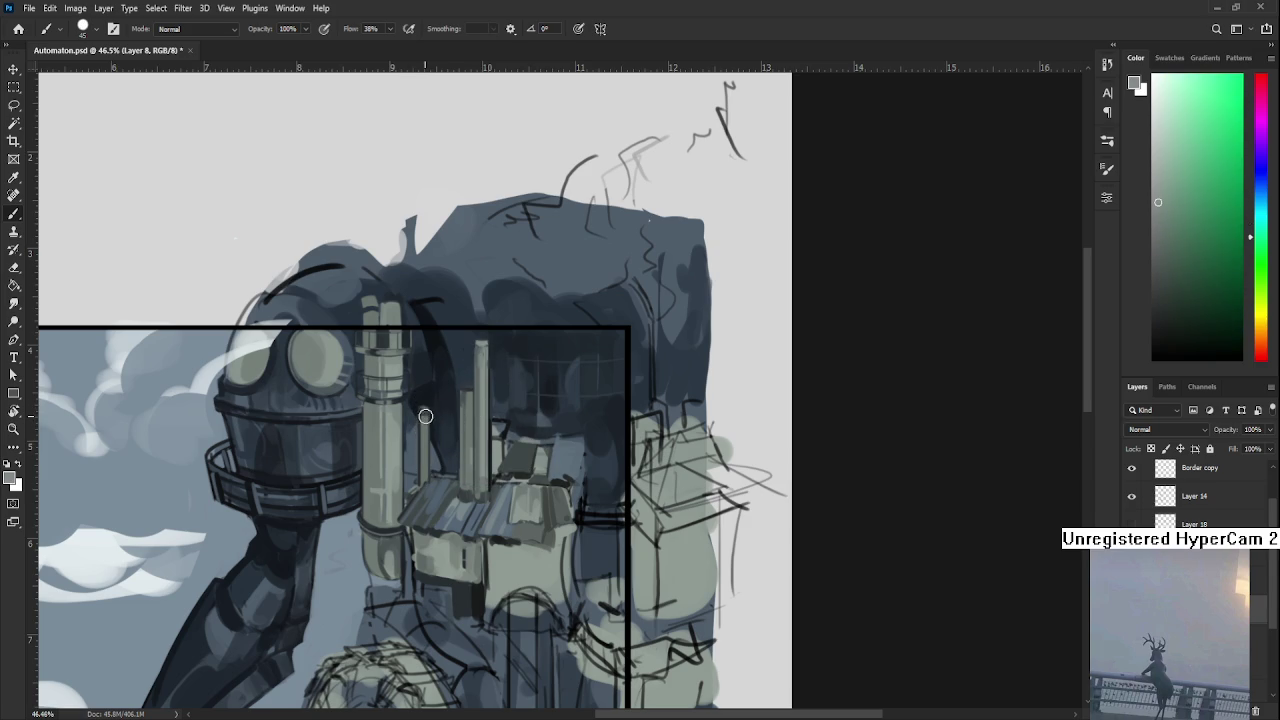
alt+click(472, 484)
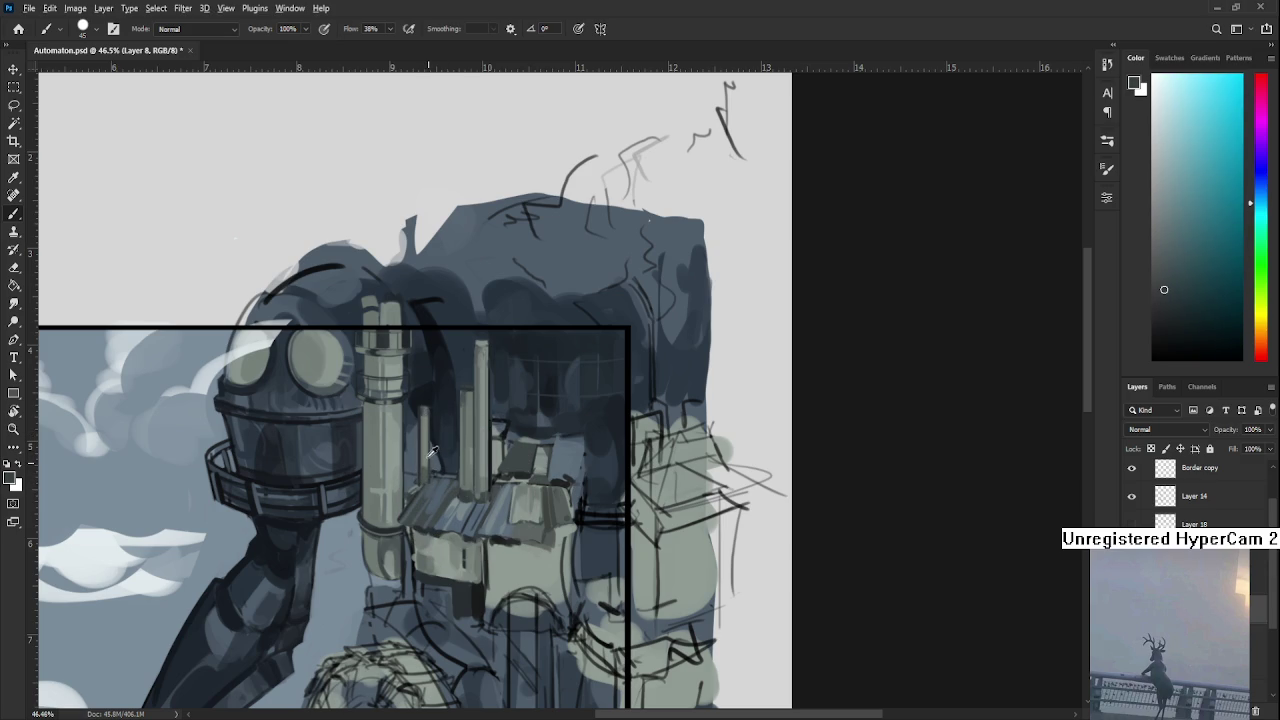
Sample a greyish green beside the chimneys and keep shading the thin pipes.
alt+click(430, 458)
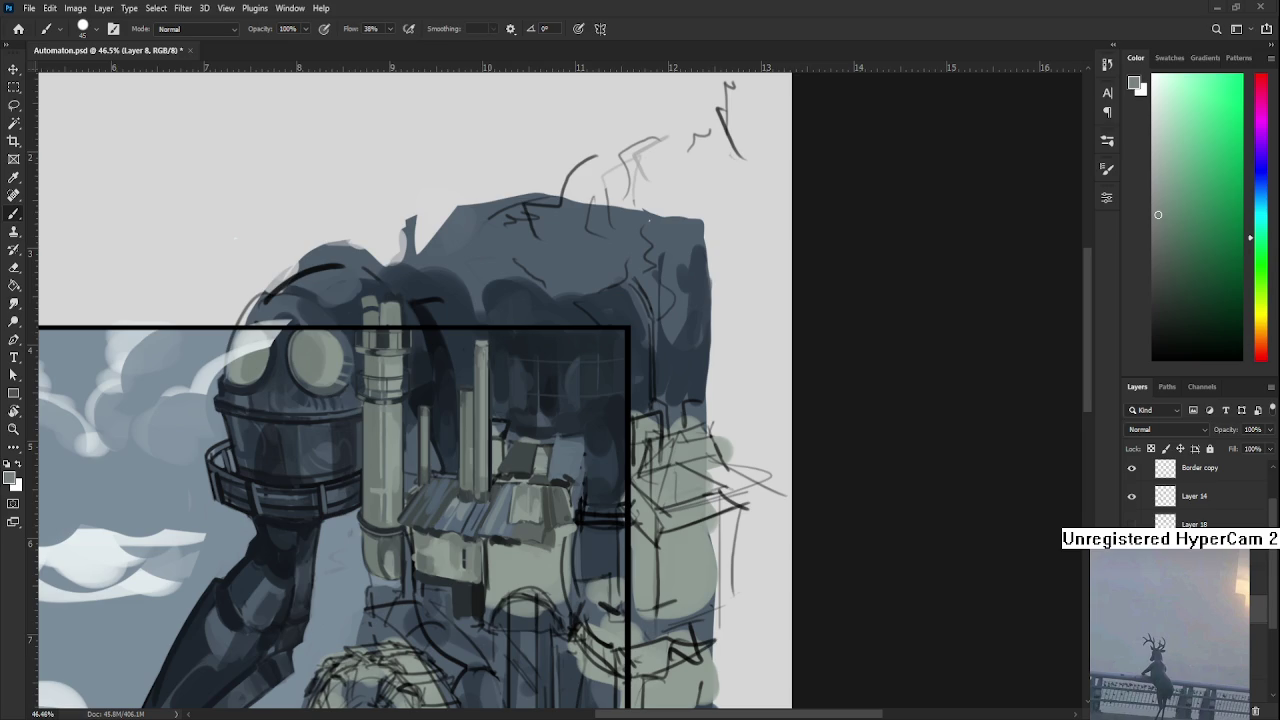
scroll(580, 563, down, 1)
Extend the dark vertical edge line down the roofed building with a smaller brush.
scroll(580, 560, up, 1)
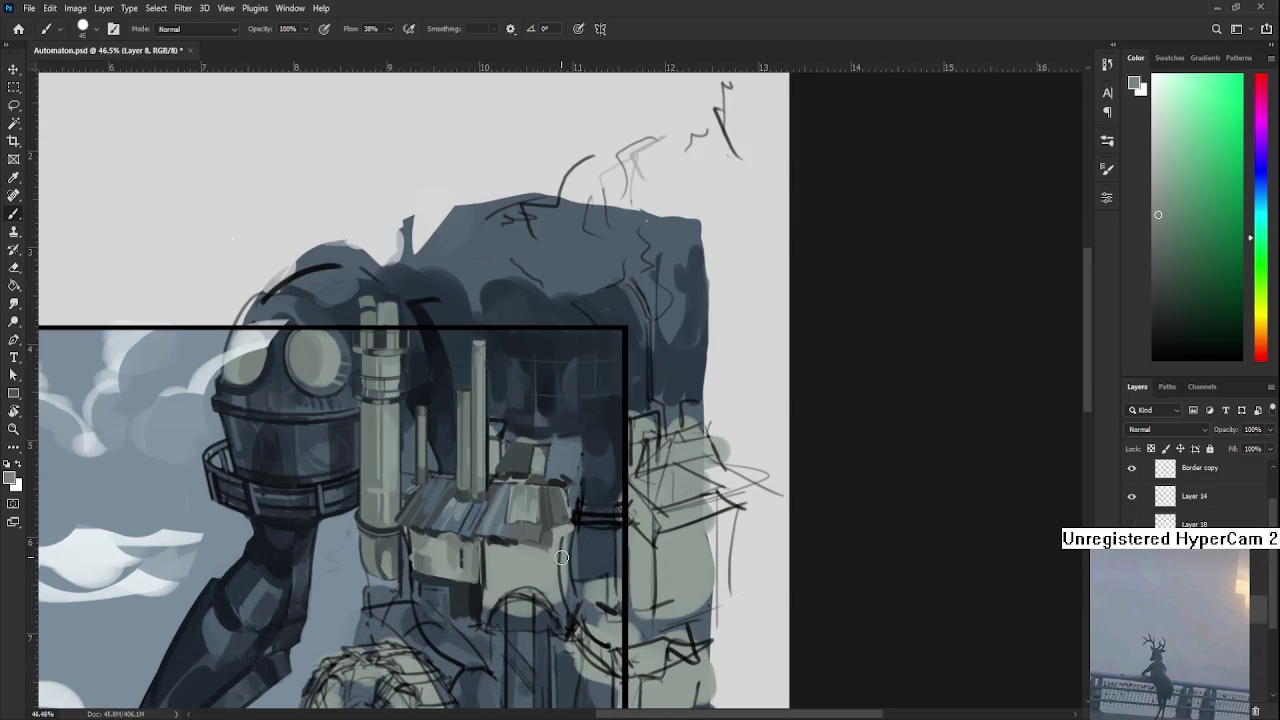
alt+click(507, 570)
mouse_move(517, 531)
mouse_down()
mouse_move(521, 552)
mouse_move(493, 533)
mouse_up()
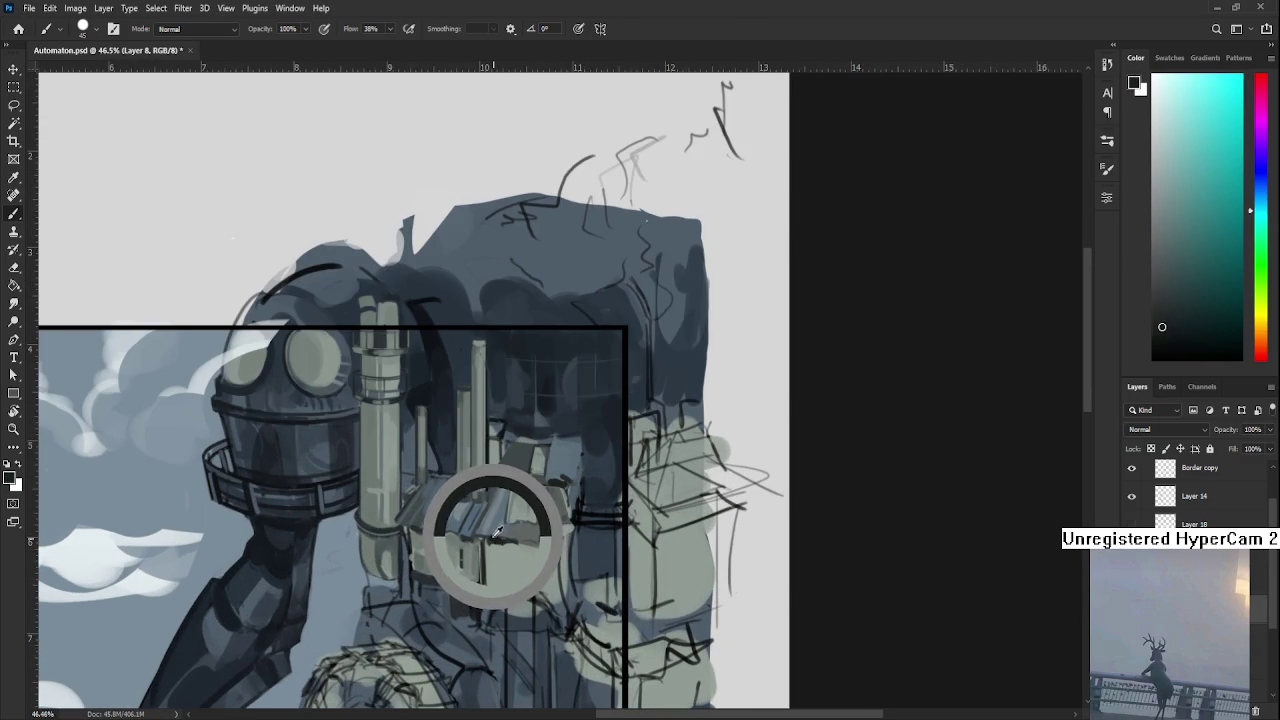
alt+click(493, 530)
key(bracketleft)
key(bracketleft)
key(bracketleft)
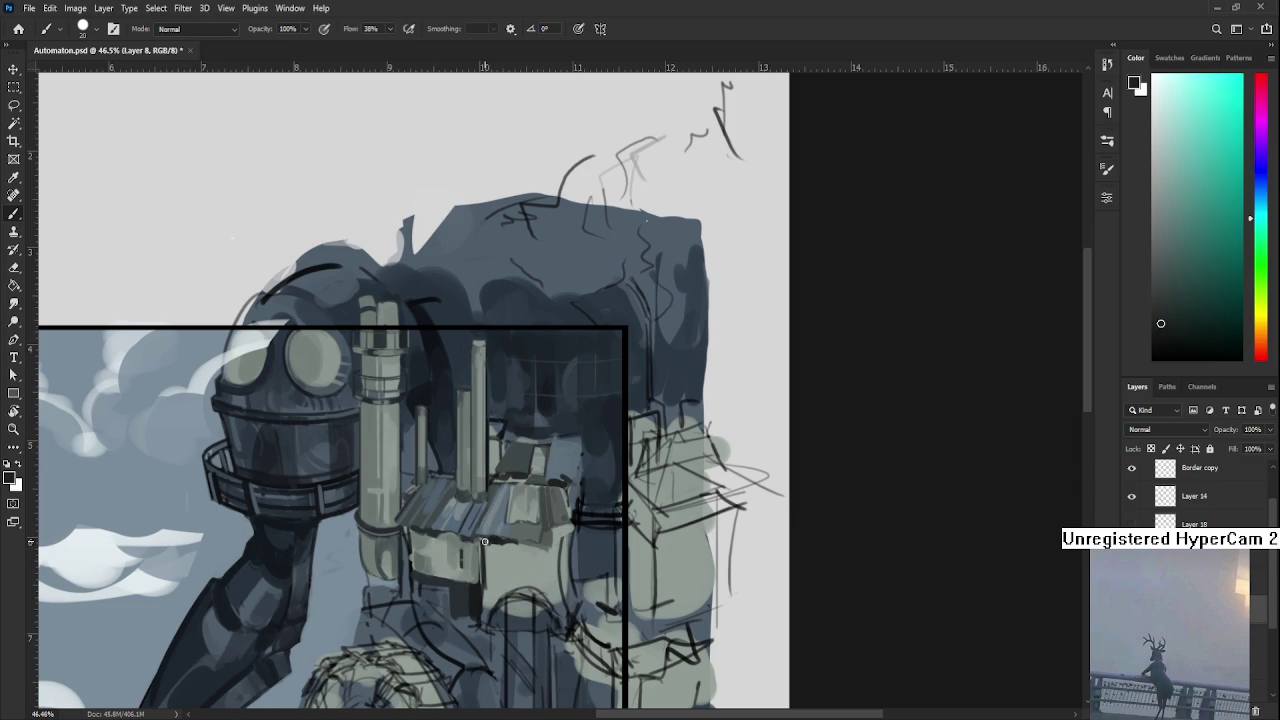
drag(484, 542, 484, 598)
Try a light stroke on the building wall, undo it, and resample dark and light tones.
alt+click(484, 545)
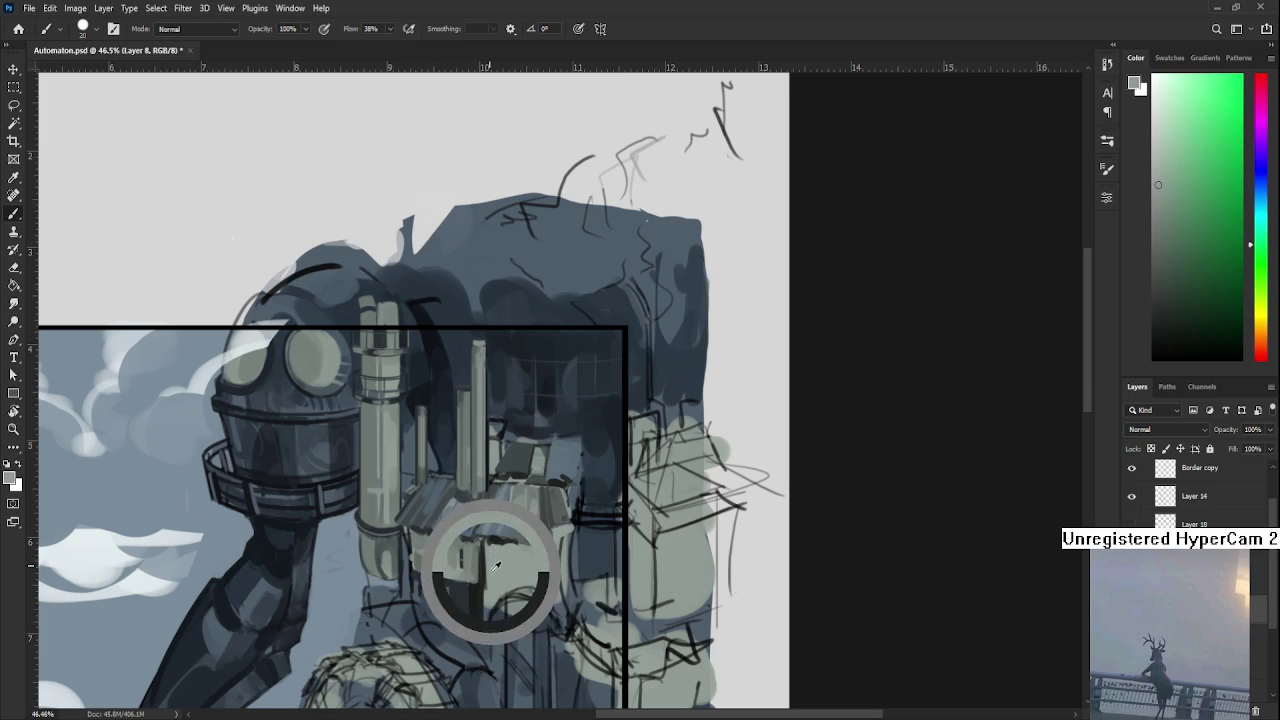
drag(485, 576, 488, 622)
key(ctrl+z)
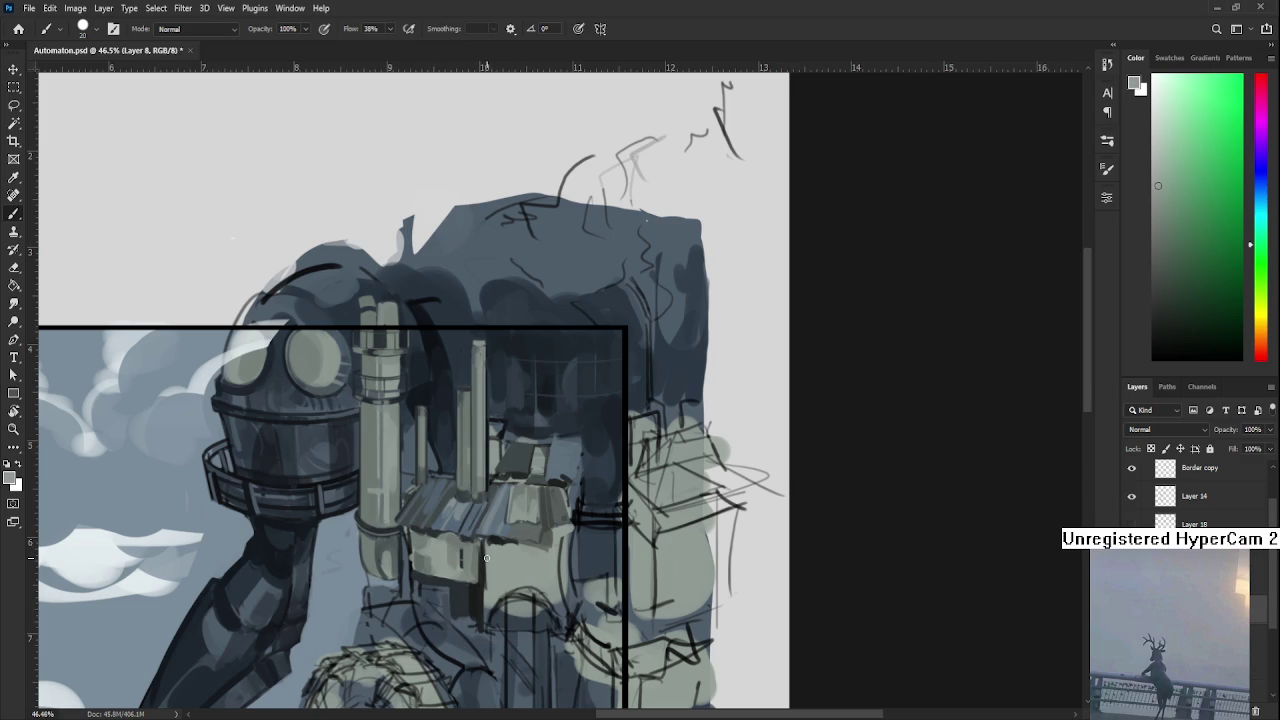
alt+click(486, 568)
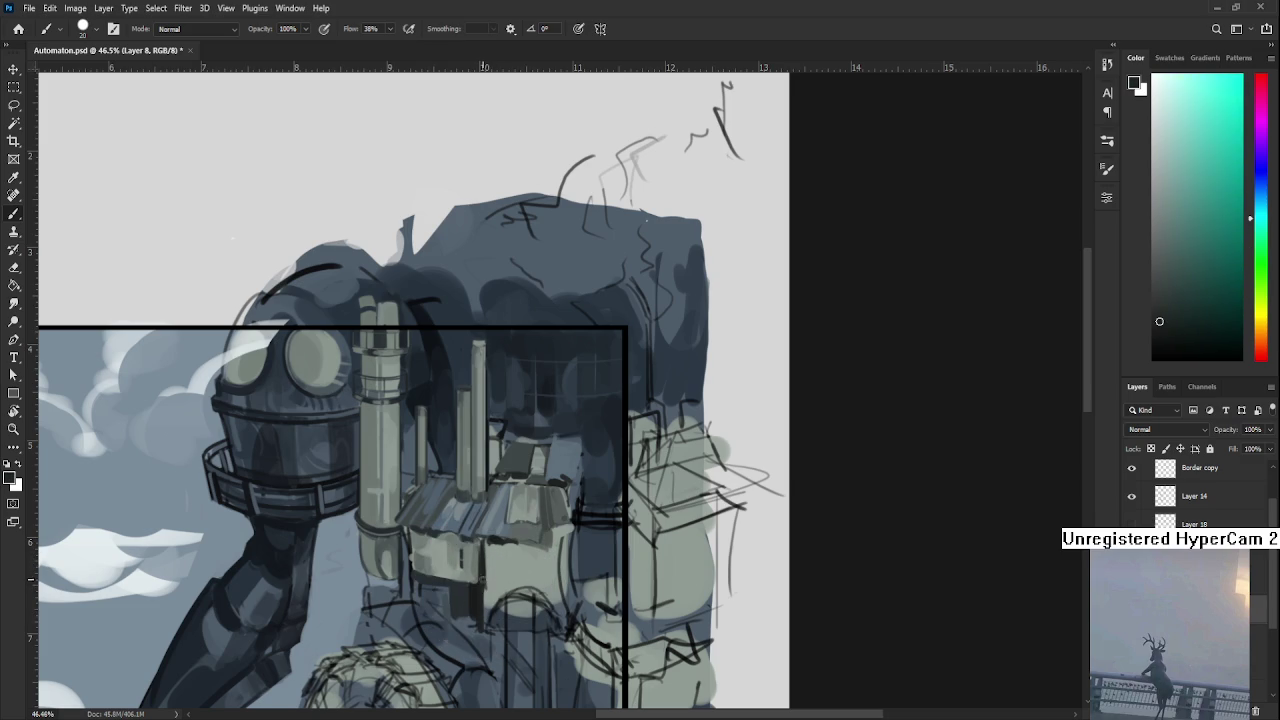
alt+click(493, 568)
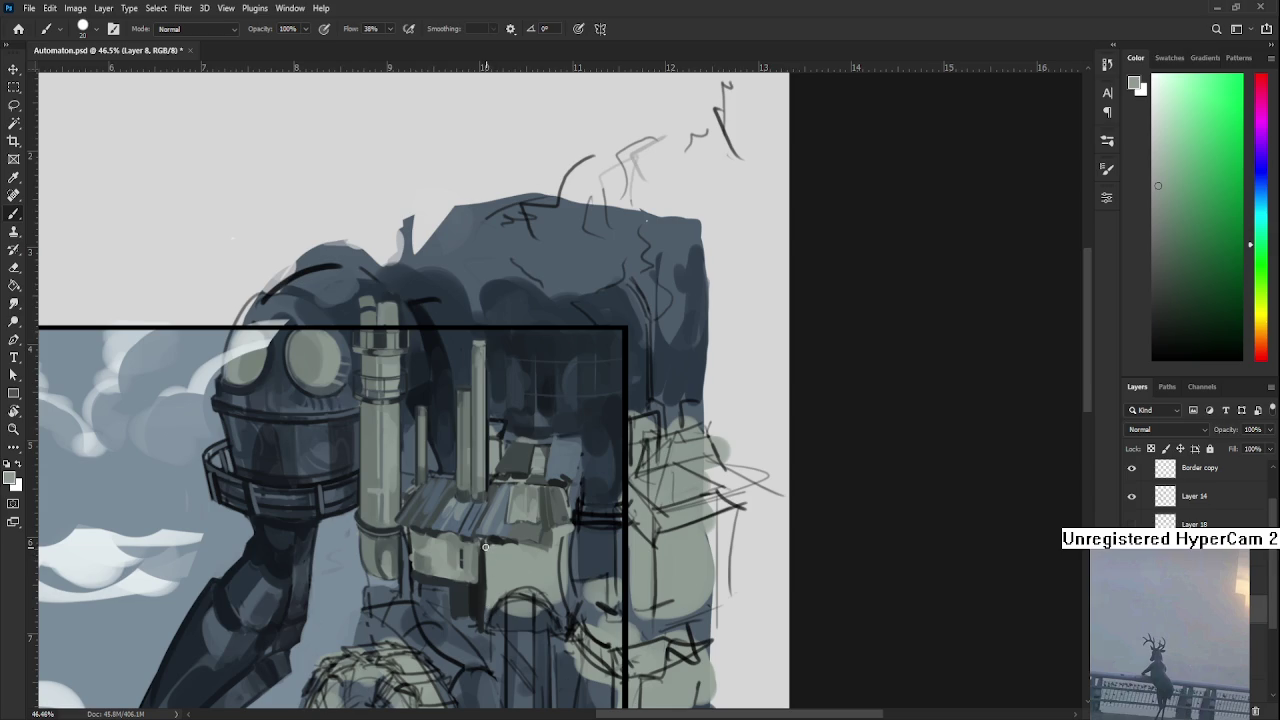
alt+click(483, 576)
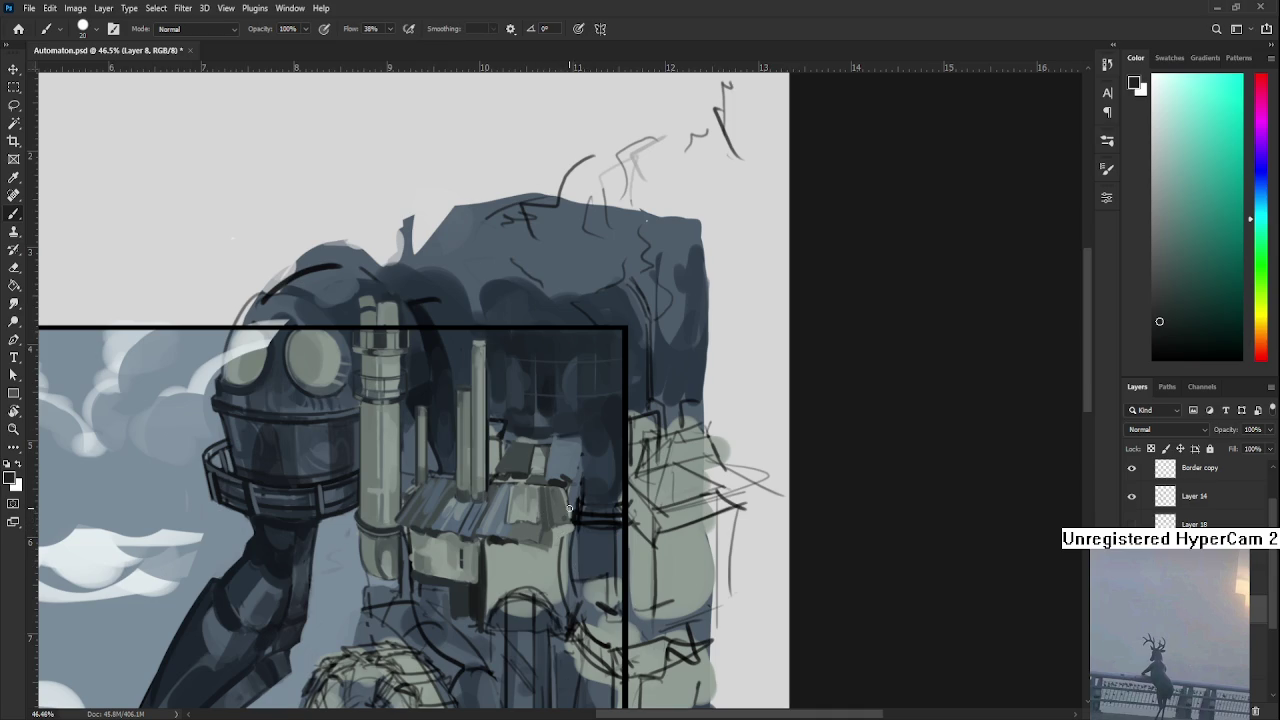
Shade the wall by alternating light grey-green and dark grey-blue samples.
alt+click(513, 552)
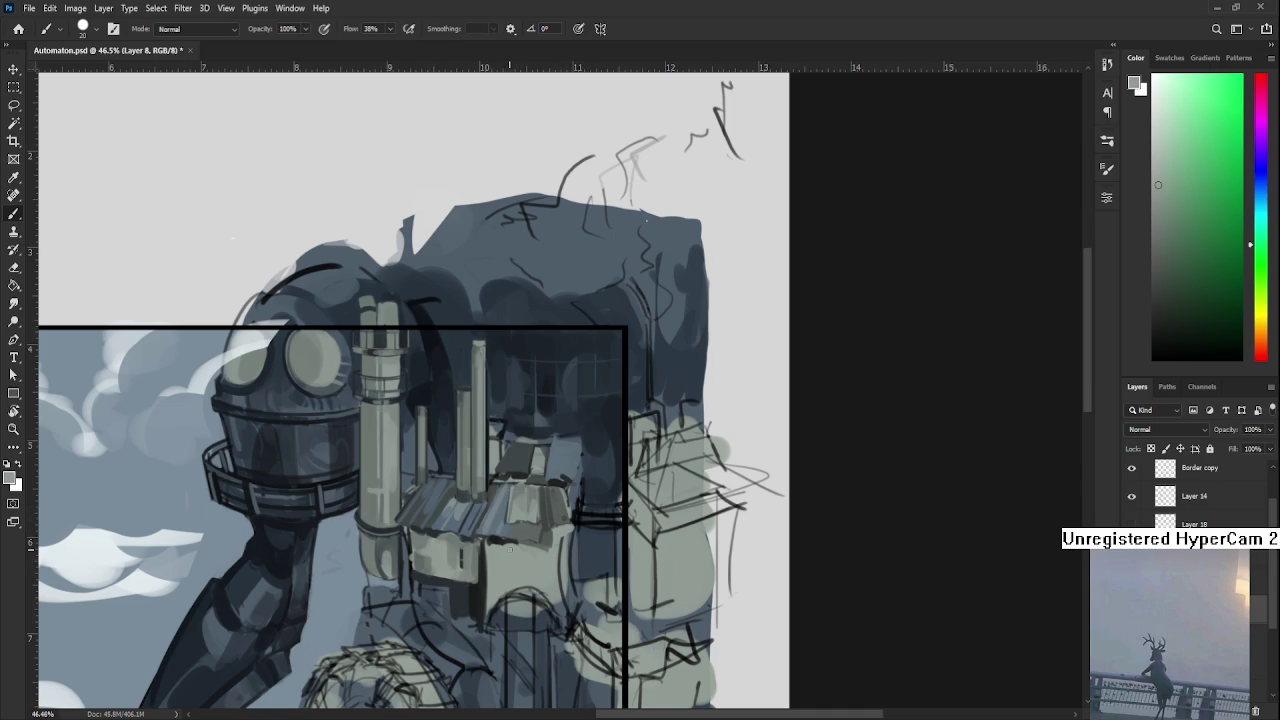
alt+click(518, 542)
alt+click(540, 546)
alt+click(548, 545)
alt+click(561, 532)
alt+click(550, 541)
alt+click(562, 527)
scroll(335, 555, right, 3)
Paint light grey-green strokes beside the roof planks using a sampled wall colour.
scroll(440, 464, down, 1)
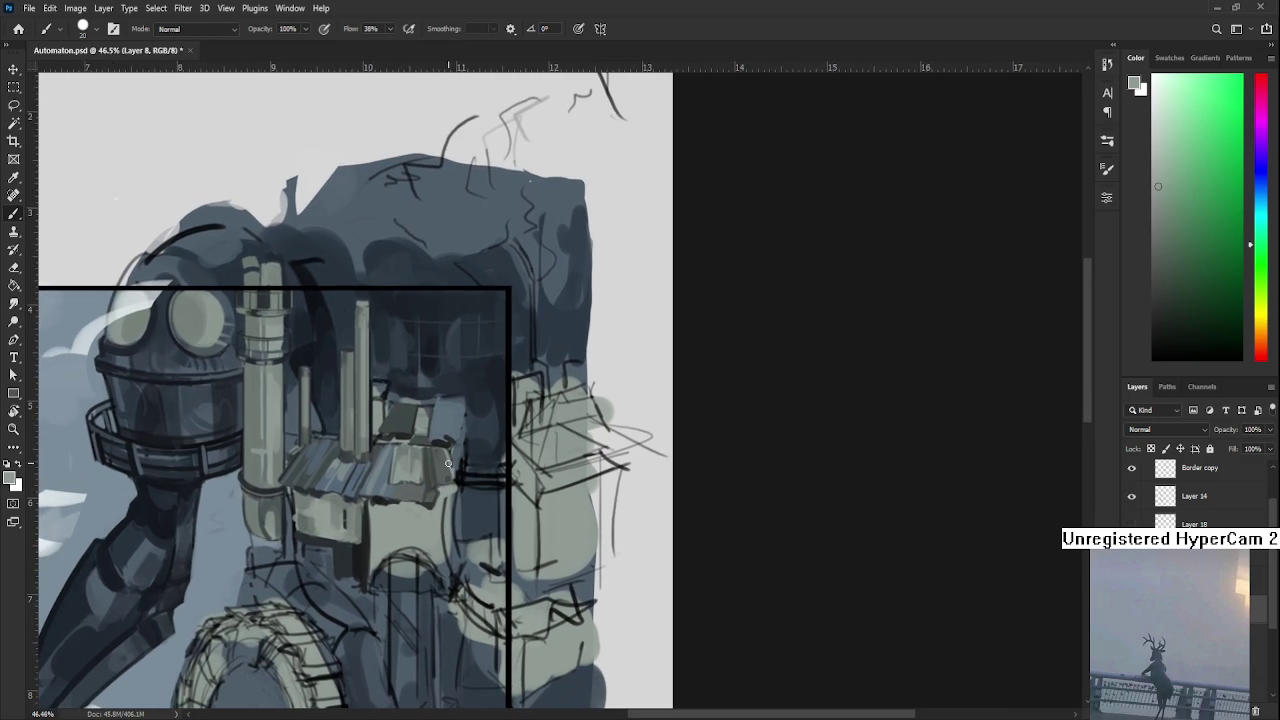
alt+click(466, 507)
alt+click(379, 409)
drag(421, 374, 407, 494)
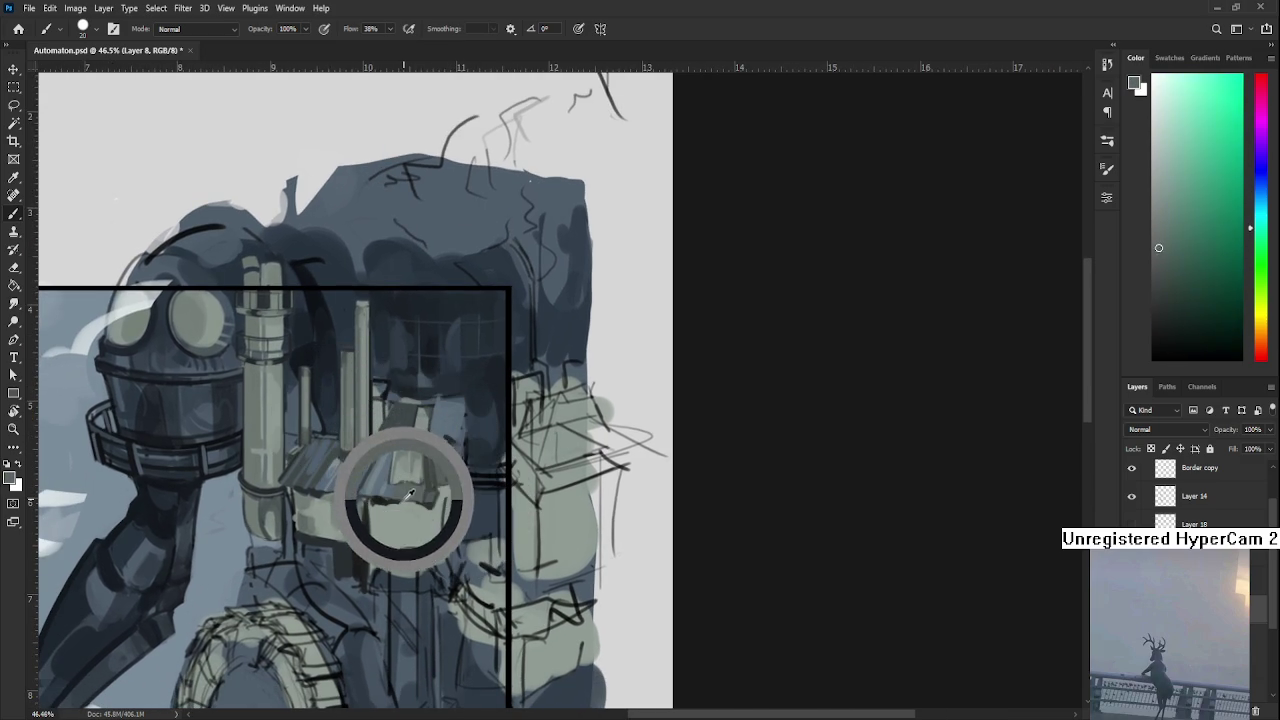
drag(405, 410, 400, 440)
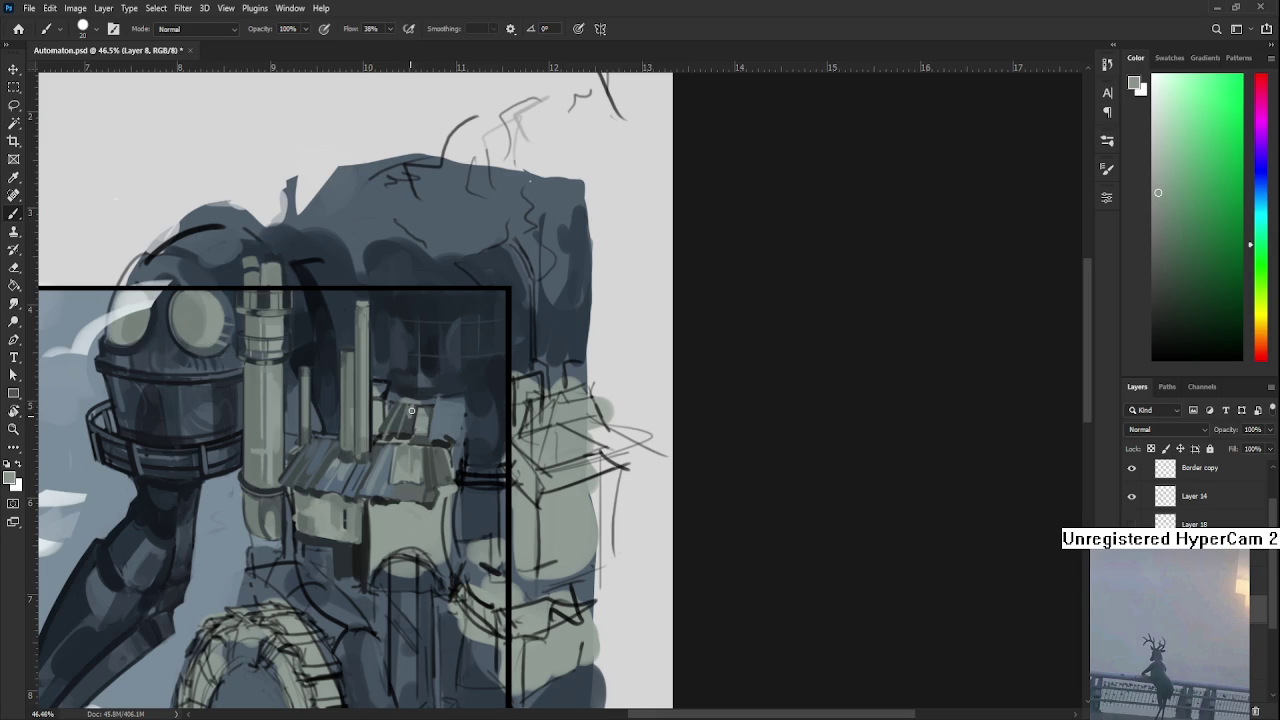
alt+click(443, 429)
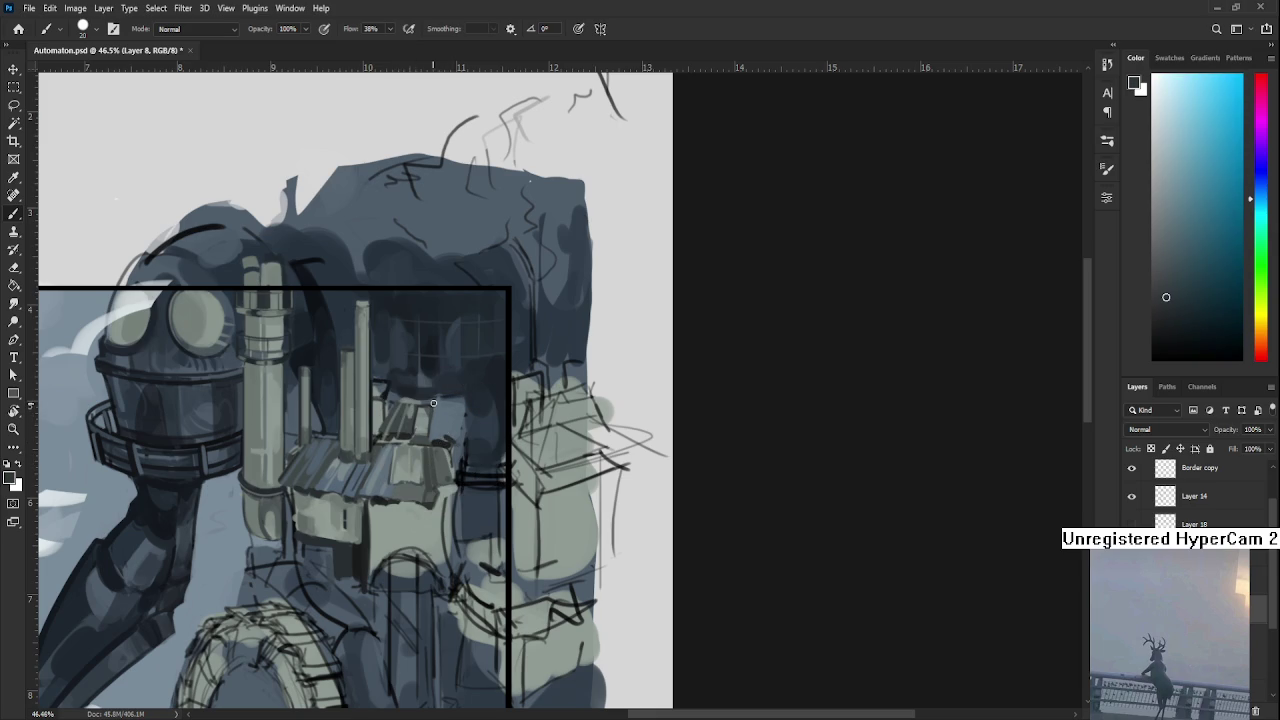
Zoom to 56.2% and paint short dark grey strokes along the building's right edge.
drag(484, 444, 460, 472)
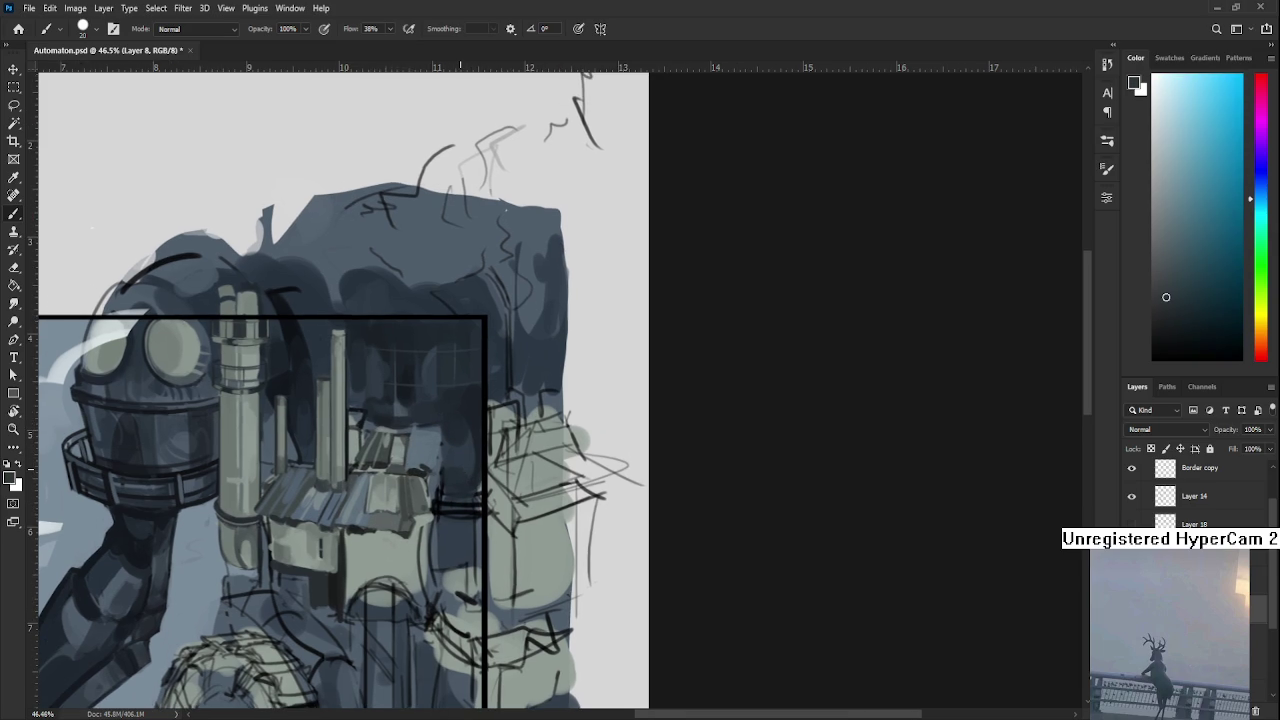
scroll(462, 470, up, 2)
scroll(462, 470, down, 2)
scroll(470, 476, up, 2)
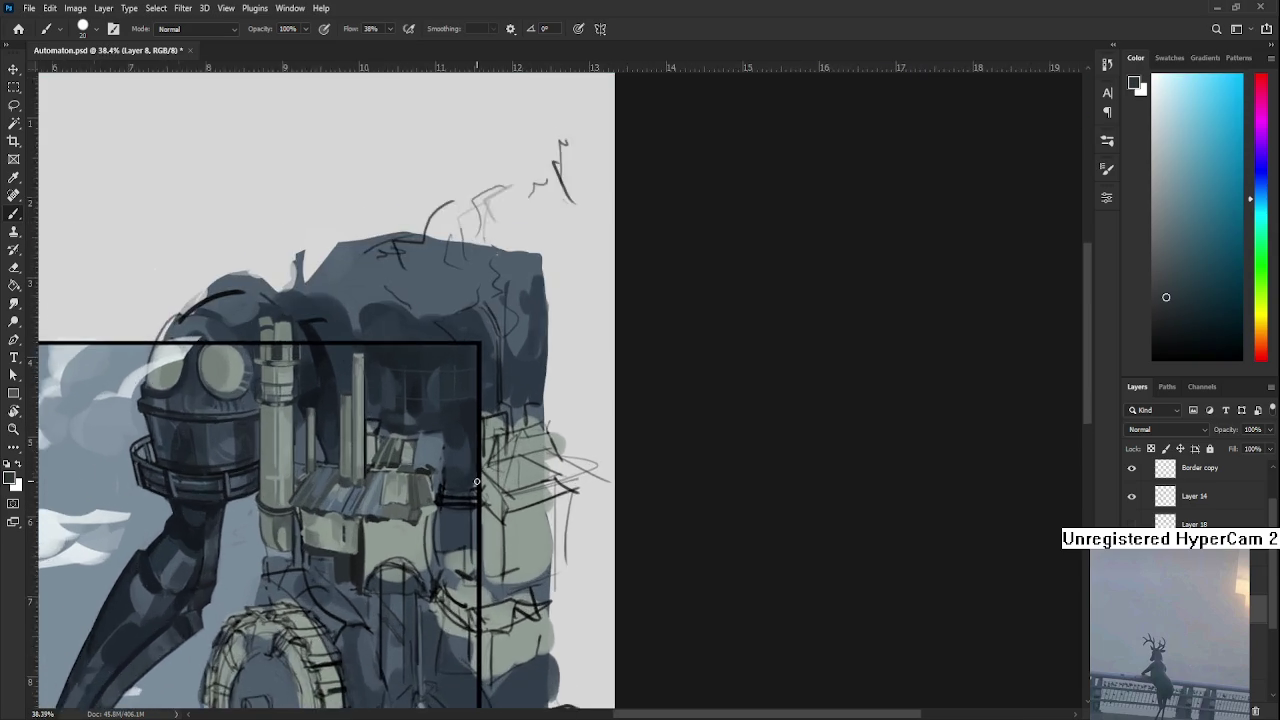
scroll(475, 482, up, 1)
mouse_move(333, 566)
mouse_down()
mouse_move(428, 540)
mouse_move(423, 509)
mouse_move(386, 486)
mouse_move(322, 536)
mouse_up()
mouse_move(412, 554)
mouse_down()
mouse_move(406, 592)
mouse_move(404, 545)
mouse_up()
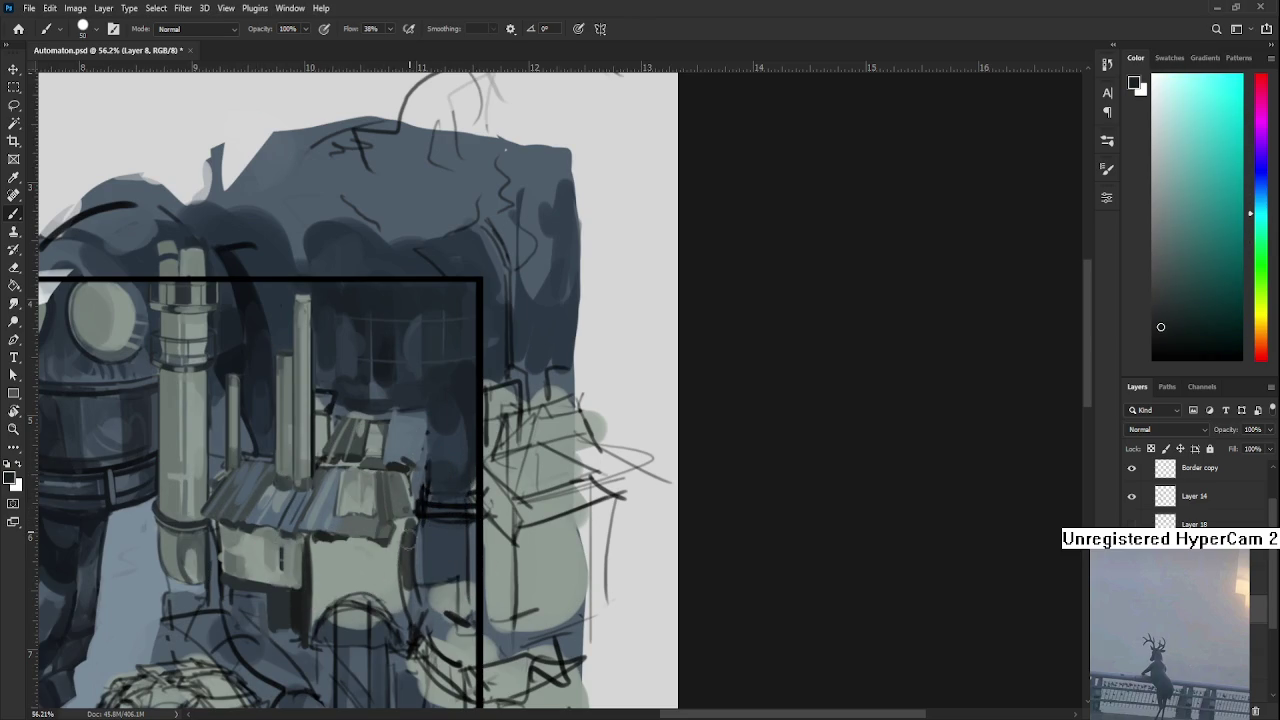
Darken the gaps along the building's curved right edge and resample wall greys.
drag(408, 578, 420, 626)
alt+click(400, 529)
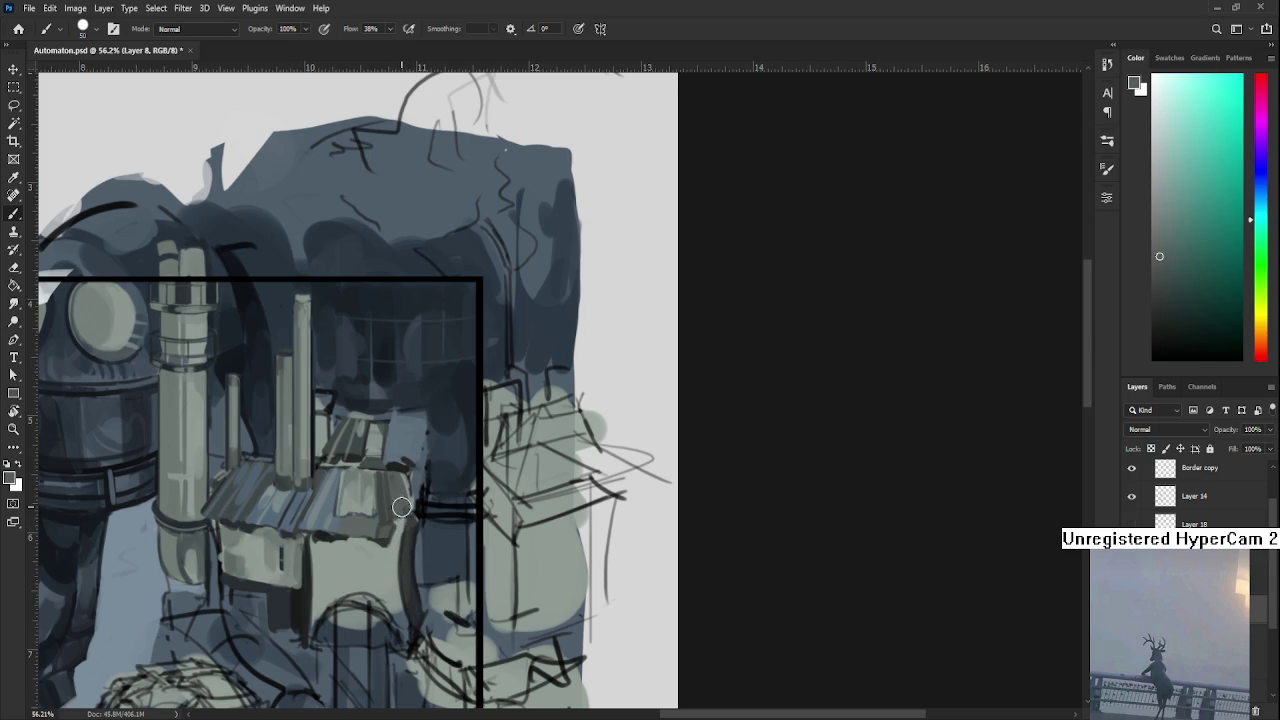
alt+click(403, 503)
alt+click(425, 537)
alt+click(424, 540)
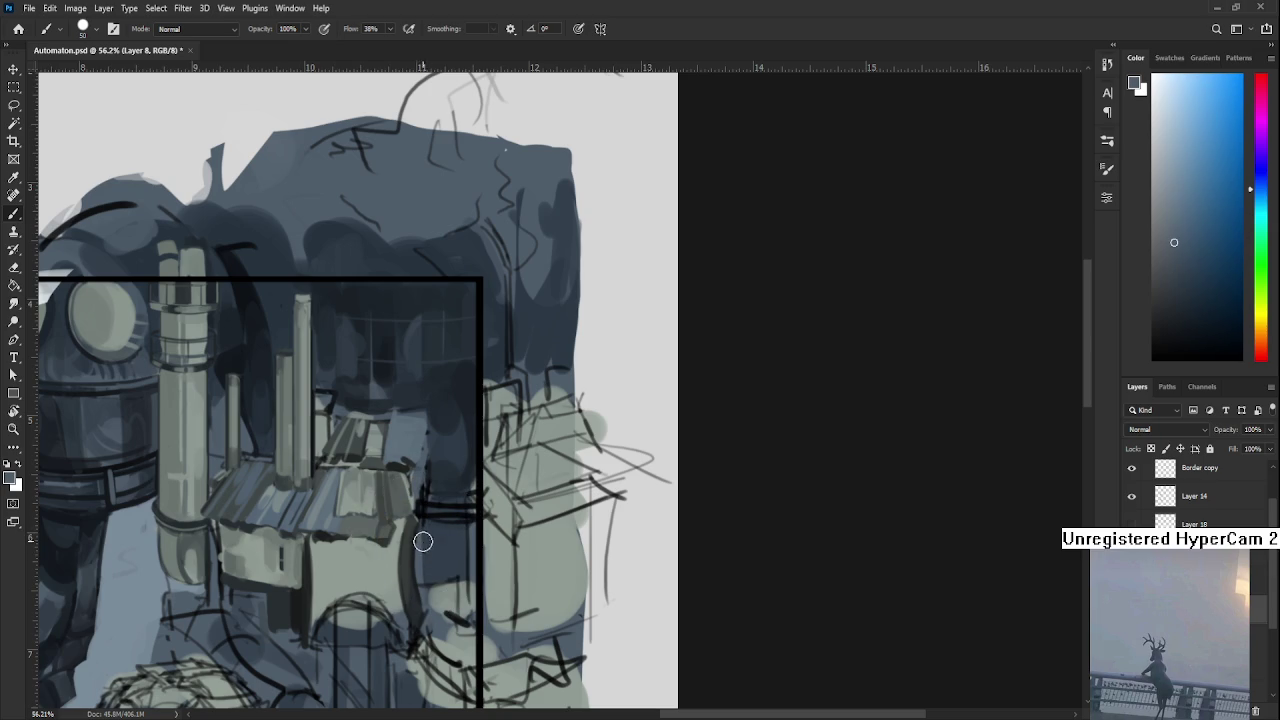
alt+click(424, 545)
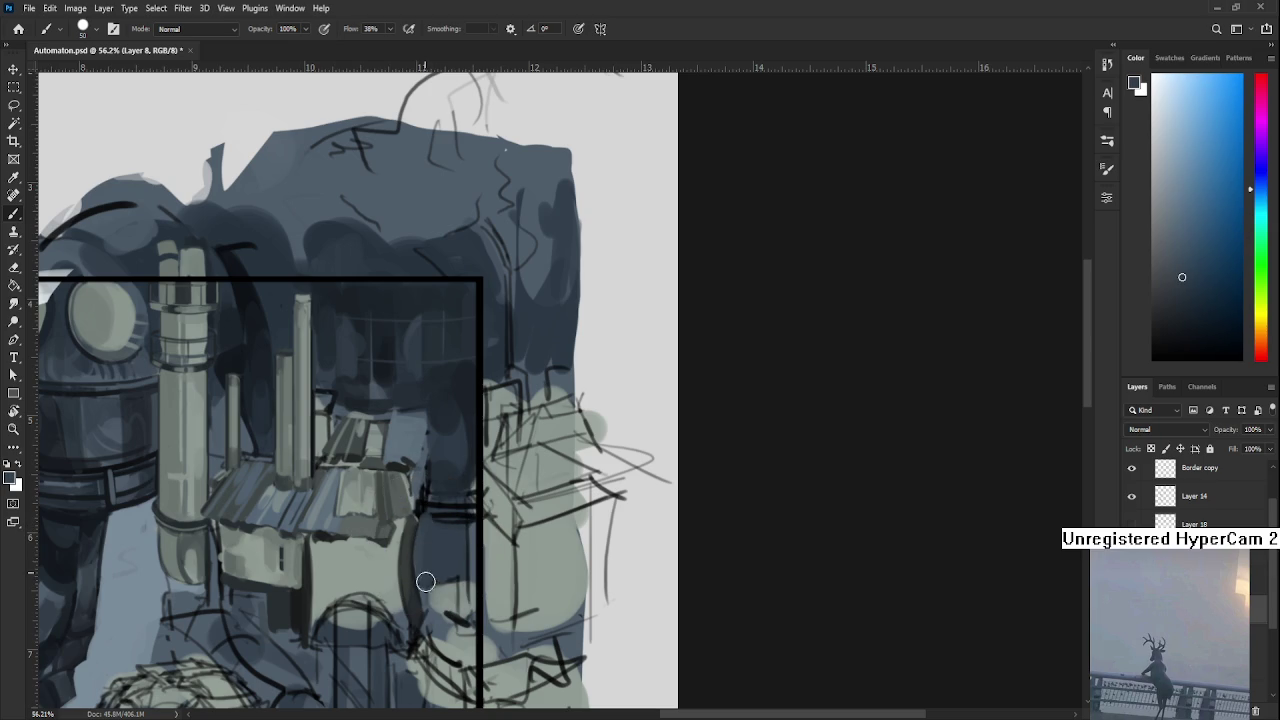
alt+click(412, 558)
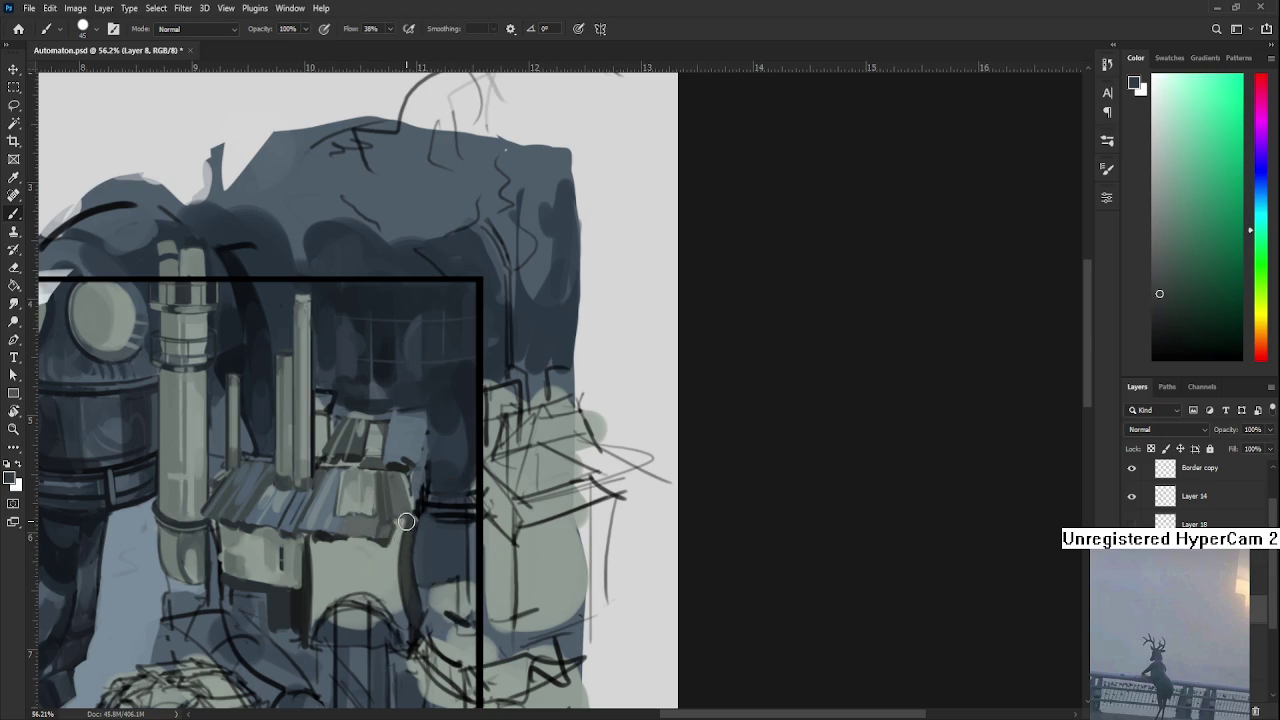
With the brush at size 9, refine the wall shading using sampled grey-greens and blue-greys.
key(bracketleft)
key(bracketleft)
key(bracketleft)
alt+click(392, 555)
alt+click(403, 572)
alt+click(408, 620)
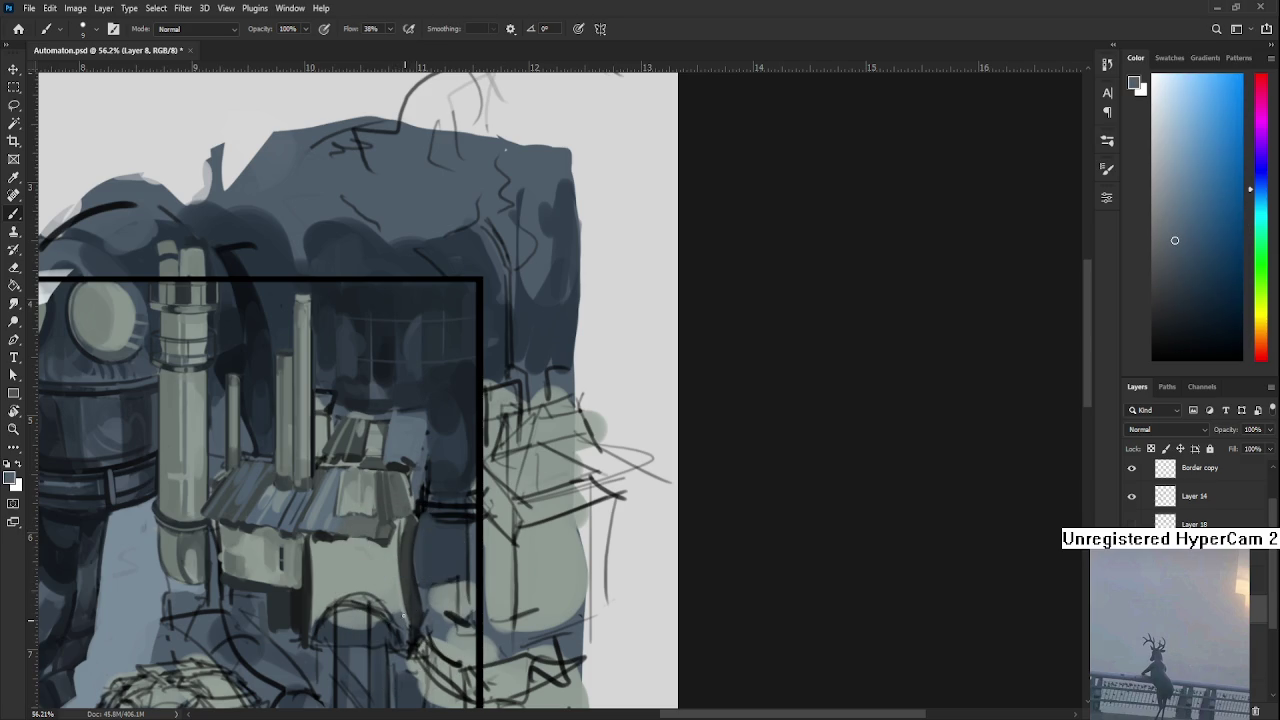
alt+click(404, 570)
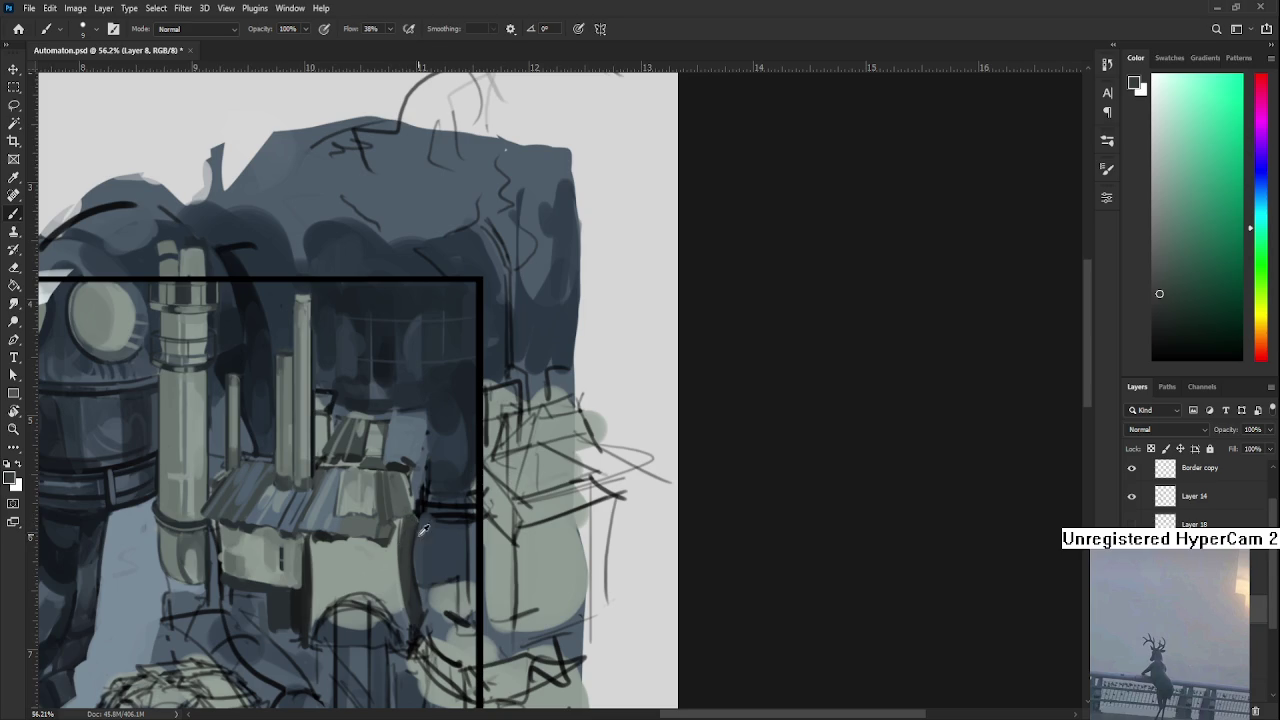
alt+click(422, 529)
alt+click(416, 590)
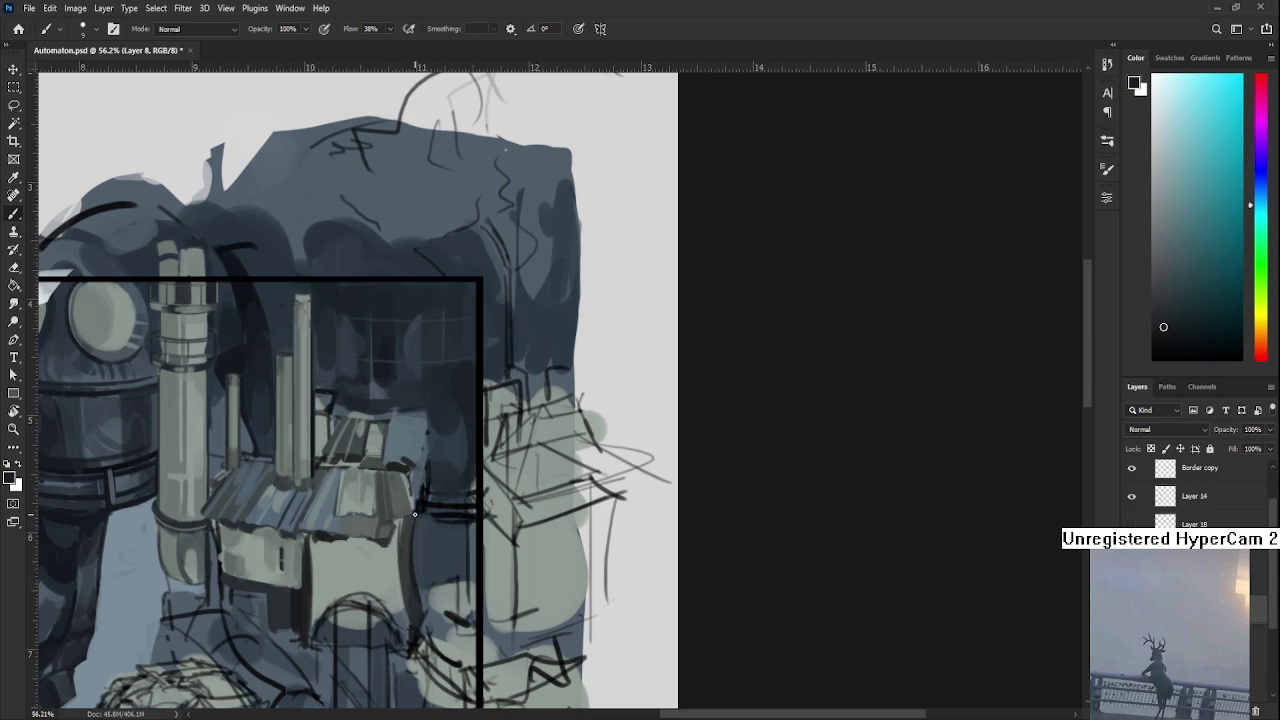
alt+click(412, 512)
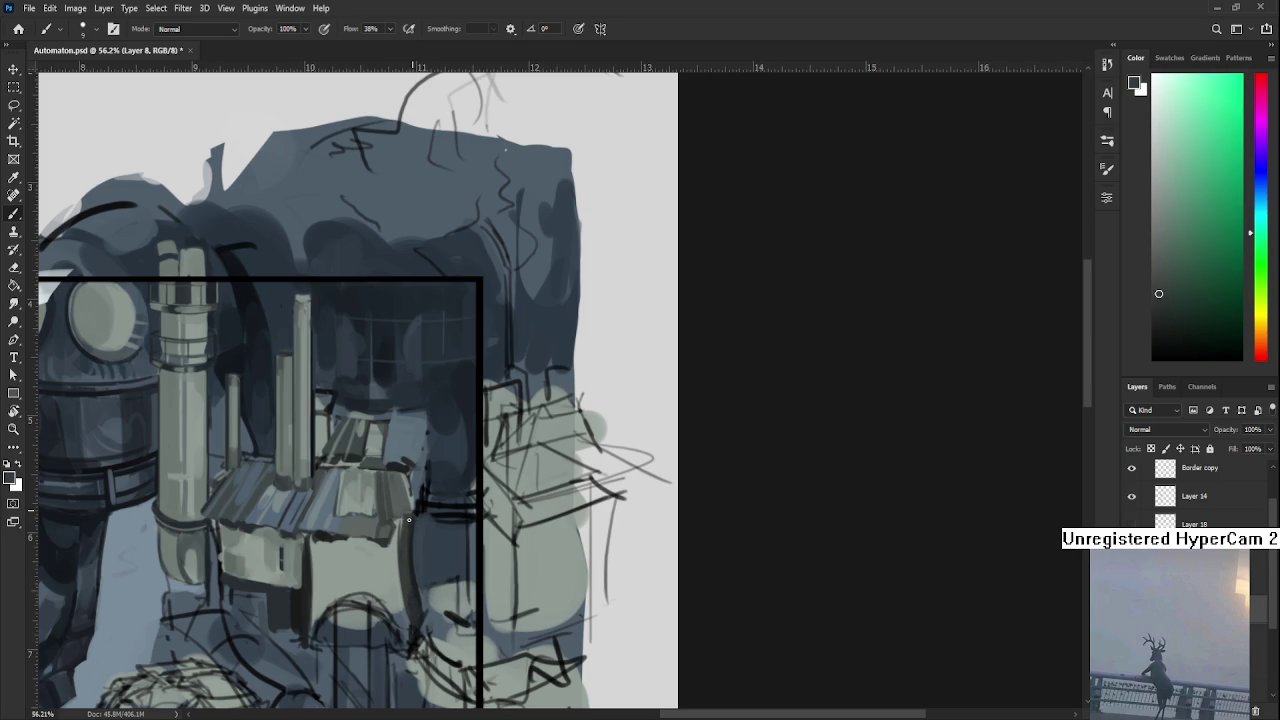
alt+click(413, 570)
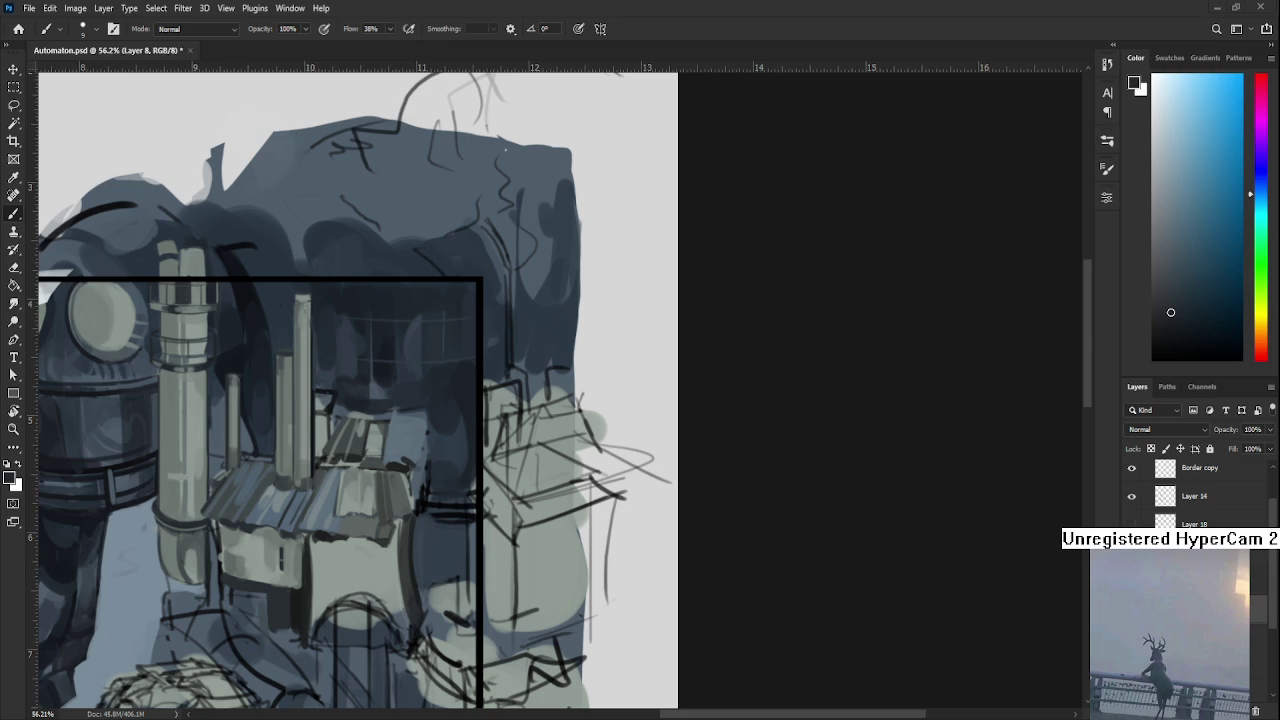
Enlarge the brush to size 30 and sample a dark blue from the machine's shadows.
scroll(450, 403, down, 3)
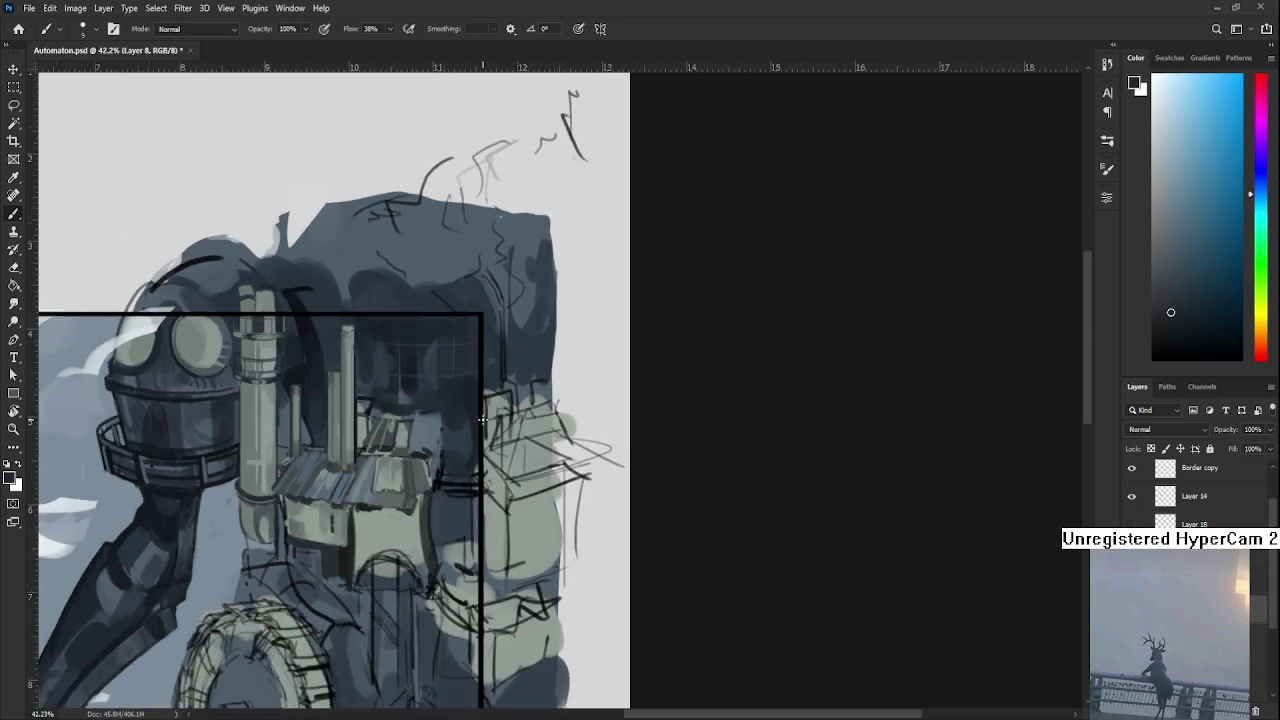
drag(450, 403, 425, 478)
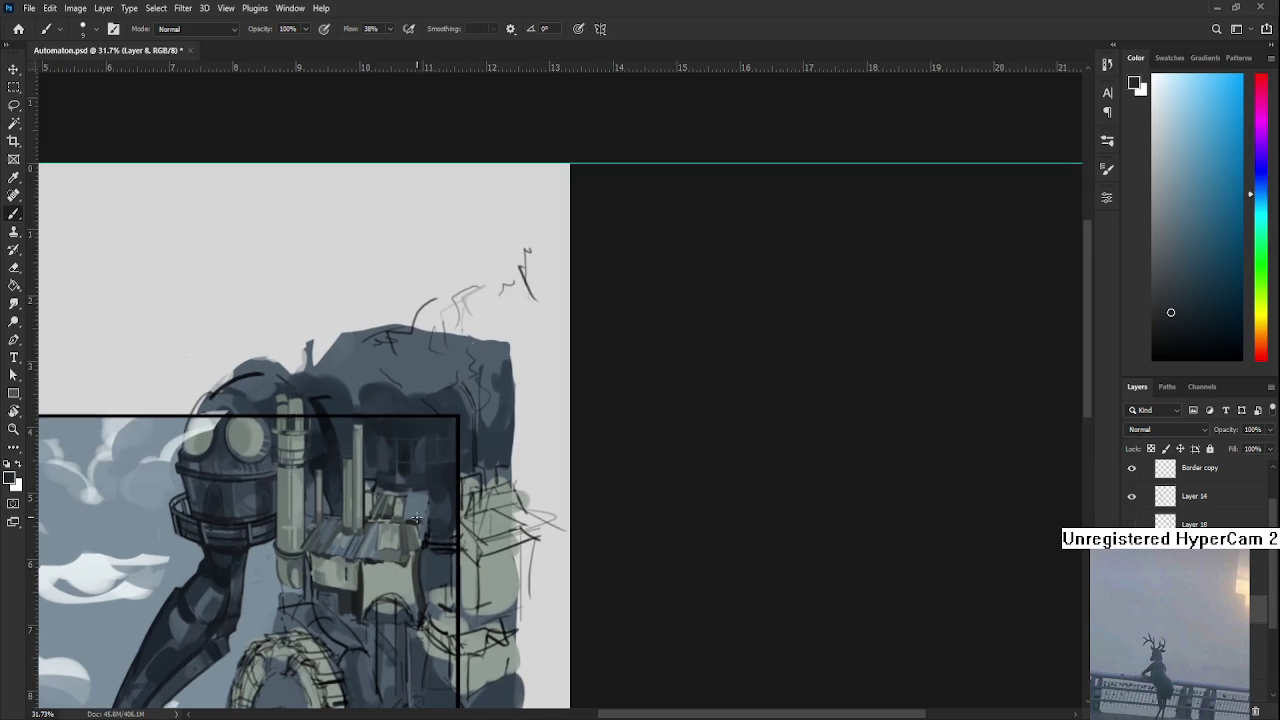
alt+click(408, 566)
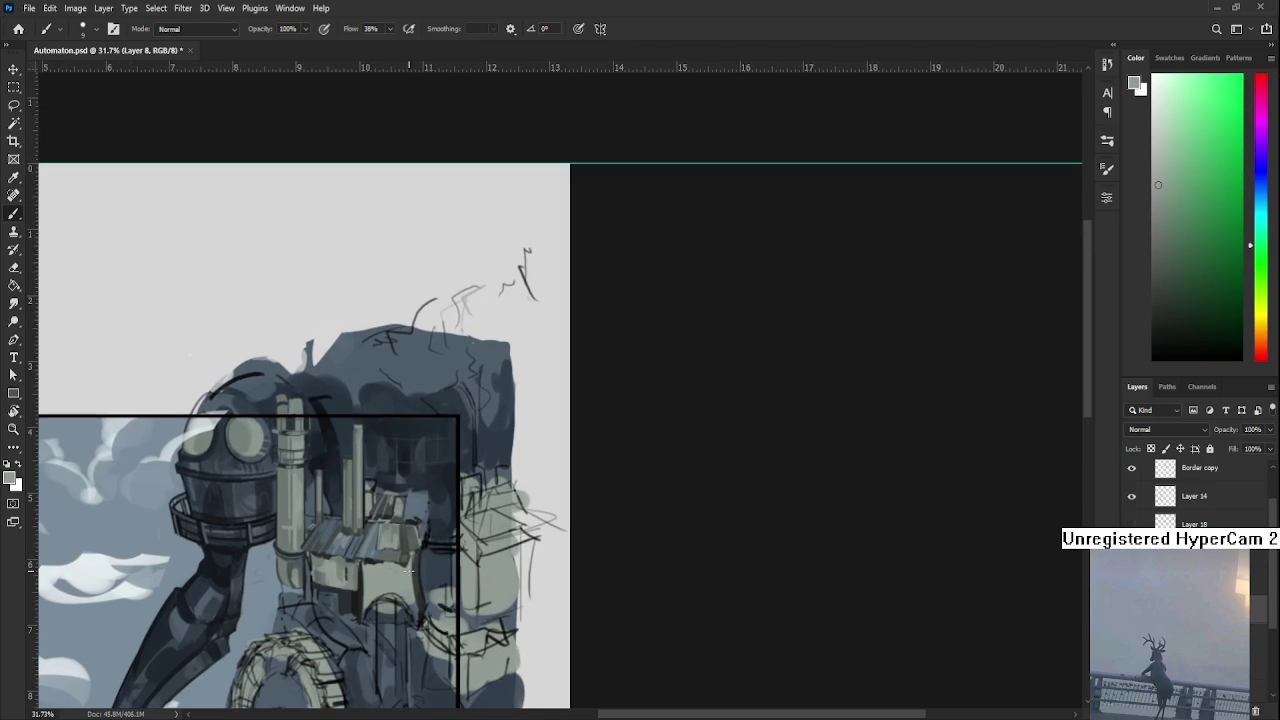
key(bracketright)
key(bracketright)
key(bracketright)
alt+click(424, 582)
drag(424, 582, 416, 568)
alt+click(428, 557)
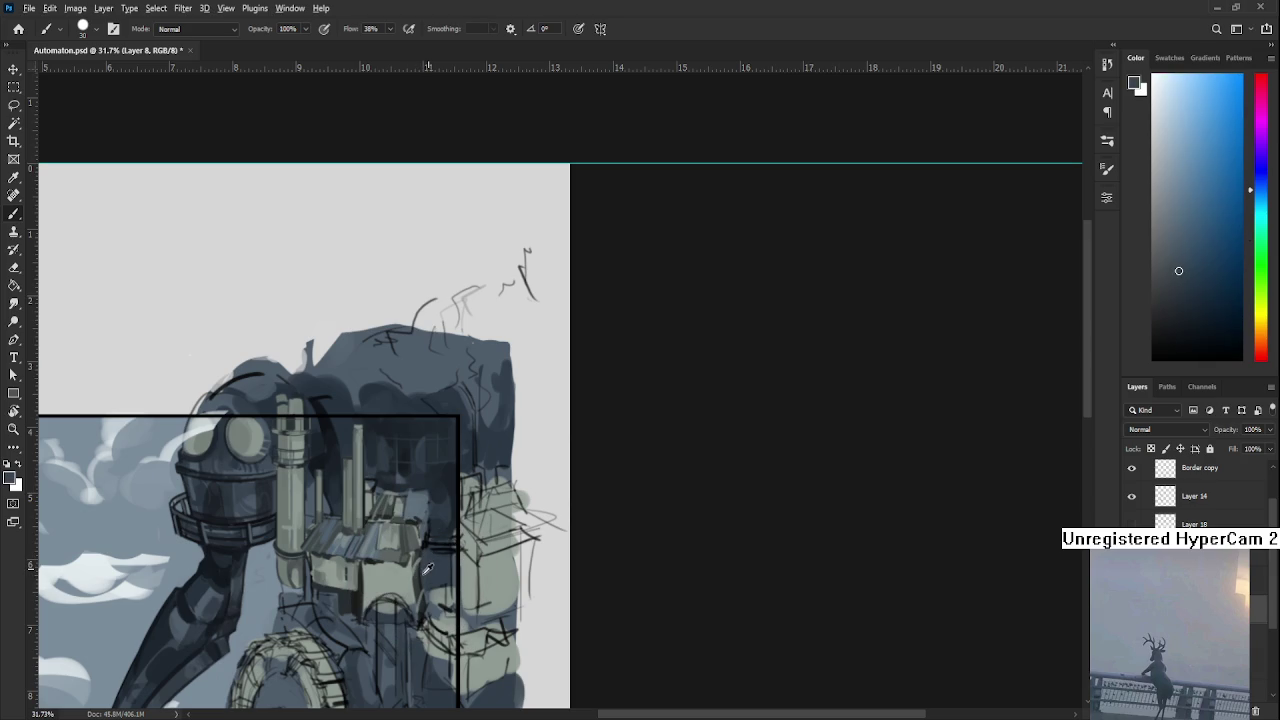
alt+click(427, 568)
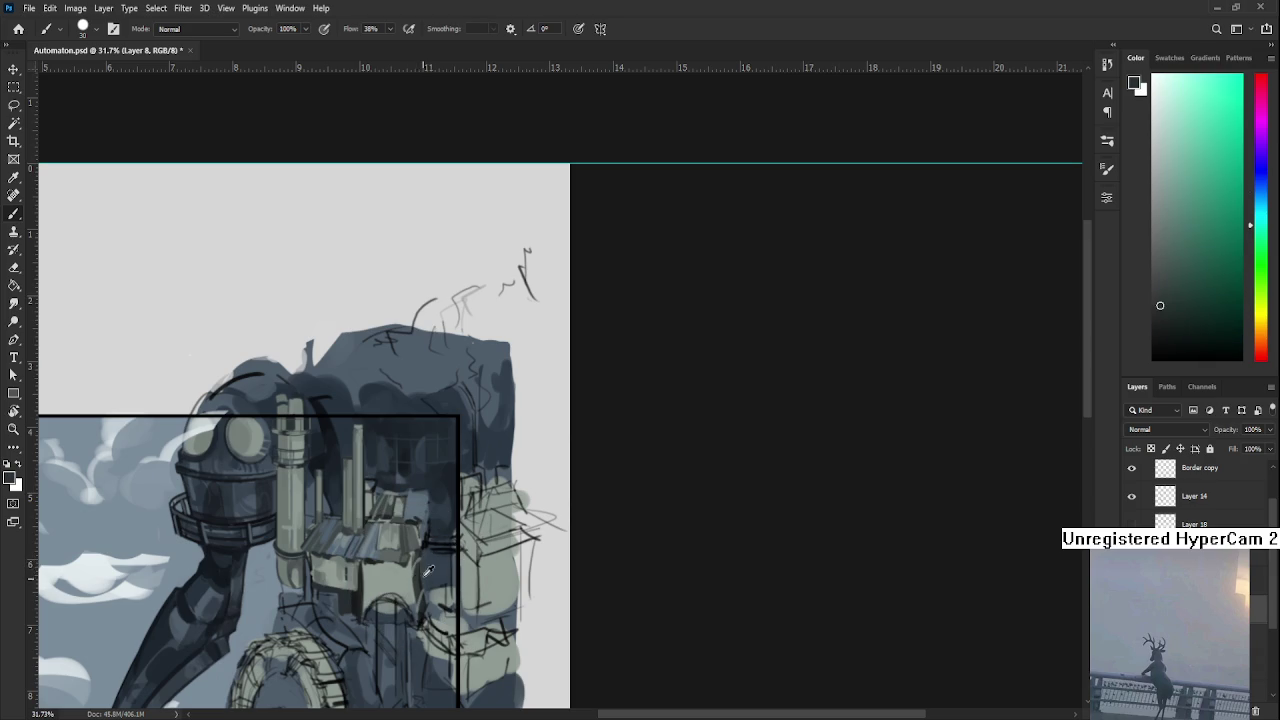
alt+click(426, 560)
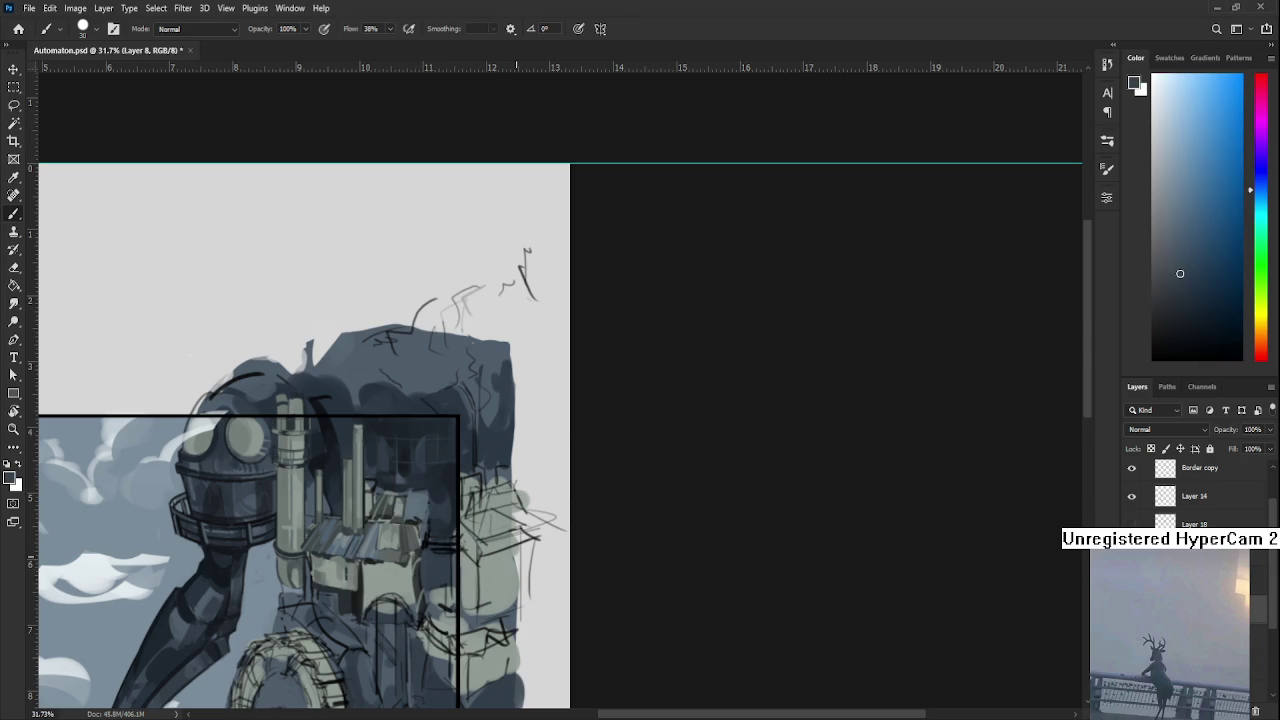
scroll(745, 356, down, 3)
scroll(745, 356, up, 1)
scroll(745, 356, up, 2)
scroll(745, 356, up, 2)
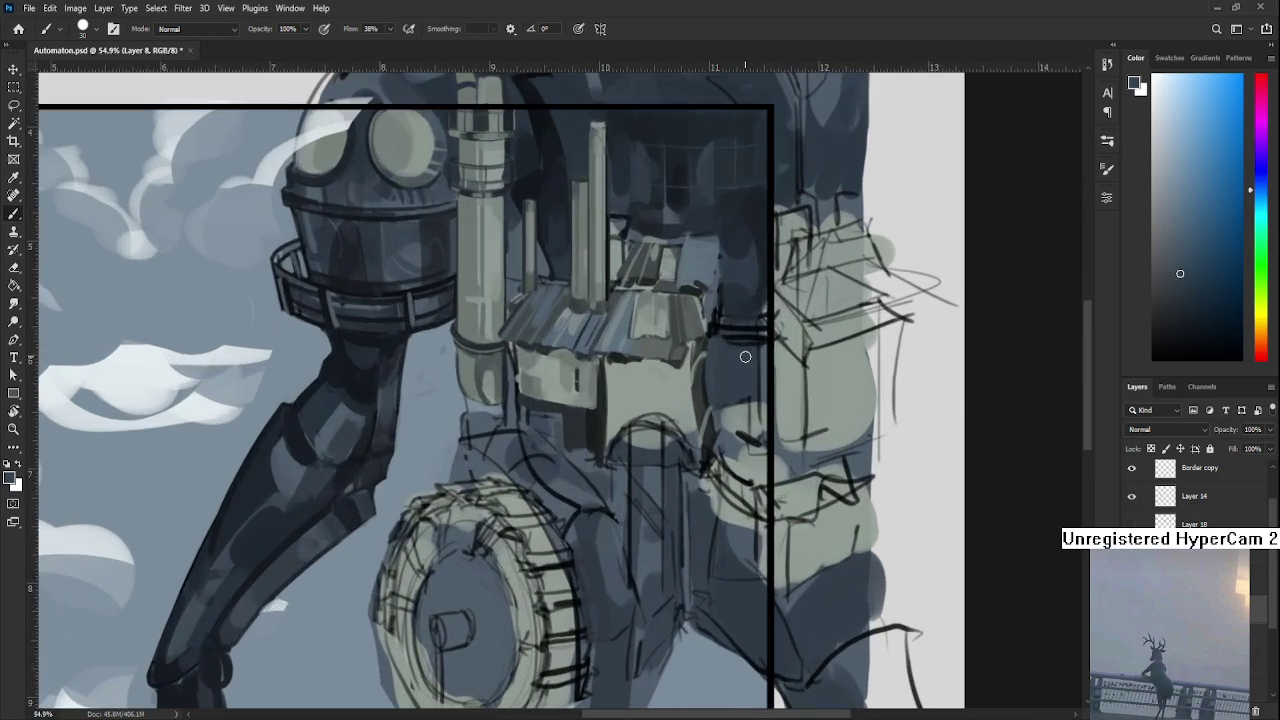
drag(701, 457, 618, 587)
alt+click(529, 498)
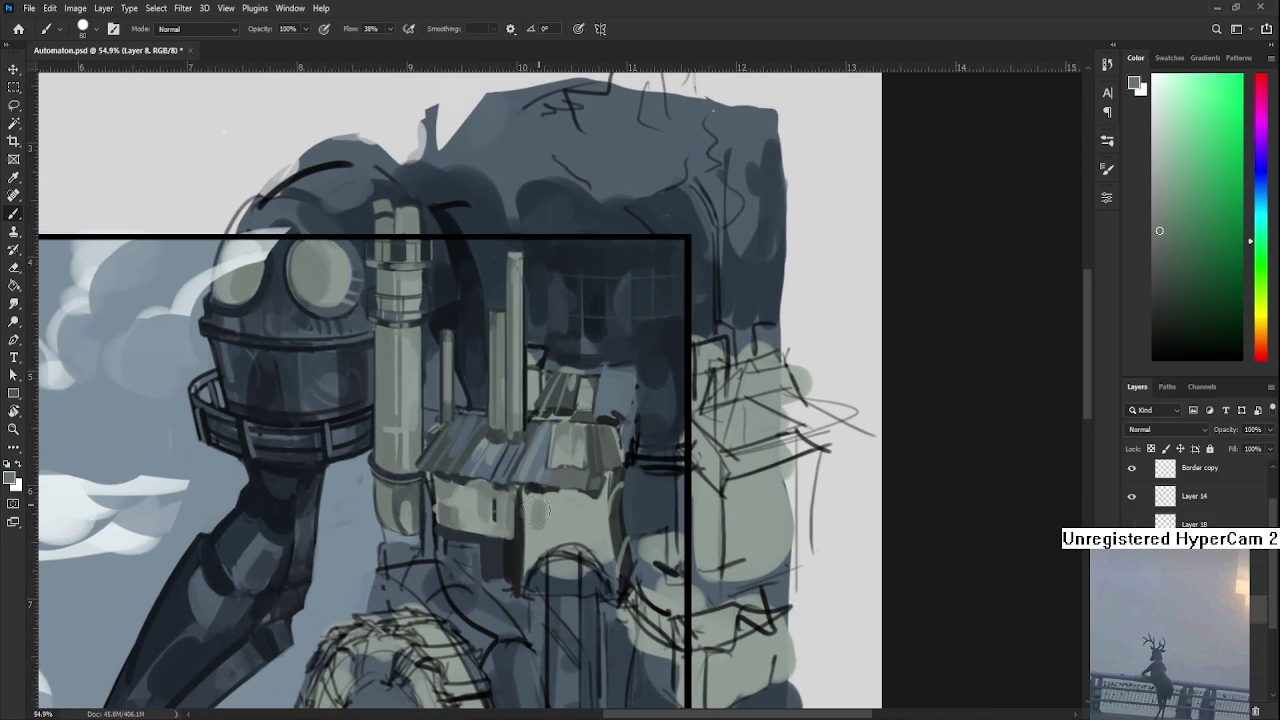
alt+click(550, 526)
alt+click(556, 523)
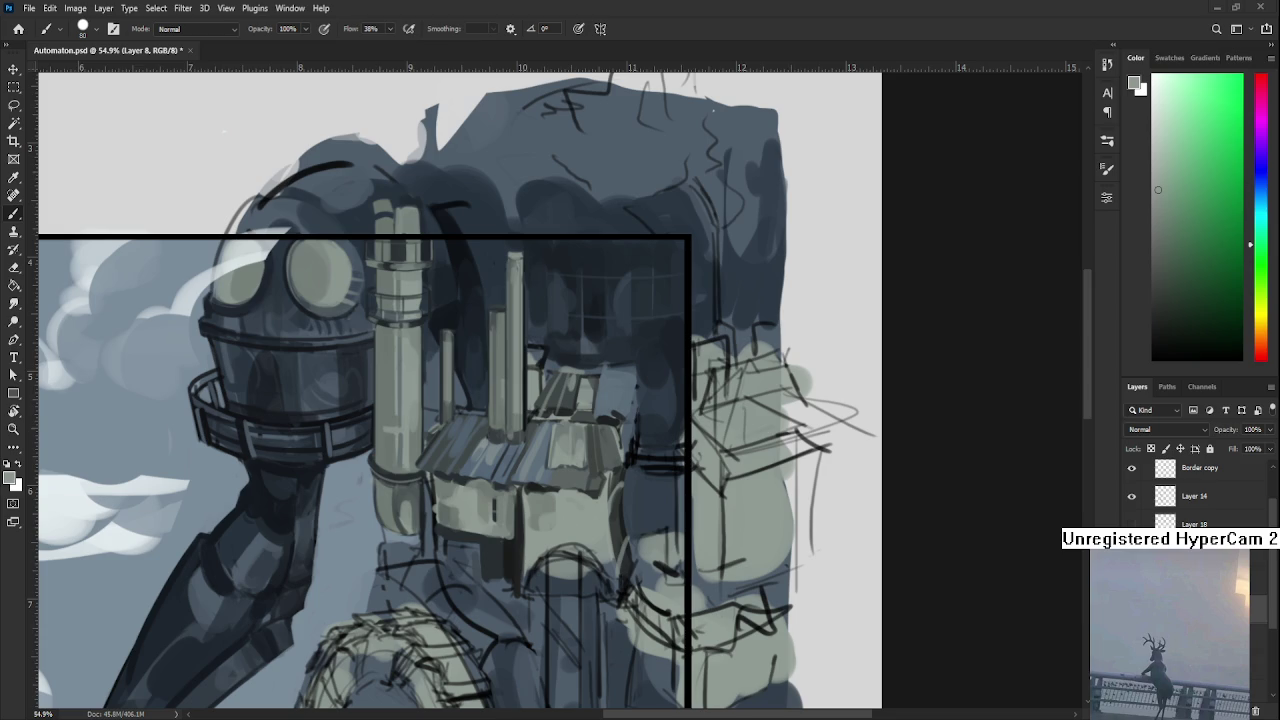
scroll(529, 420, down, 1)
alt+click(529, 420)
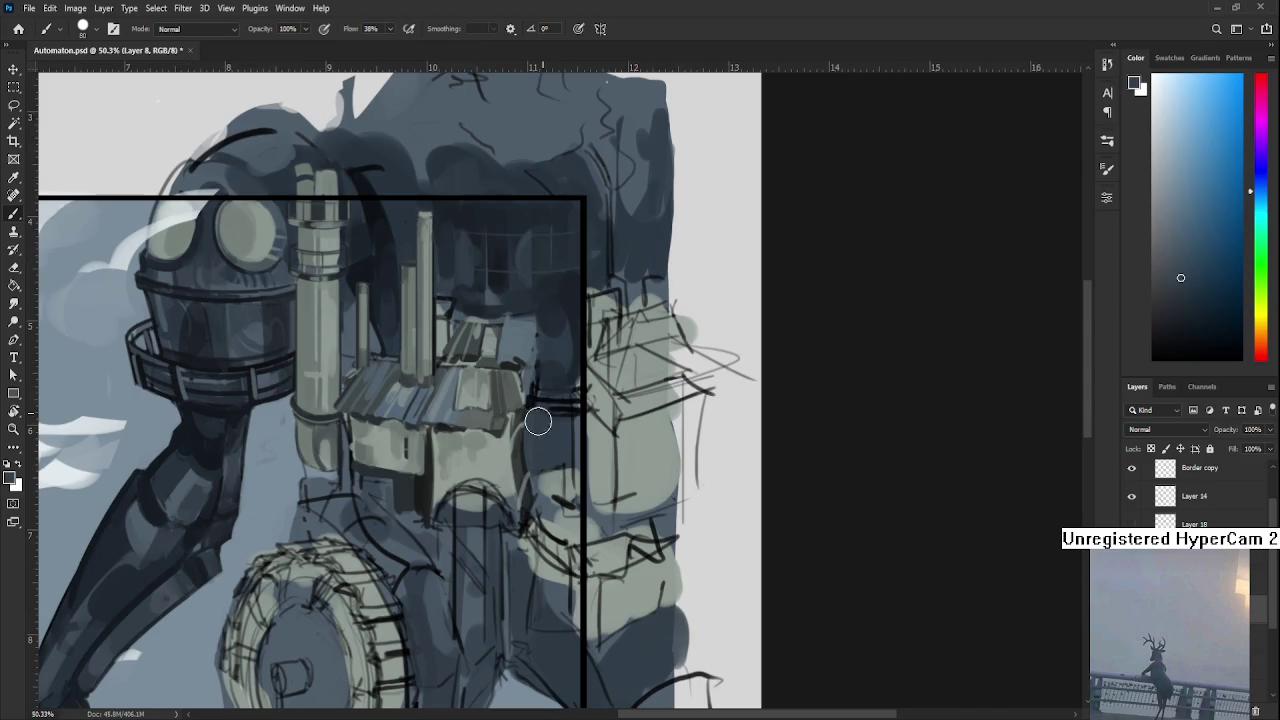
alt+click(539, 412)
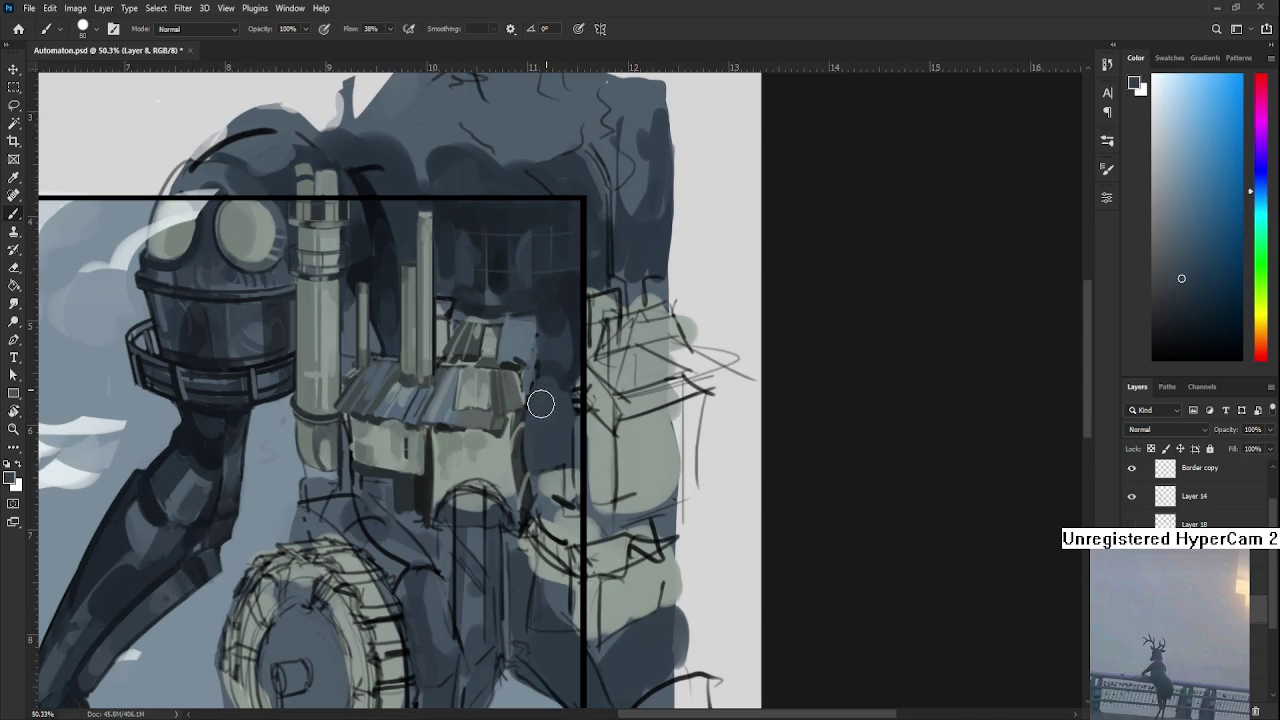
drag(545, 411, 445, 404)
alt+click(398, 420)
alt+click(385, 418)
key(bracketleft)
key(bracketleft)
key(bracketleft)
alt+click(612, 398)
drag(546, 404, 540, 376)
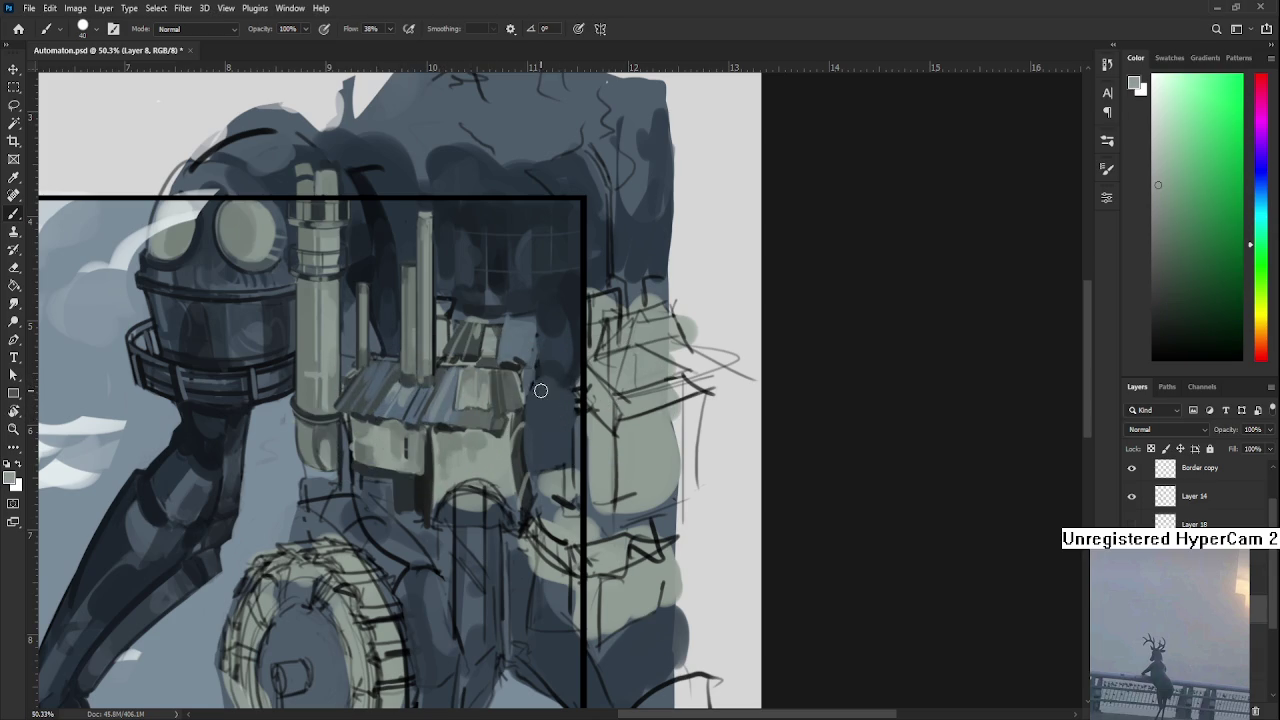
key(ctrl+z)
alt+click(500, 408)
drag(538, 411, 540, 365)
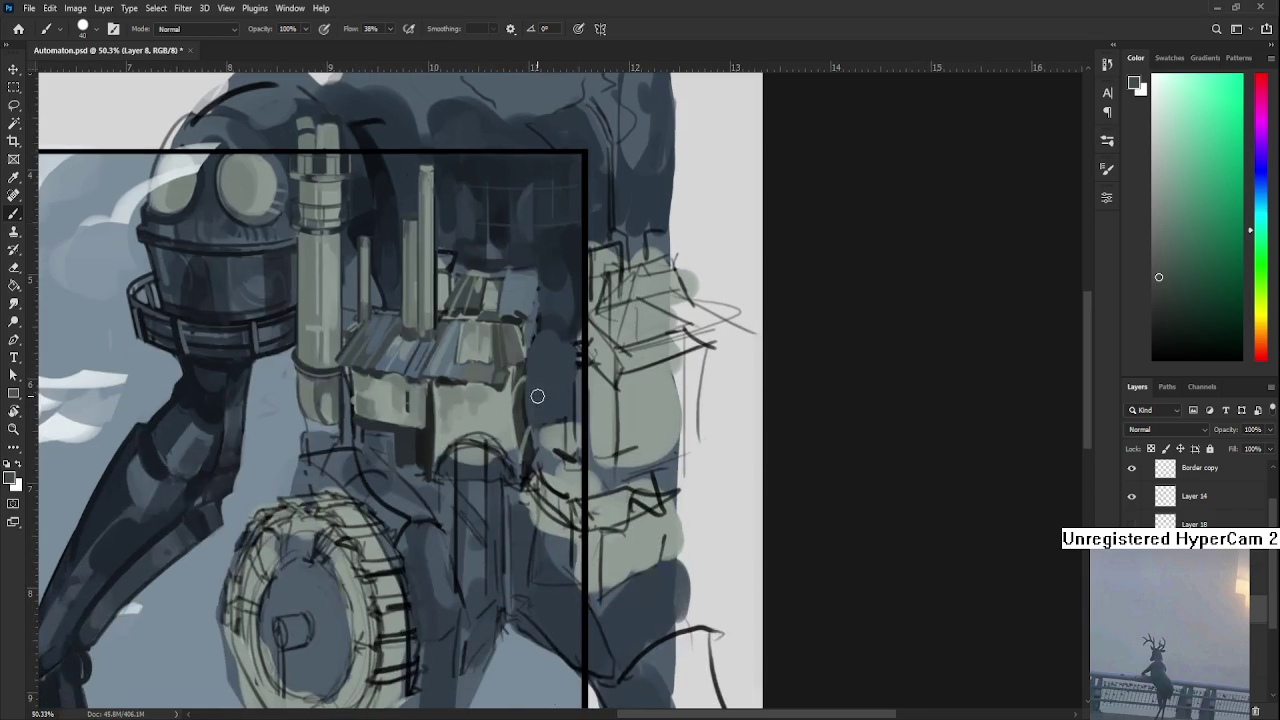
Paint a lighter blue-grey patch right of the house and blue-grey strokes over the roof.
alt+click(457, 357)
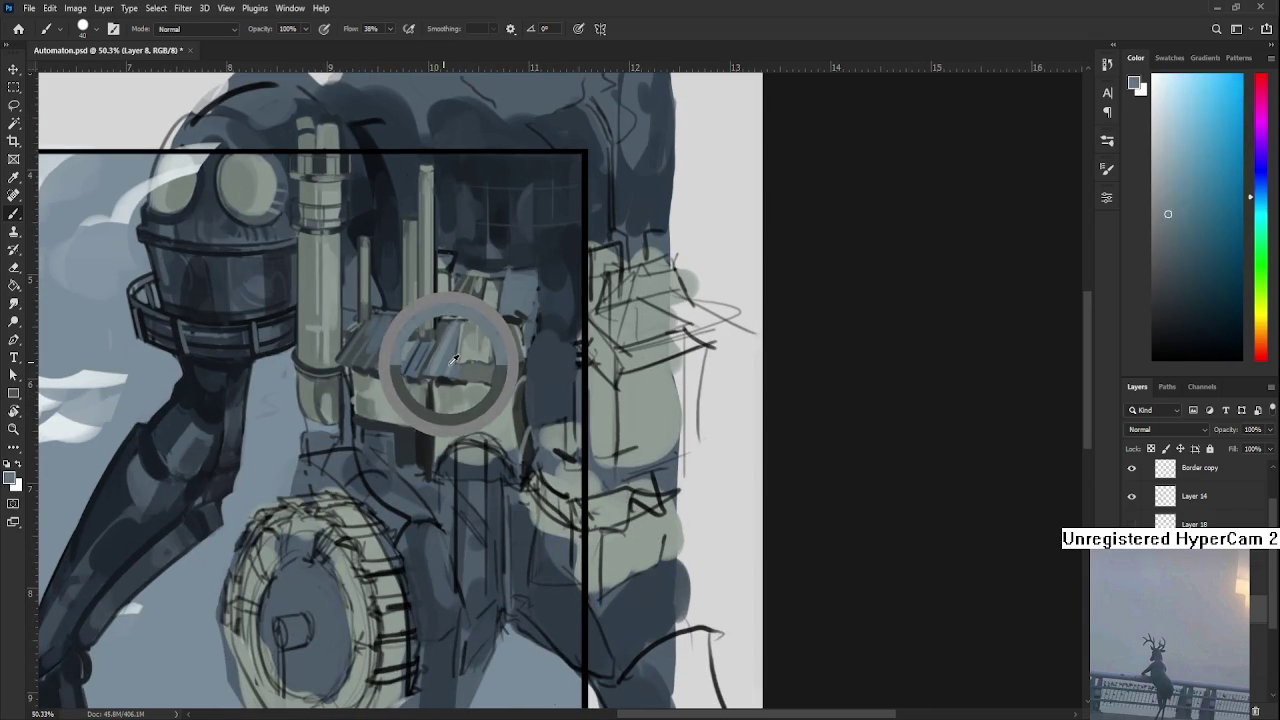
drag(529, 393, 578, 402)
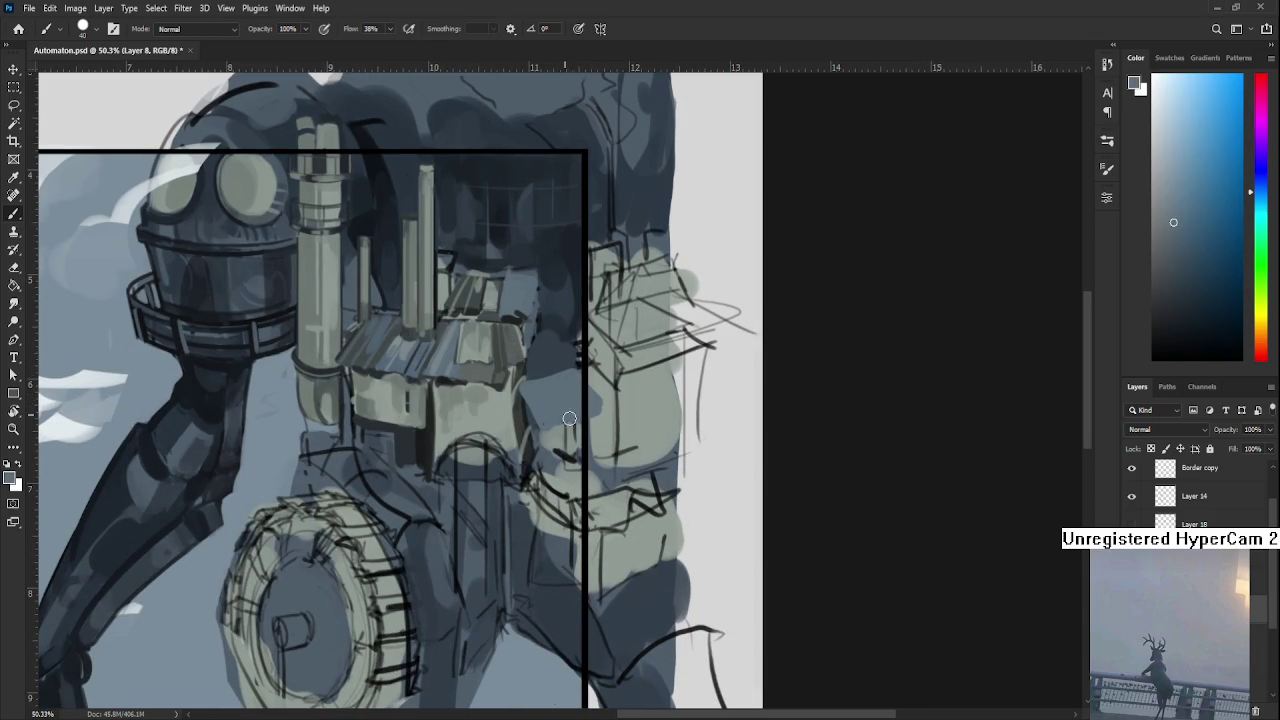
alt+click(491, 349)
drag(491, 349, 525, 345)
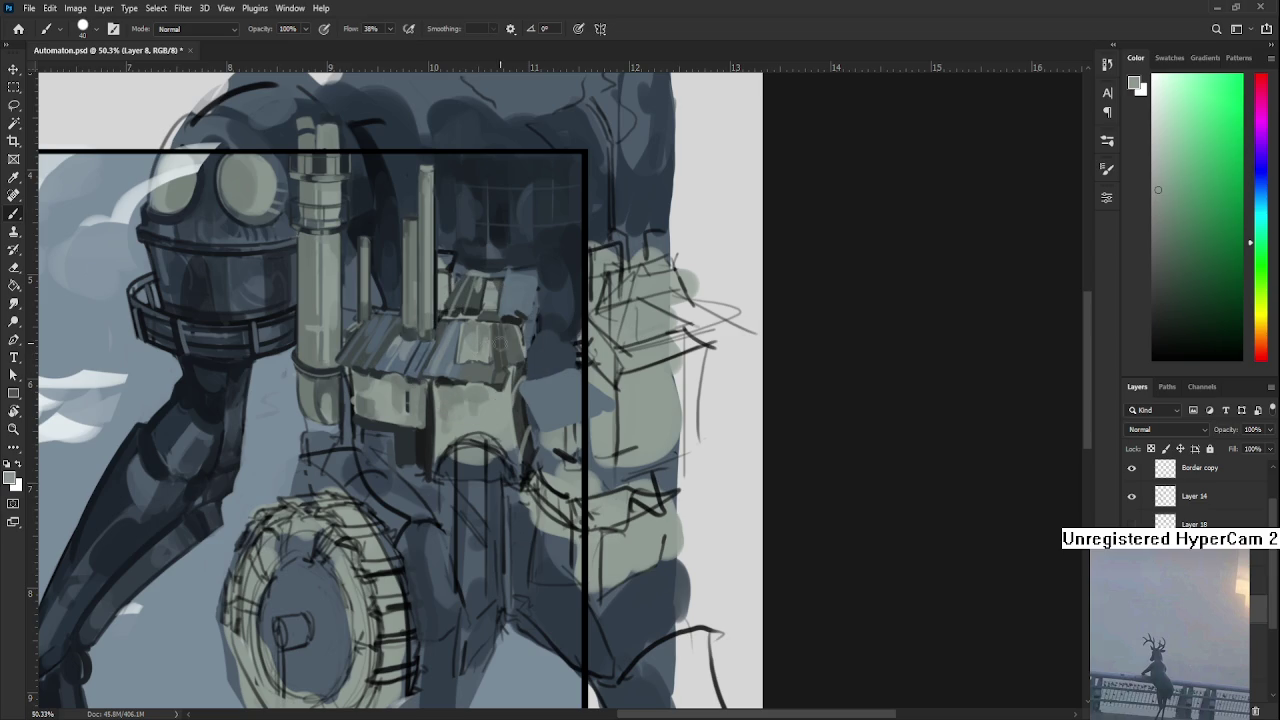
Paint darker grey patches beside the house in sampled grey tones.
alt+click(486, 357)
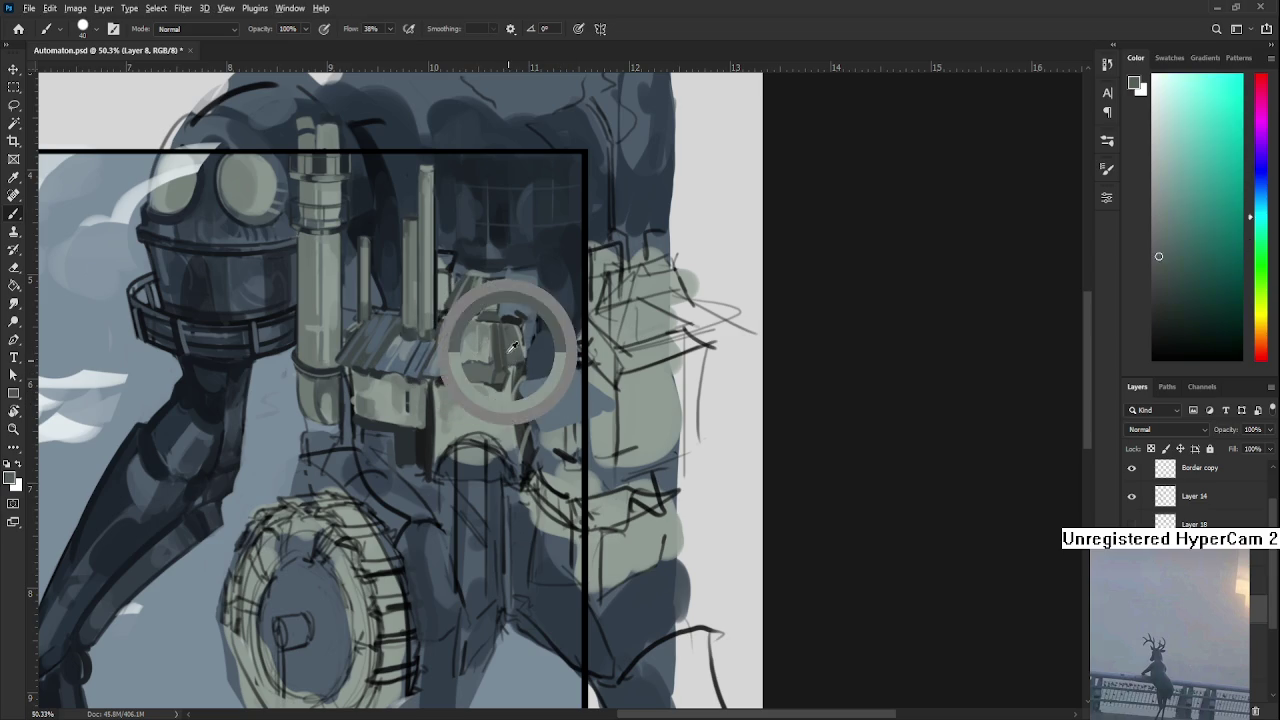
drag(560, 403, 576, 386)
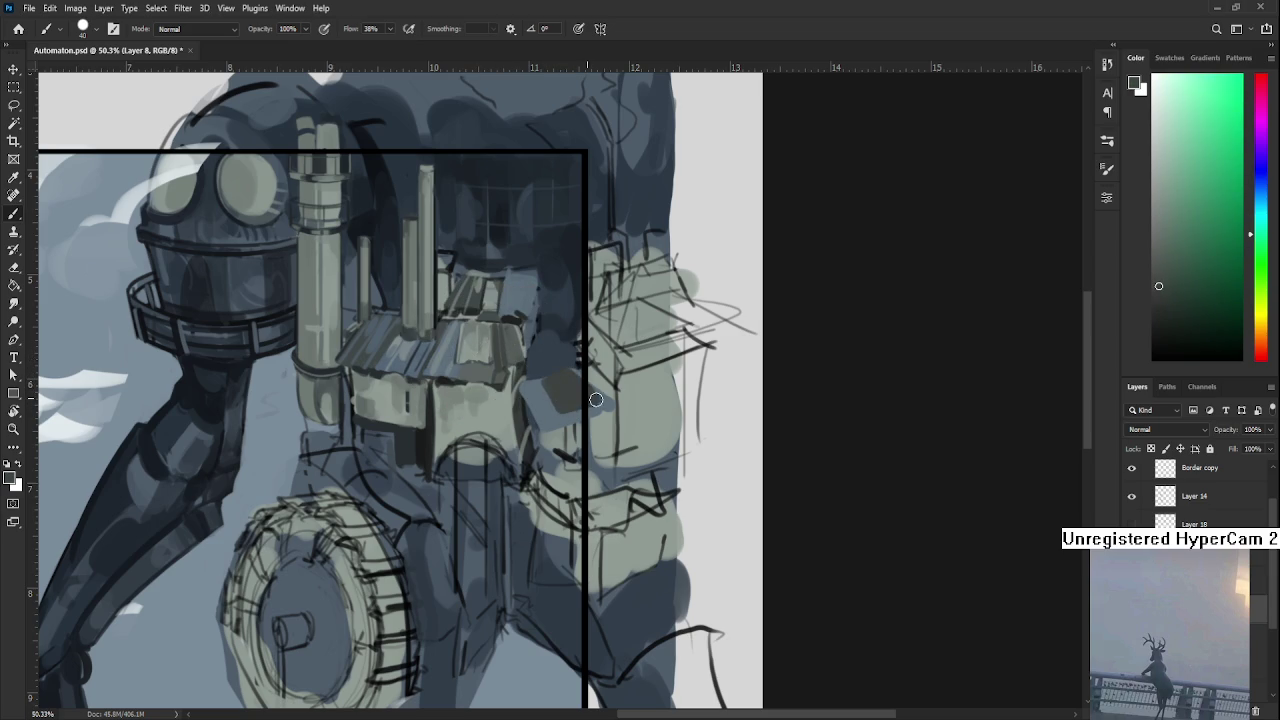
alt+click(548, 402)
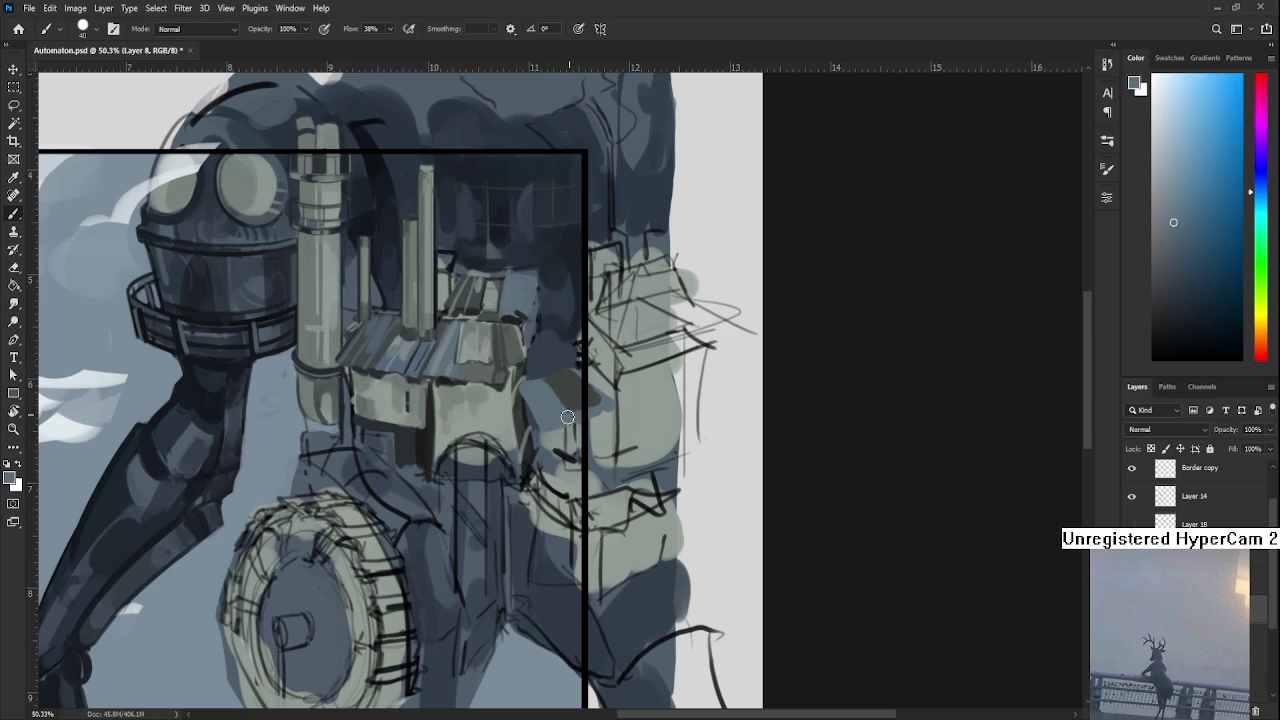
alt+click(579, 392)
drag(579, 392, 558, 390)
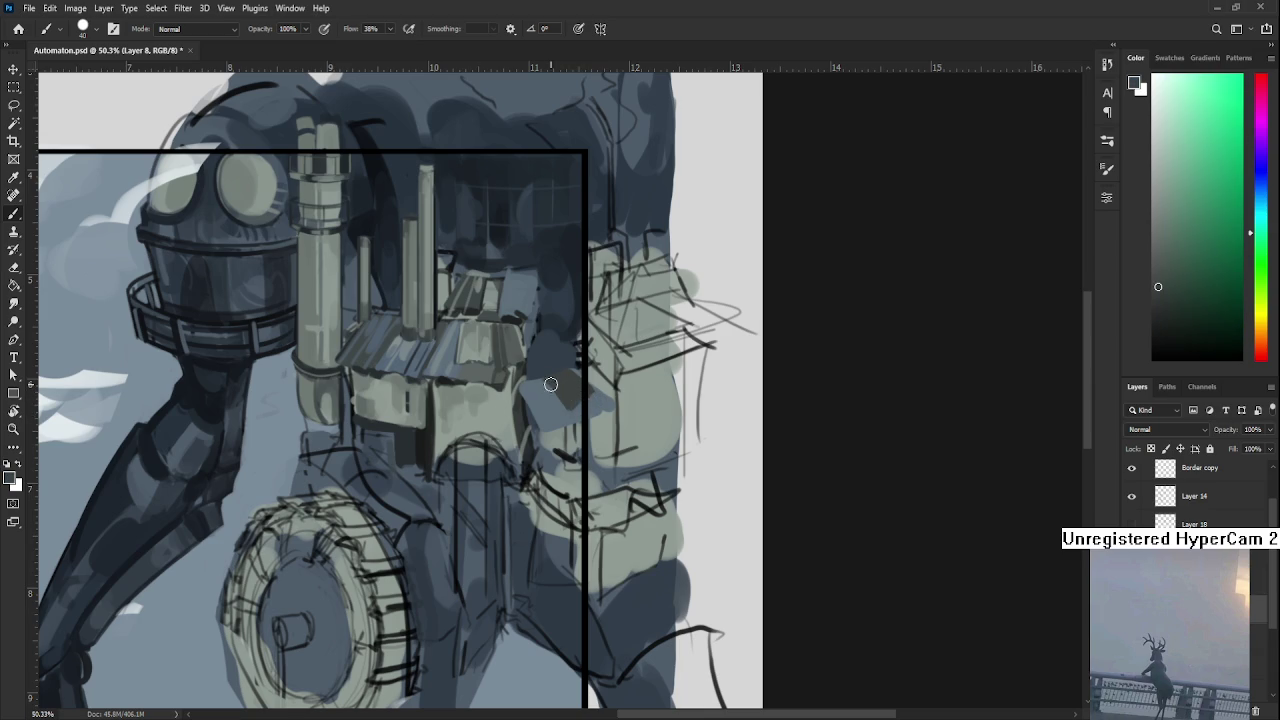
Set the brush to size 20 and add a short dark stroke below the house.
alt+click(528, 405)
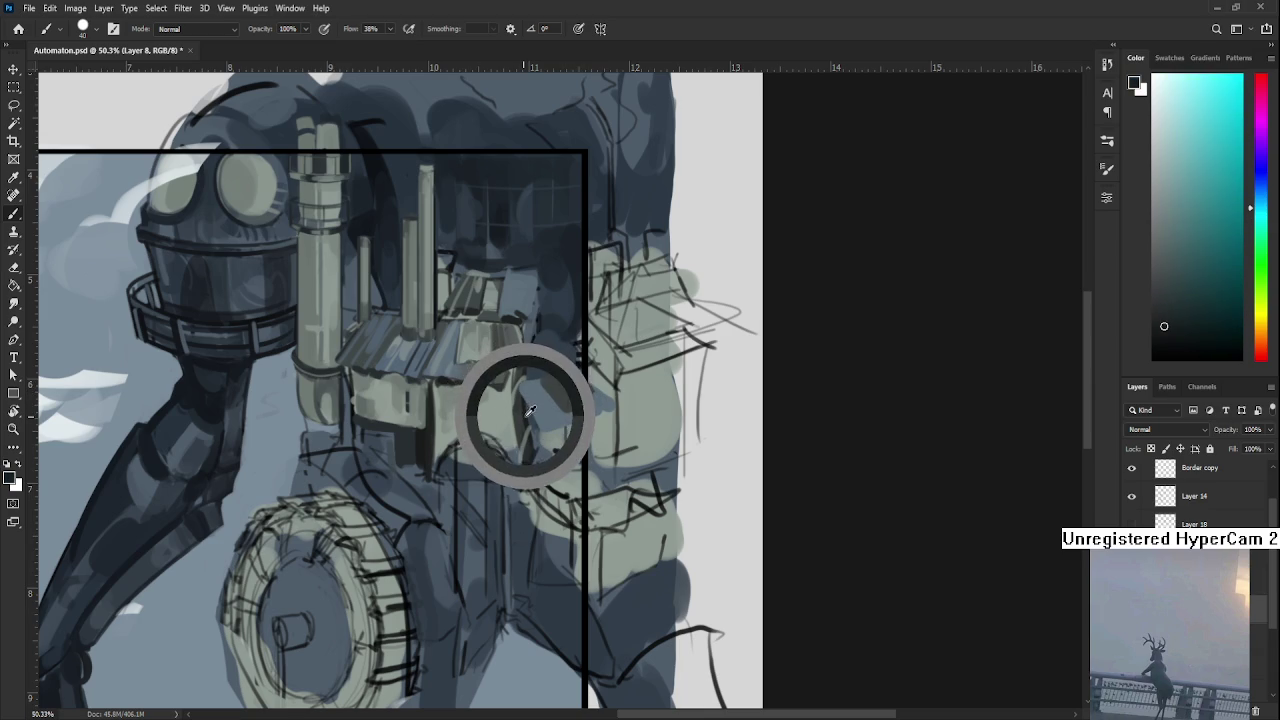
key(bracketleft)
key(bracketleft)
key(bracketleft)
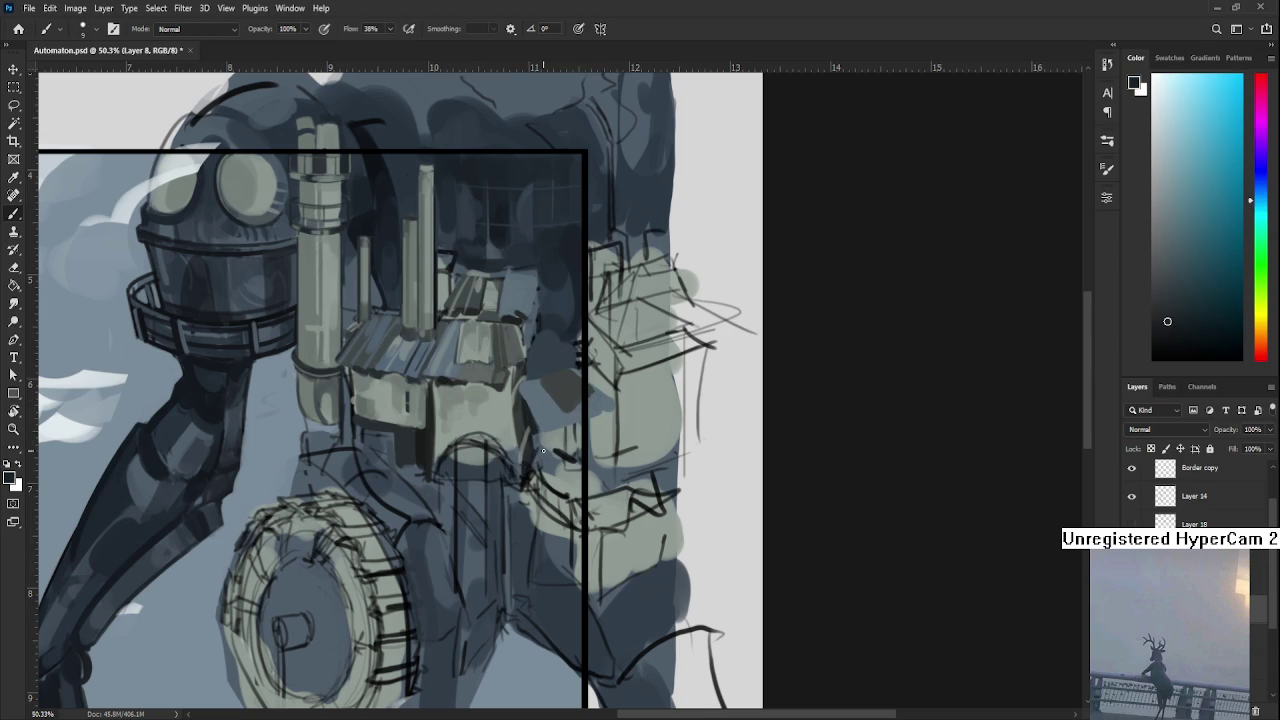
key(bracketright)
key(bracketright)
key(bracketright)
alt+click(551, 440)
drag(560, 442, 576, 452)
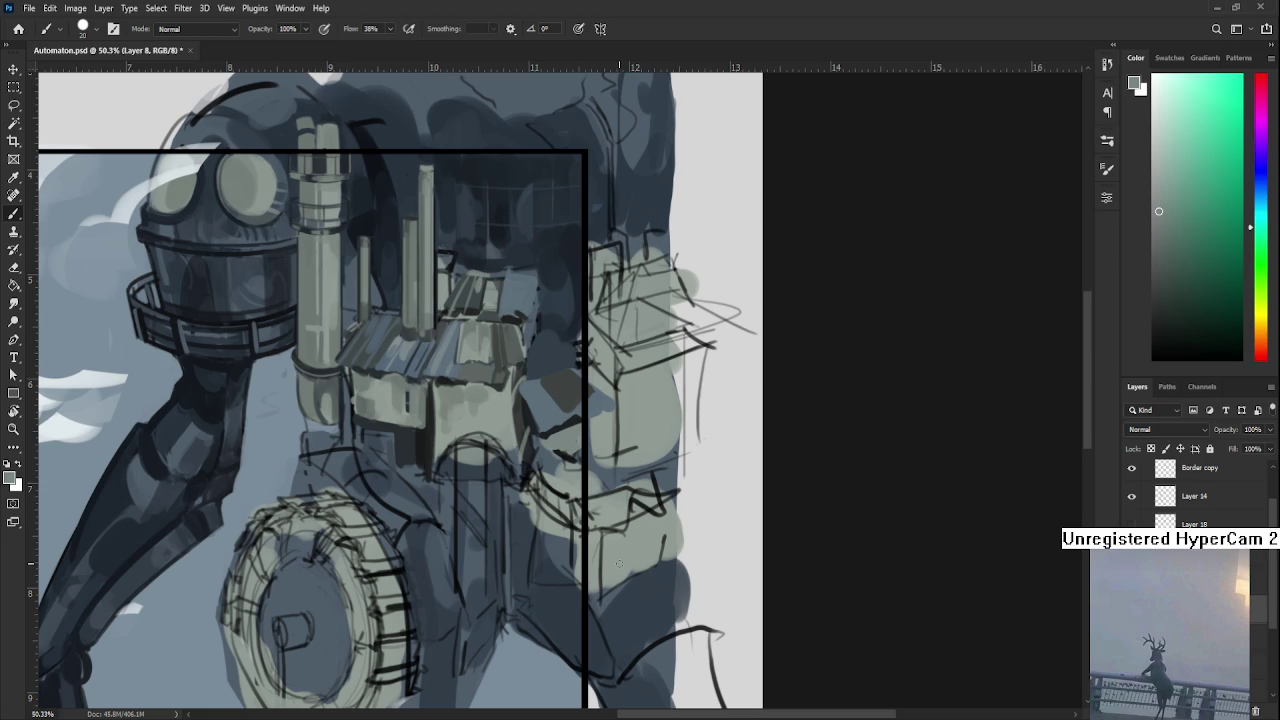
mouse_move(628, 443)
mouse_down()
mouse_move(522, 352)
mouse_move(430, 338)
mouse_up()
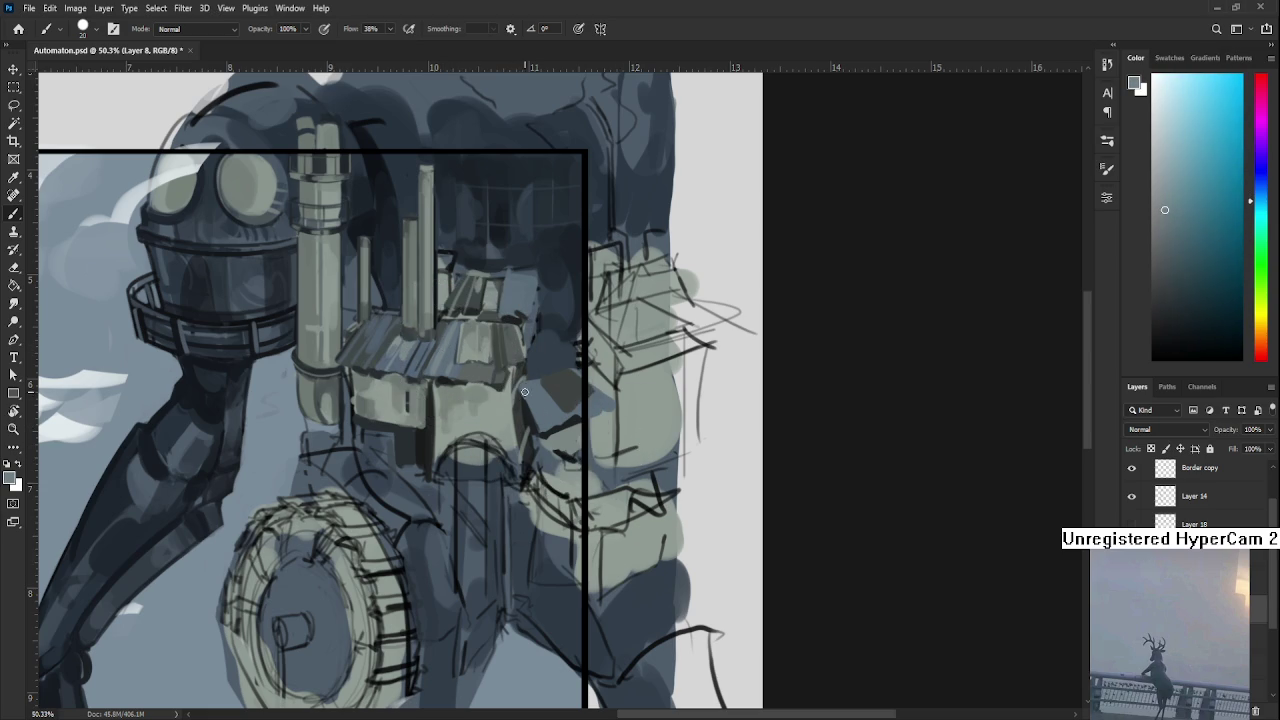
drag(565, 407, 531, 445)
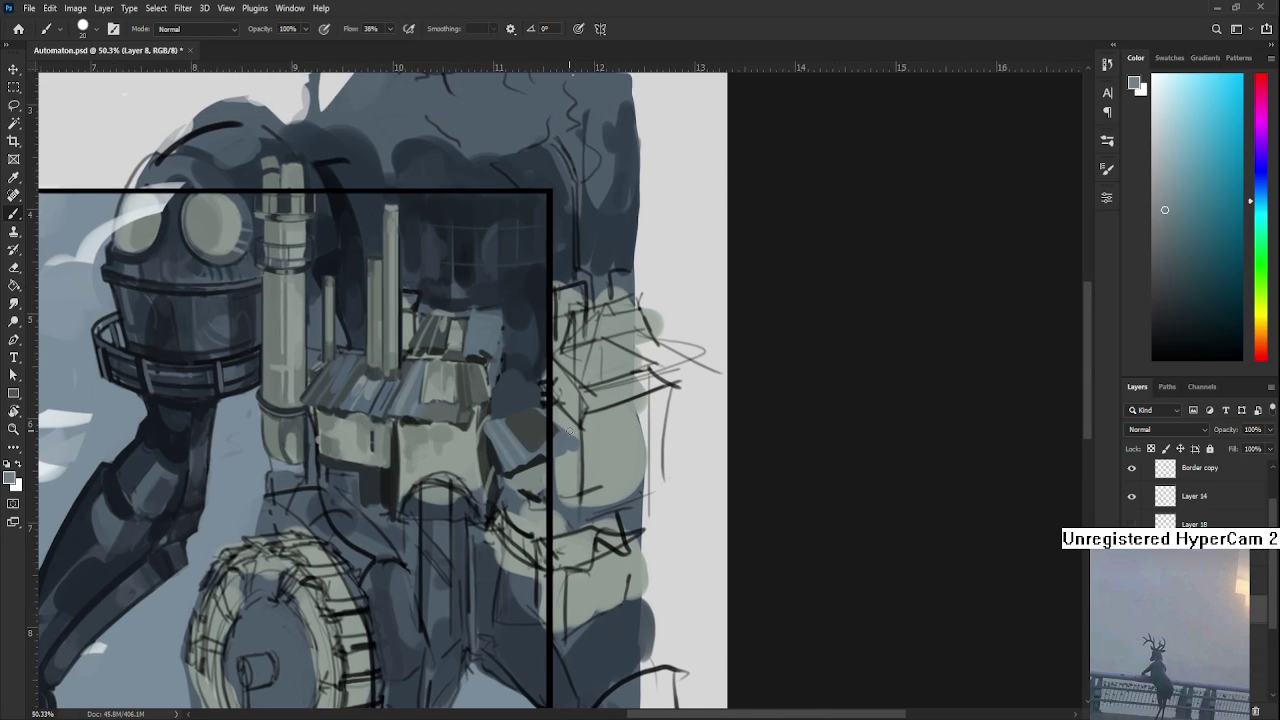
Cover the dark patch with light grey-blue strokes and sample blue-grey tones from the tin roofs.
alt+click(469, 380)
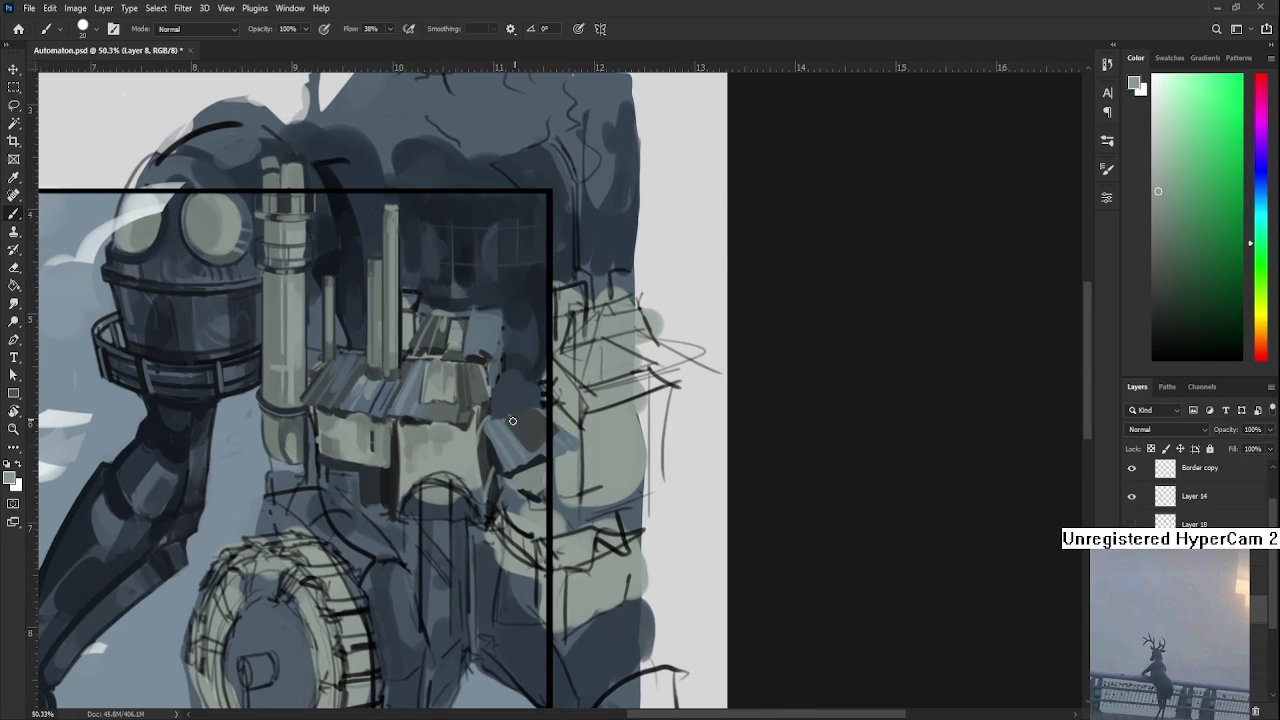
drag(515, 421, 540, 430)
alt+click(470, 277)
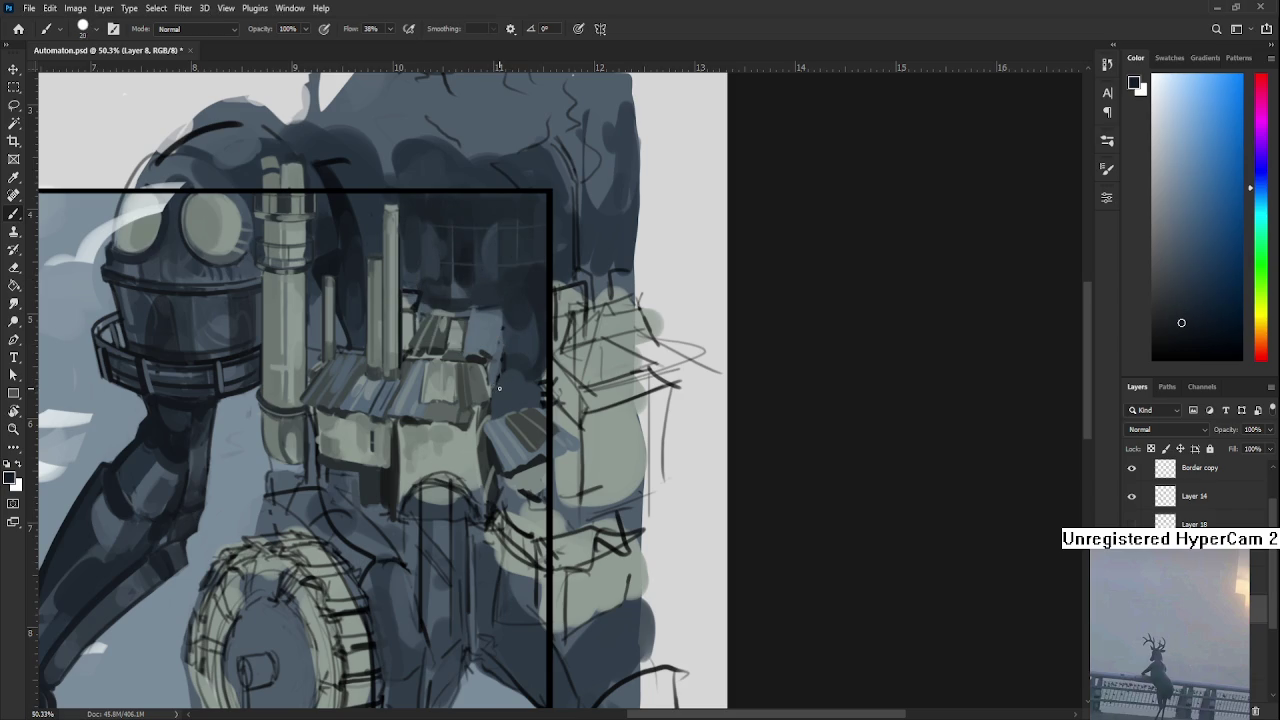
alt+click(512, 396)
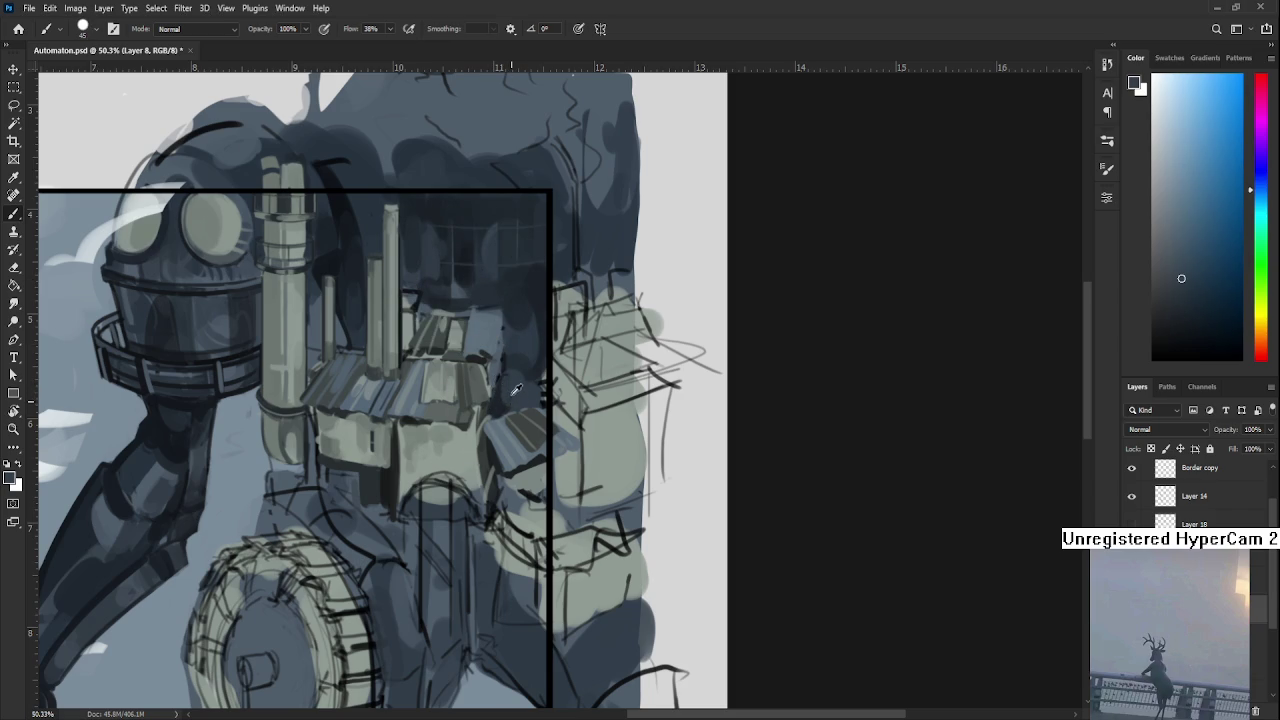
alt+click(510, 391)
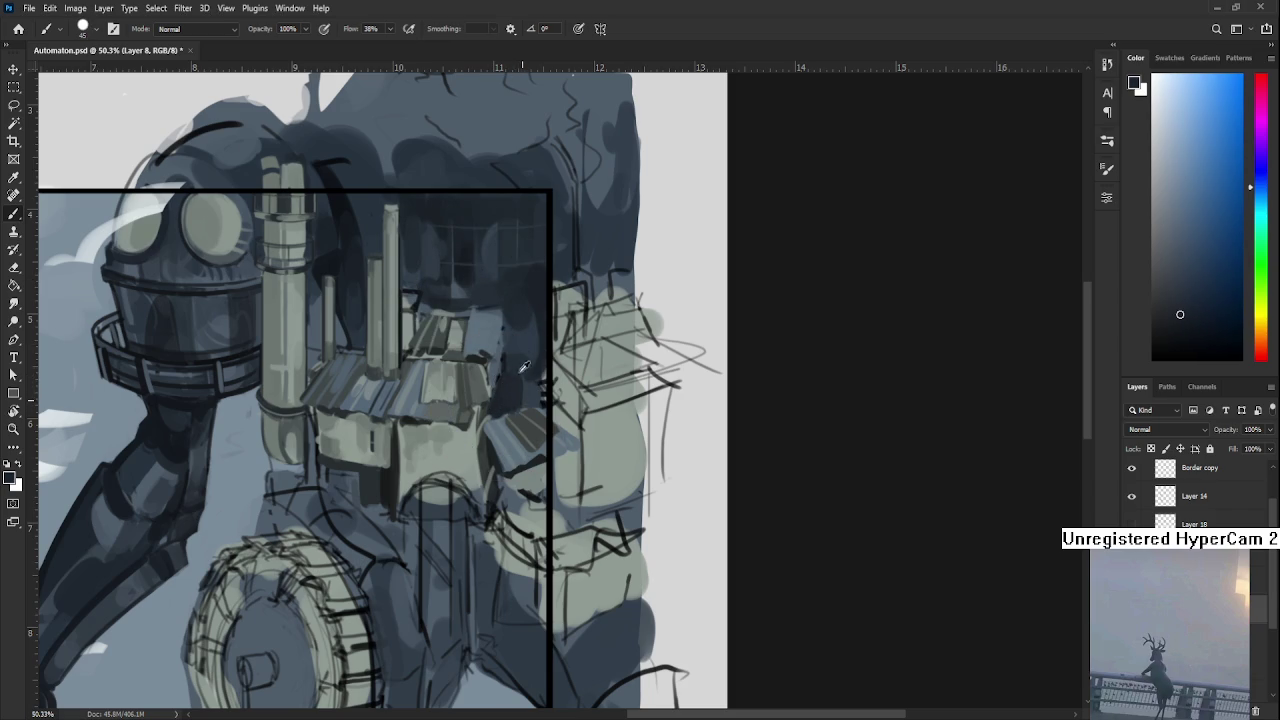
alt+click(526, 372)
alt+click(509, 371)
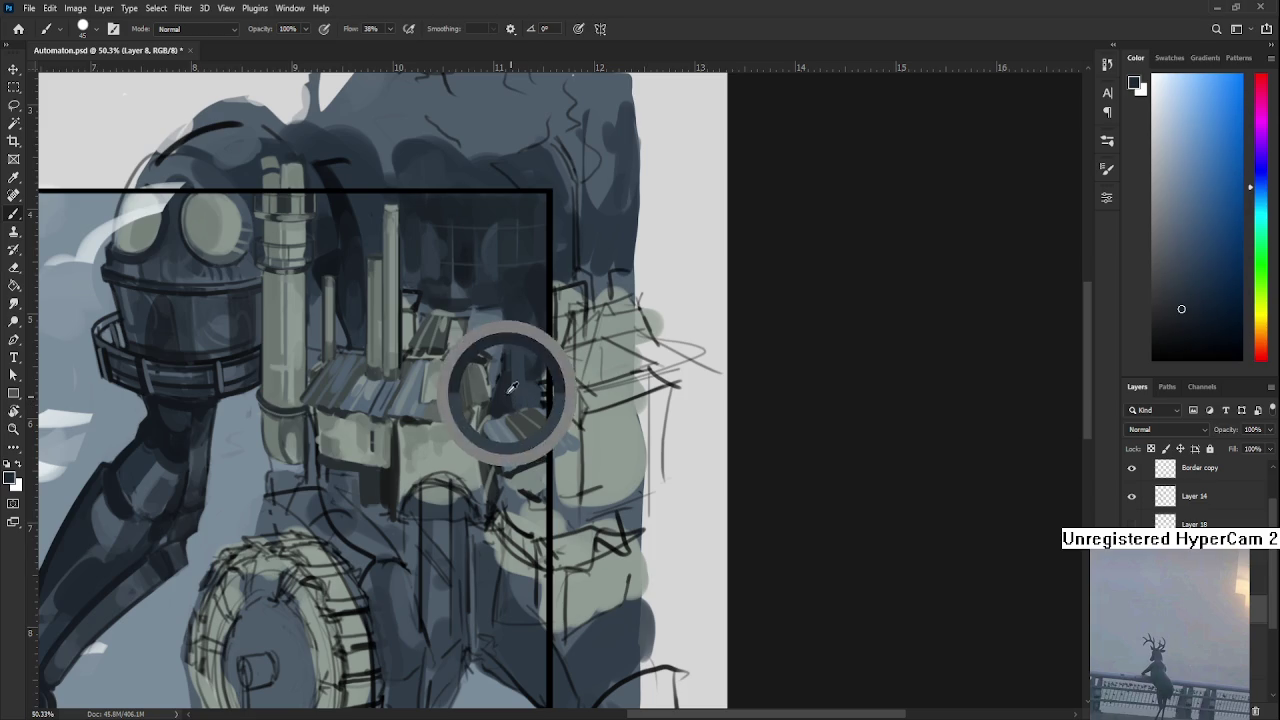
alt+click(478, 360)
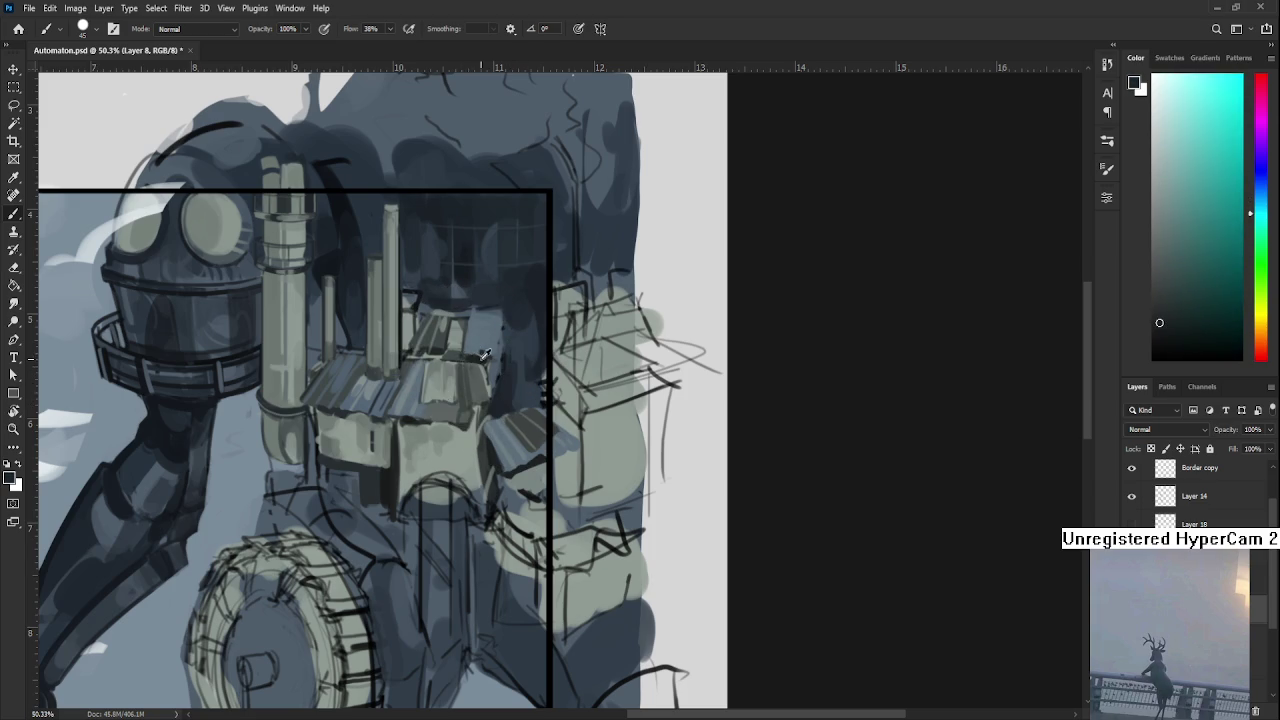
alt+click(388, 388)
alt+click(375, 385)
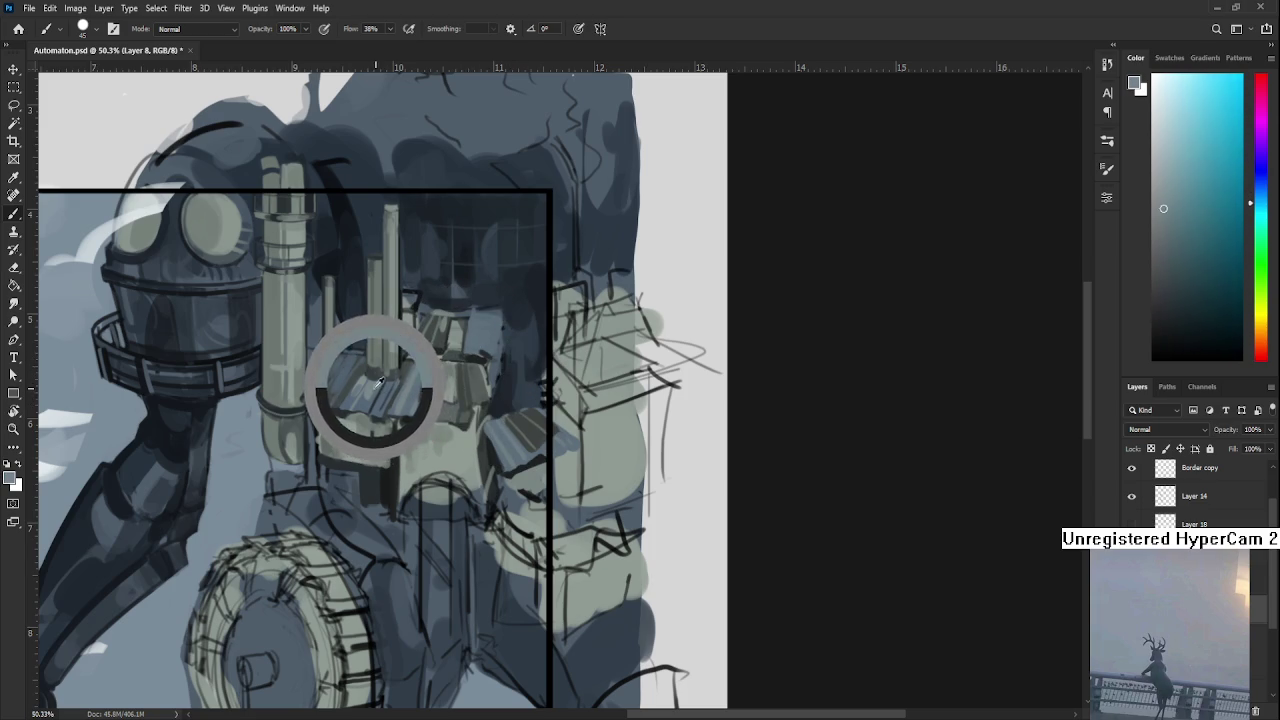
alt+click(484, 315)
alt+click(486, 322)
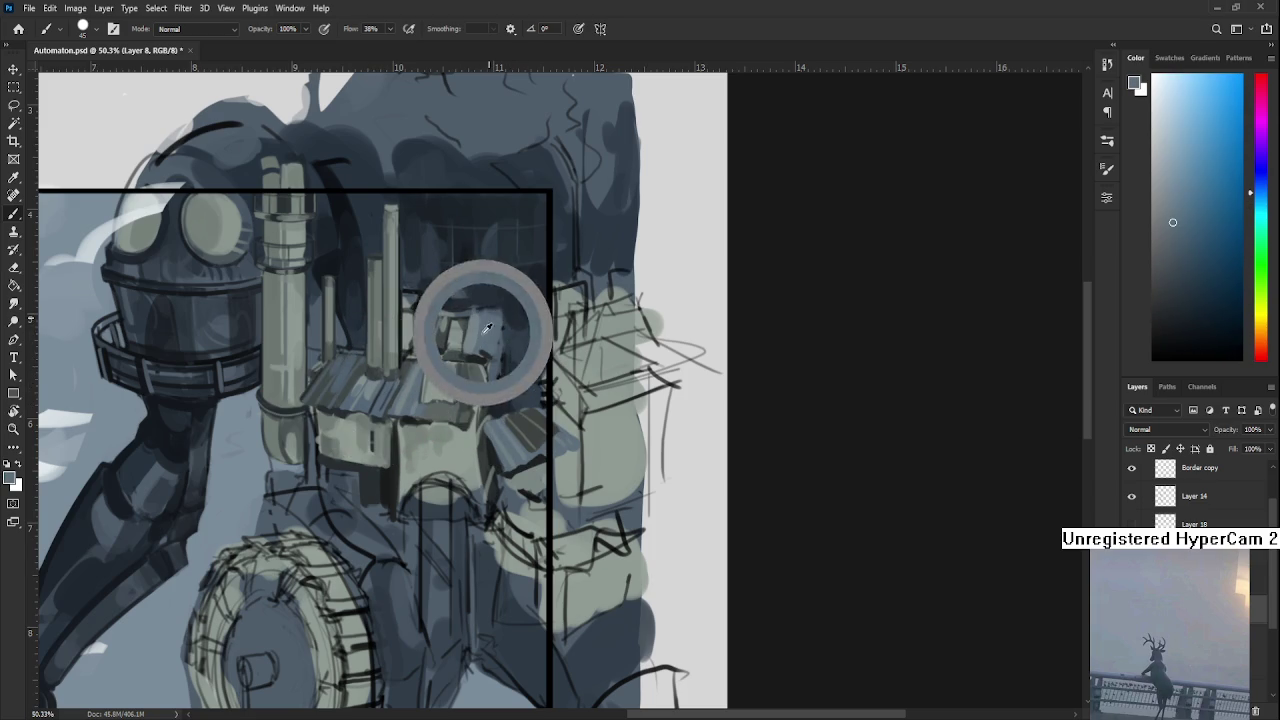
alt+click(486, 327)
alt+click(485, 328)
alt+click(485, 330)
Sample darker roof shades and grey-green wall tones from the houses.
alt+click(490, 316)
alt+click(491, 360)
alt+click(490, 389)
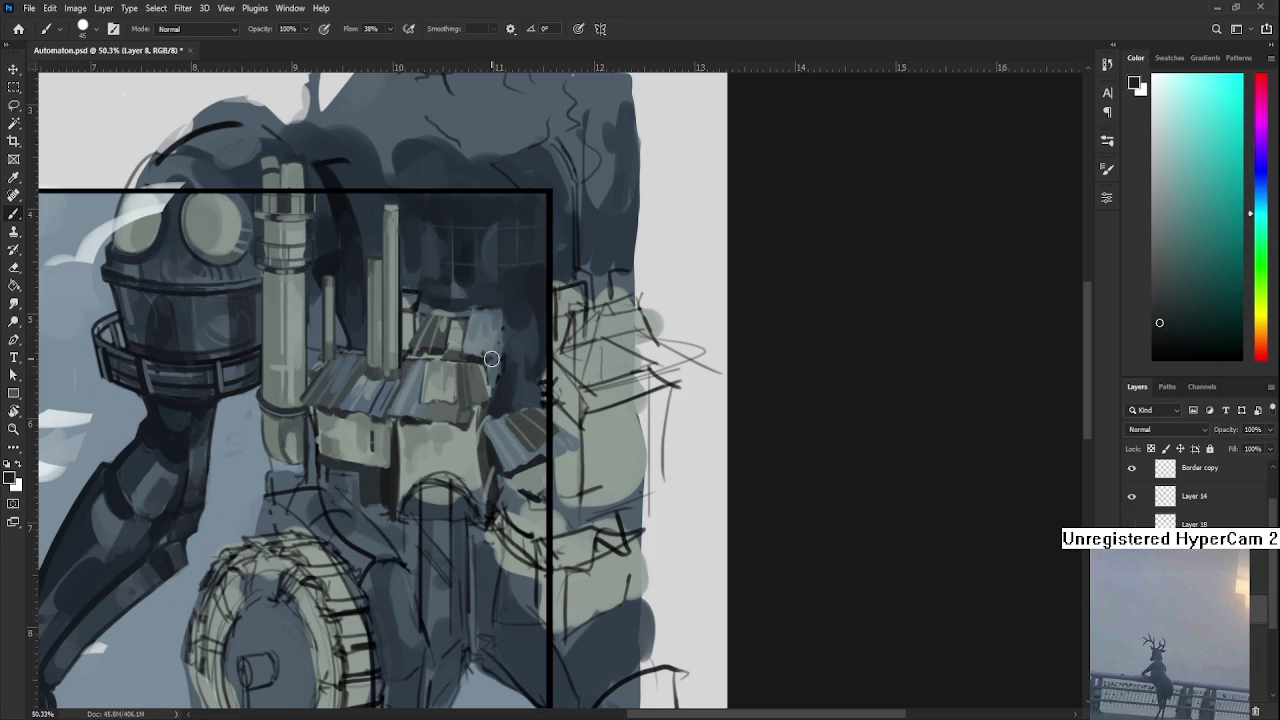
alt+click(491, 391)
alt+click(495, 398)
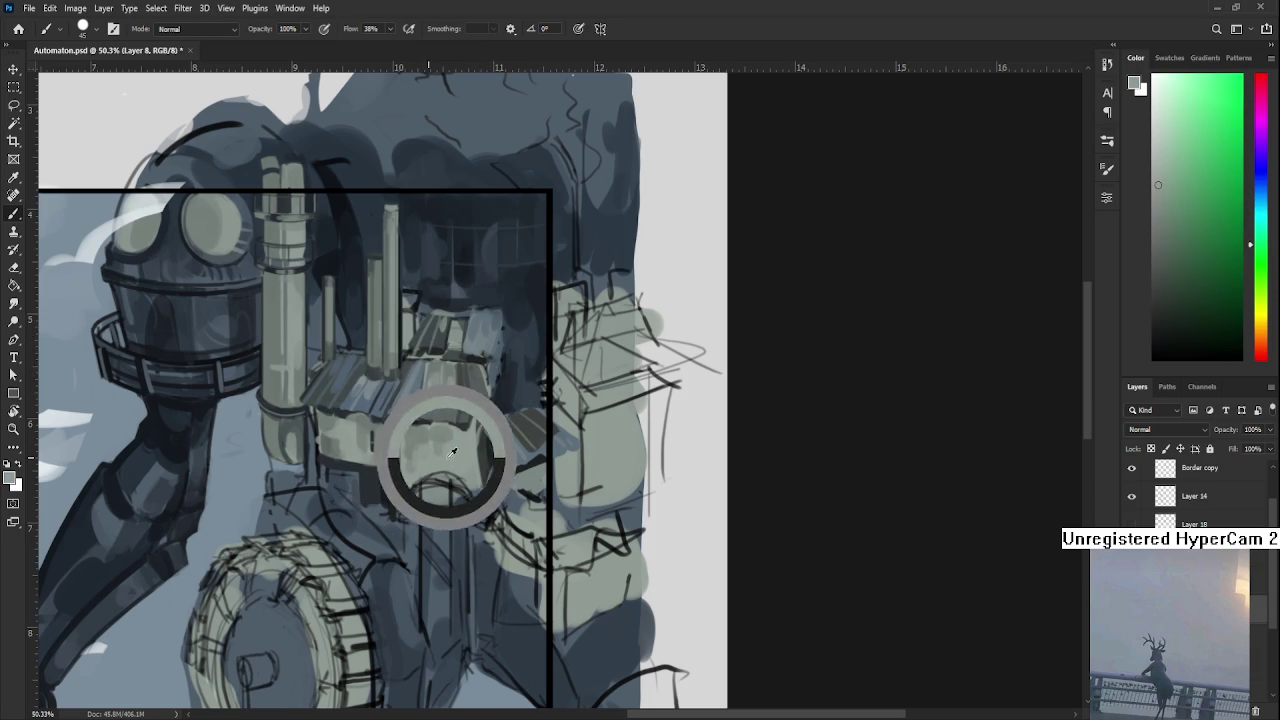
alt+click(491, 396)
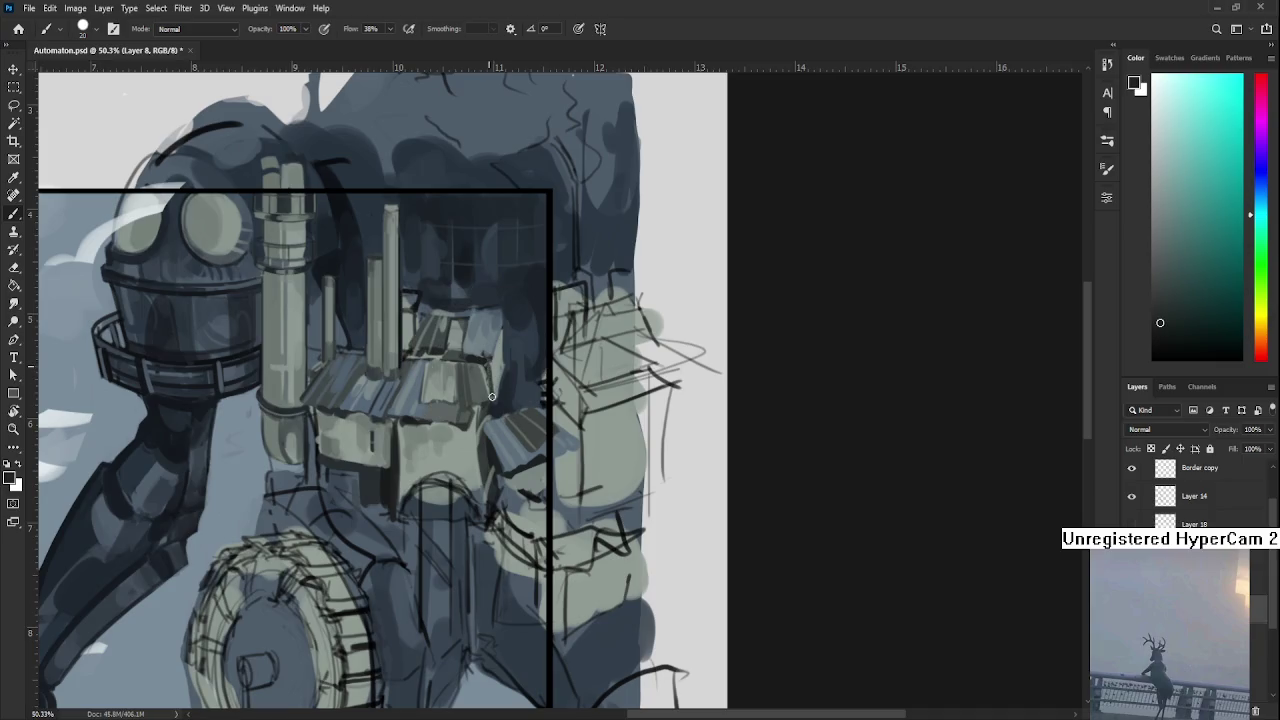
alt+click(492, 396)
alt+click(497, 398)
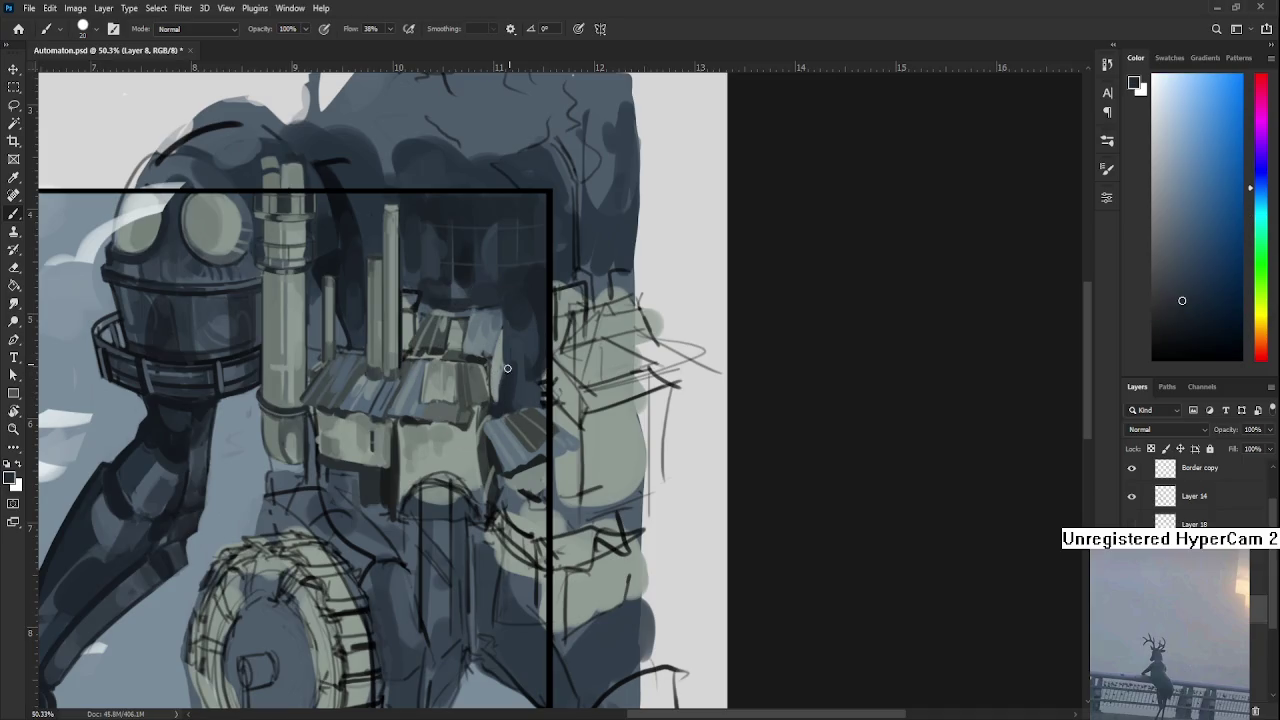
alt+click(506, 328)
alt+click(512, 346)
alt+click(495, 360)
alt+click(493, 349)
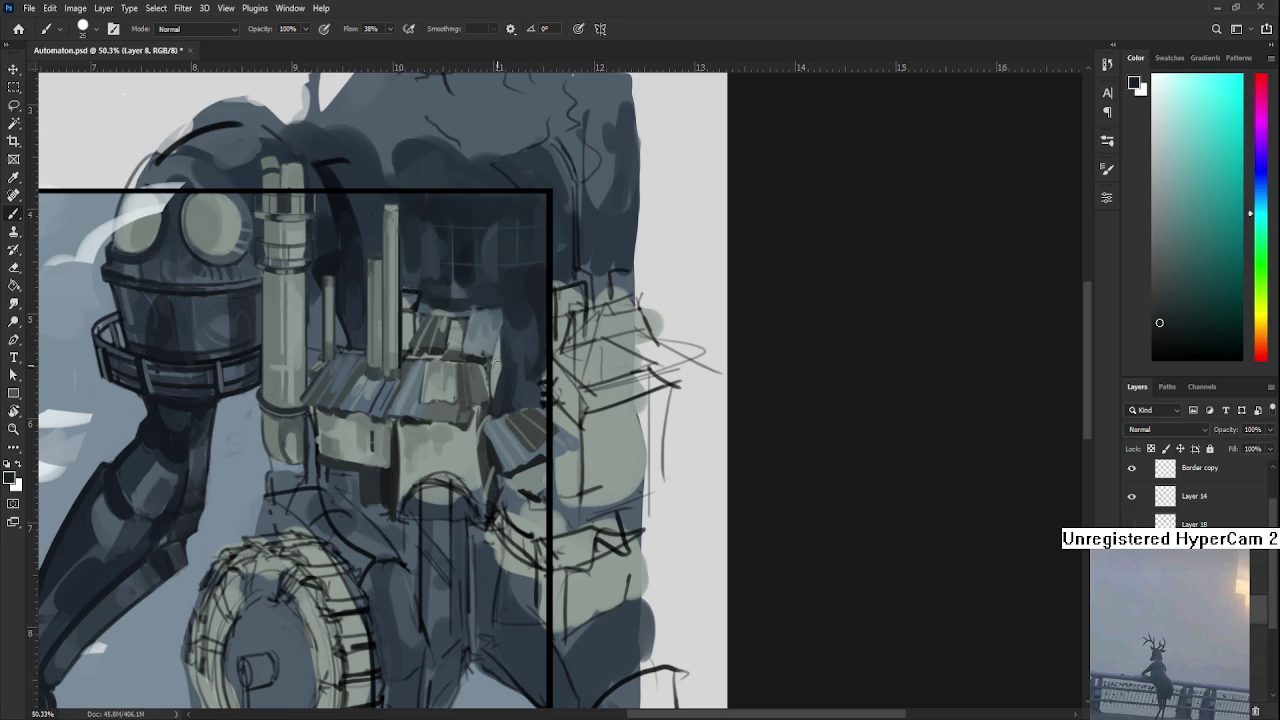
alt+click(496, 363)
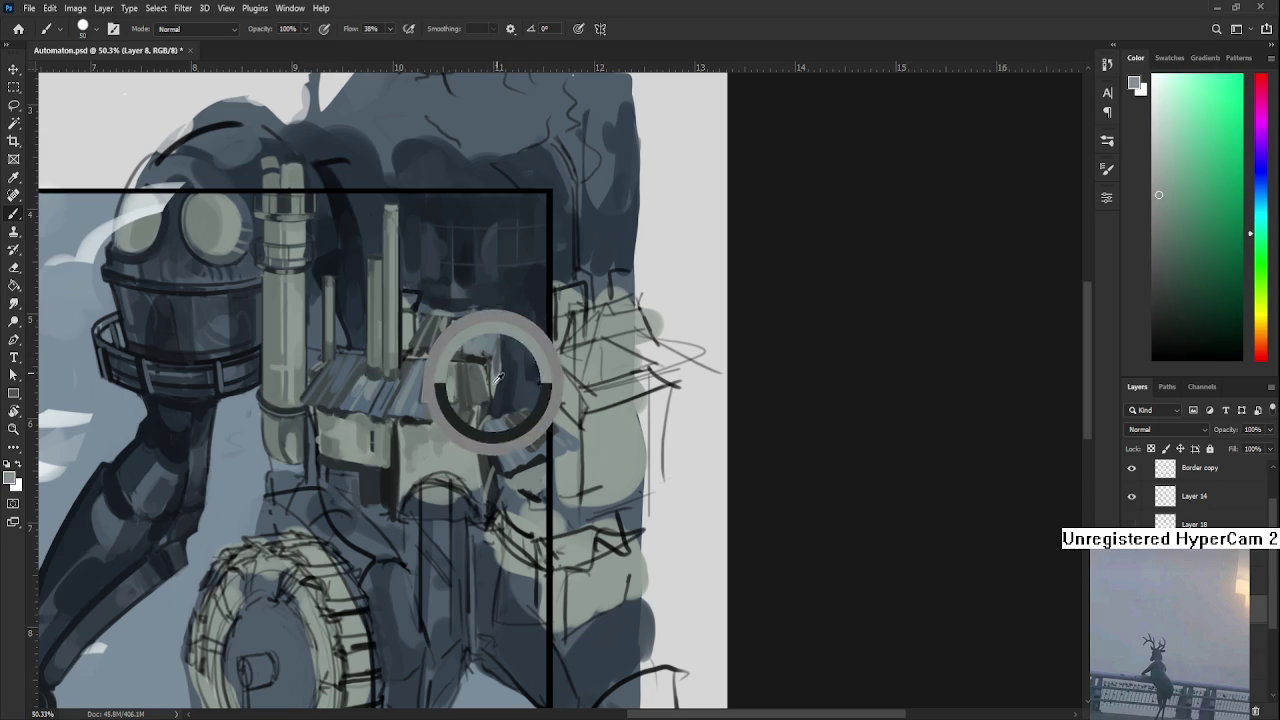
alt+click(497, 354)
alt+click(498, 375)
Paint light strokes onto the roof tiles with a smaller brush.
alt+scroll(518, 337, up, 1)
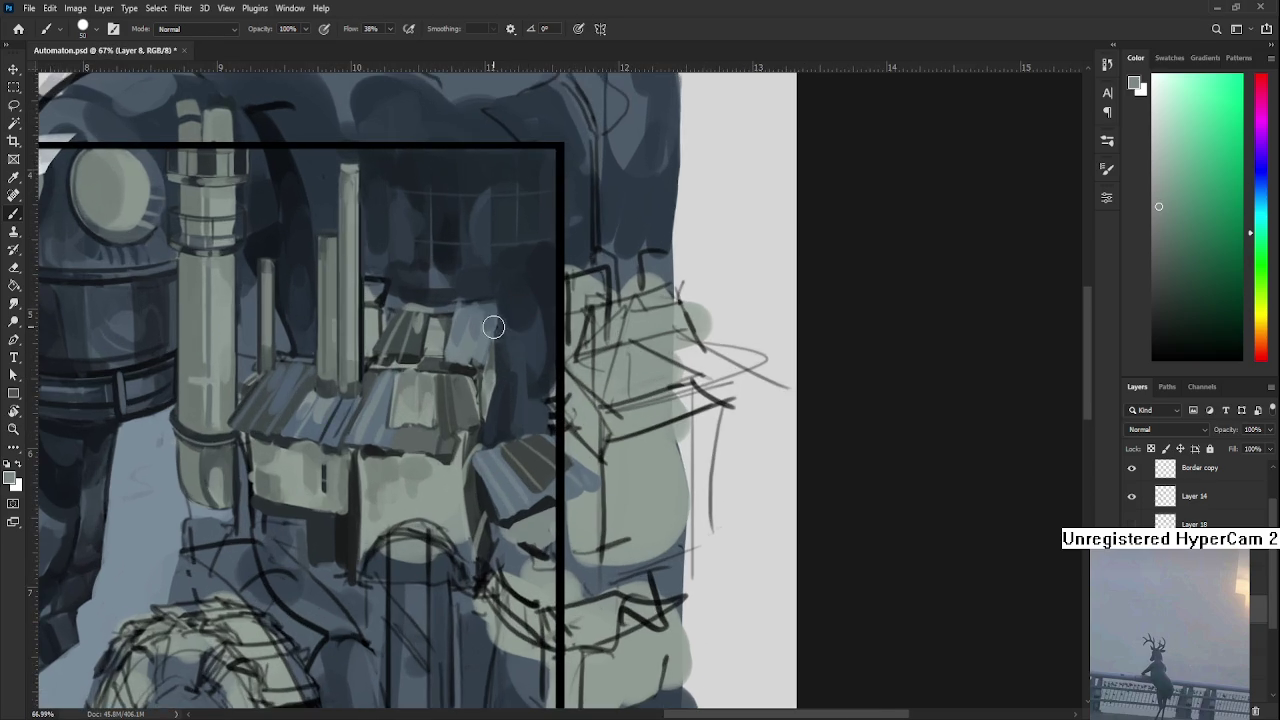
scroll(493, 327, up, 1)
scroll(474, 414, up, 2)
alt+click(418, 458)
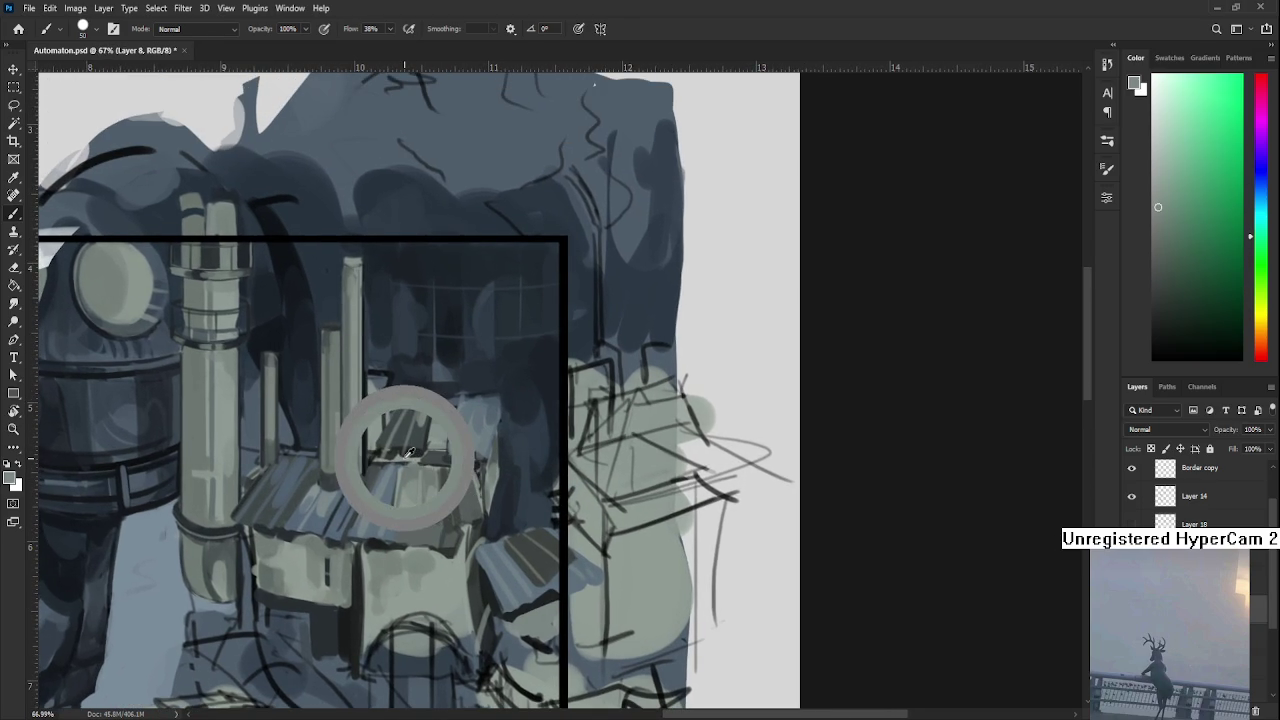
key(bracketleft)
key(bracketleft)
key(bracketleft)
drag(480, 432, 470, 416)
Sample a dark grey-blue and paint a short dark stroke along the rooftop.
alt+click(455, 418)
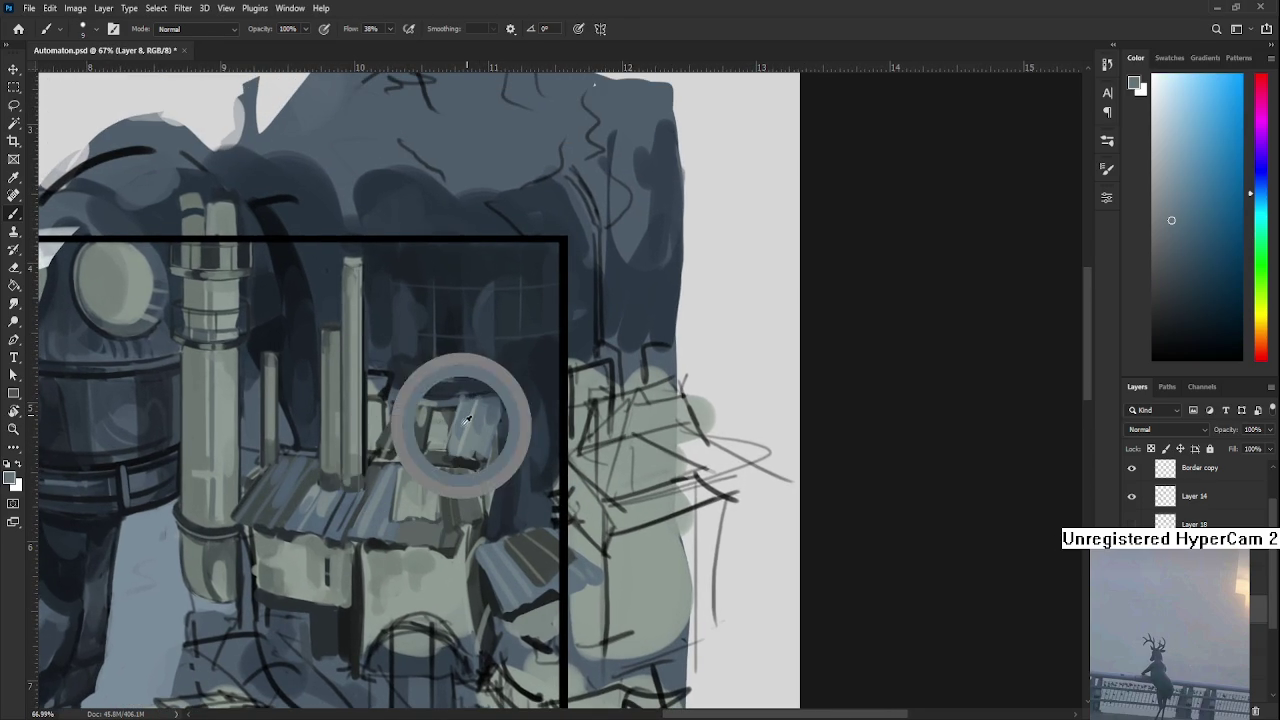
alt+click(470, 456)
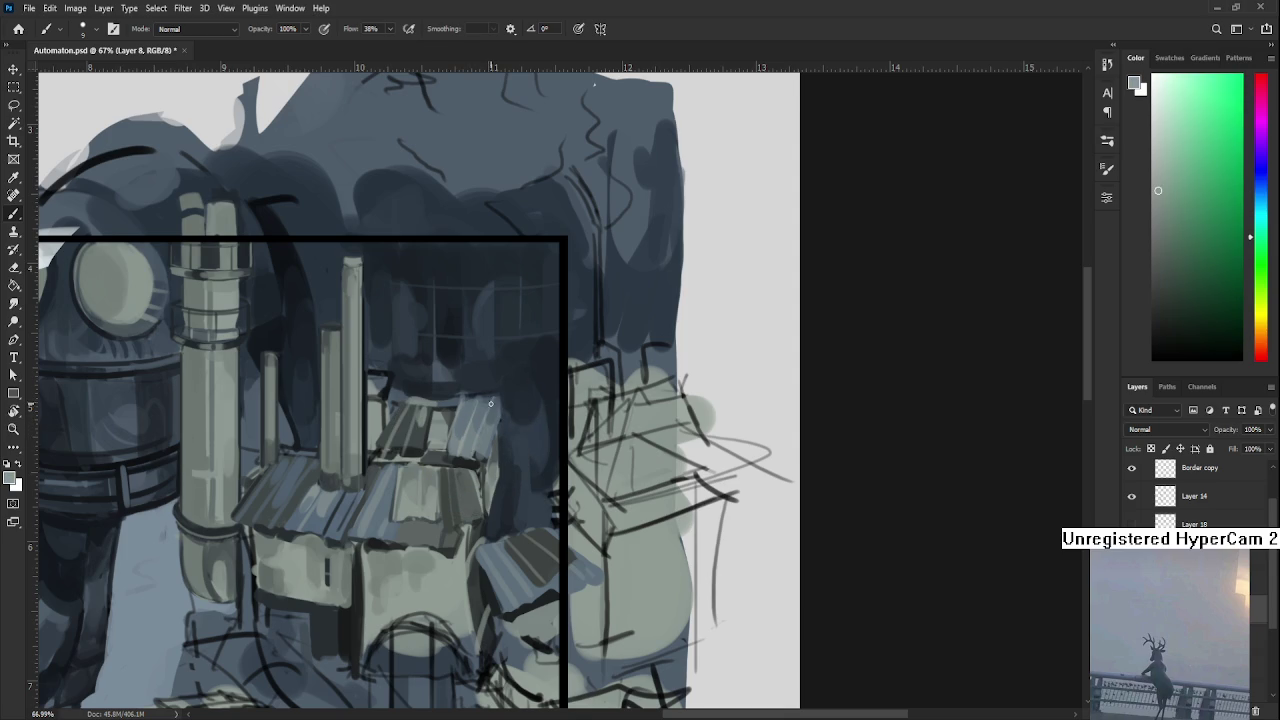
alt+click(457, 392)
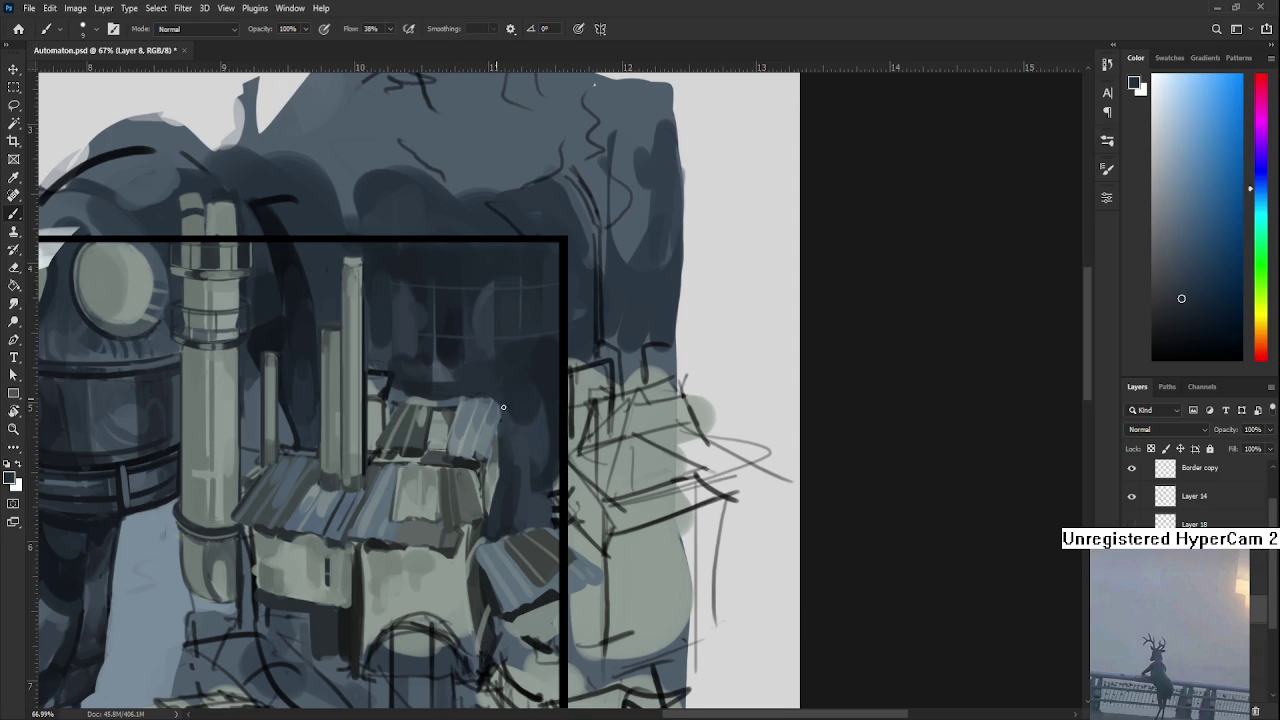
alt+click(479, 399)
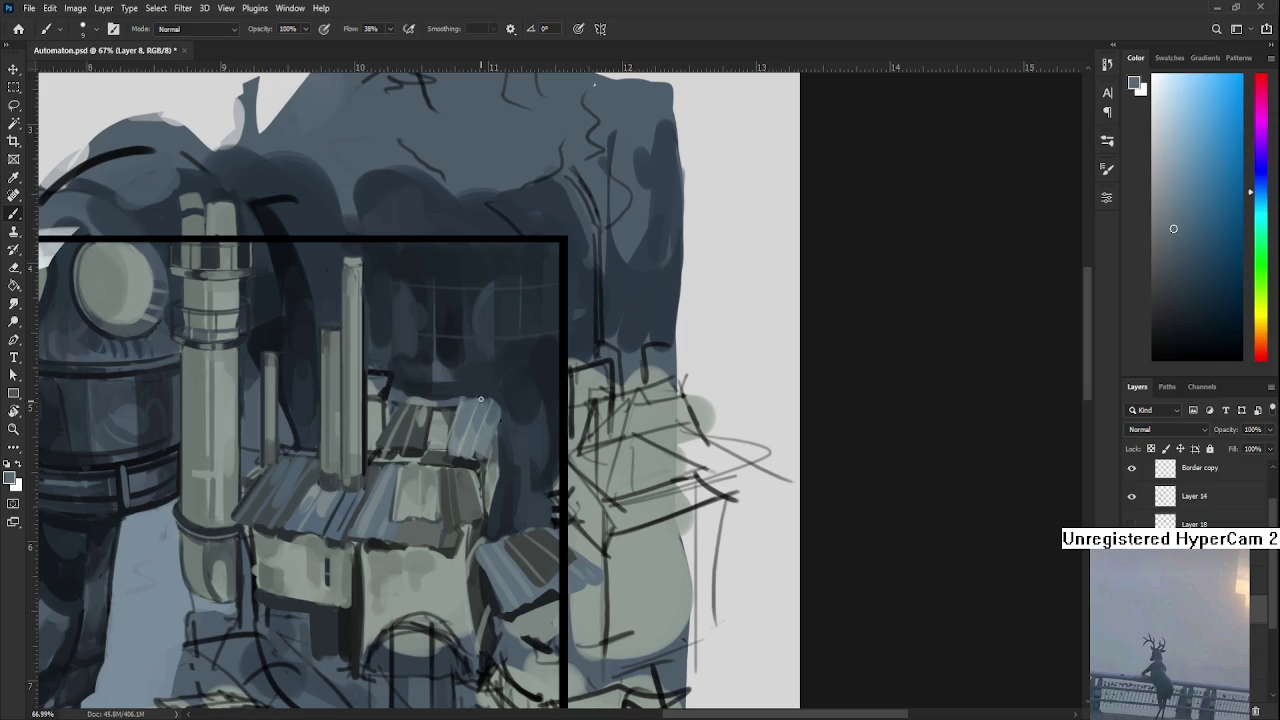
alt+click(486, 395)
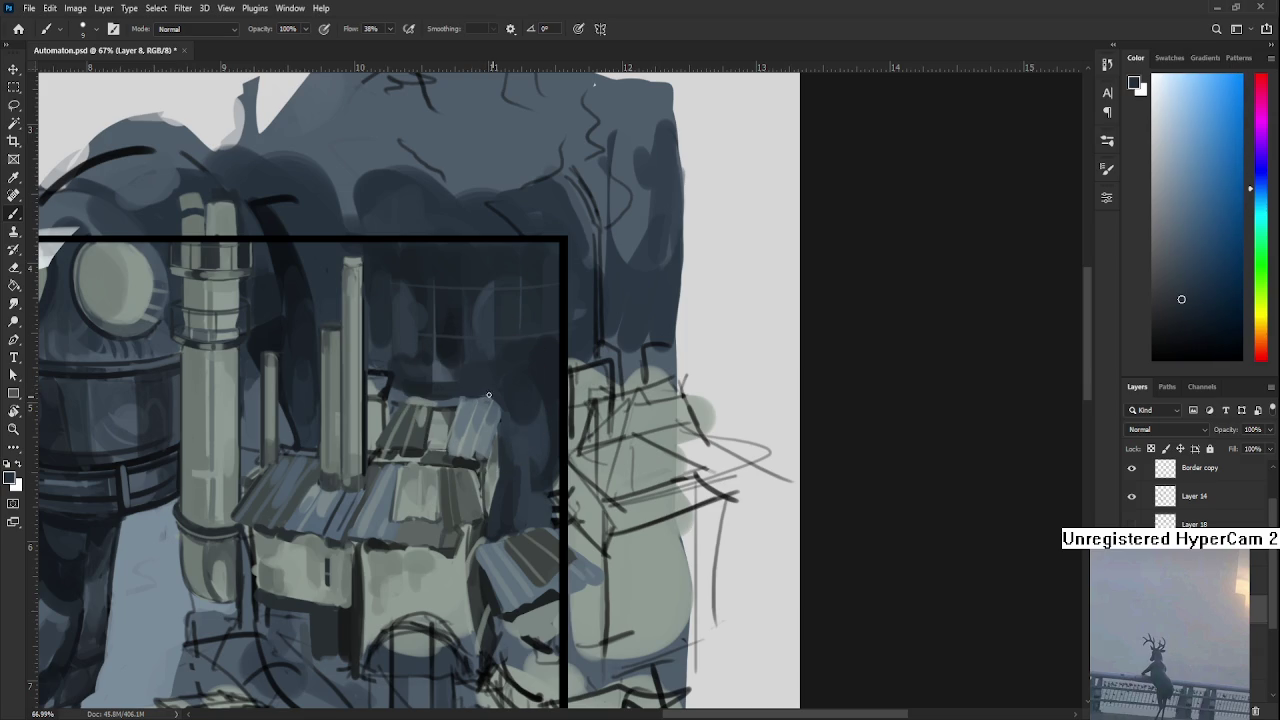
alt+click(468, 399)
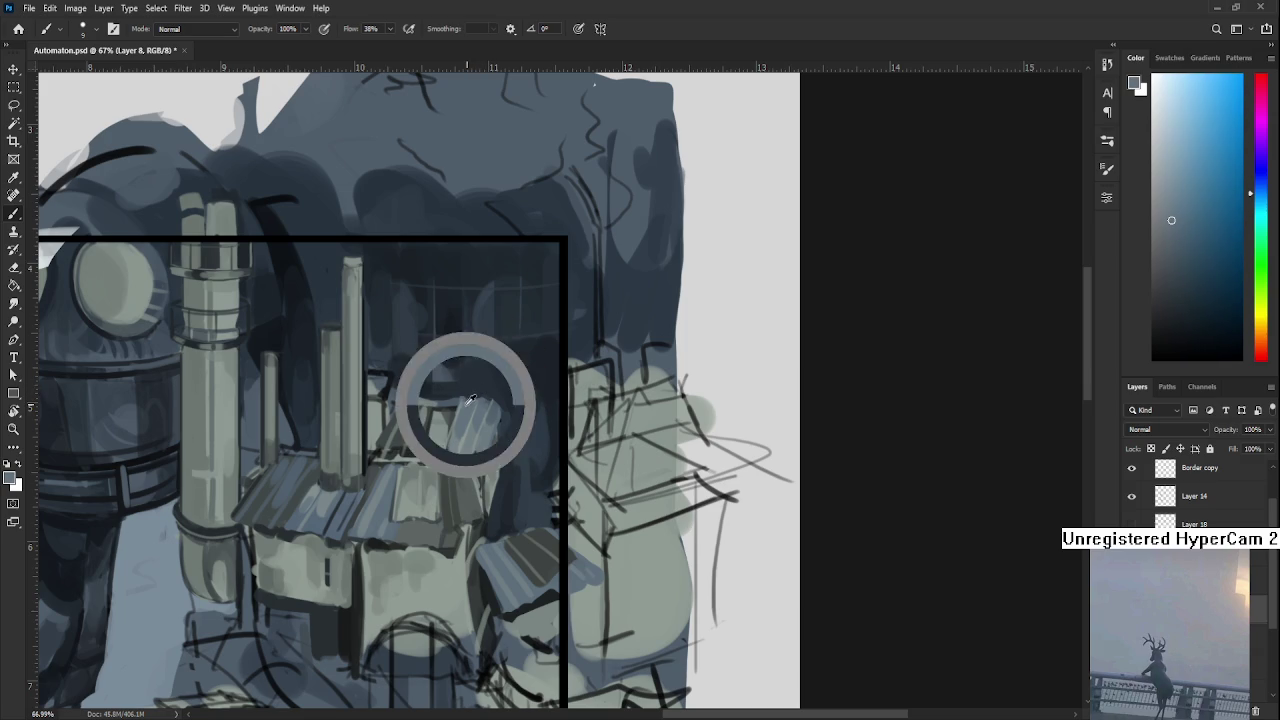
alt+click(441, 396)
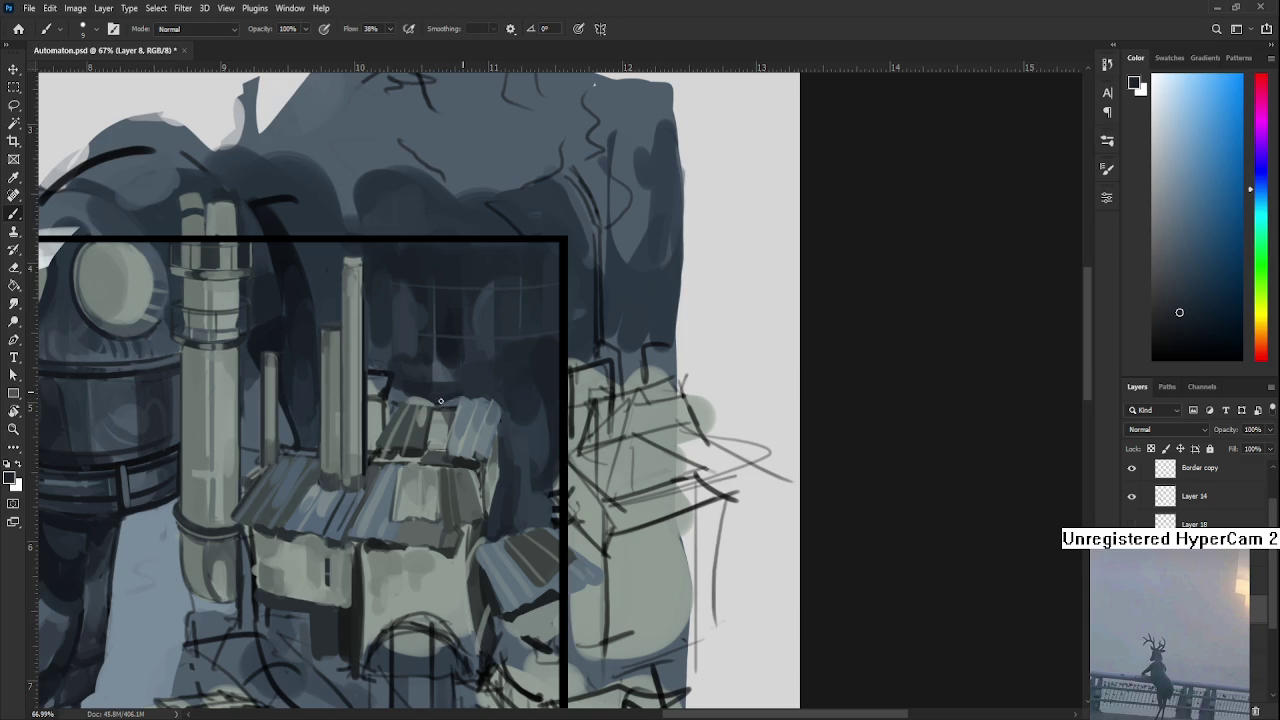
drag(436, 401, 412, 400)
Paint a dark vertical shadow beside the chimney, then lighter blue-grey strokes over it.
scroll(446, 350, down, 3)
scroll(446, 350, down, 3)
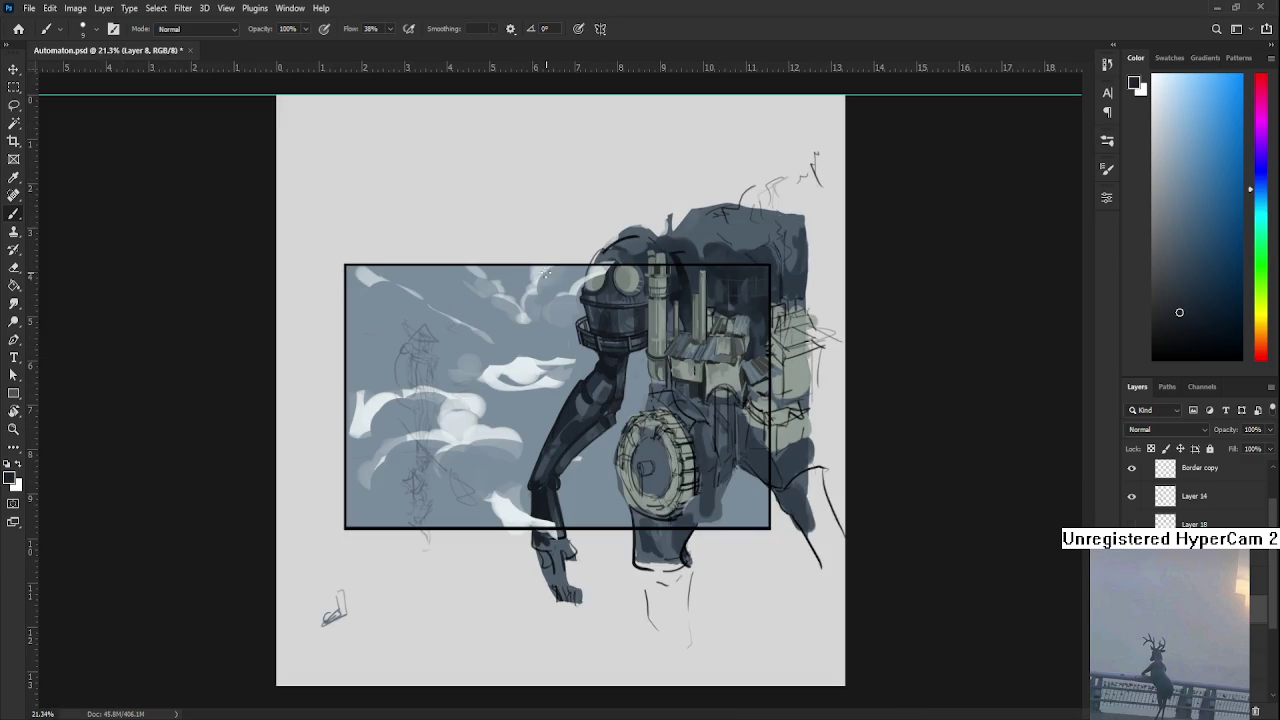
scroll(763, 333, up, 3)
scroll(763, 333, up, 5)
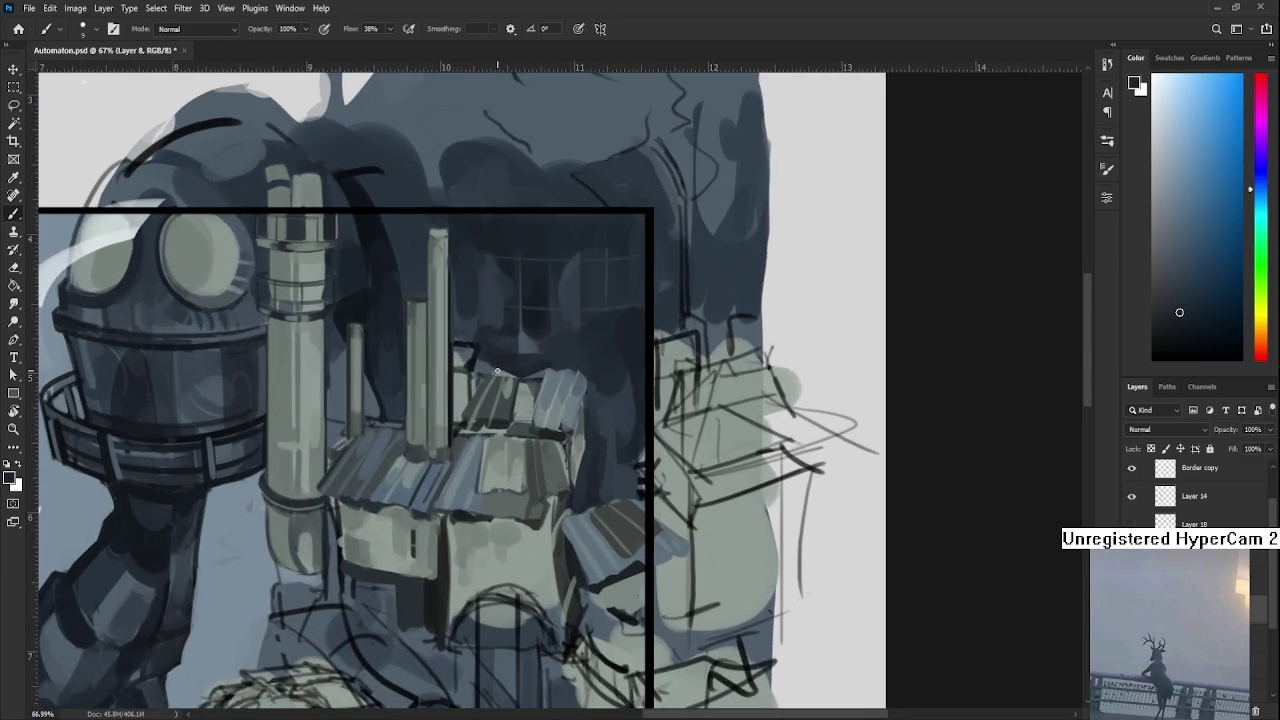
drag(497, 370, 501, 398)
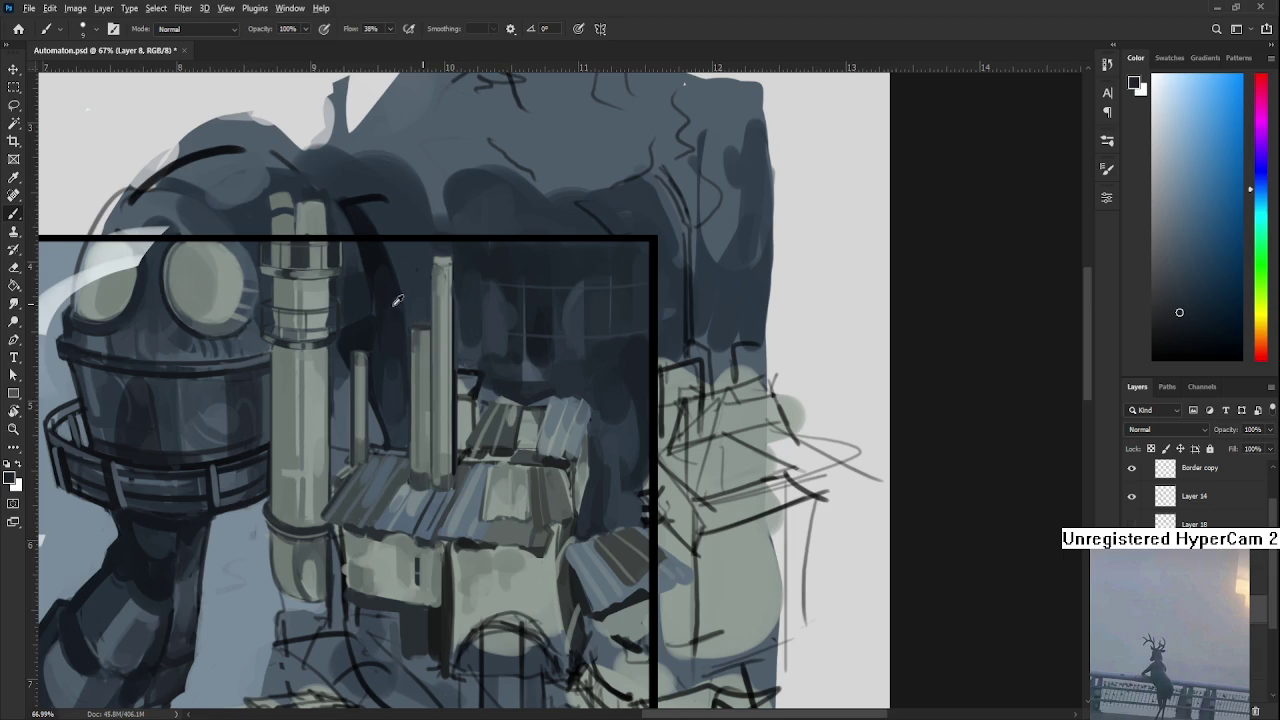
alt+click(372, 258)
mouse_move(473, 397)
mouse_down()
mouse_move(470, 440)
mouse_move(458, 390)
mouse_move(463, 402)
mouse_up()
alt+click(467, 357)
mouse_move(458, 350)
mouse_down()
mouse_move(462, 410)
mouse_move(483, 389)
mouse_move(474, 430)
mouse_up()
Sample a darker blue-grey for the shadow beside the chimney along the roof edge.
alt+click(489, 385)
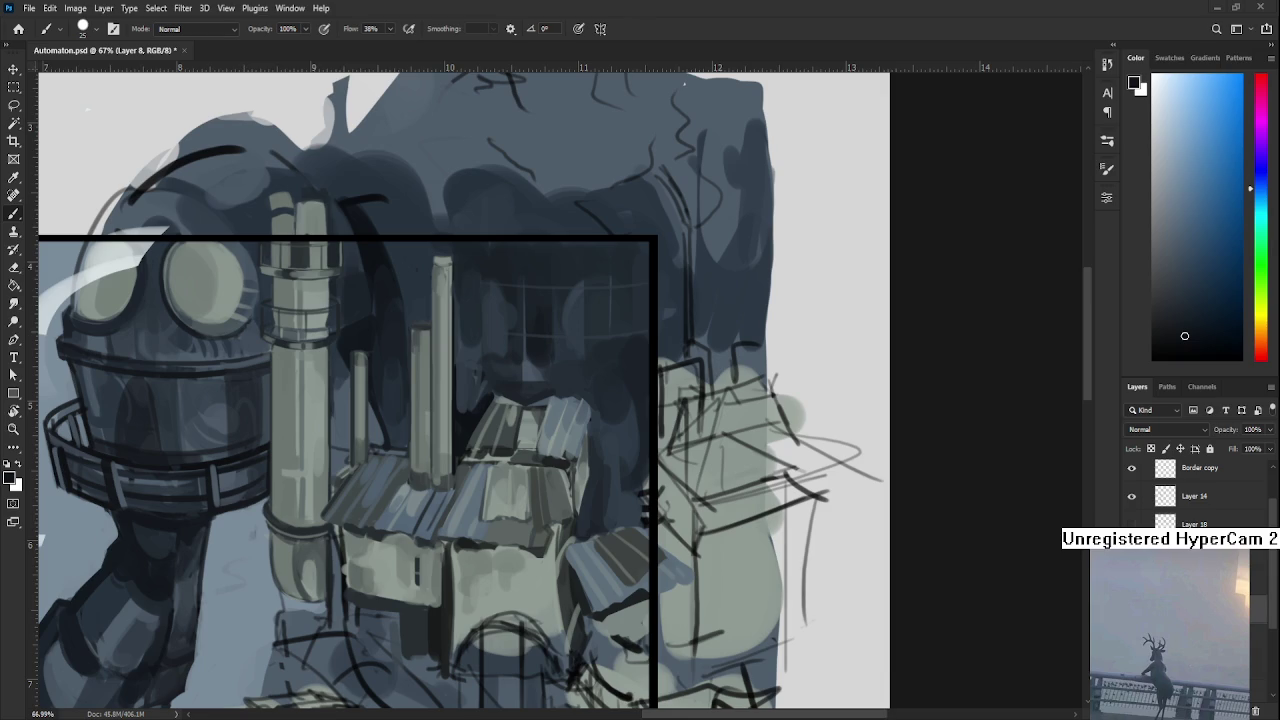
Sample a teal tone from the painting and make the brush smaller.
alt+click(586, 503)
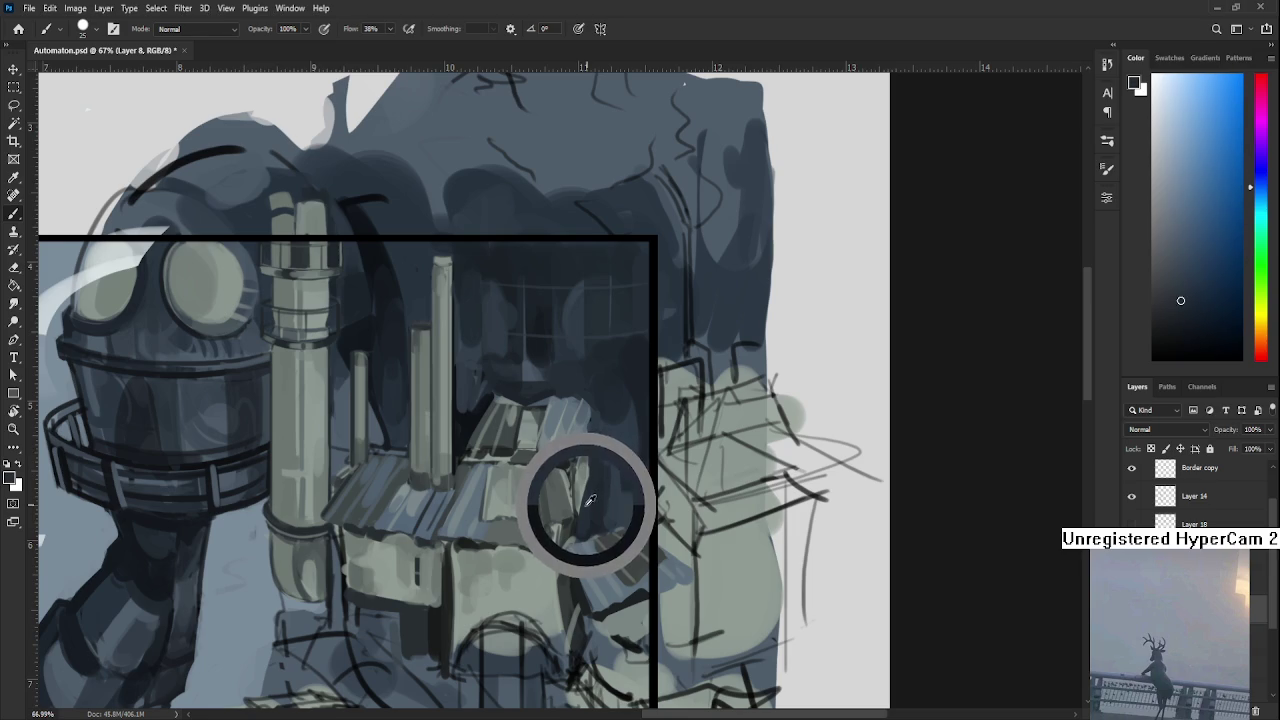
alt+click(601, 452)
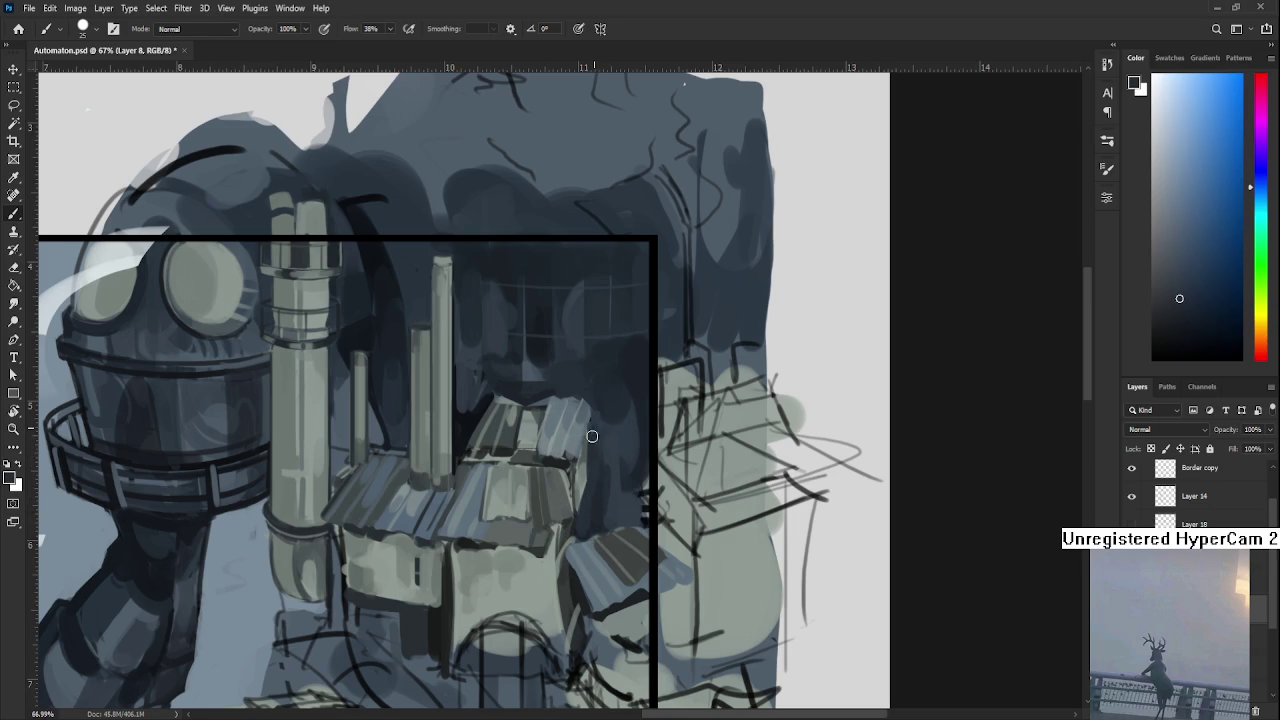
alt+click(570, 463)
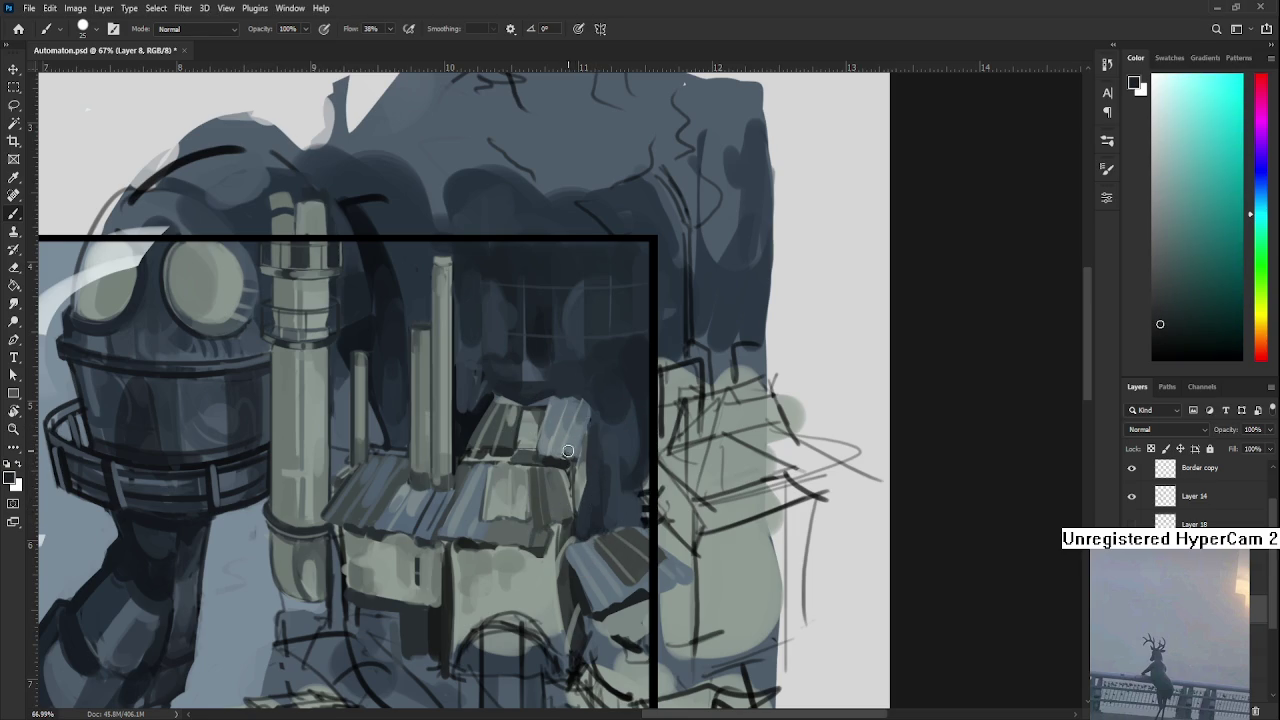
key(bracketleft)
Tilt the view about 30 degrees, sample a lighter blue, then rotate it back upright.
key(r)
mouse_move(584, 460)
mouse_down()
mouse_move(623, 443)
mouse_move(557, 408)
mouse_up()
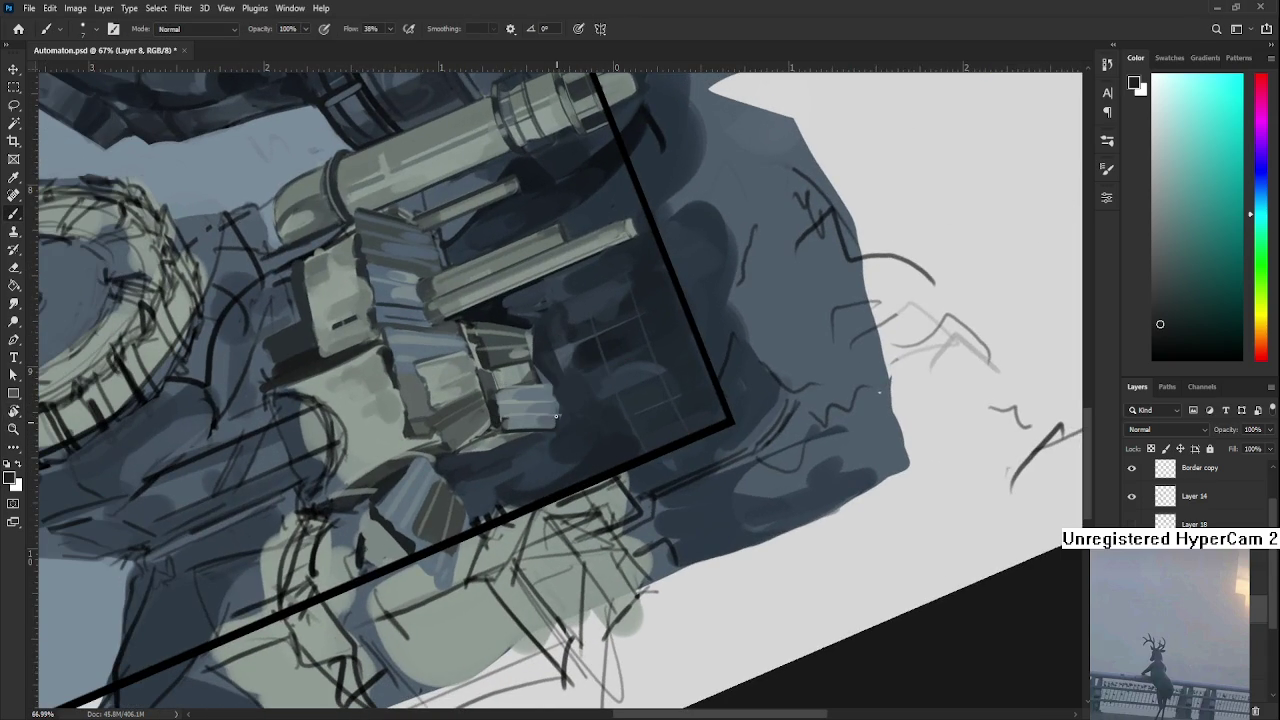
alt+click(560, 416)
alt+click(563, 411)
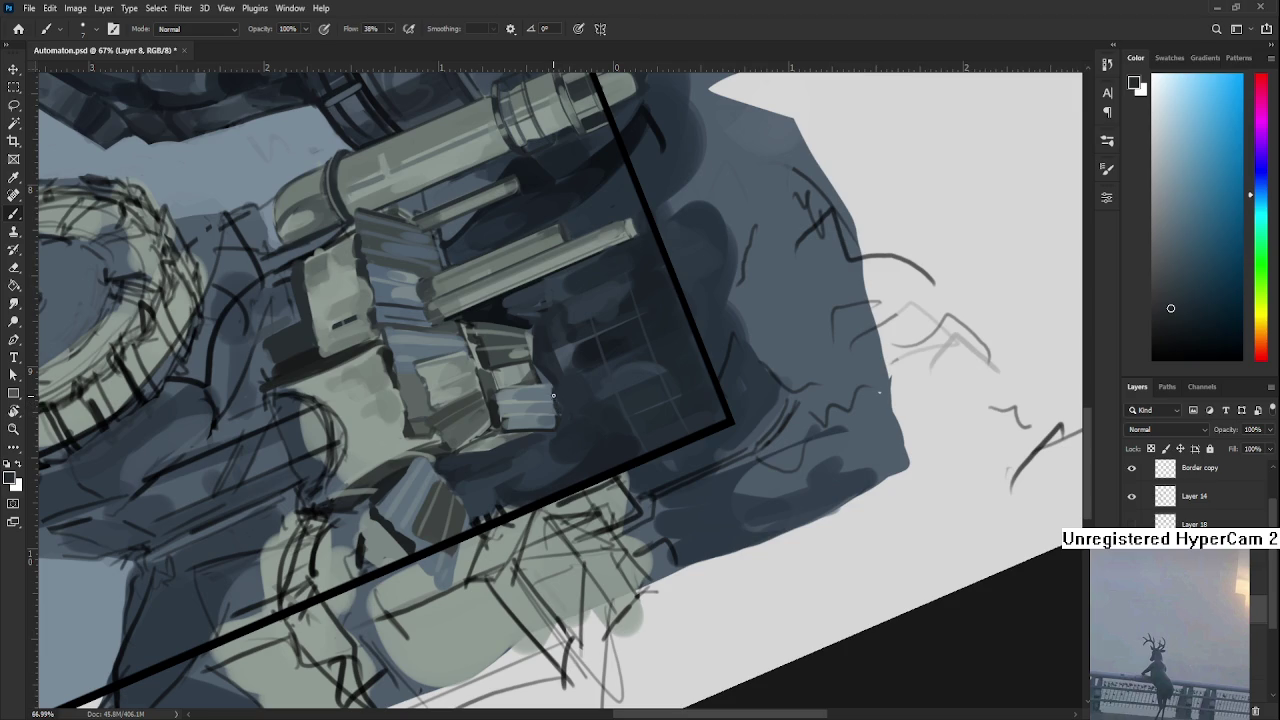
key(r)
drag(570, 466, 555, 396)
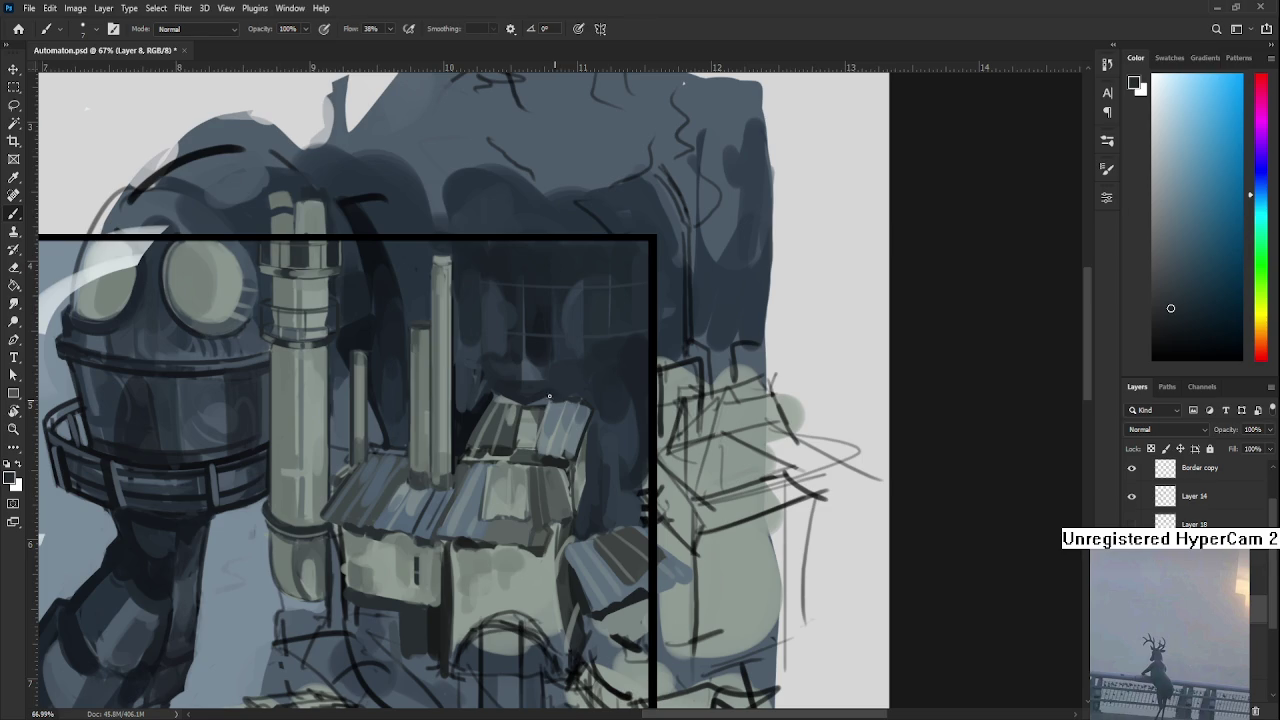
Sample a range of dark and light blue-grey shades from the house.
alt+click(560, 390)
alt+click(582, 397)
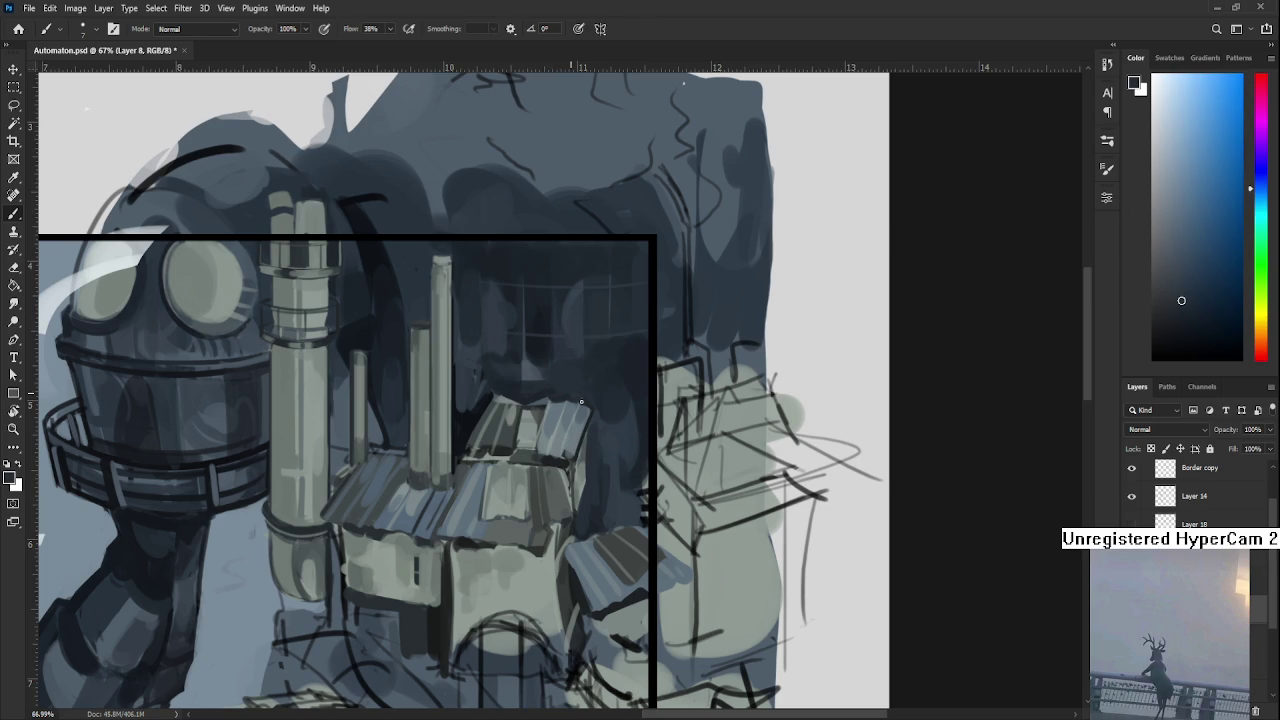
alt+click(590, 404)
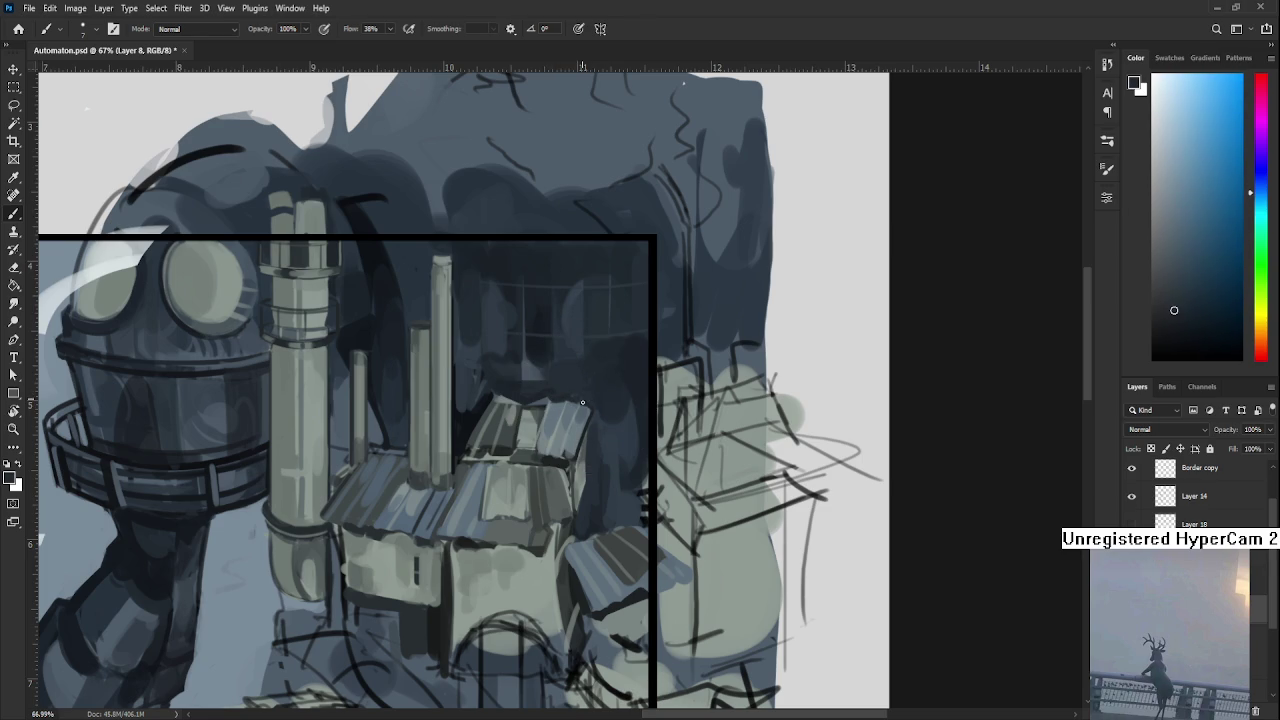
alt+click(588, 405)
alt+click(582, 400)
alt+click(570, 400)
alt+click(576, 401)
alt+click(569, 412)
alt+click(569, 408)
alt+click(564, 385)
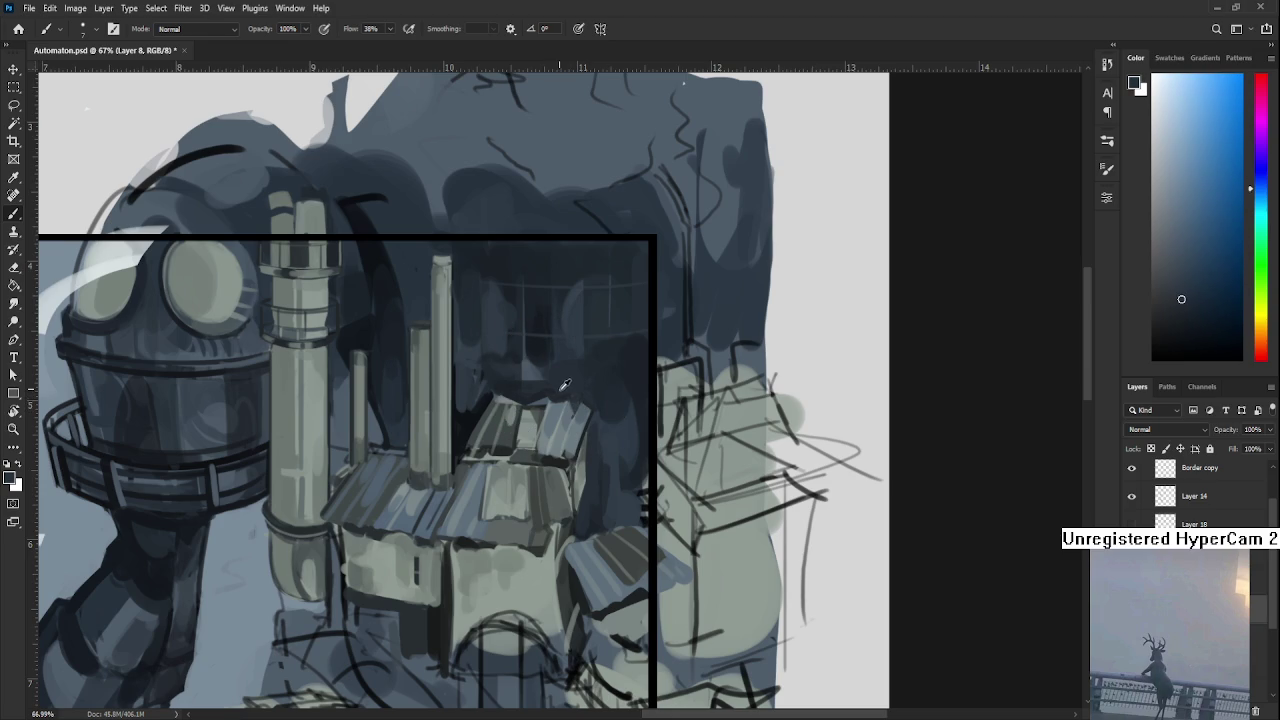
alt+drag(558, 381, 540, 390)
alt+click(540, 400)
alt+click(538, 401)
Paint a dark stroke down the house's right edge and lighten it with a bluer grey.
alt+click(565, 470)
drag(565, 472, 567, 517)
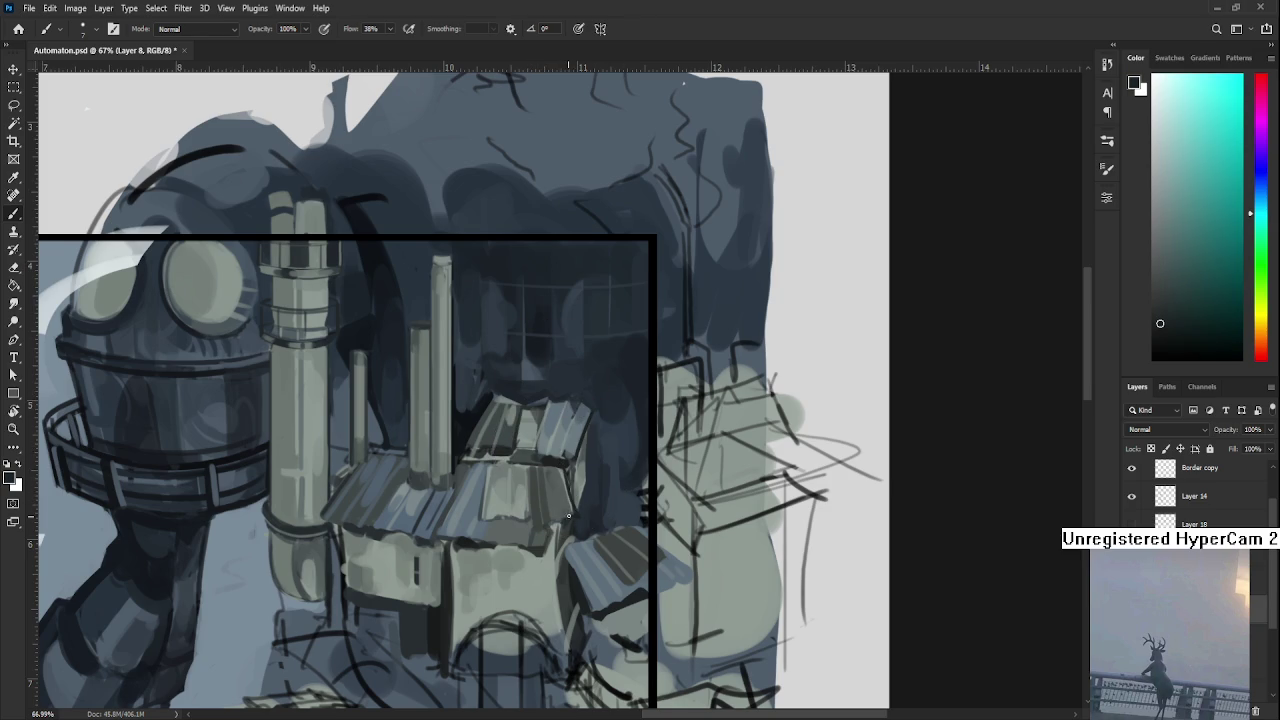
alt+click(585, 485)
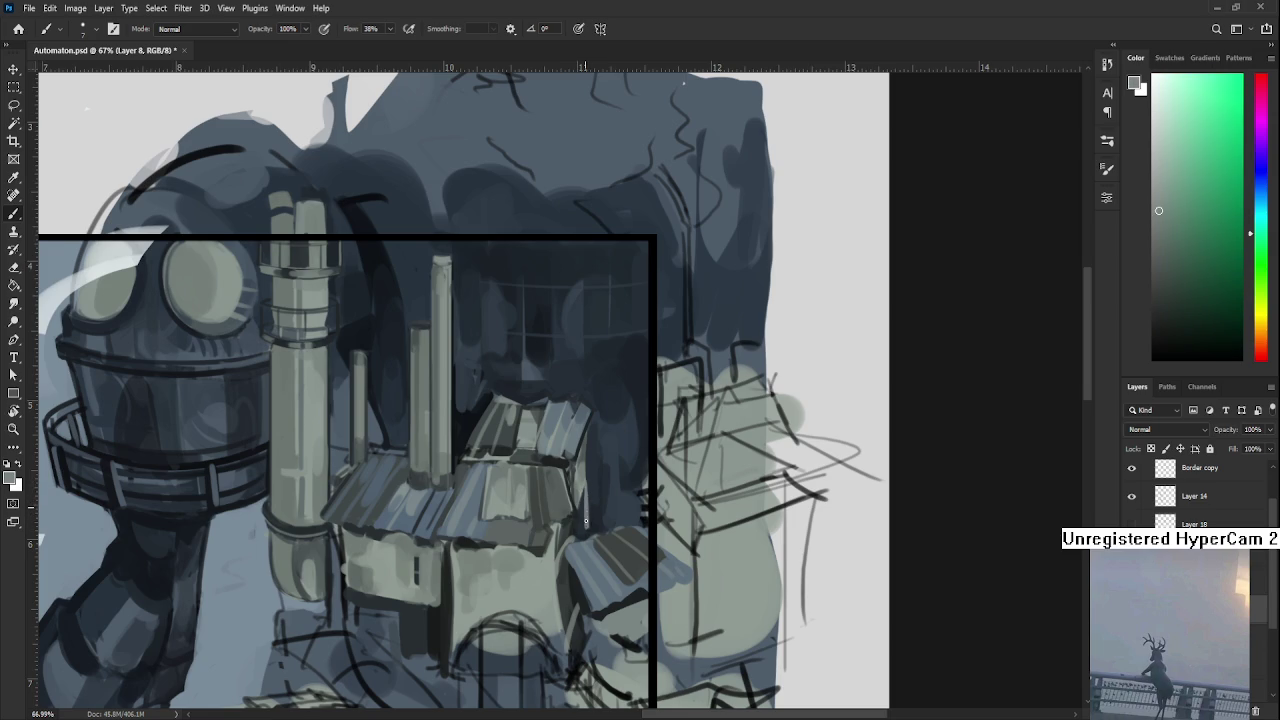
mouse_move(585, 512)
mouse_down()
mouse_move(584, 480)
mouse_move(585, 521)
mouse_up()
alt+click(590, 516)
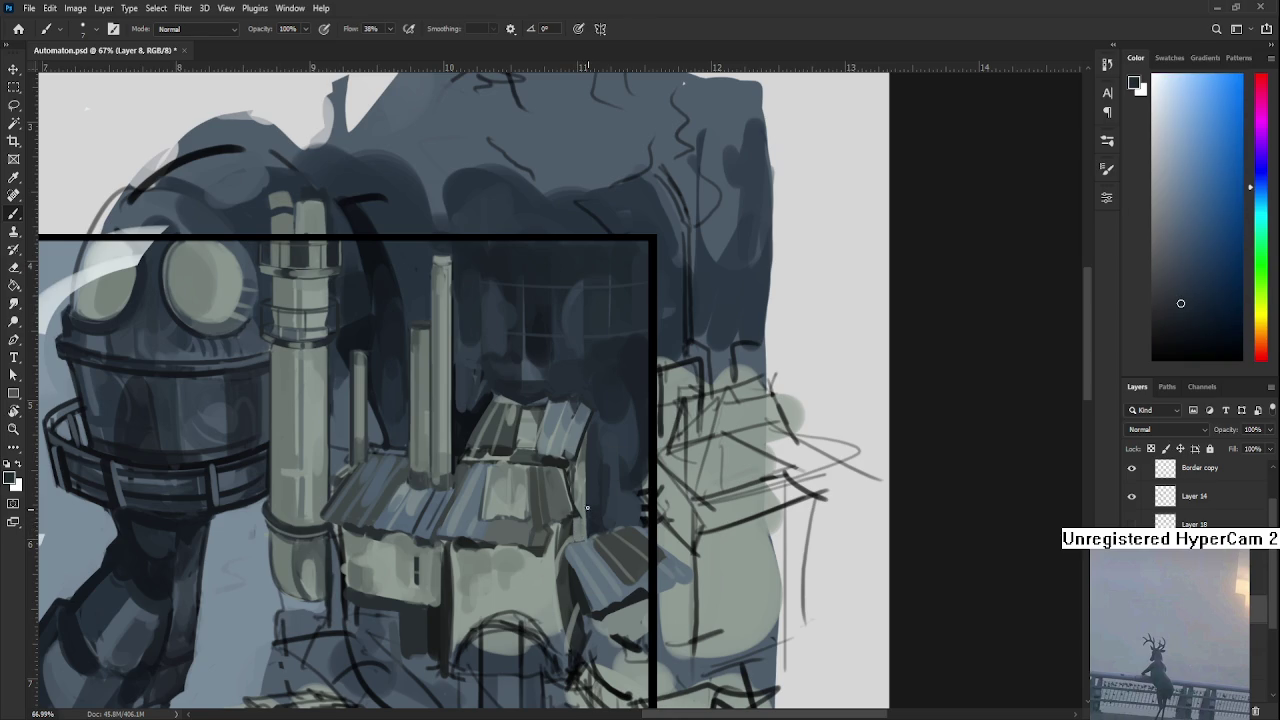
alt+click(582, 491)
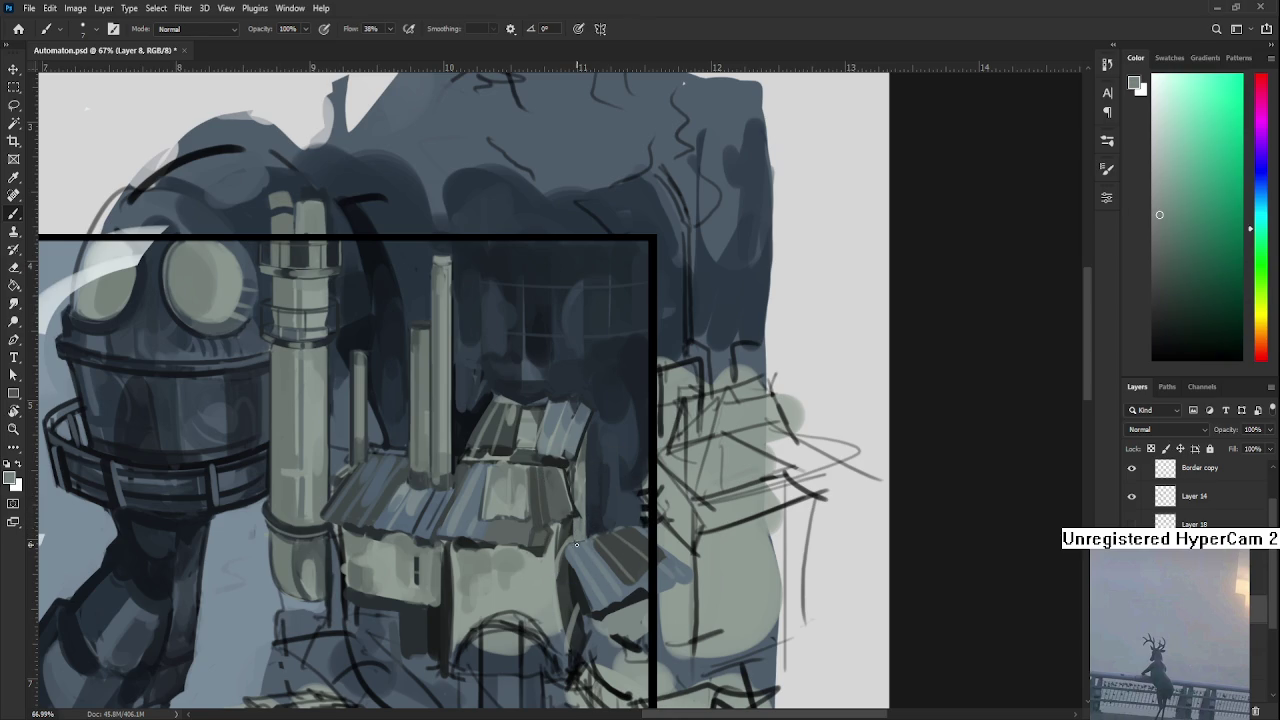
Sample a dark teal-black from the lower canvas while scrolling the view.
scroll(596, 501, down, 1)
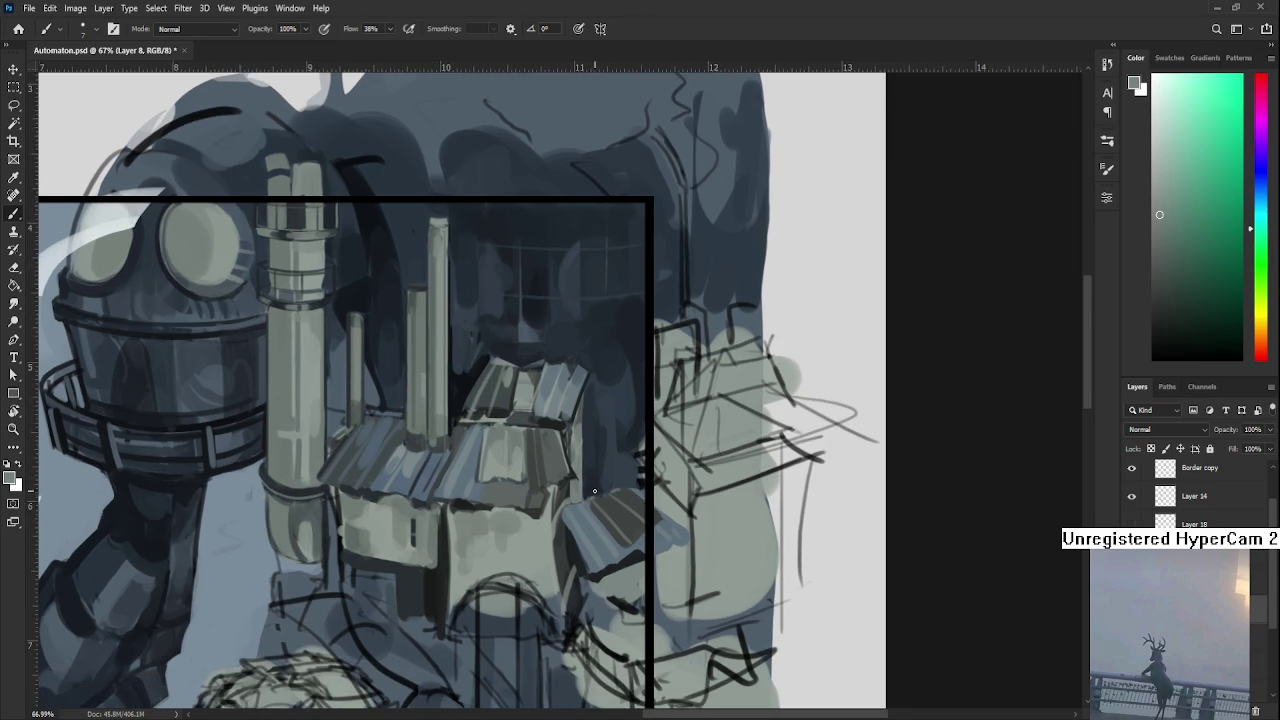
alt+click(600, 557)
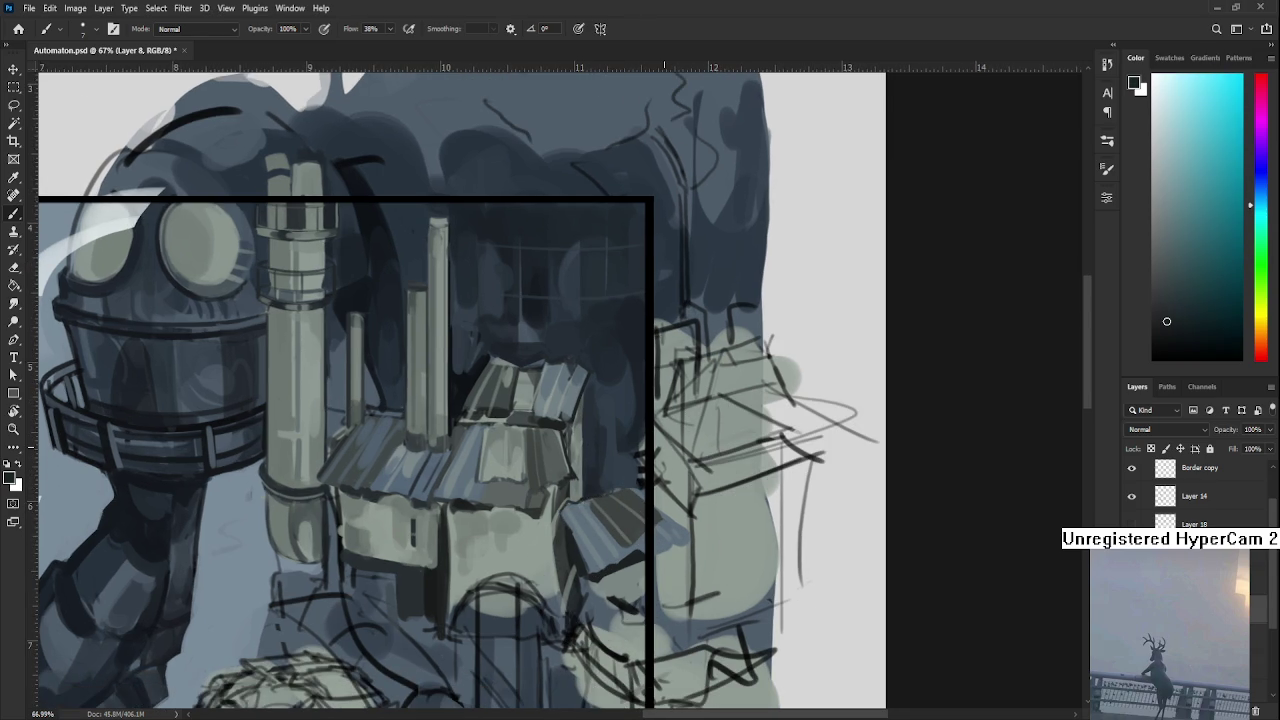
scroll(652, 444, down, 2)
scroll(652, 444, down, 2)
scroll(652, 444, up, 1)
scroll(652, 444, up, 1)
scroll(580, 454, up, 1)
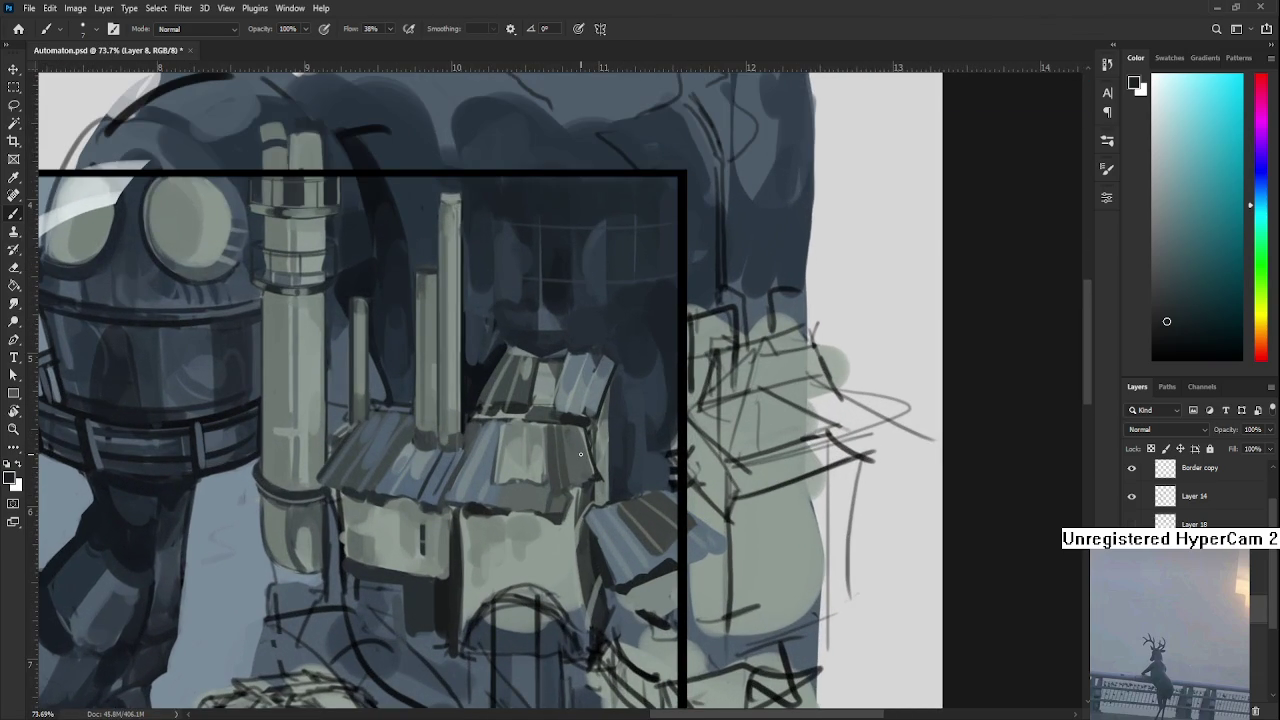
Sample a light grey-green from the building and enlarge the brush.
alt+click(503, 577)
key(bracketright)
key(bracketright)
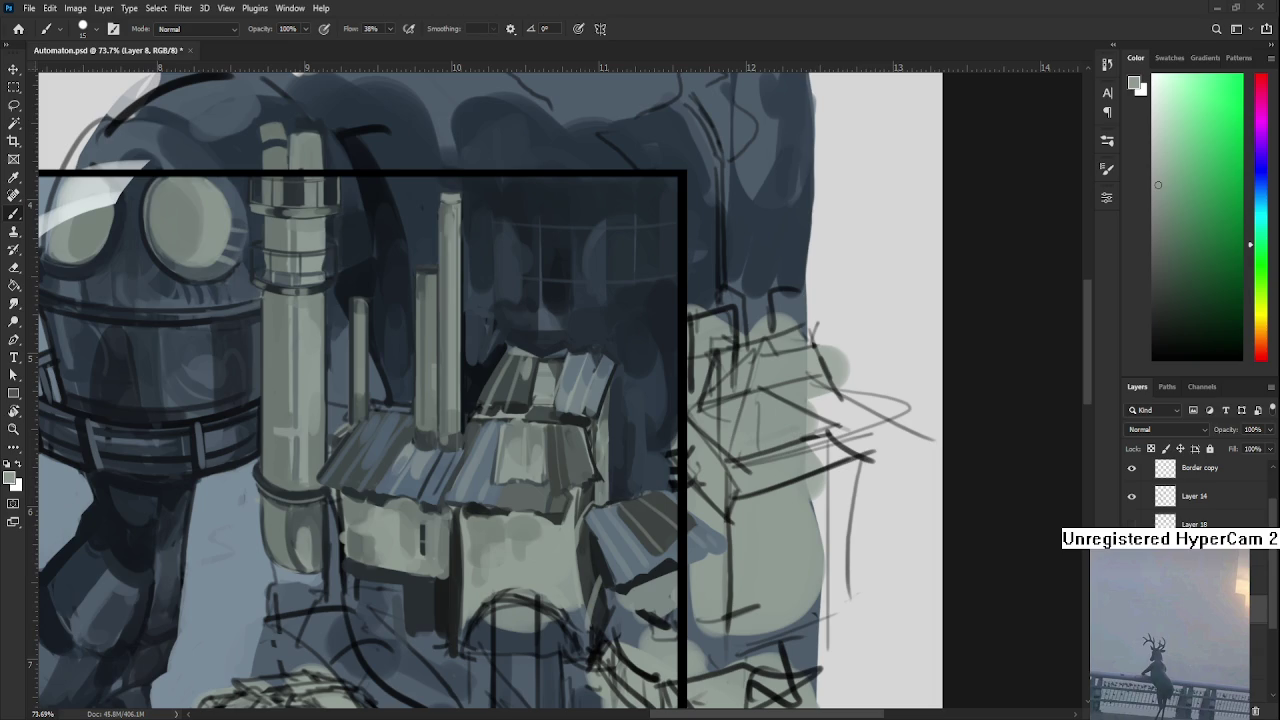
Sample a lighter roof grey and lighten the house's roof edge with a faint stroke.
alt+click(601, 472)
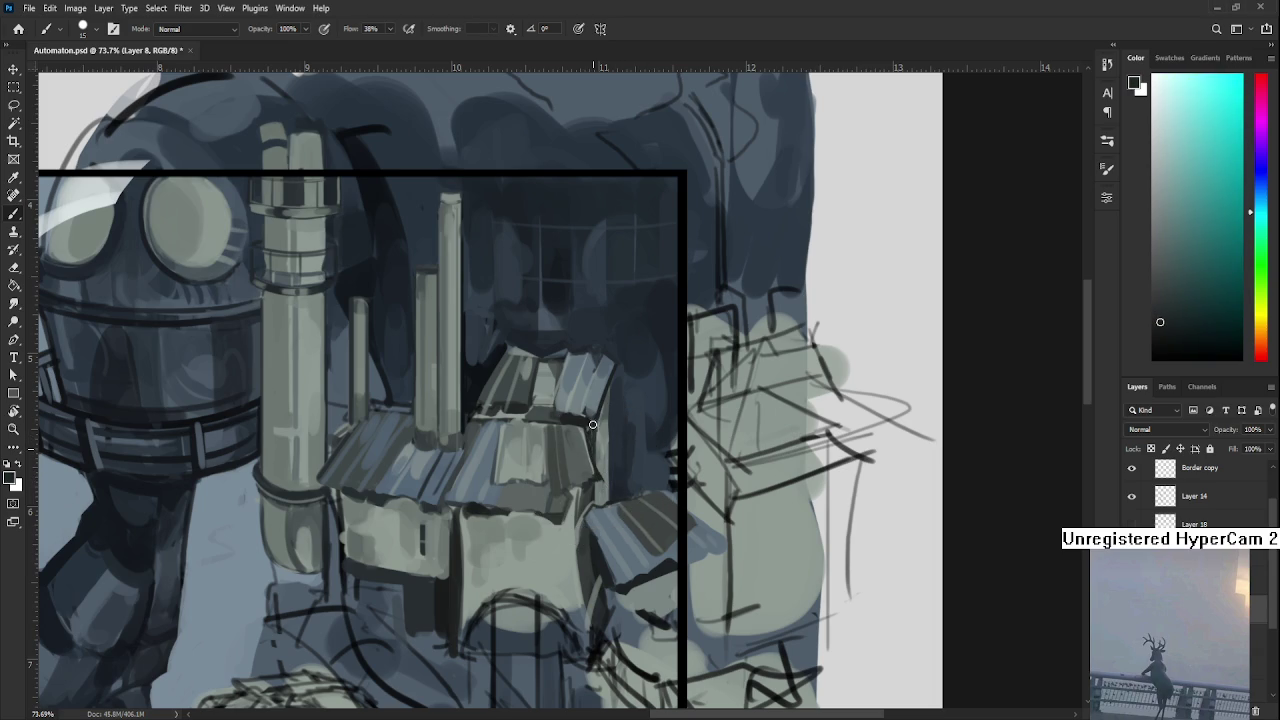
alt+click(598, 433)
drag(597, 432, 599, 463)
Sample dark blue and blue-grey tones from the machine and double the brush size.
scroll(640, 455, up, 2)
alt+click(643, 455)
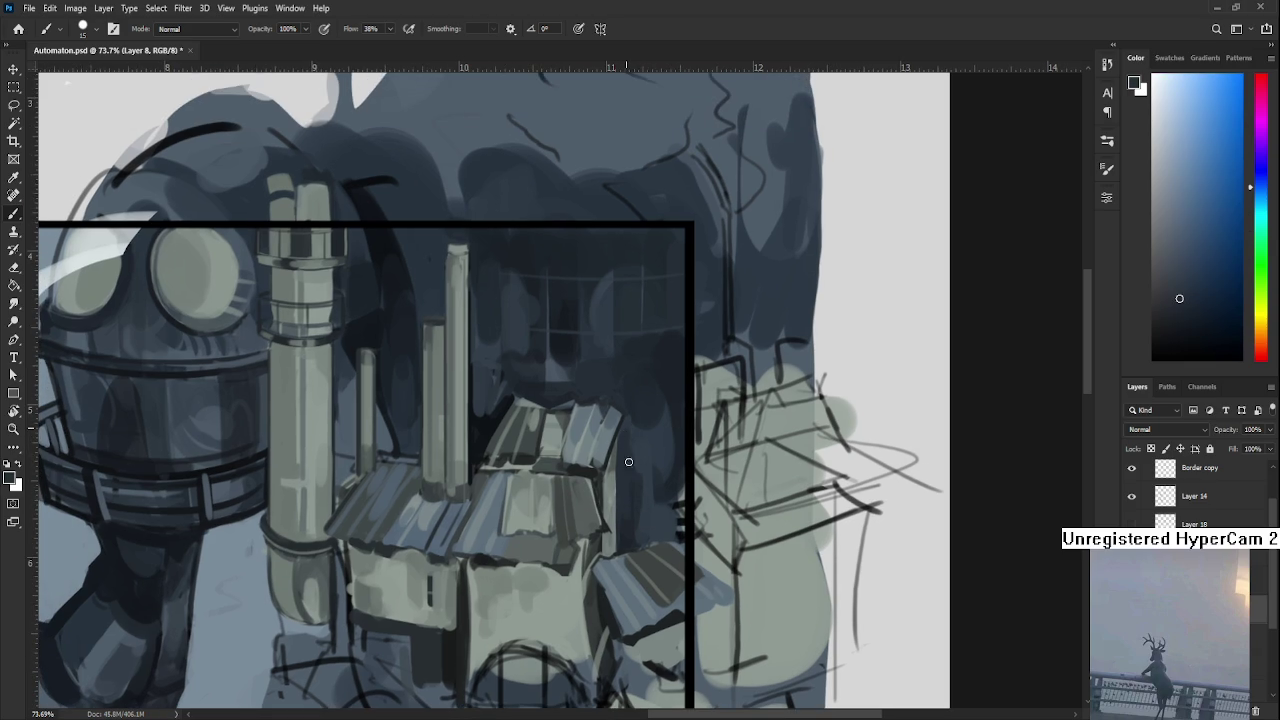
alt+click(638, 478)
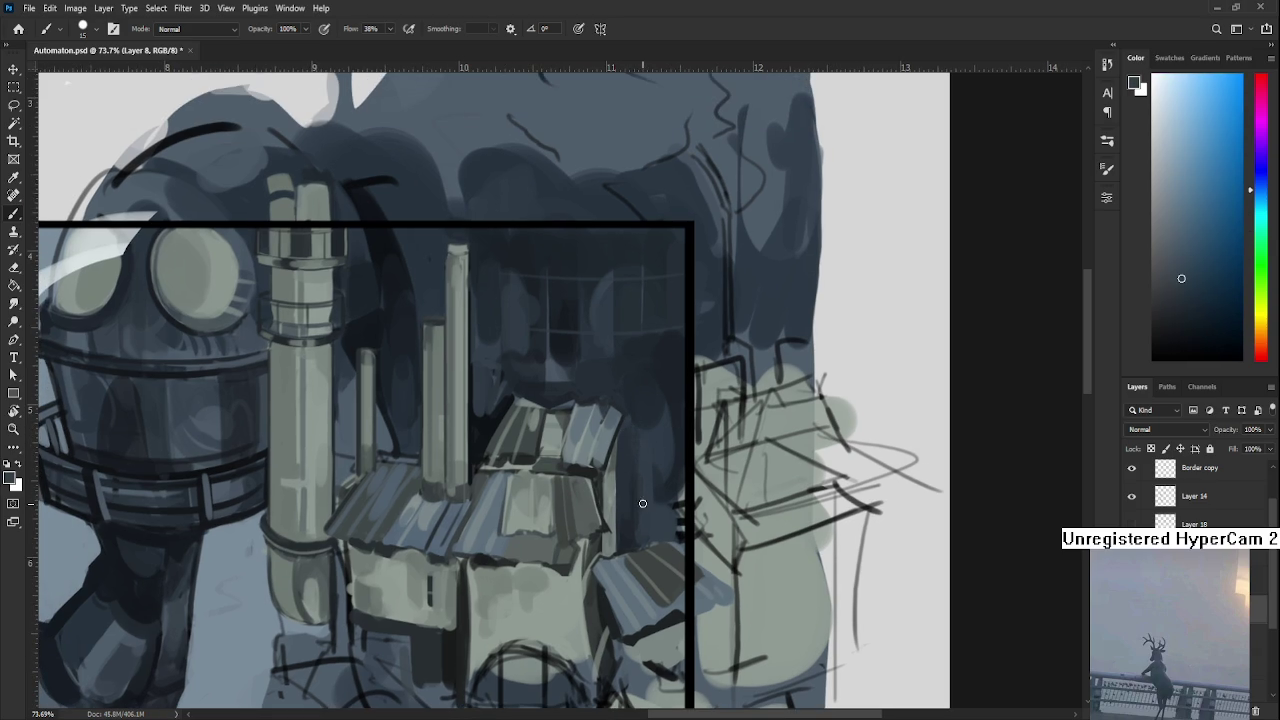
alt+click(657, 395)
scroll(555, 597, down, 2)
scroll(555, 597, down, 1)
scroll(555, 597, down, 1)
scroll(555, 597, down, 1)
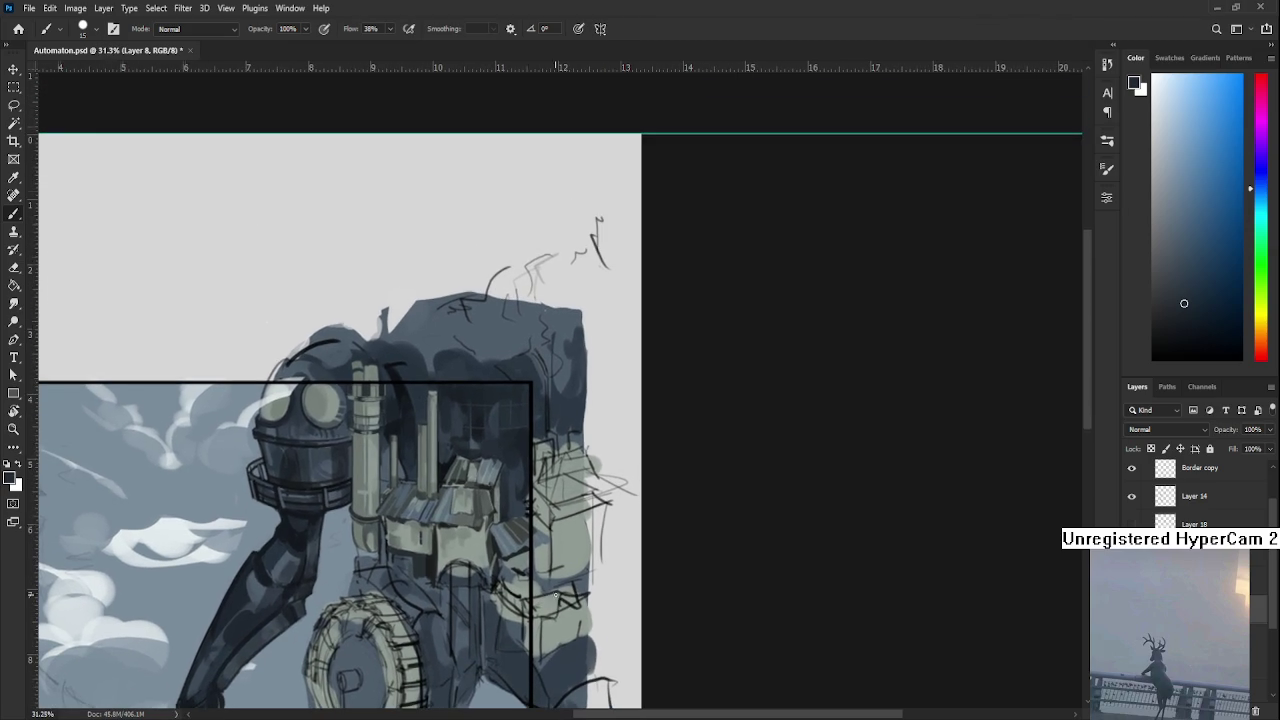
alt+click(473, 426)
key(bracketright)
key(bracketright)
key(bracketright)
alt+click(518, 473)
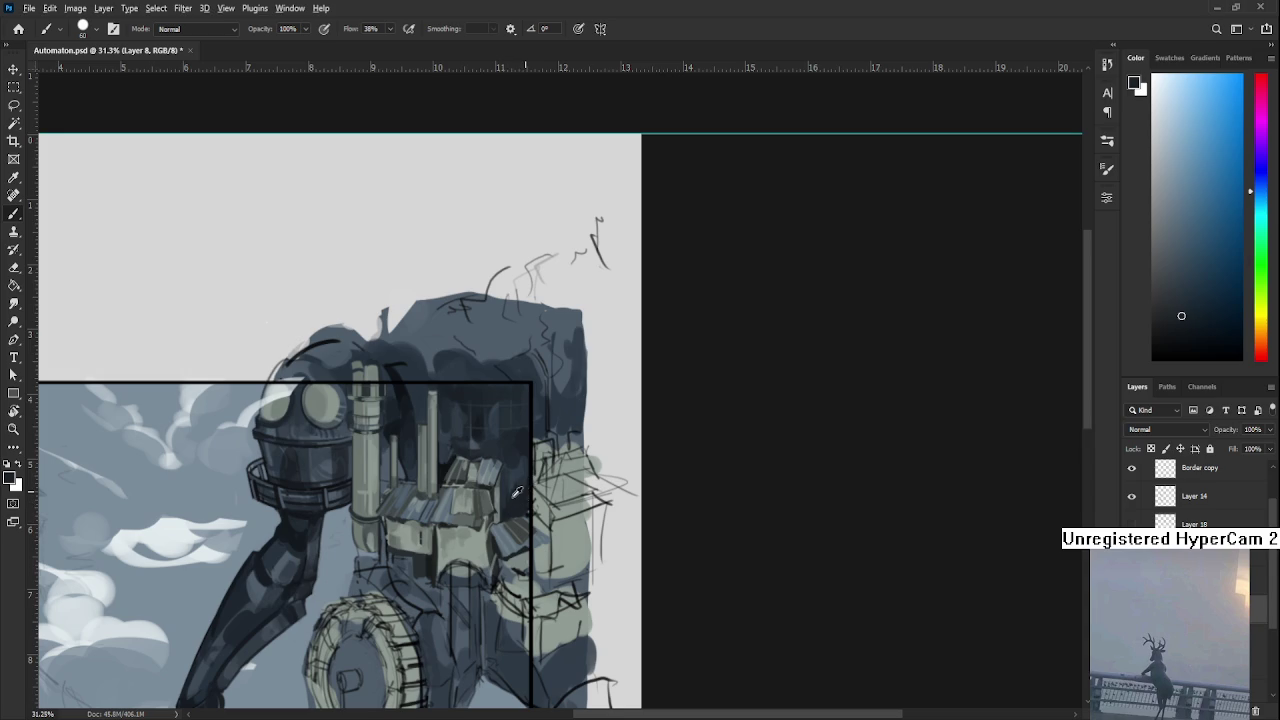
Paint a thin pale green-grey vertical pipe on the machine with two strokes.
alt+click(483, 528)
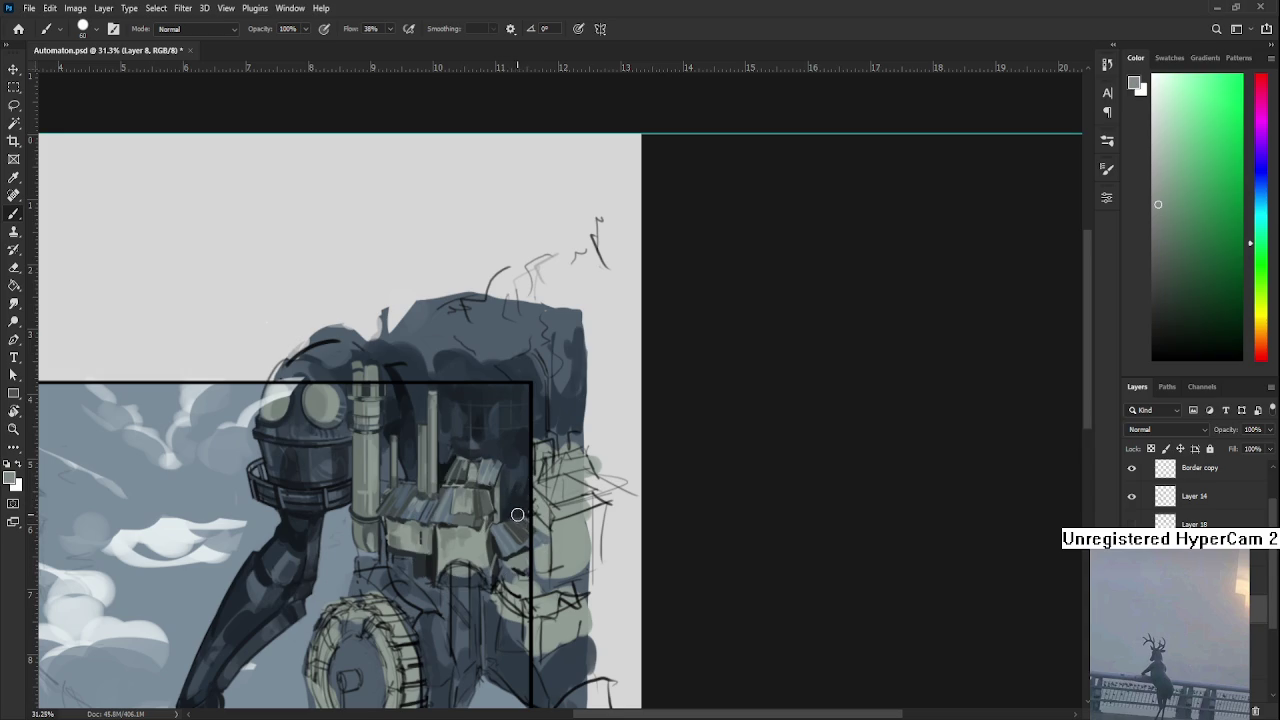
key(bracketleft)
key(bracketleft)
key(bracketleft)
drag(513, 530, 513, 445)
drag(518, 533, 518, 446)
Shade the thin pipe with dark cyan-grey, darkening its lower part.
alt+click(521, 444)
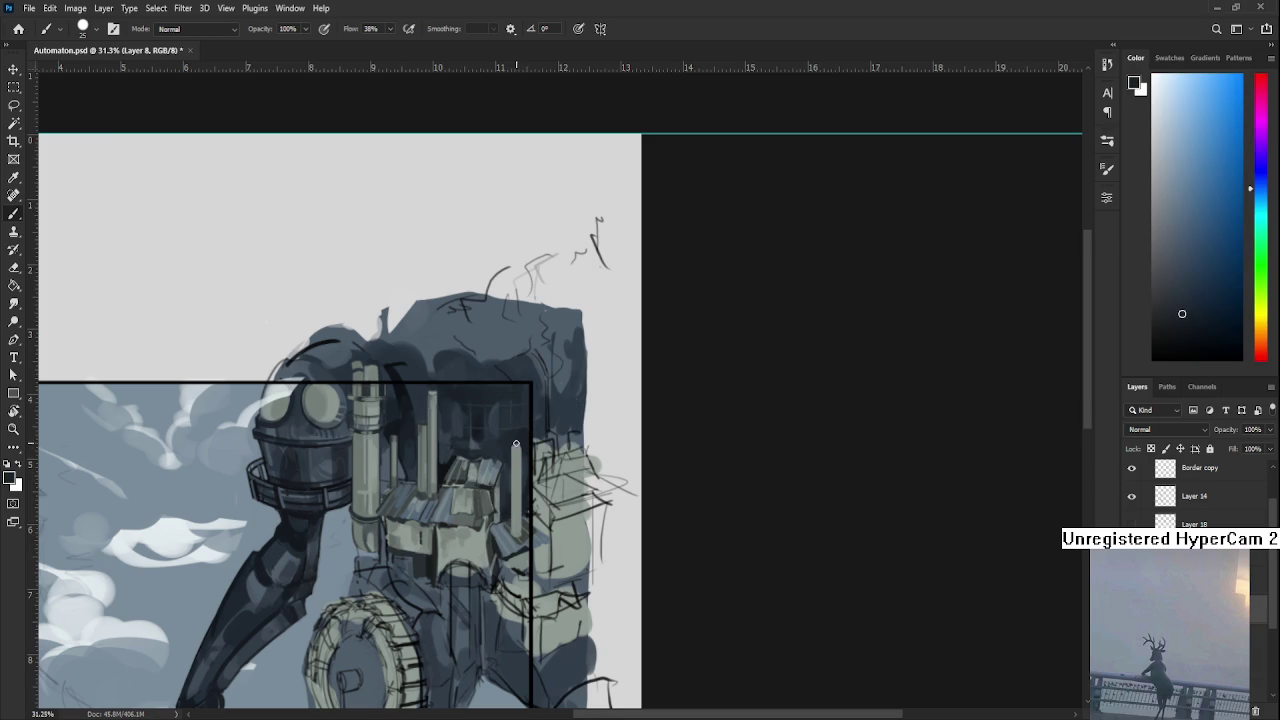
alt+click(424, 478)
drag(514, 448, 516, 538)
key(bracketleft)
key(bracketleft)
drag(519, 490, 520, 536)
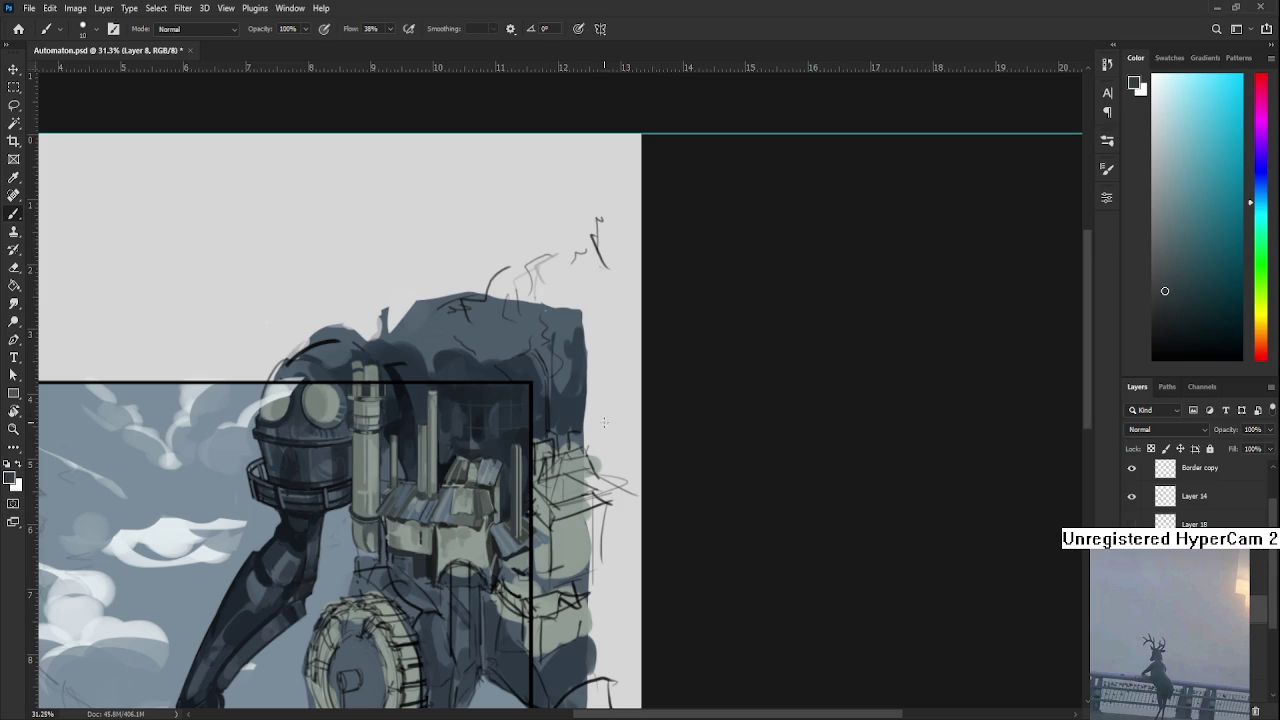
scroll(577, 415, up, 3)
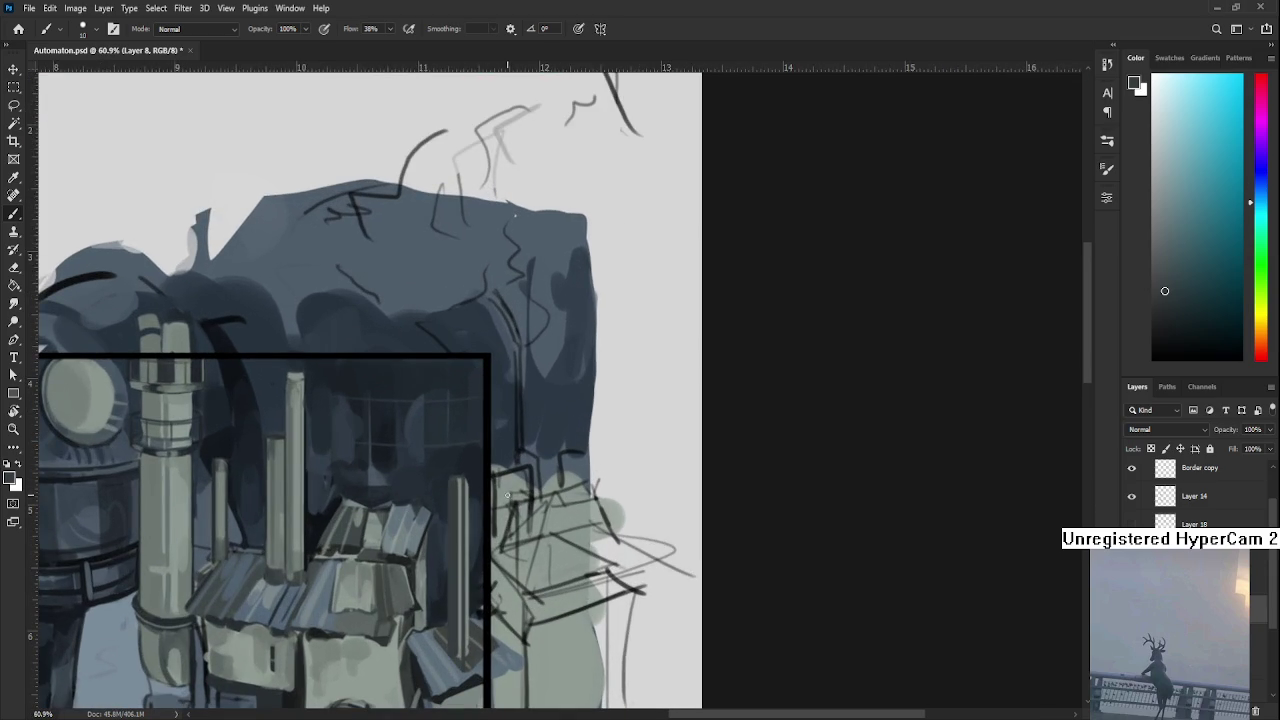
Add a thin dark blue line left of the pipe, then enlarge the brush.
alt+click(446, 604)
drag(446, 614, 450, 474)
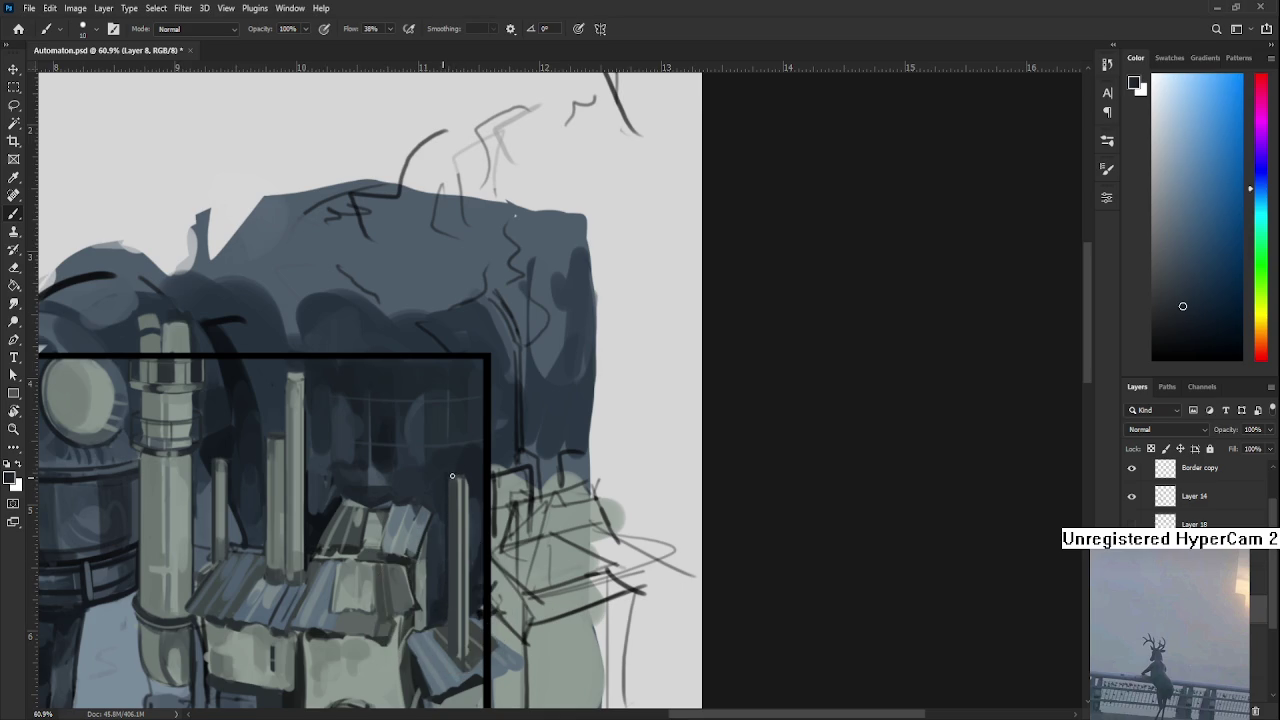
alt+click(463, 478)
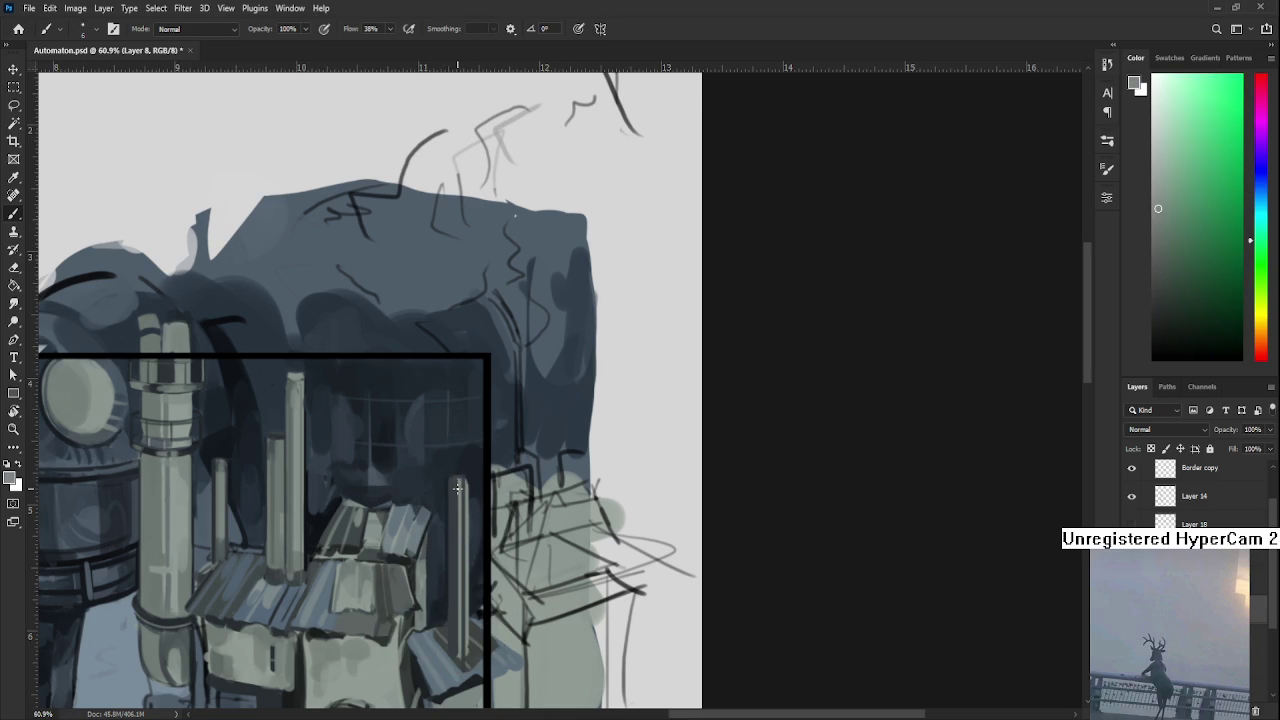
key(bracketright)
key(bracketright)
key(bracketright)
key(bracketright)
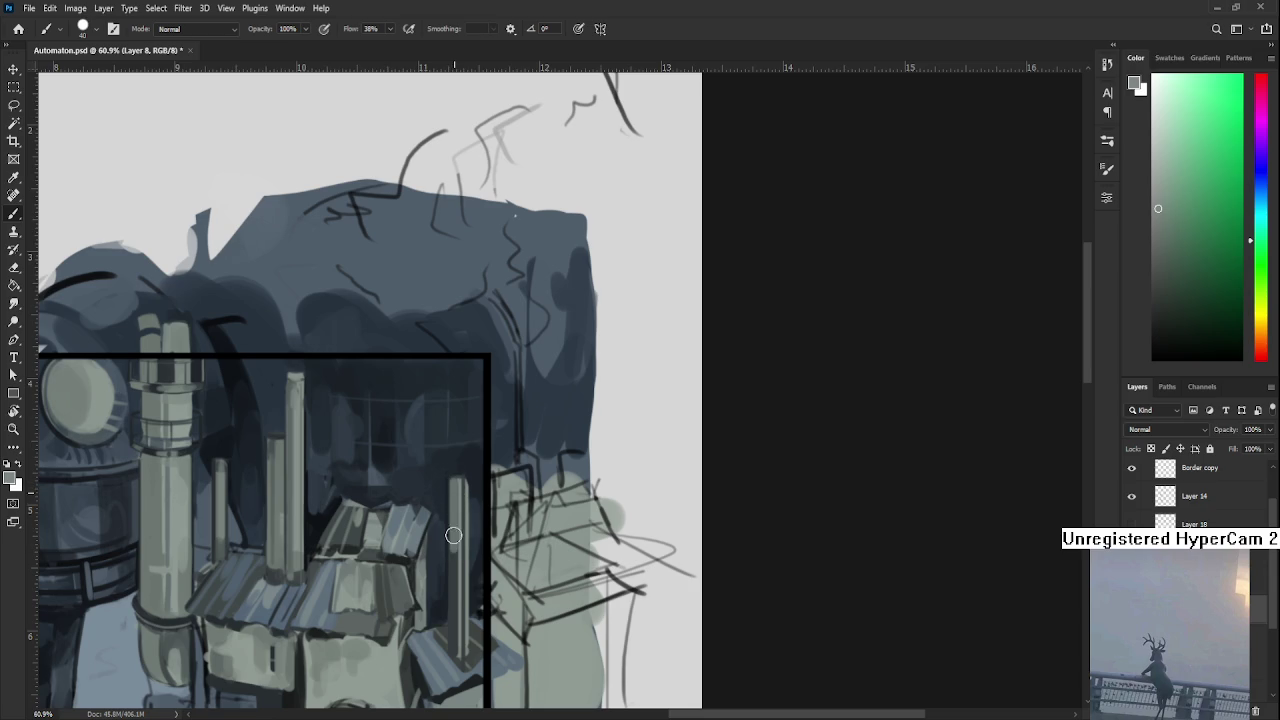
Sample muted teal, green-grey and dark cyan-grey pillar tones with a fine-tipped brush.
alt+click(450, 630)
alt+click(455, 650)
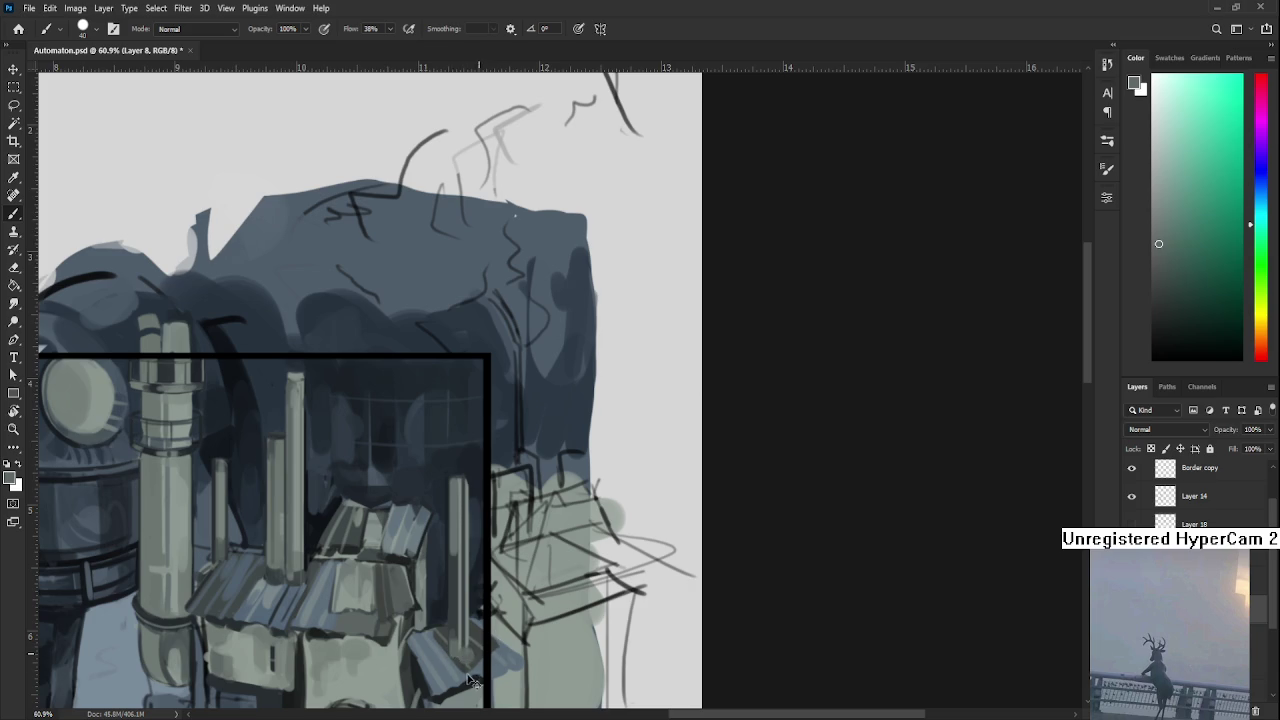
alt+click(449, 624)
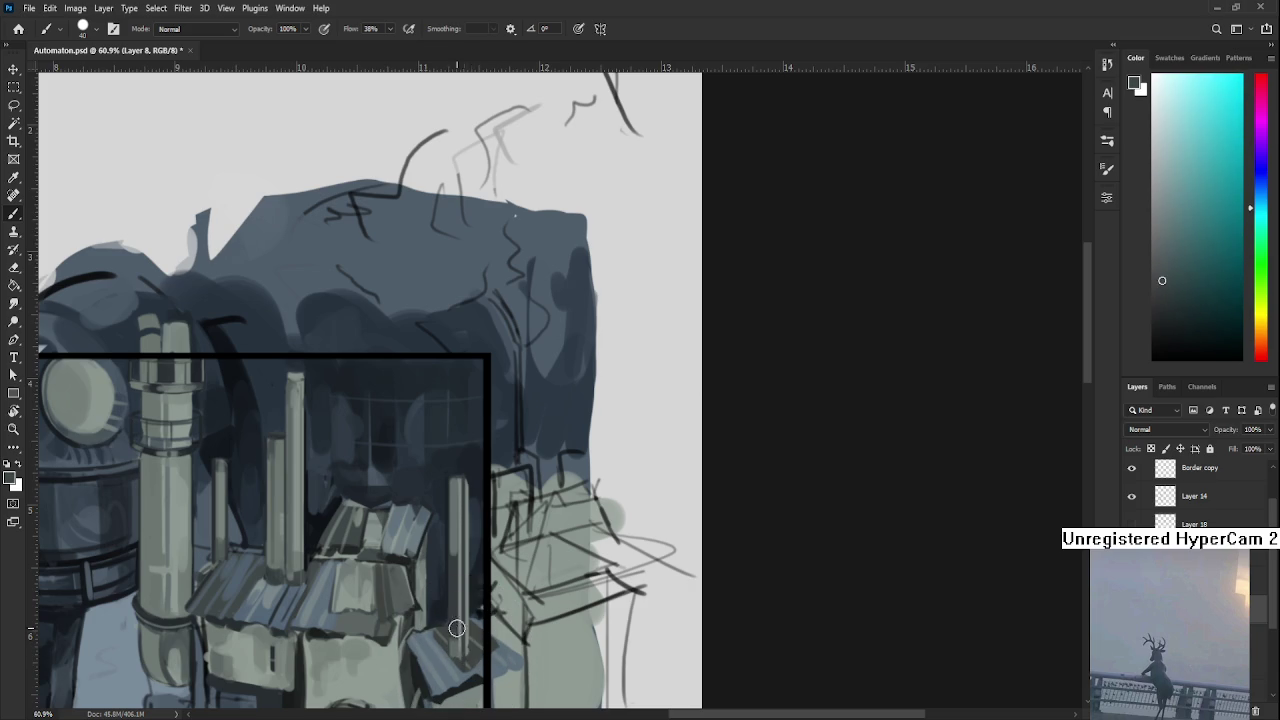
key(bracketleft)
key(bracketleft)
key(bracketleft)
alt+click(456, 643)
alt+click(460, 646)
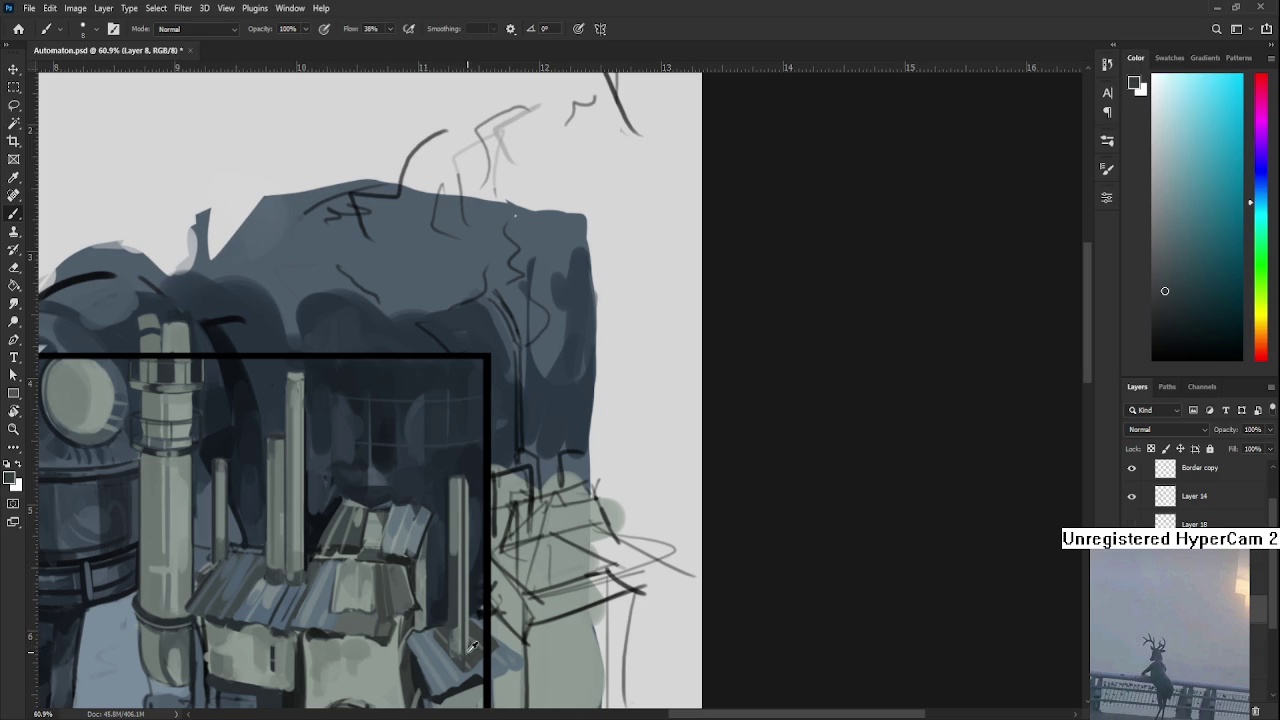
alt+click(461, 651)
alt+click(464, 653)
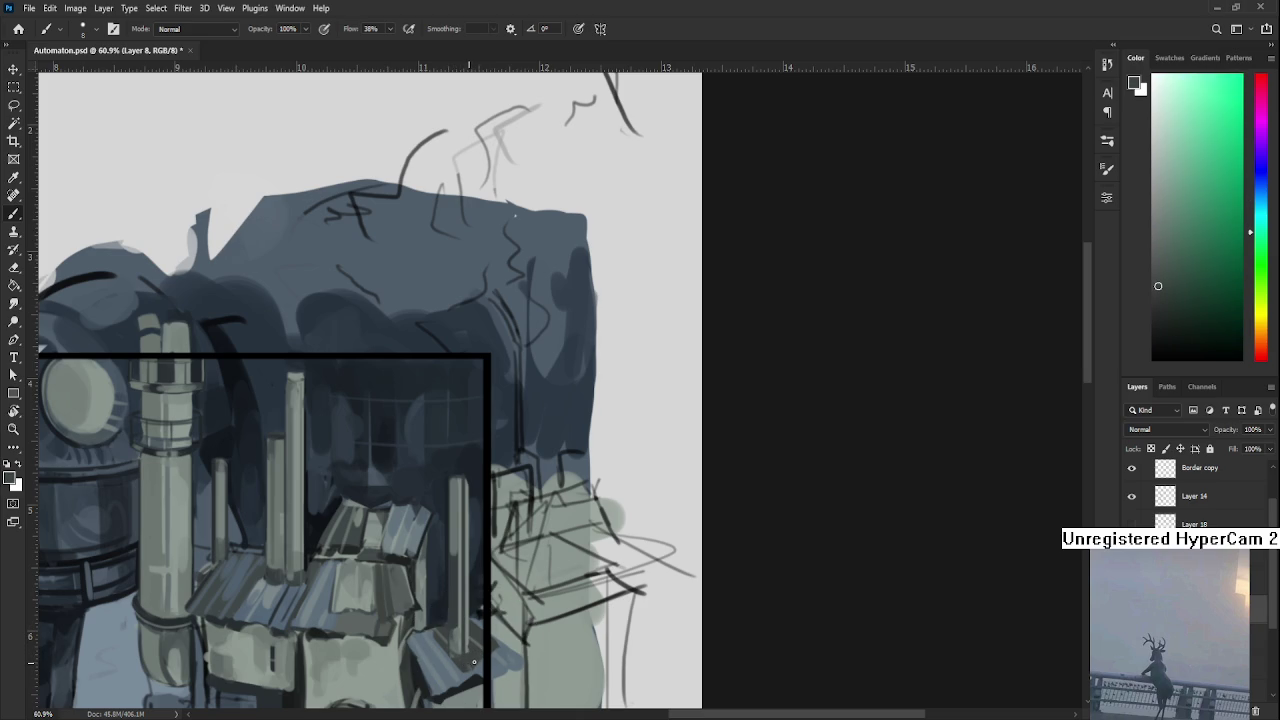
drag(455, 650, 405, 556)
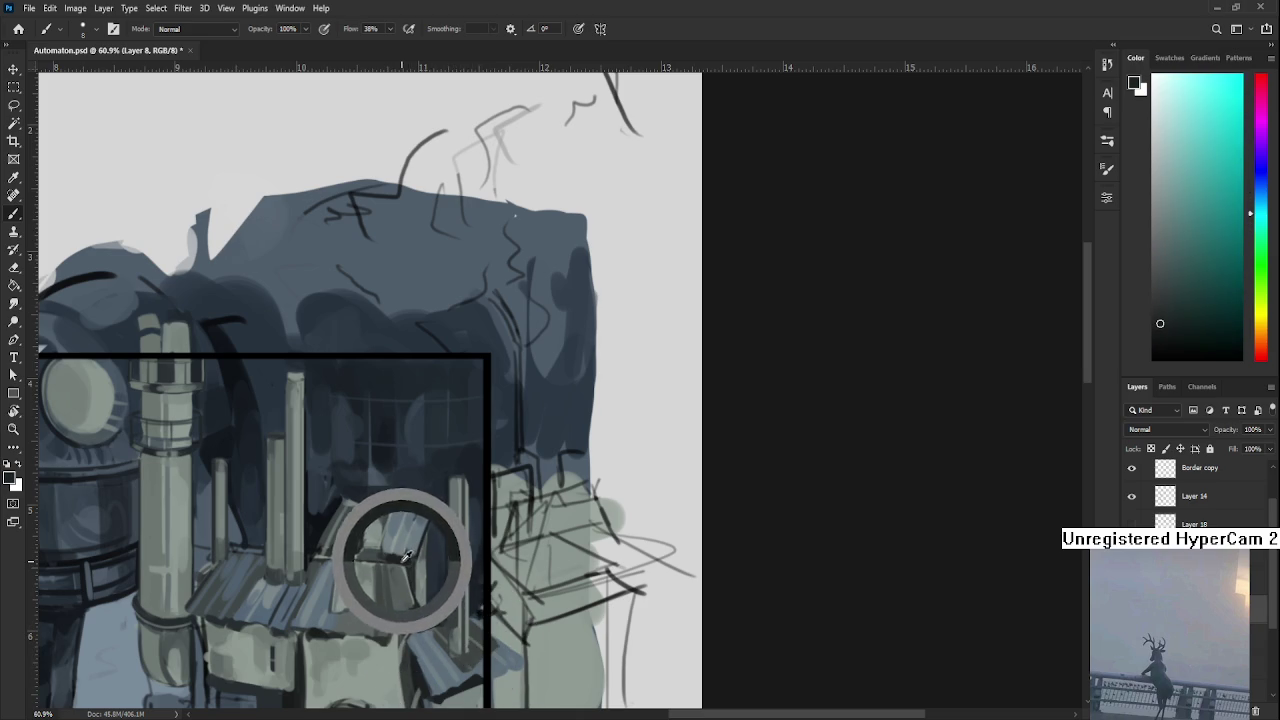
Stroke over the right chimney pipe with a freshly sampled tone.
scroll(458, 615, down, 2)
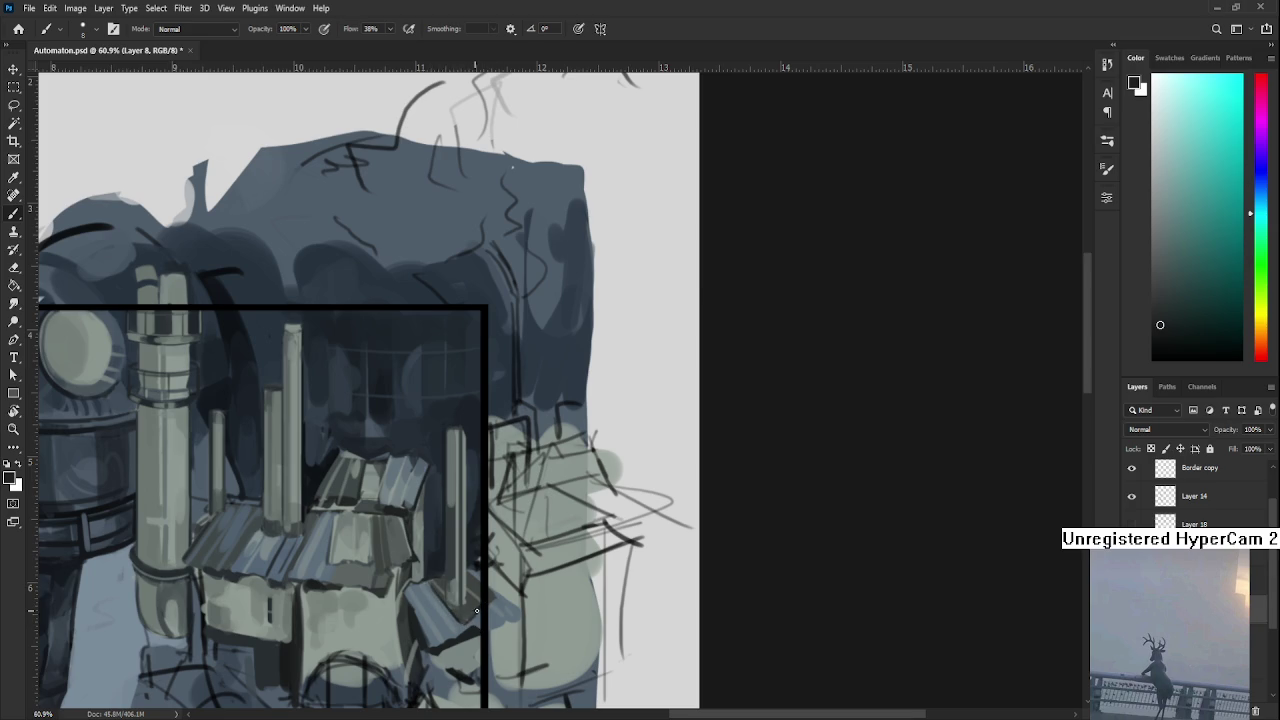
alt+click(475, 608)
alt+click(477, 605)
mouse_move(442, 598)
mouse_down()
mouse_move(452, 584)
mouse_move(448, 601)
mouse_up()
scroll(452, 574, down, 3)
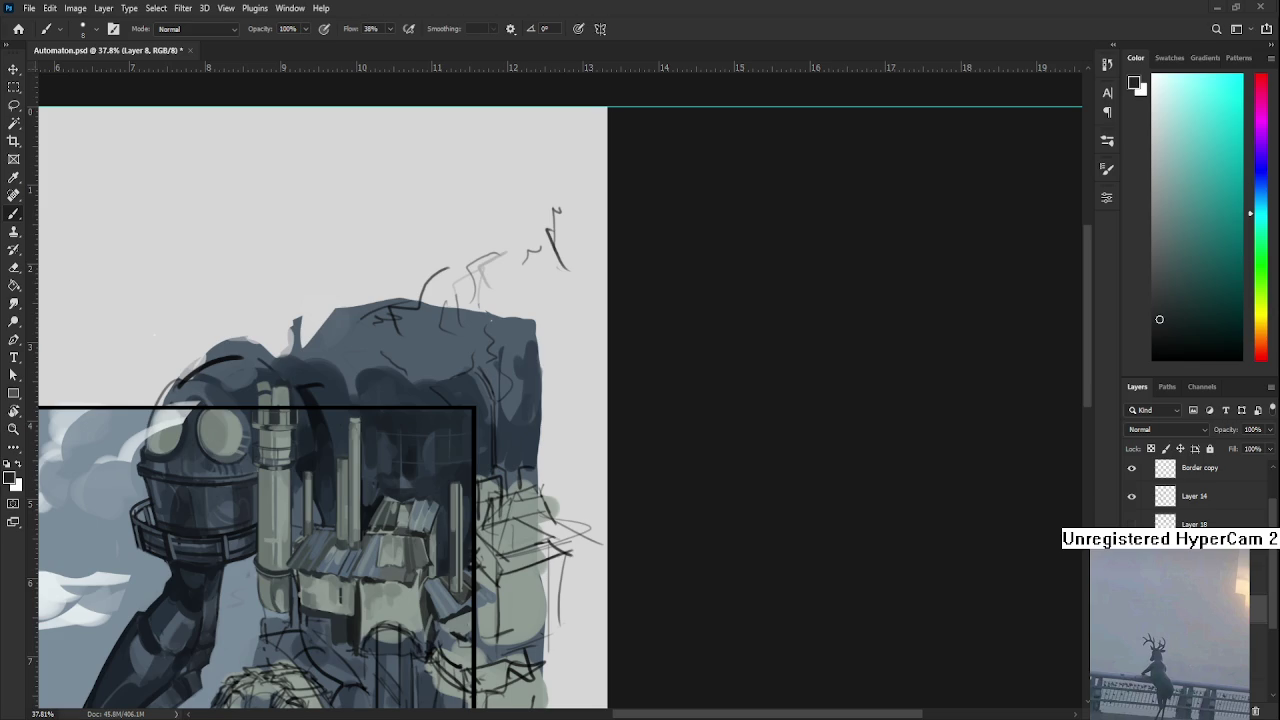
Sample the house wall's light grey-green and dark blue-grey shadow tones, enlarging the brush slightly.
scroll(525, 593, up, 2)
scroll(477, 572, up, 2)
scroll(477, 572, up, 2)
scroll(477, 572, down, 2)
scroll(638, 328, down, 2)
scroll(638, 328, down, 2)
scroll(638, 328, down, 1)
scroll(638, 328, up, 2)
scroll(638, 328, up, 2)
scroll(560, 420, up, 1)
scroll(525, 512, up, 1)
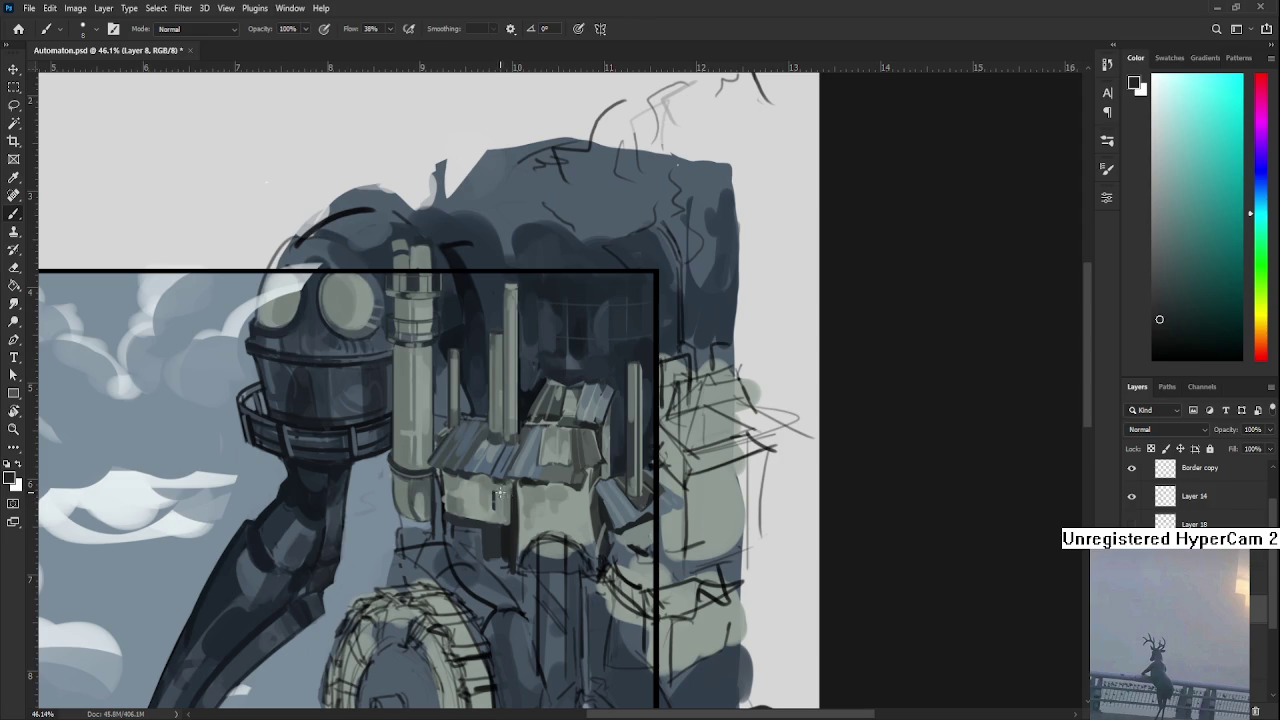
alt+click(499, 491)
alt+click(499, 491)
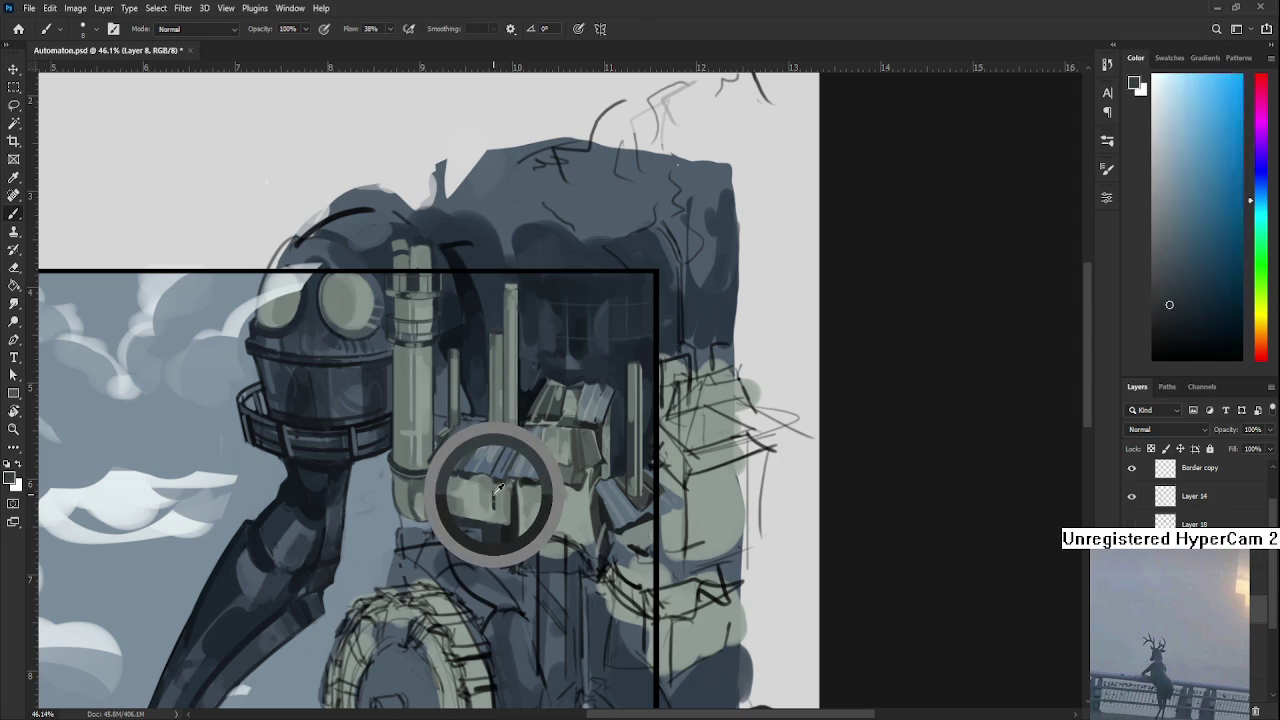
key(bracketright)
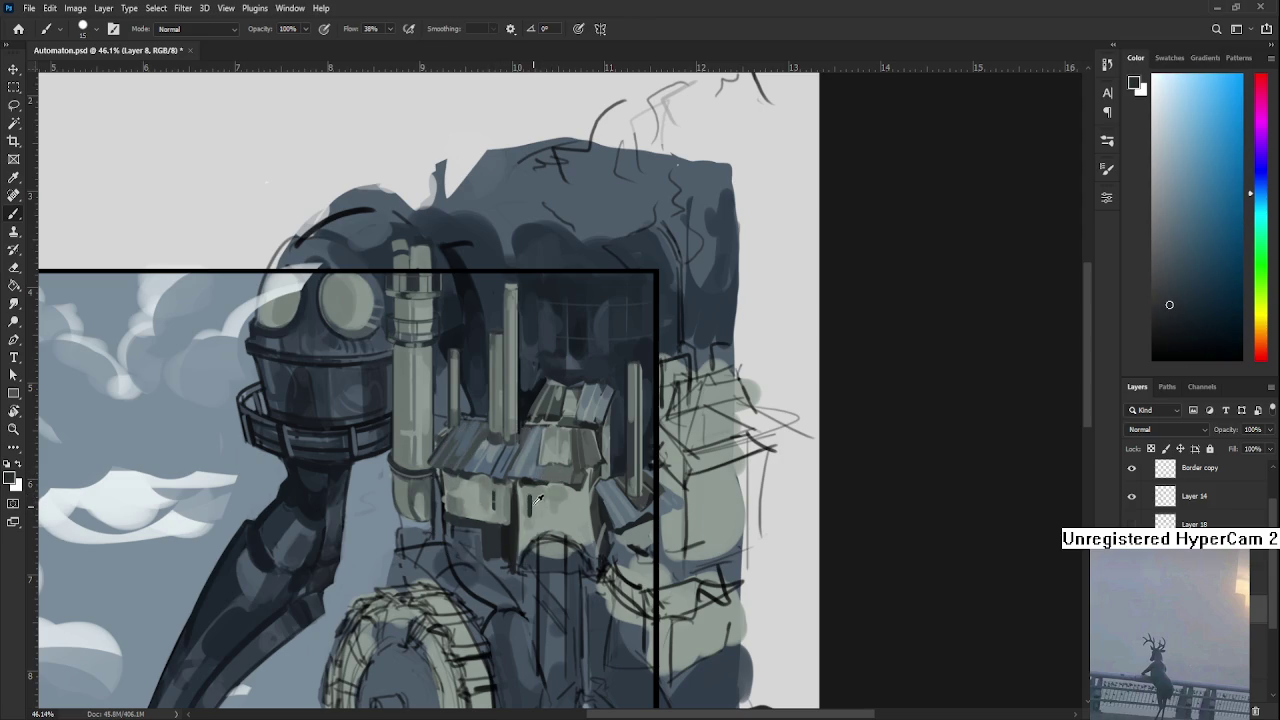
Alternate light grey-green wall and dark blue-grey window tones across the house front.
alt+click(534, 496)
alt+click(535, 488)
alt+click(575, 512)
alt+click(559, 515)
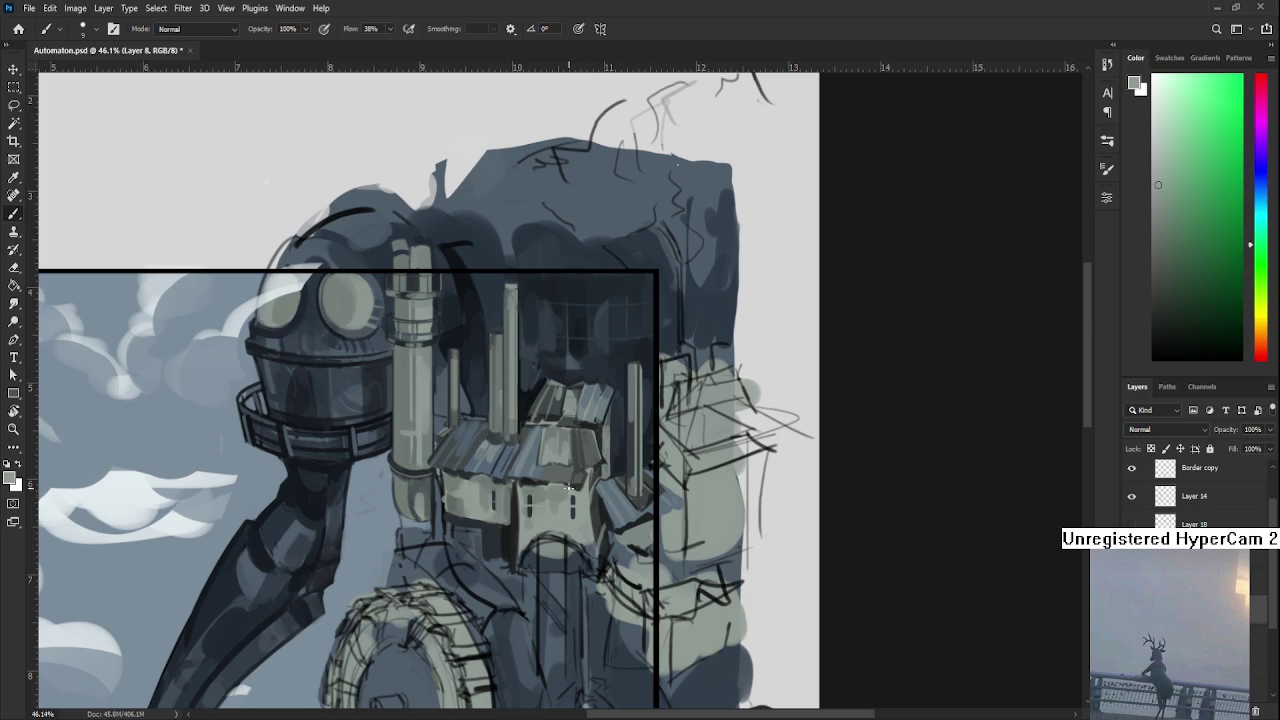
alt+click(552, 485)
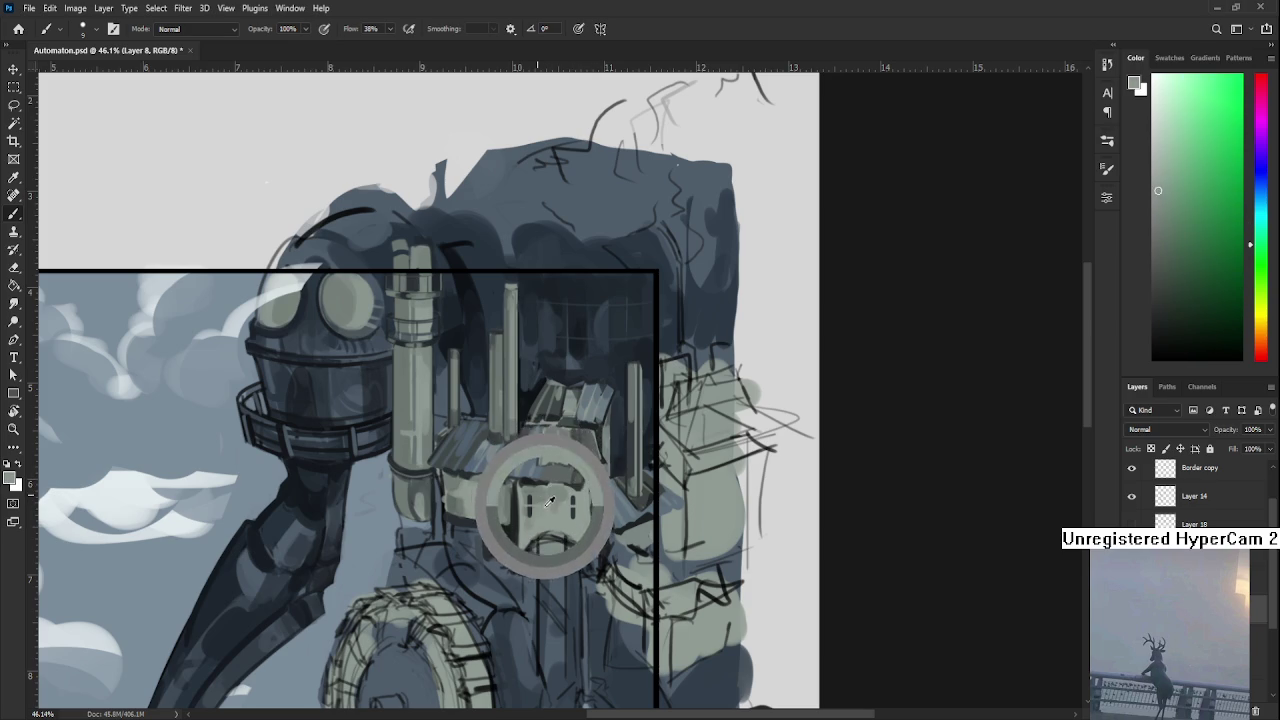
drag(552, 485, 550, 493)
alt+click(561, 501)
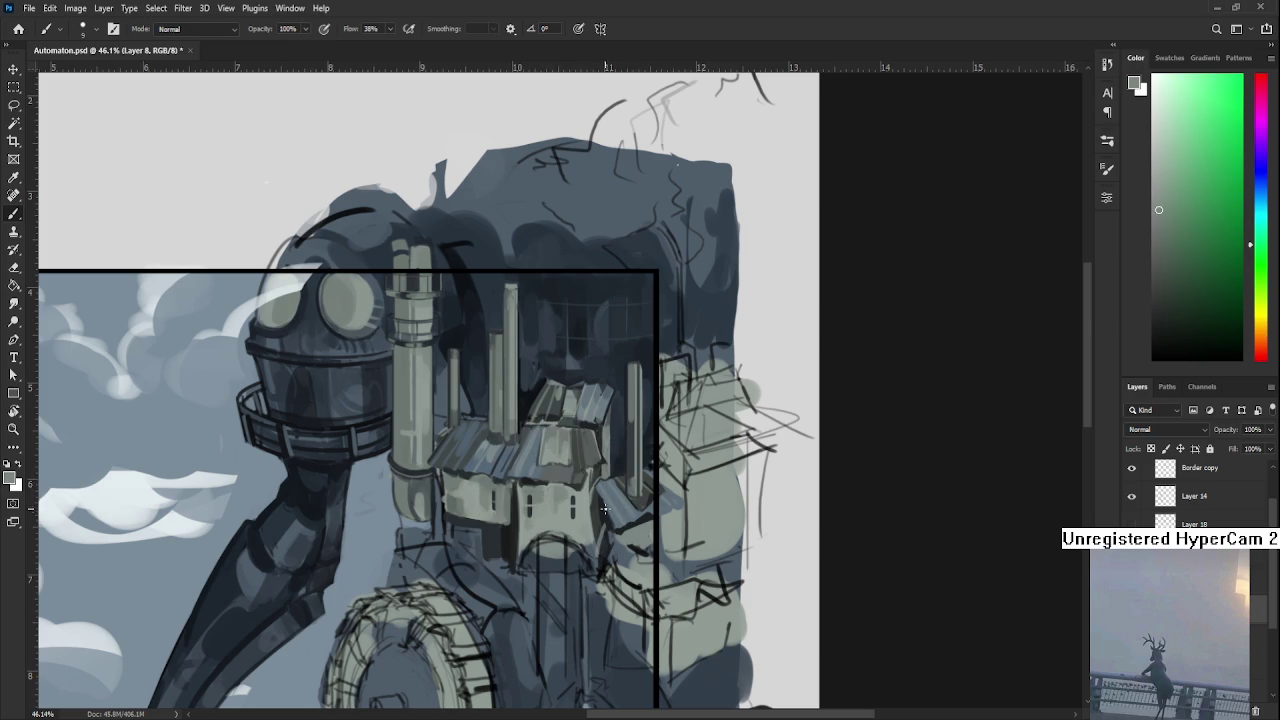
Enlarge the brush and pick lighter and darker building tones for the facade.
key(bracketright)
alt+click(590, 522)
alt+click(588, 538)
alt+click(584, 518)
alt+click(584, 514)
scroll(653, 436, down, 2)
scroll(678, 420, down, 2)
scroll(672, 438, up, 1)
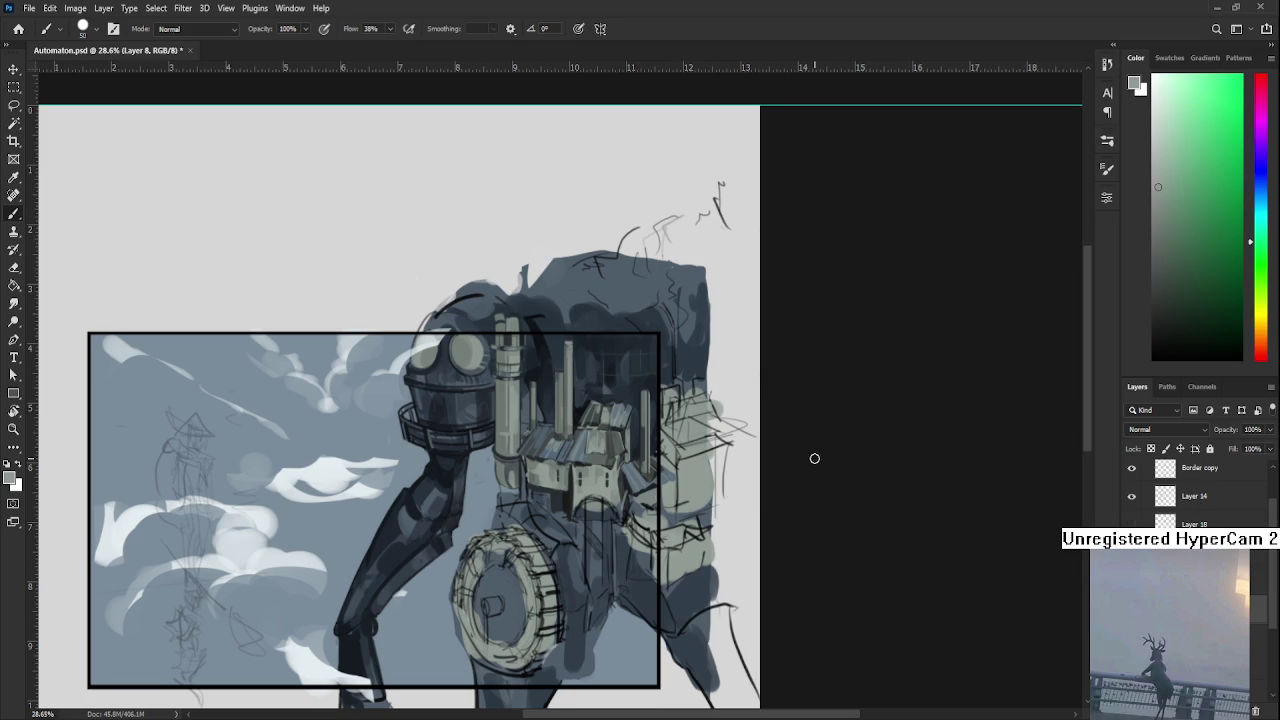
scroll(625, 472, up, 2)
Sample blue-grey and green-grey house-wall tones and shrink the brush for window details.
scroll(614, 488, up, 1)
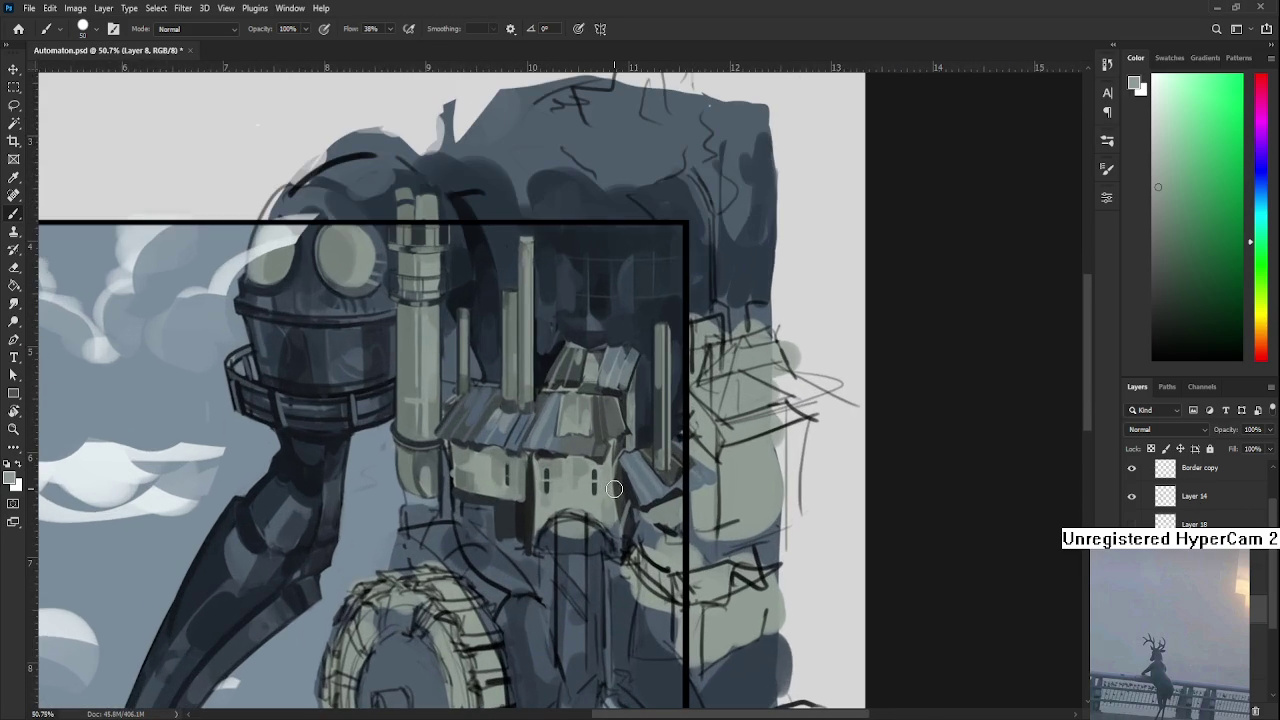
alt+click(671, 490)
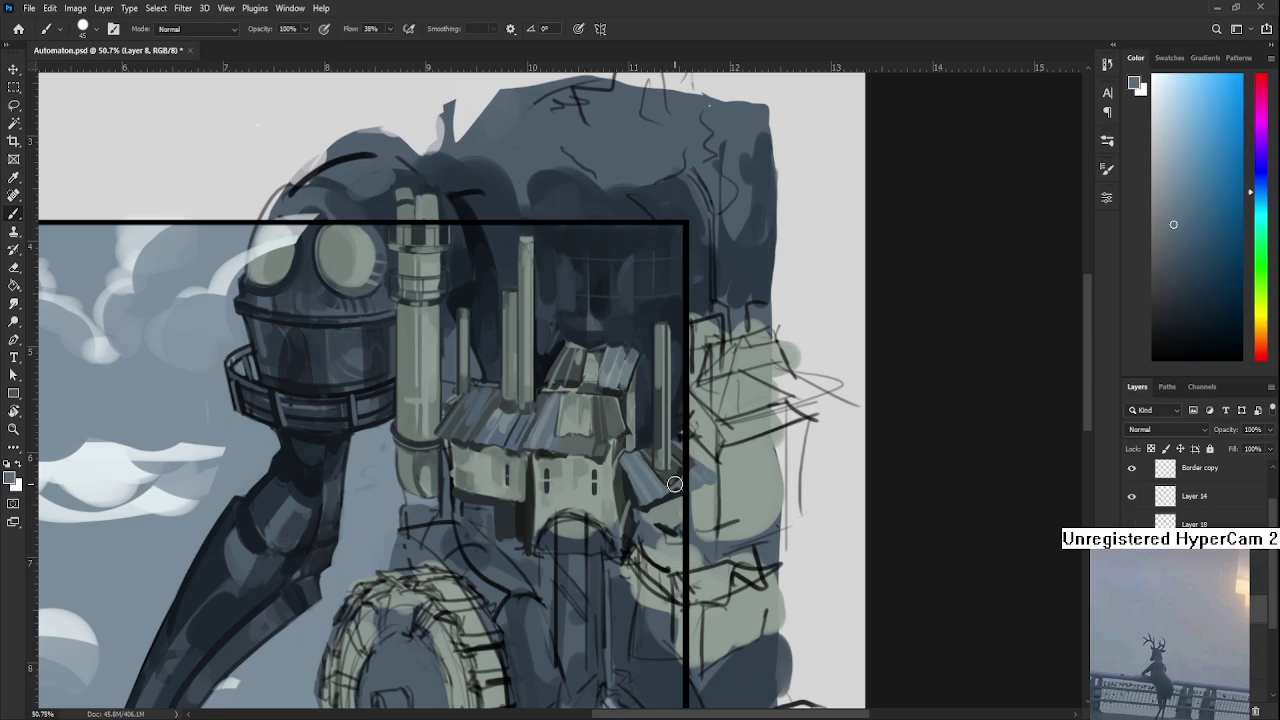
alt+click(677, 506)
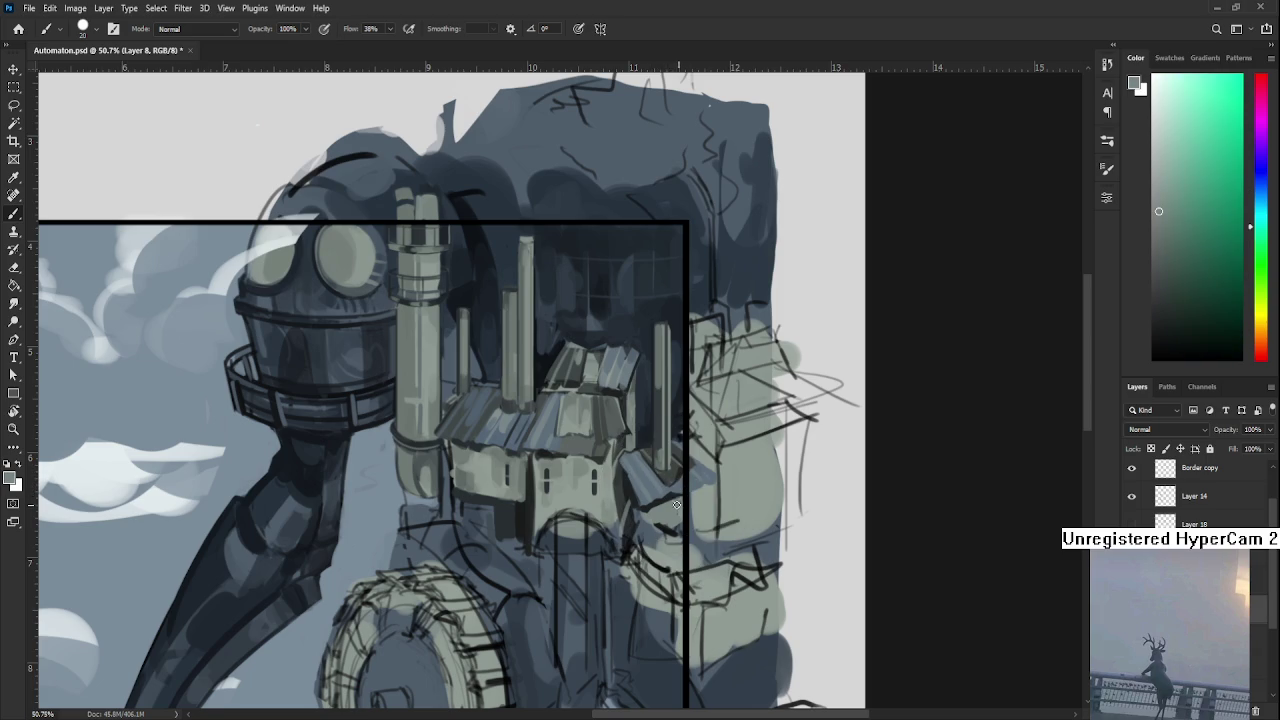
alt+click(672, 505)
scroll(662, 522, up, 3)
alt+click(548, 540)
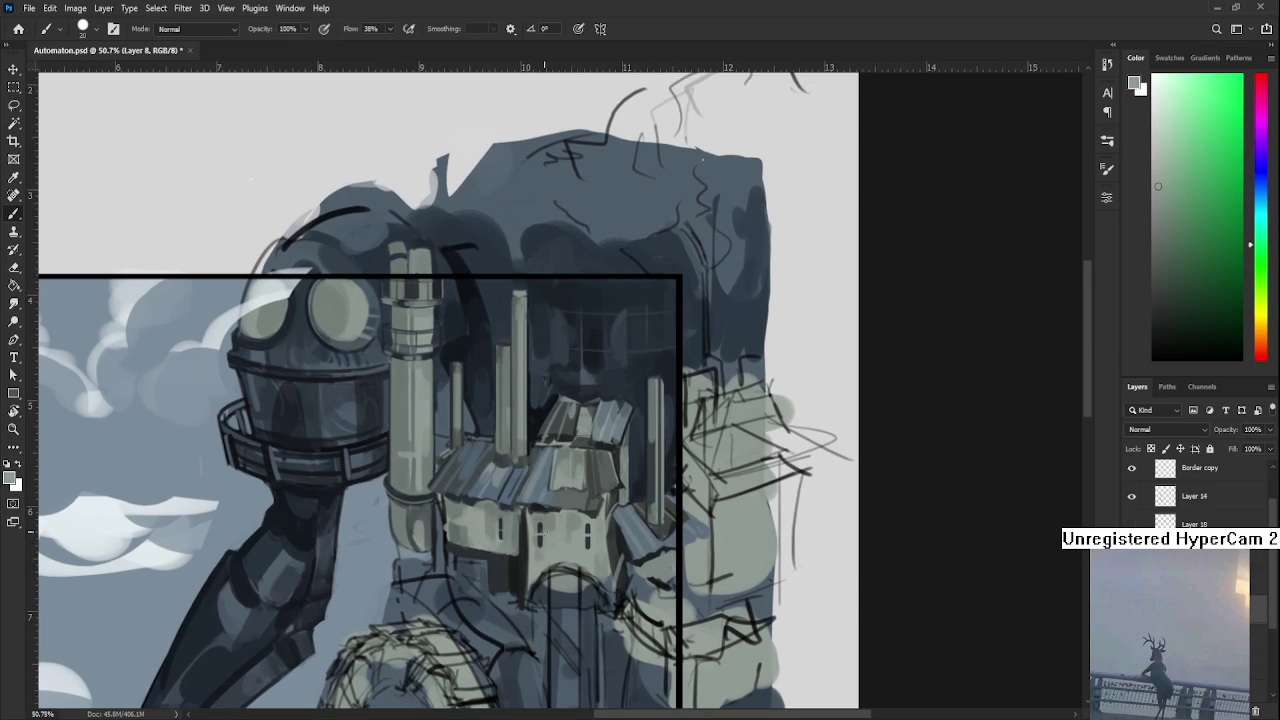
alt+click(540, 518)
alt+click(534, 528)
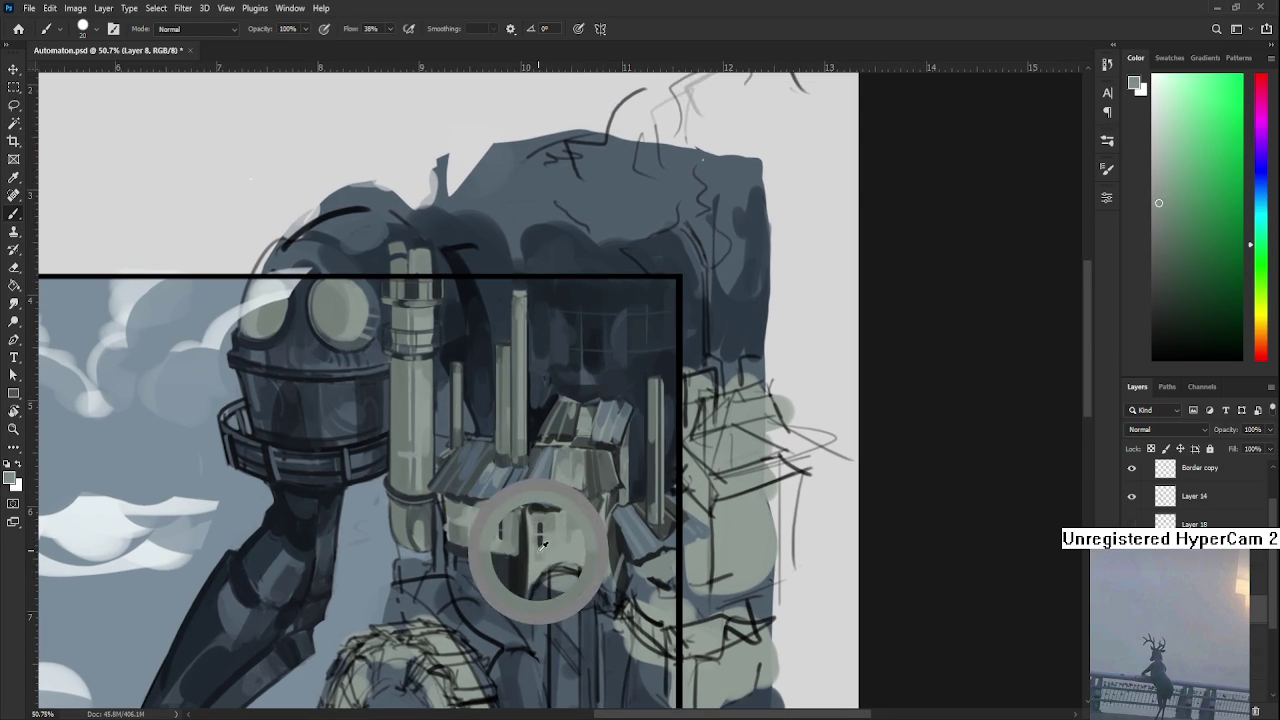
key(bracketleft)
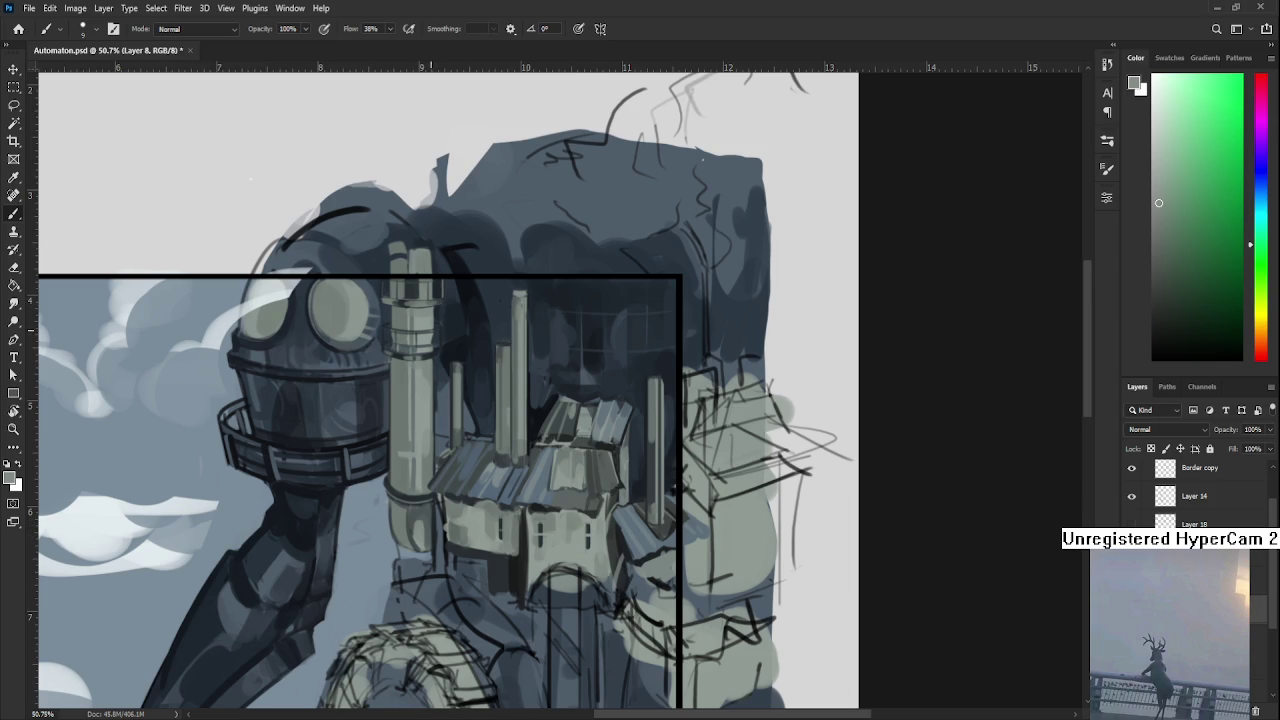
scroll(697, 482, down, 2)
scroll(692, 486, down, 2)
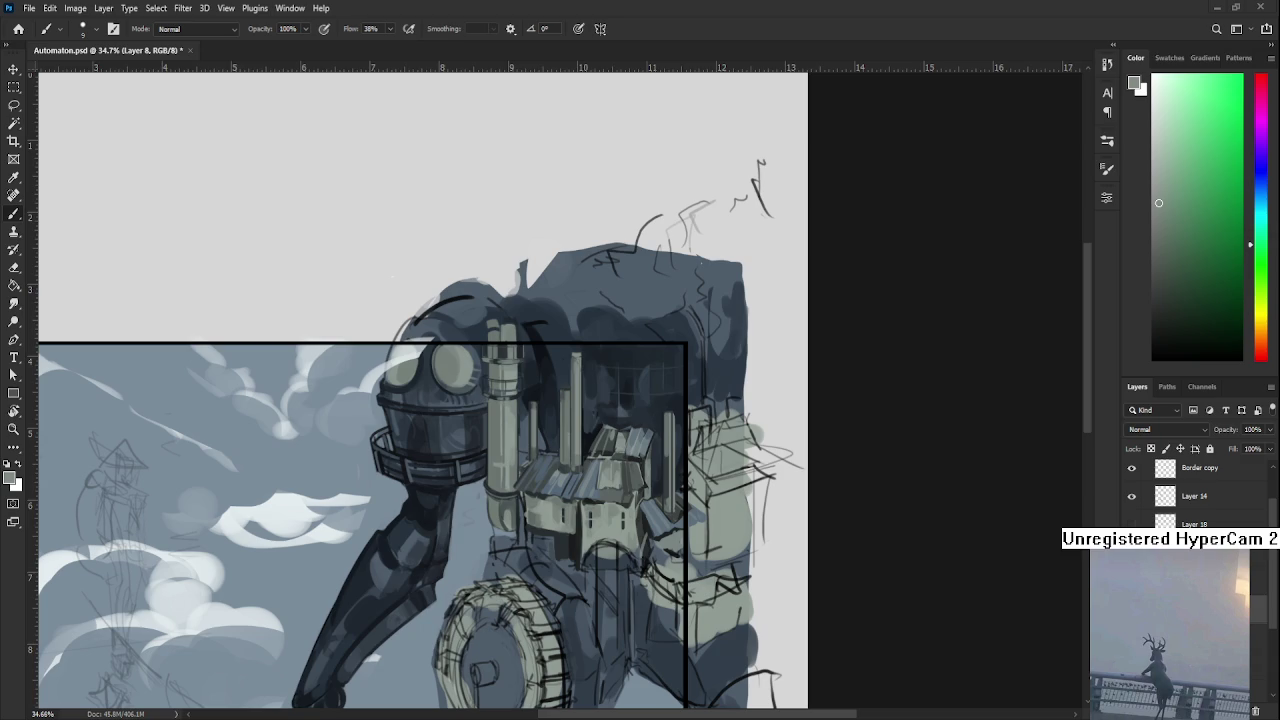
scroll(535, 520, down, 1)
Zoom in and sample dark, lighter and darker blue tones from the roofs.
scroll(600, 500, up, 1)
scroll(659, 492, up, 1)
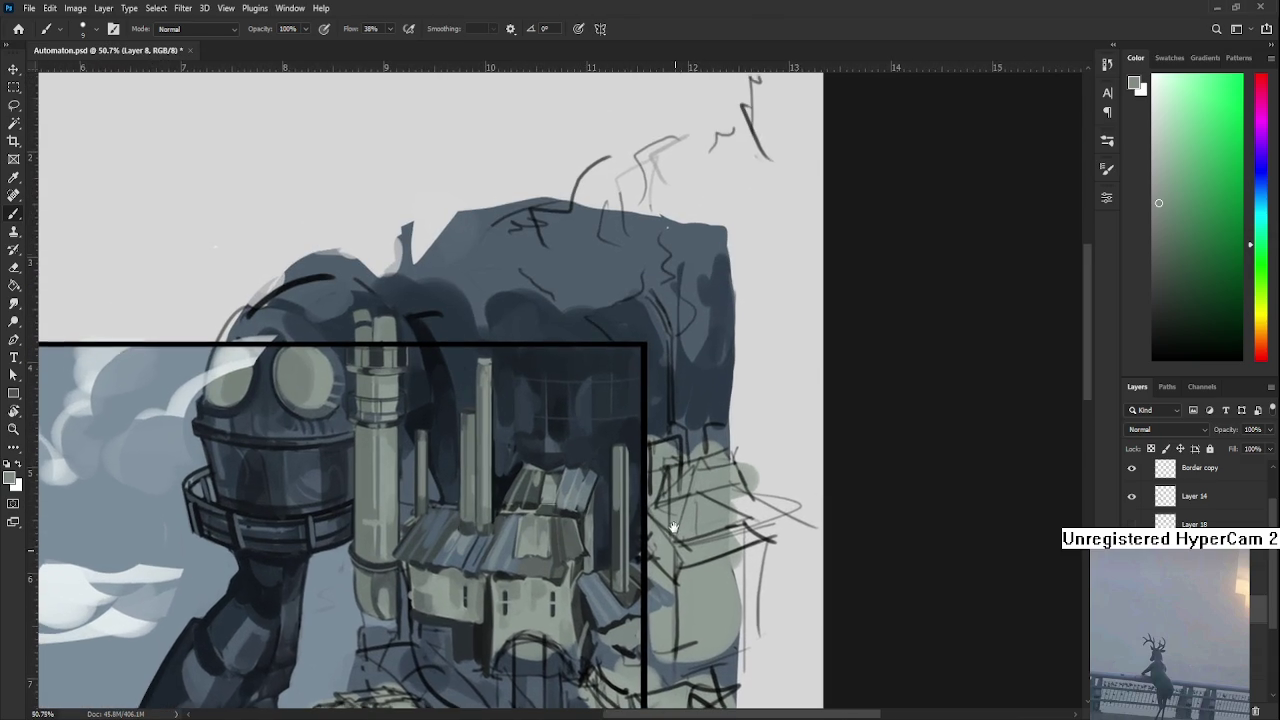
drag(698, 408, 695, 478)
alt+click(563, 457)
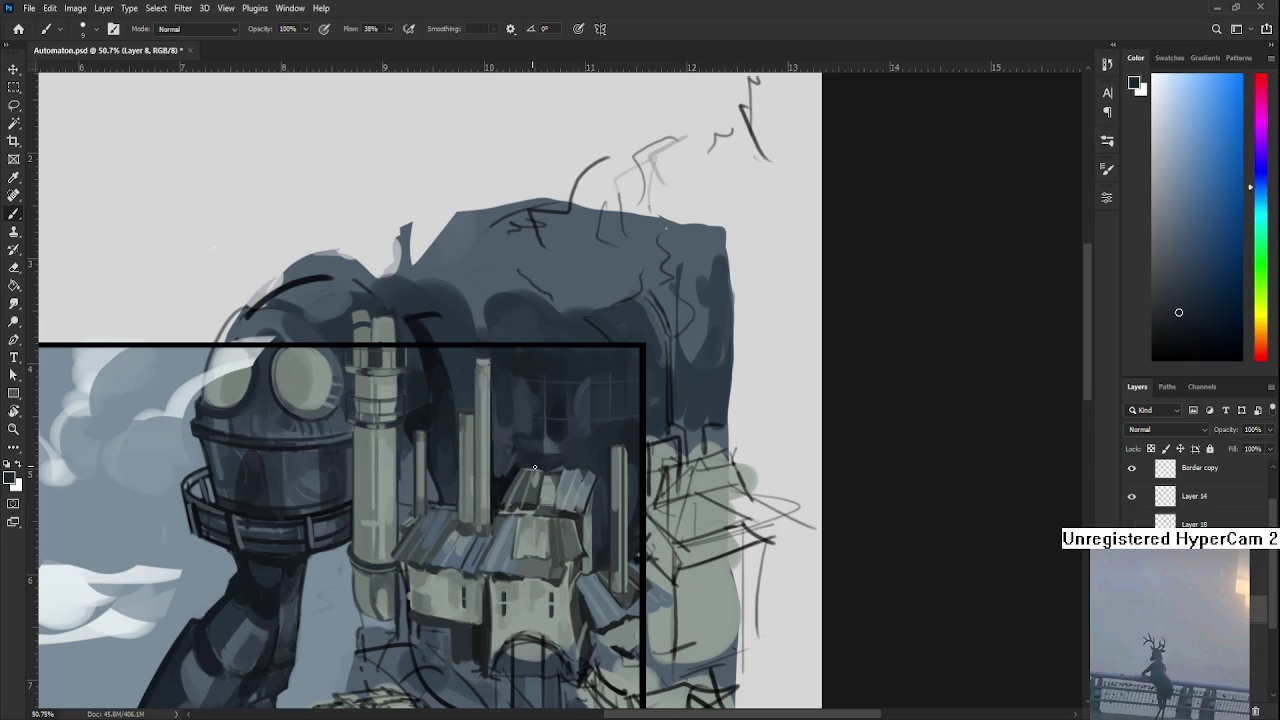
alt+click(520, 460)
alt+click(507, 476)
Sample lighter, darker and near-black blue tones from the roofs.
alt+click(521, 464)
alt+click(512, 472)
alt+click(516, 462)
alt+click(508, 468)
alt+click(505, 472)
scroll(505, 474, down, 1)
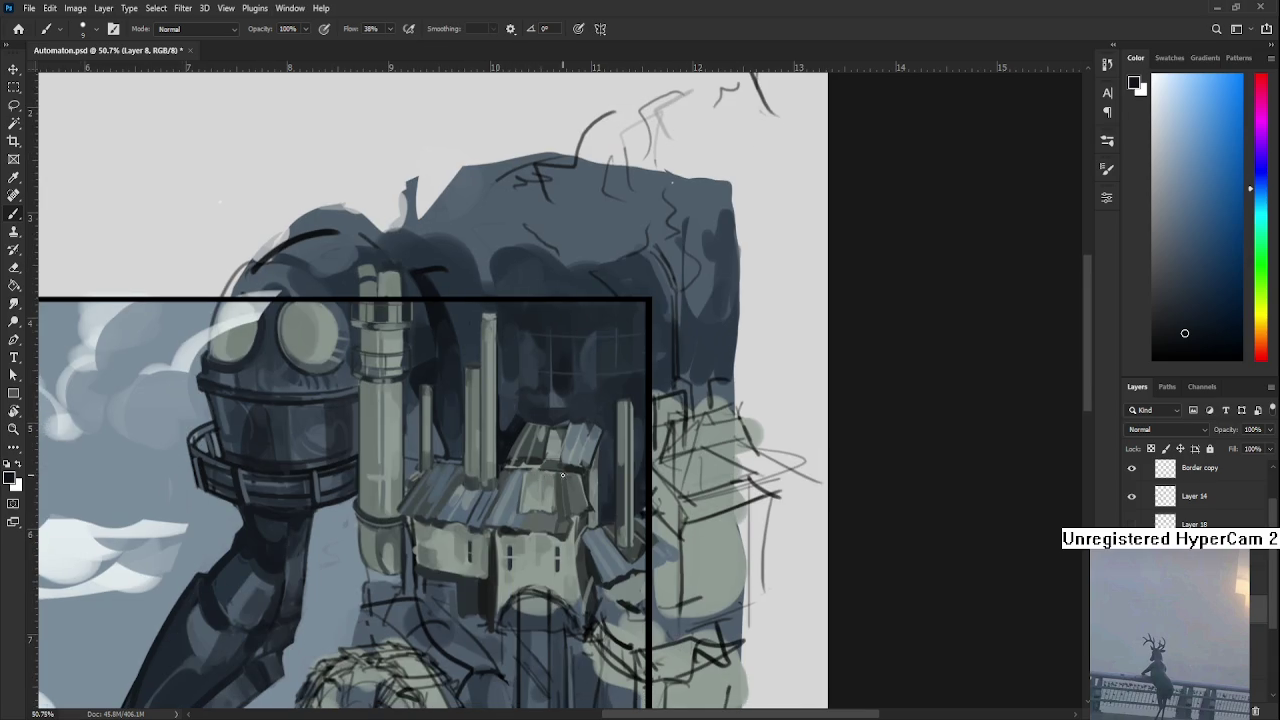
Sample grey-blue tones near the machine top and shift the view toward the houses.
alt+click(644, 520)
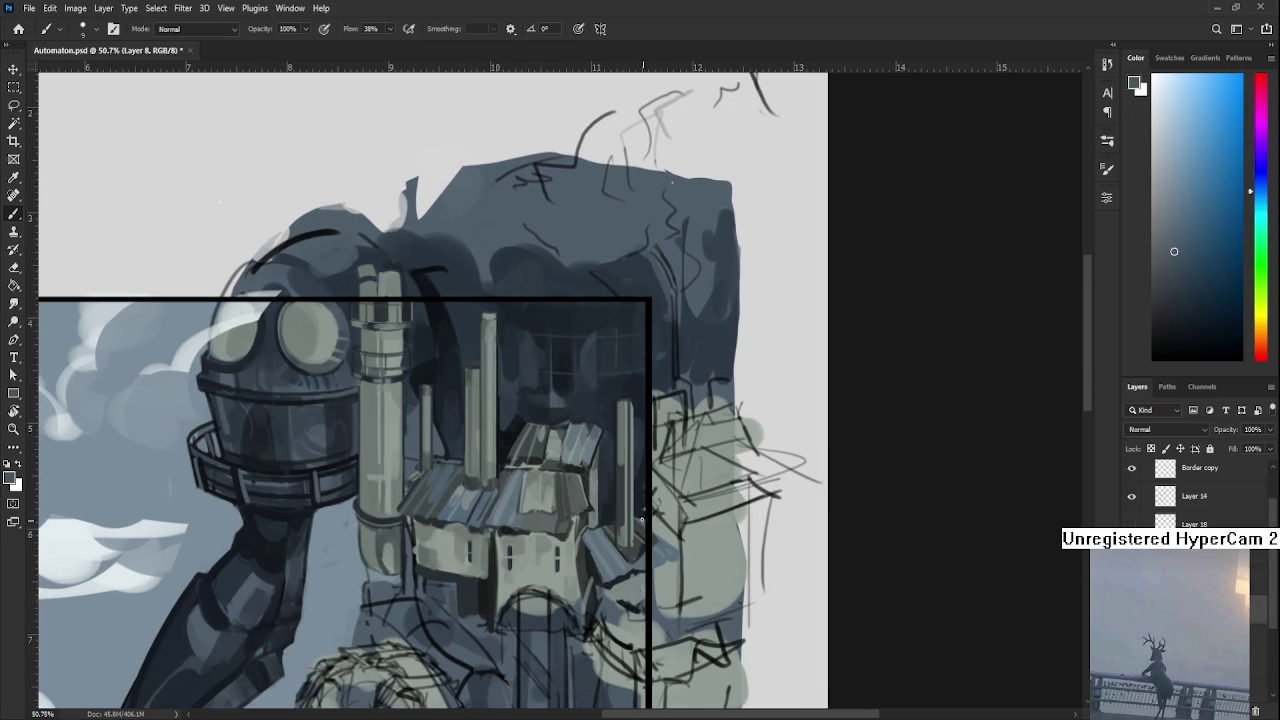
alt+click(637, 513)
alt+click(643, 498)
drag(638, 453, 644, 542)
alt+click(632, 504)
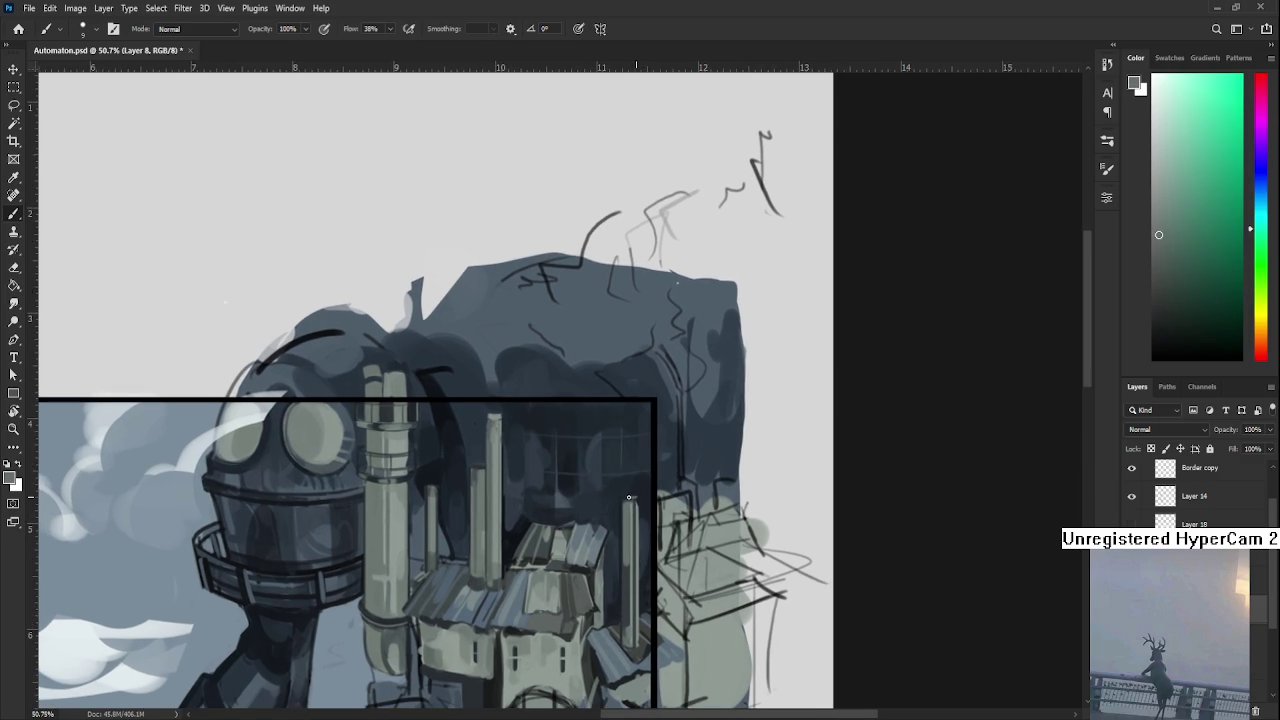
alt+click(643, 490)
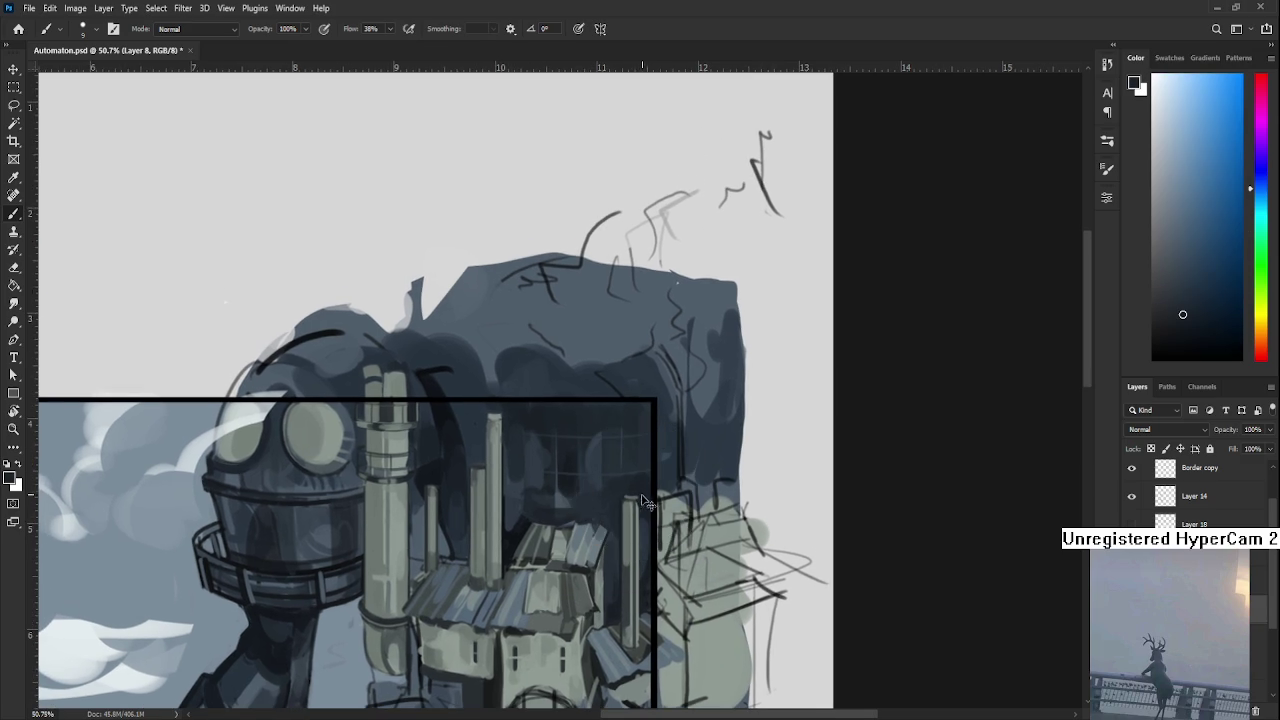
drag(632, 580, 666, 490)
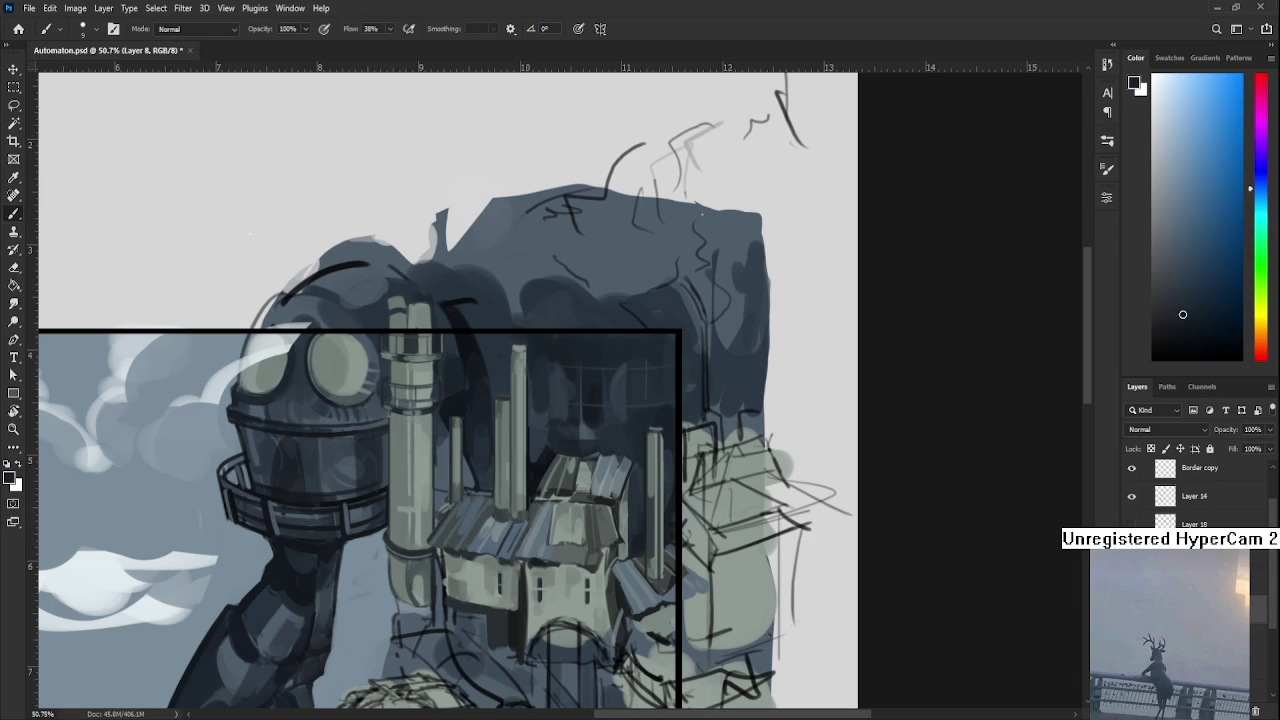
scroll(560, 568, down, 3)
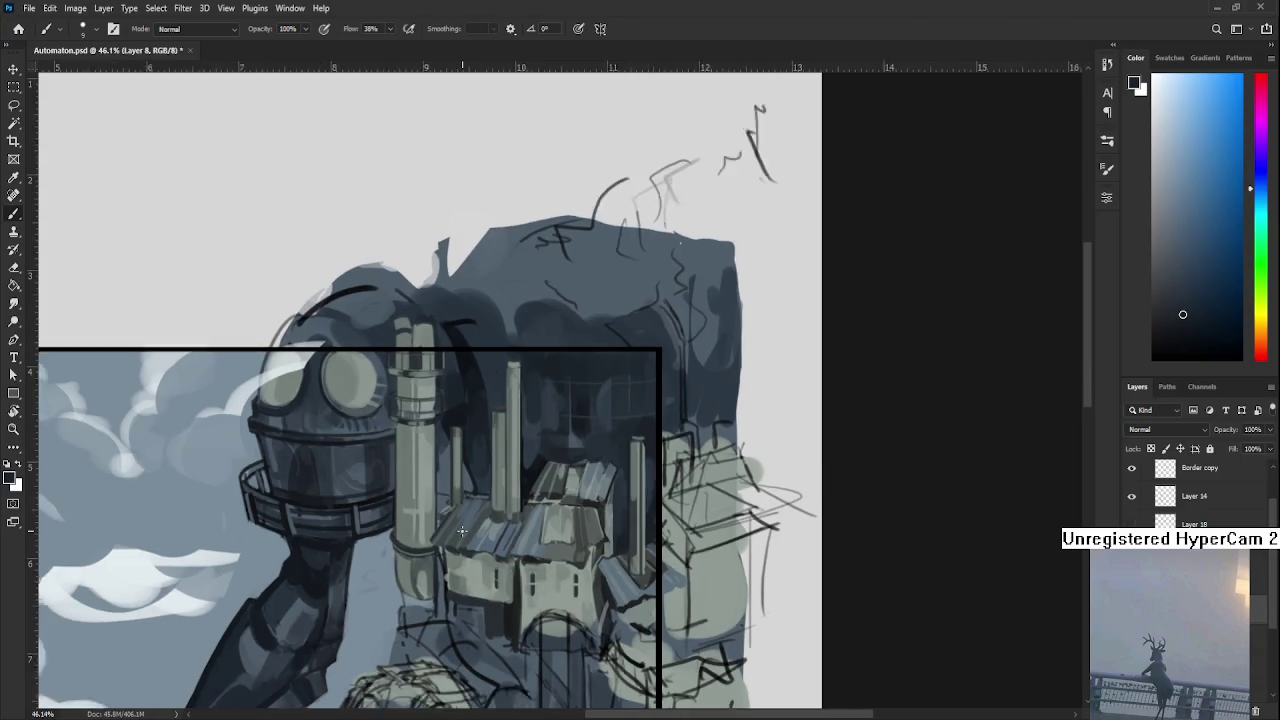
Alternate grey-green and dark cyan tones sampled from the area beneath the houses.
scroll(560, 568, up, 1)
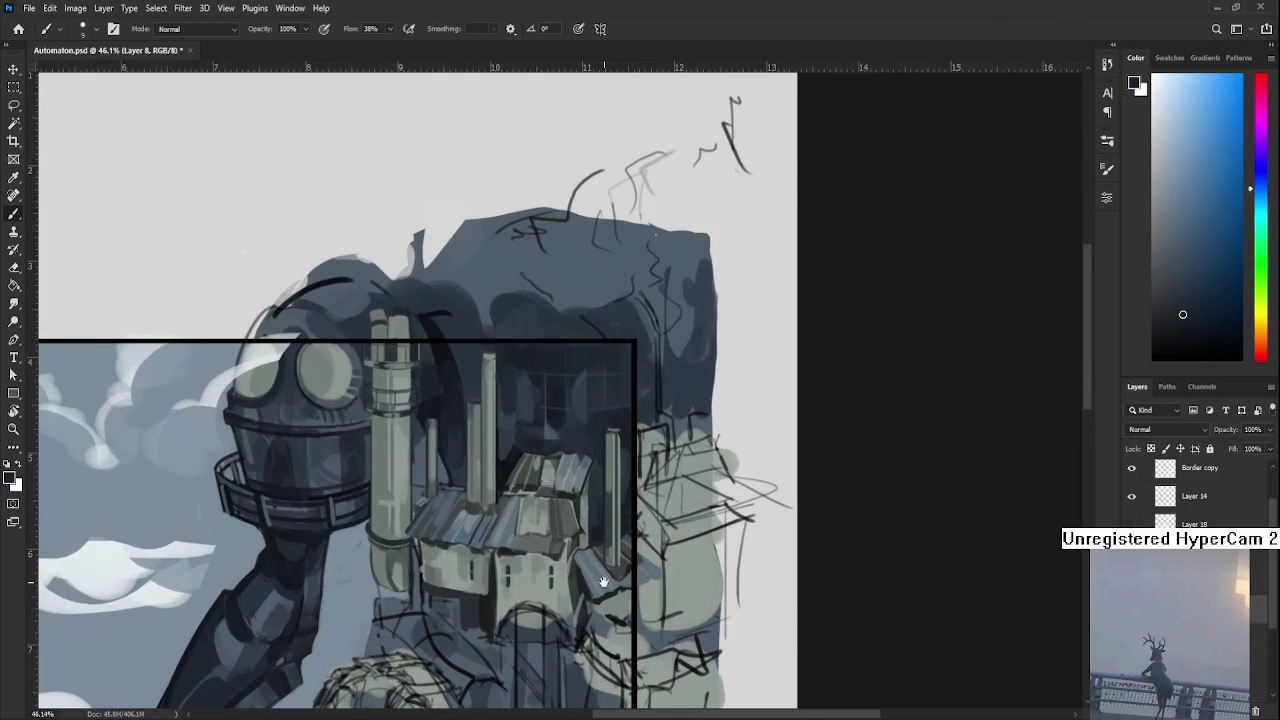
scroll(606, 580, down, 5)
alt+click(514, 514)
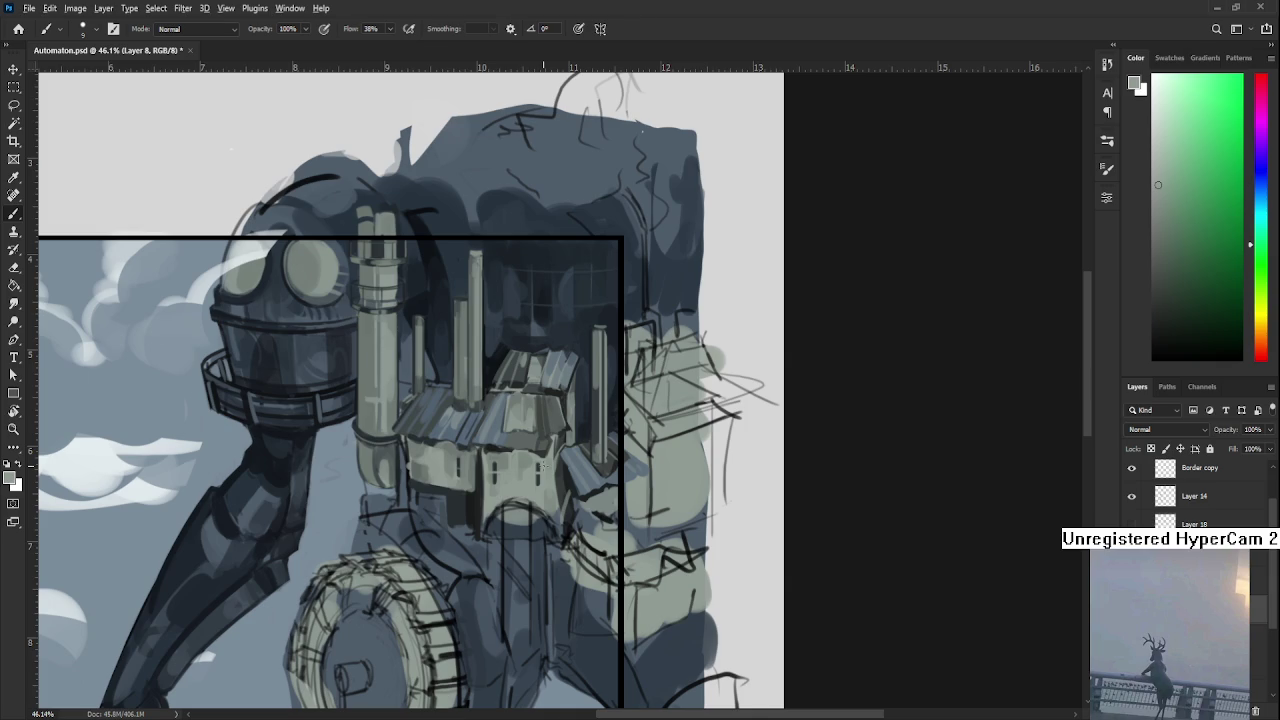
alt+click(486, 457)
alt+click(470, 408)
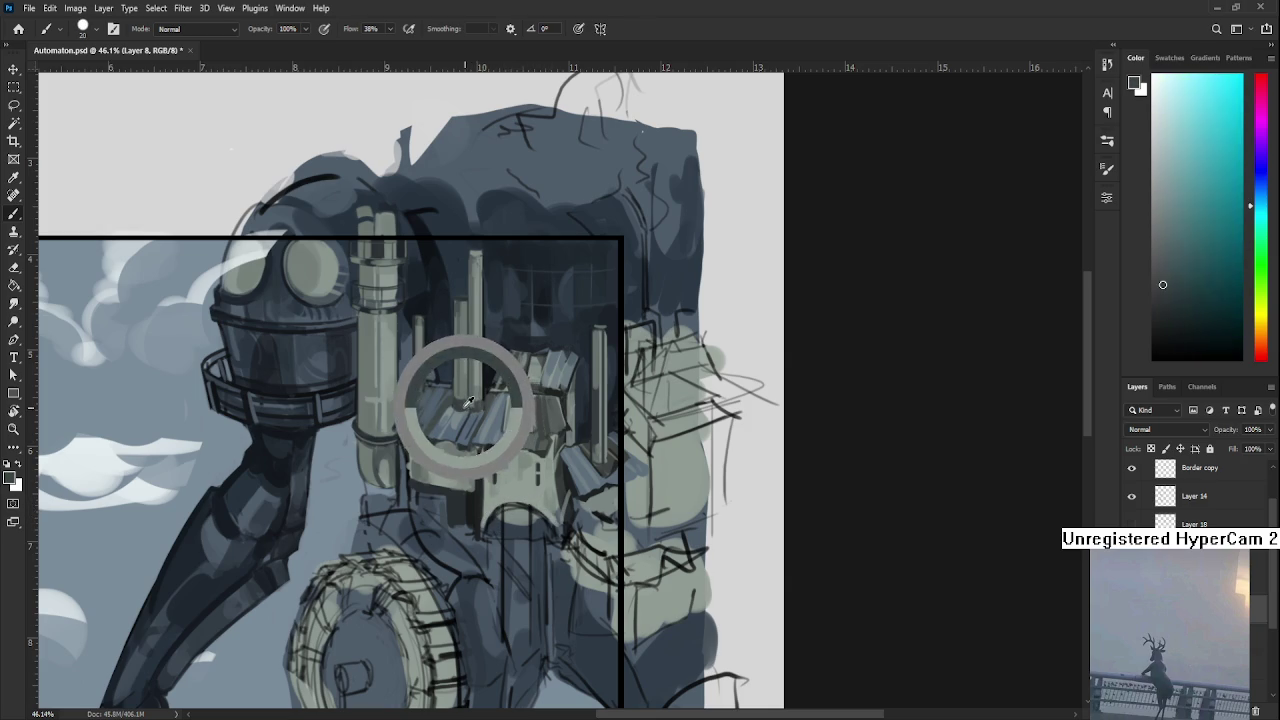
drag(494, 487, 498, 470)
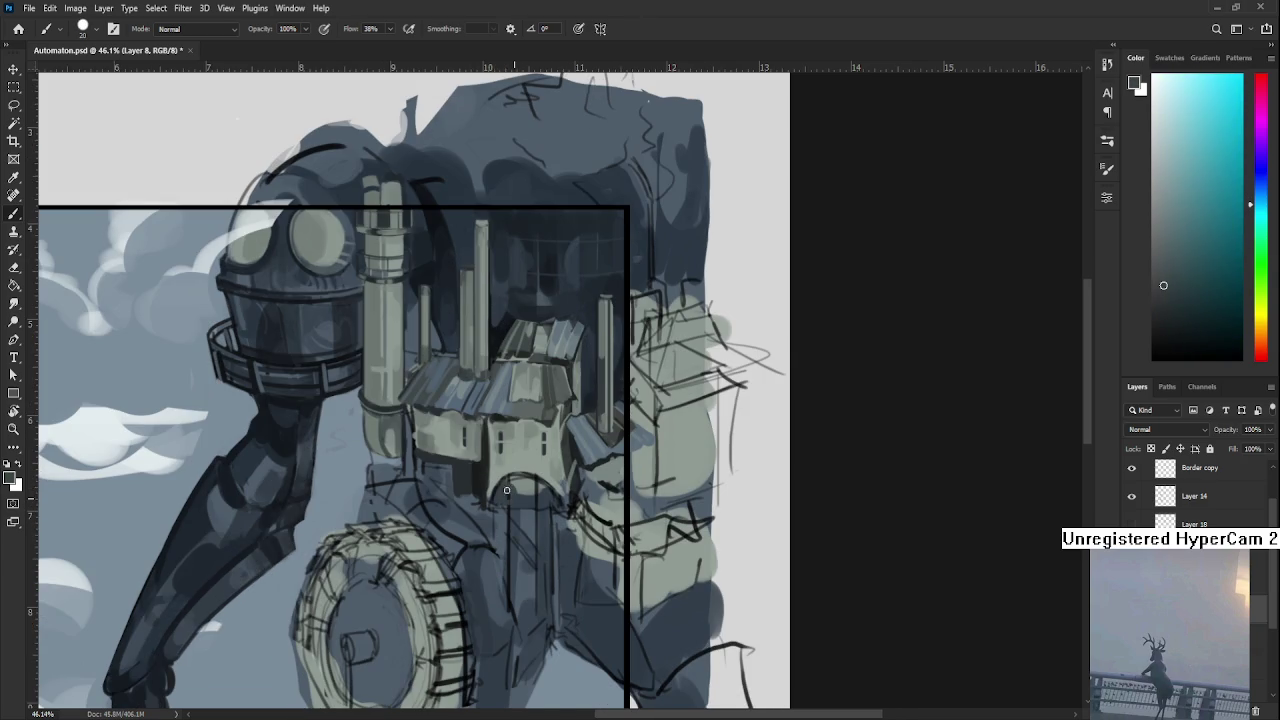
alt+click(512, 486)
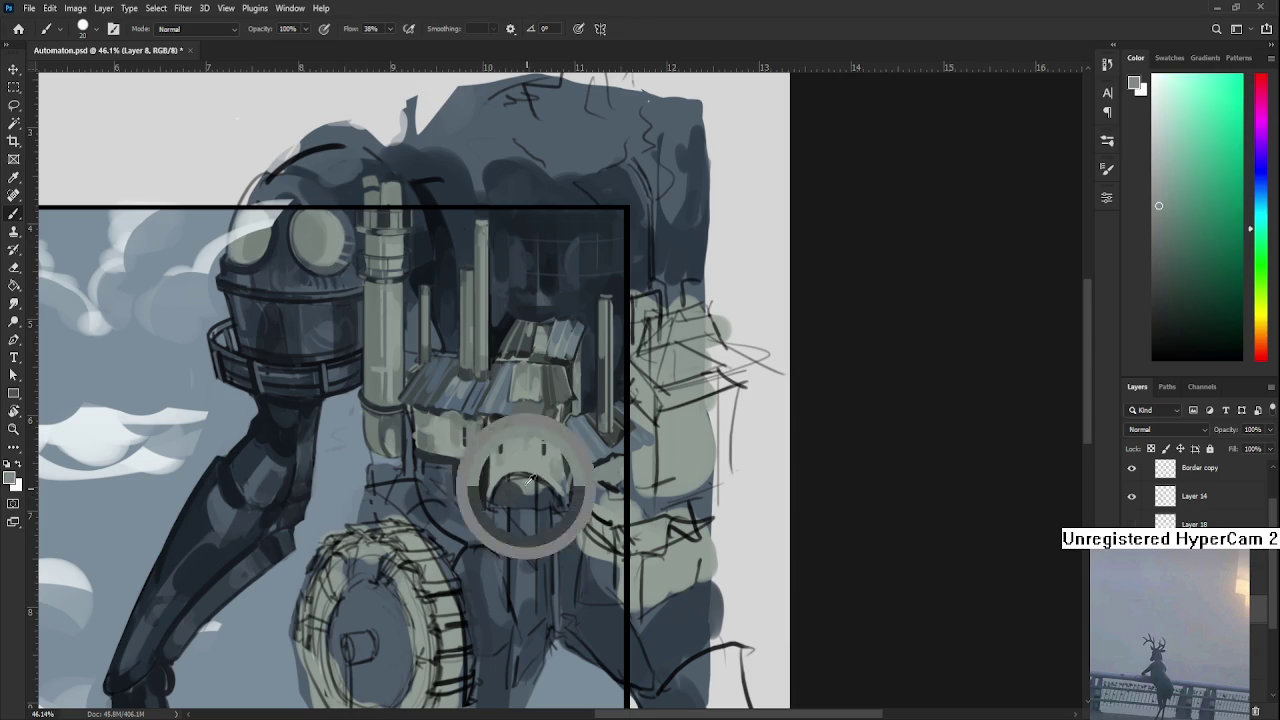
alt+click(511, 487)
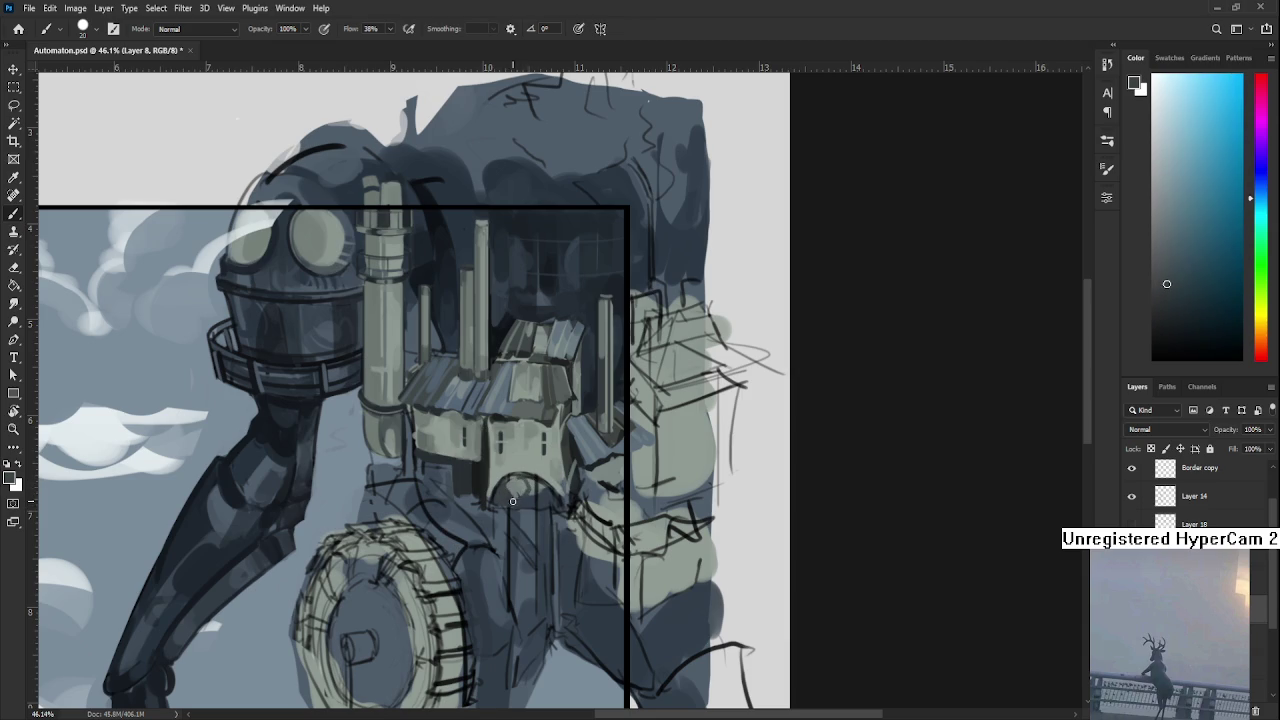
alt+click(516, 494)
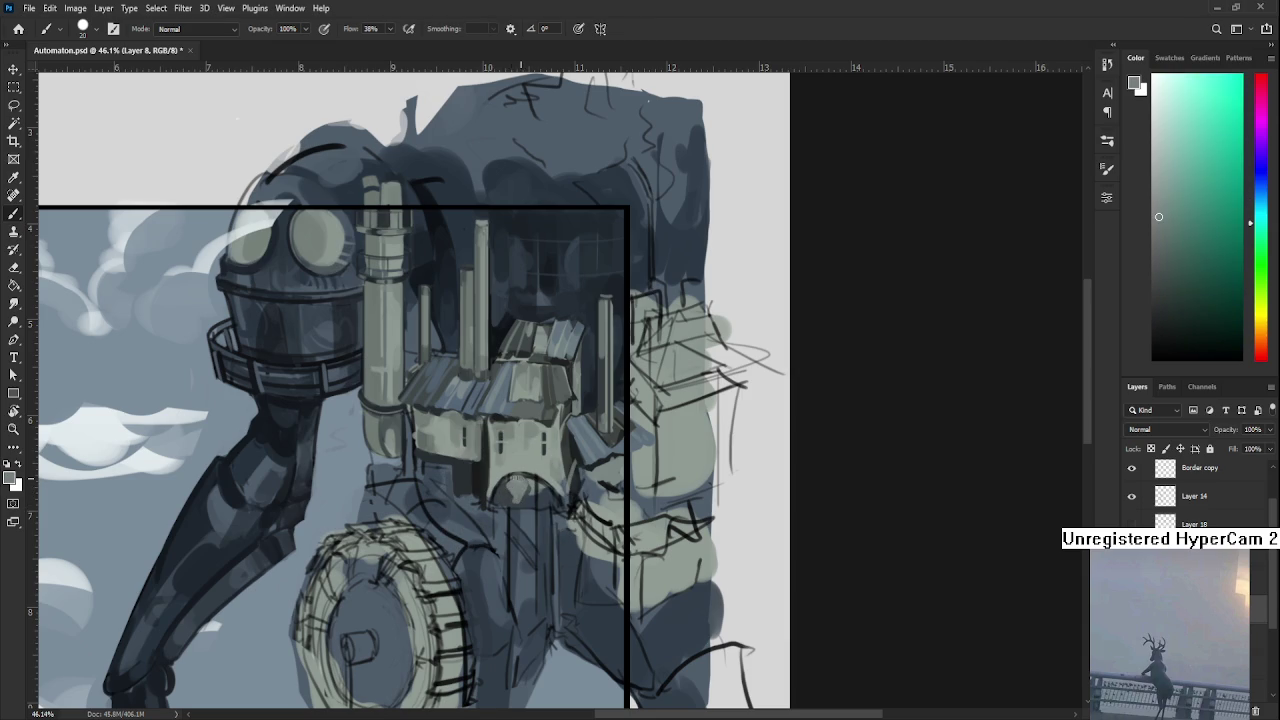
alt+click(510, 494)
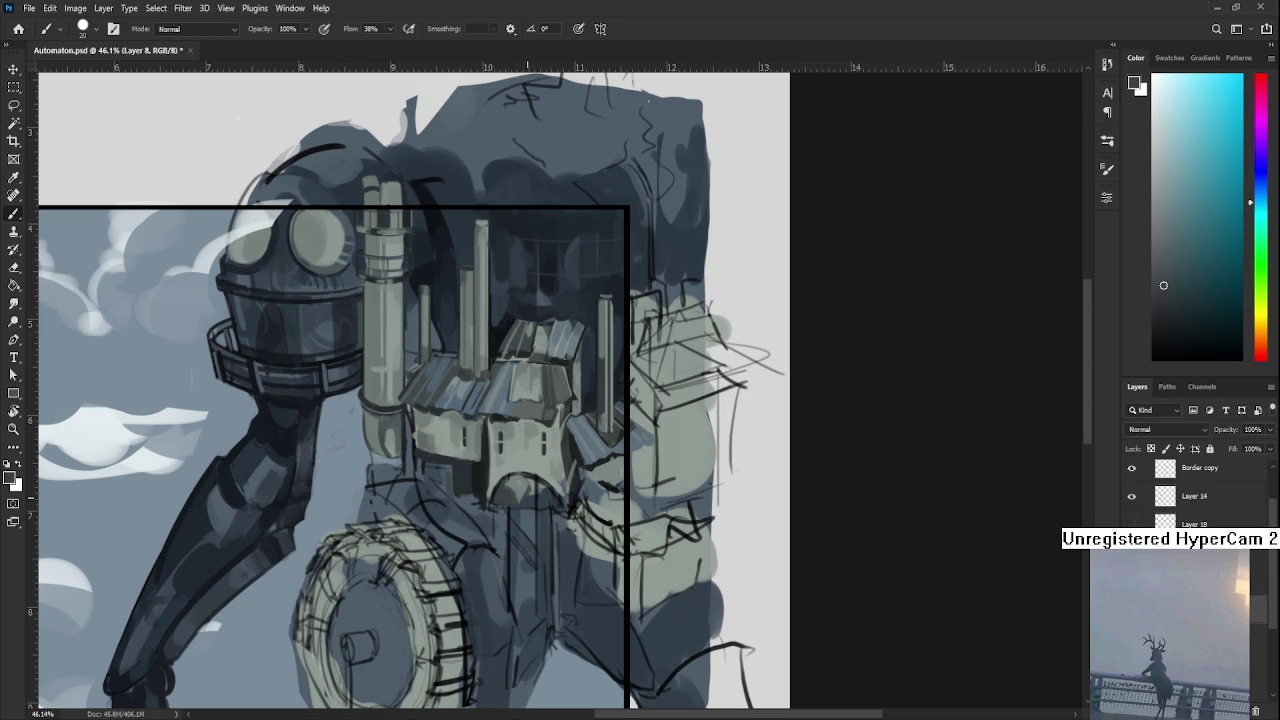
scroll(520, 494, down, 2)
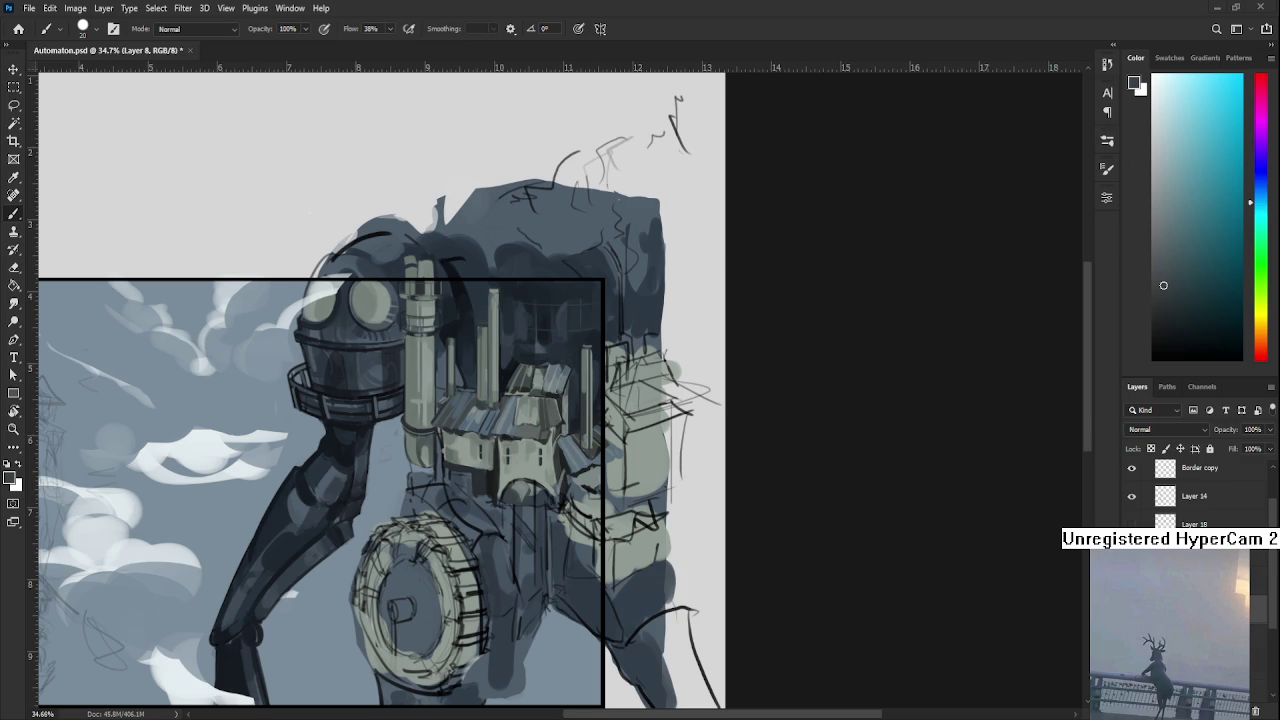
scroll(570, 604, down, 2)
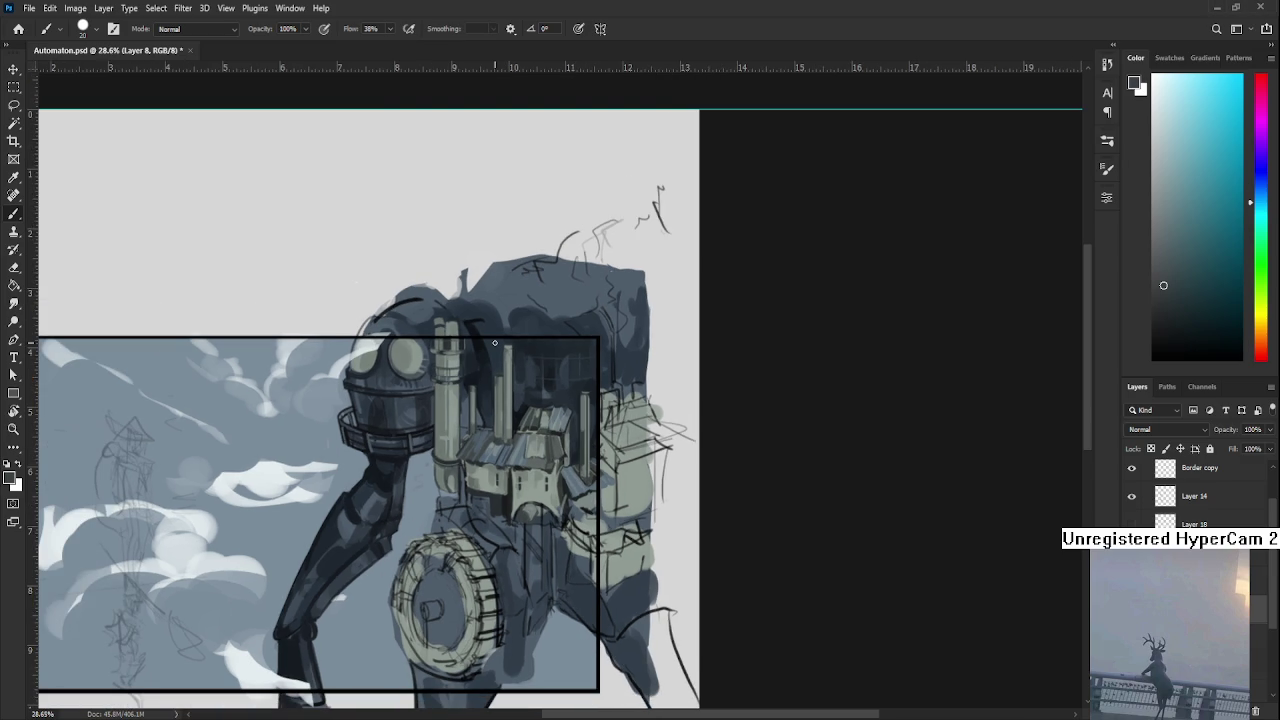
Paint light and darker grey strokes down the column below the arch.
scroll(600, 470, up, 2)
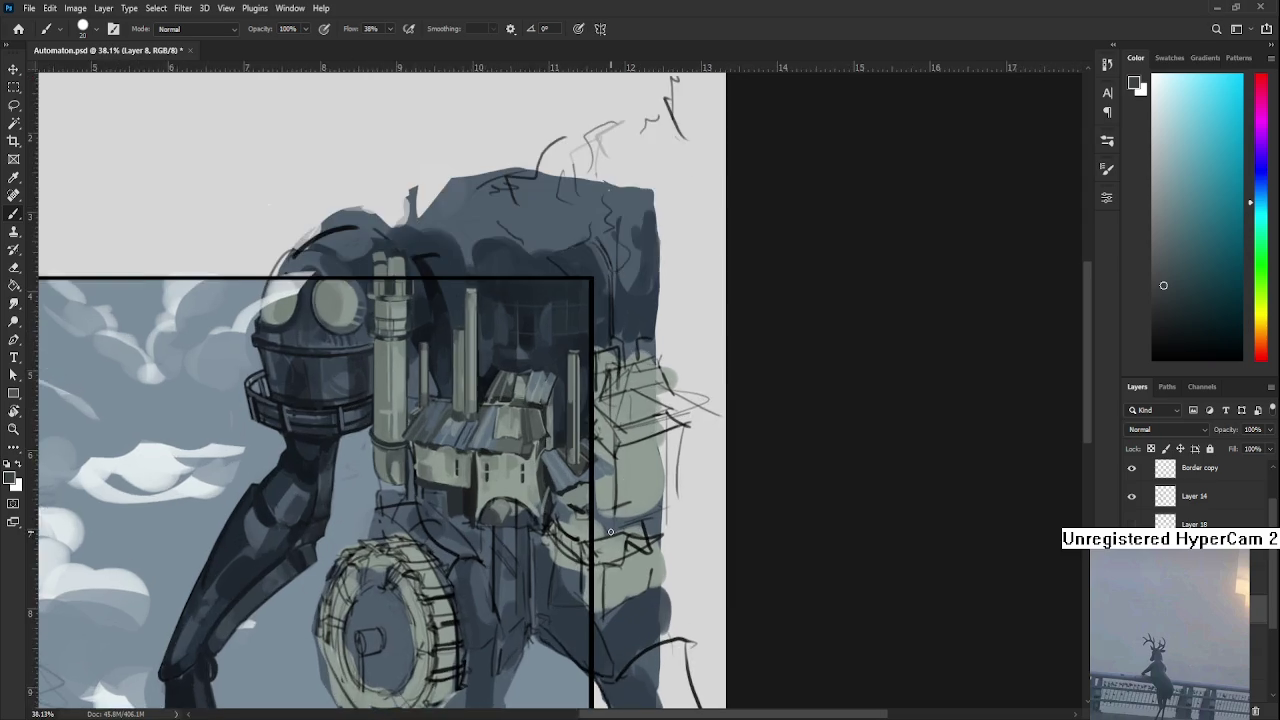
scroll(570, 455, up, 2)
scroll(530, 440, up, 2)
alt+click(458, 498)
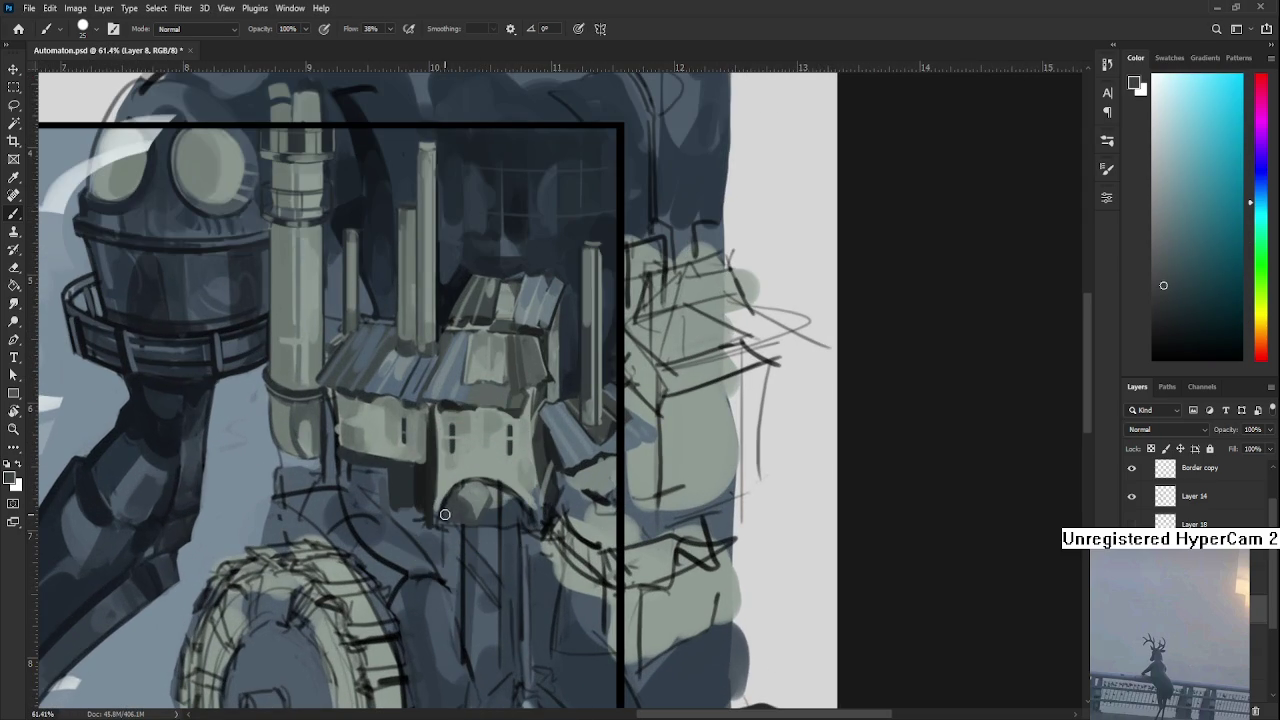
drag(450, 502, 457, 672)
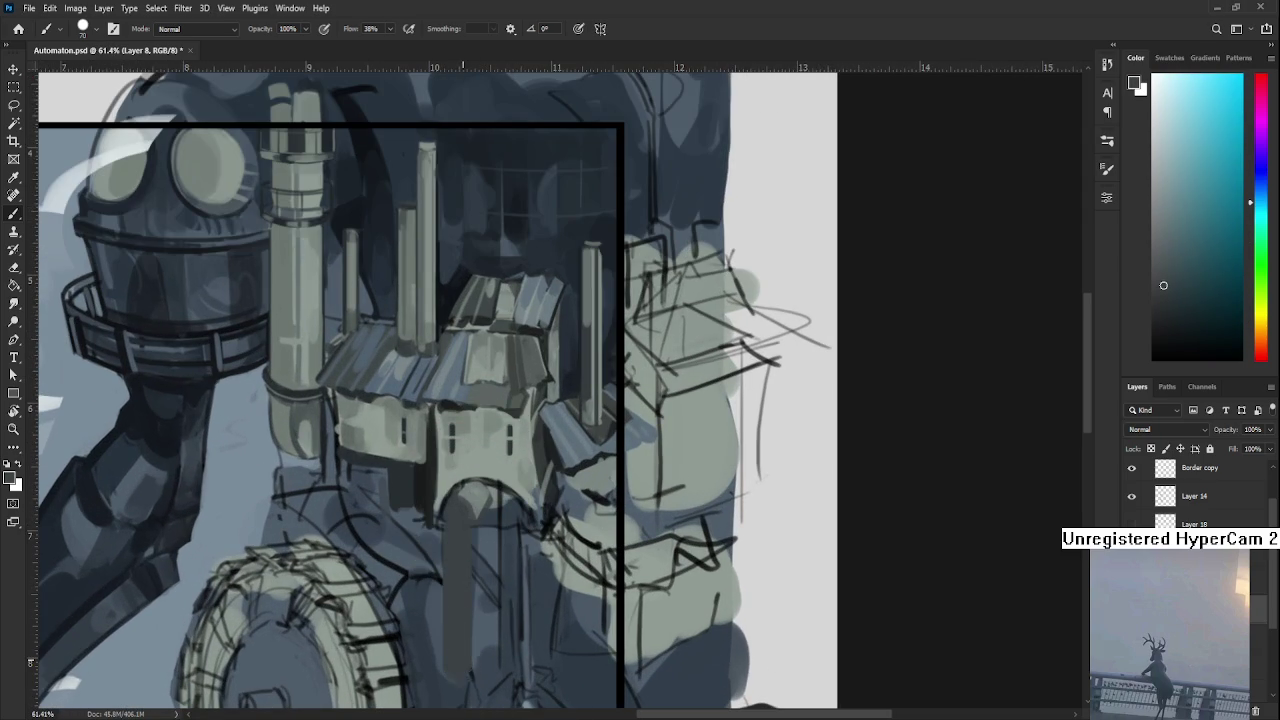
mouse_move(471, 514)
mouse_down()
mouse_move(569, 503)
mouse_move(591, 428)
mouse_up()
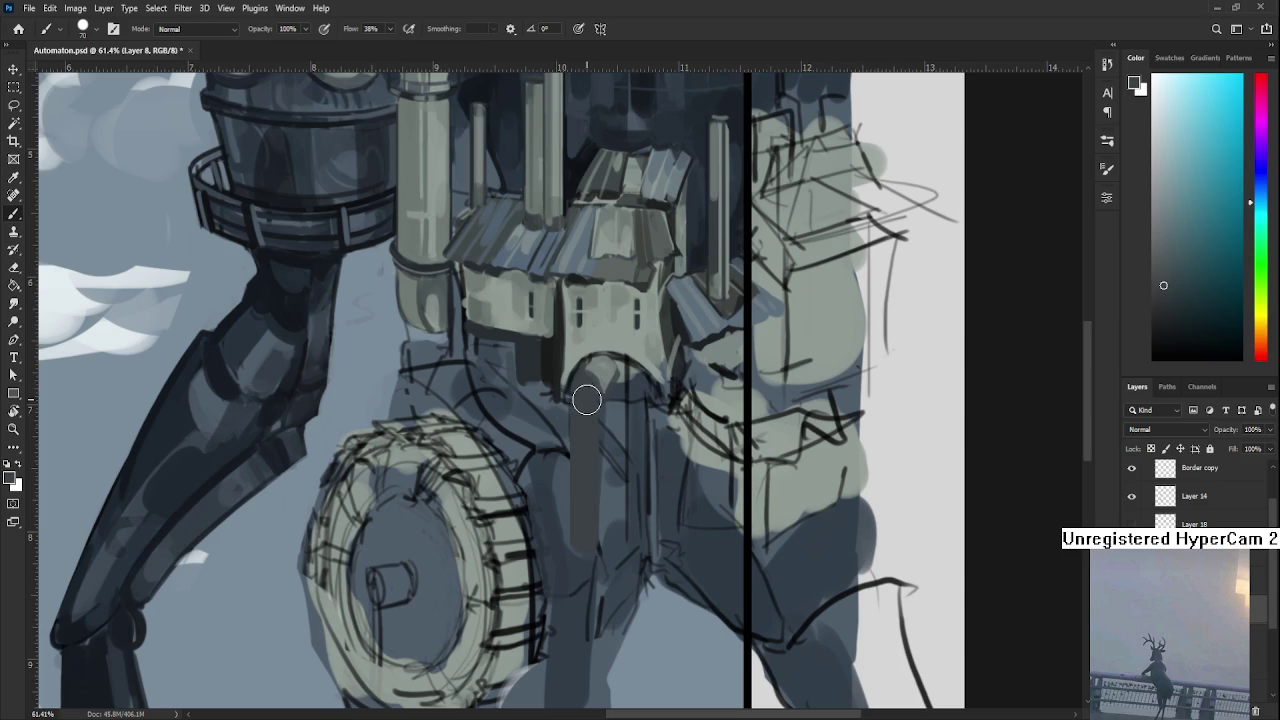
drag(586, 380, 580, 635)
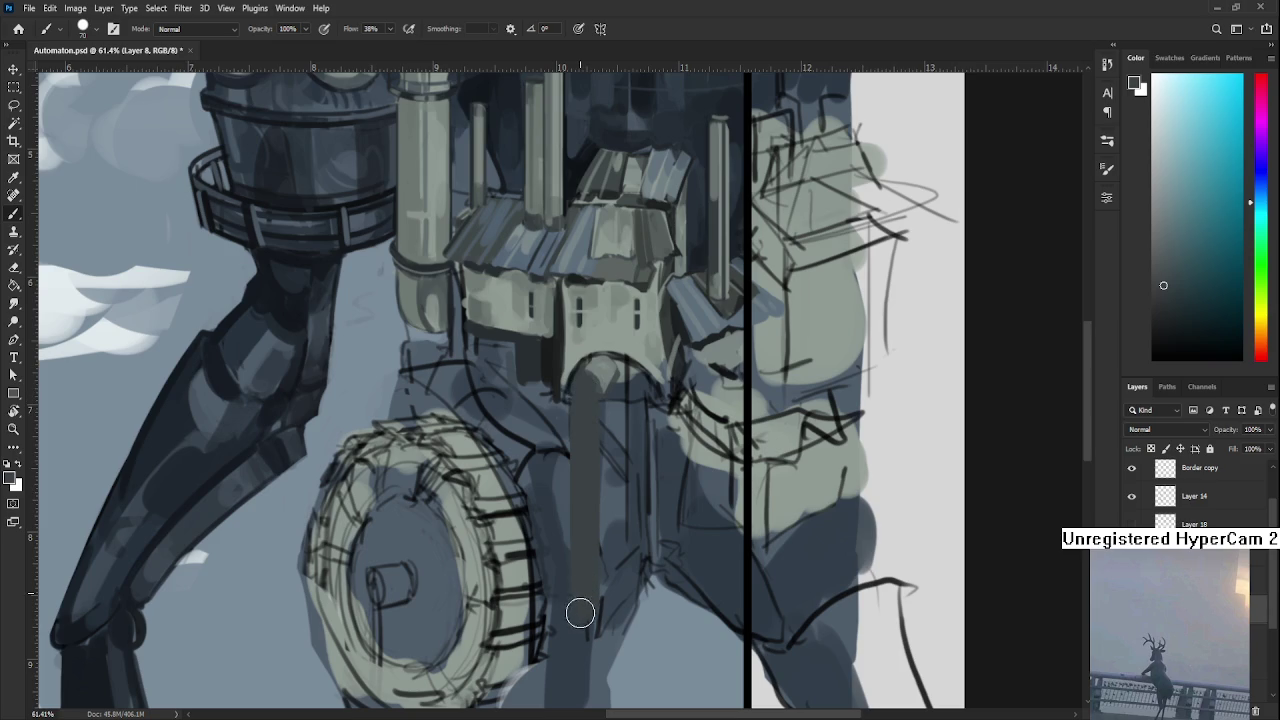
Paint a second grey pipe stroke, shading and then lightening its right side.
alt+click(593, 383)
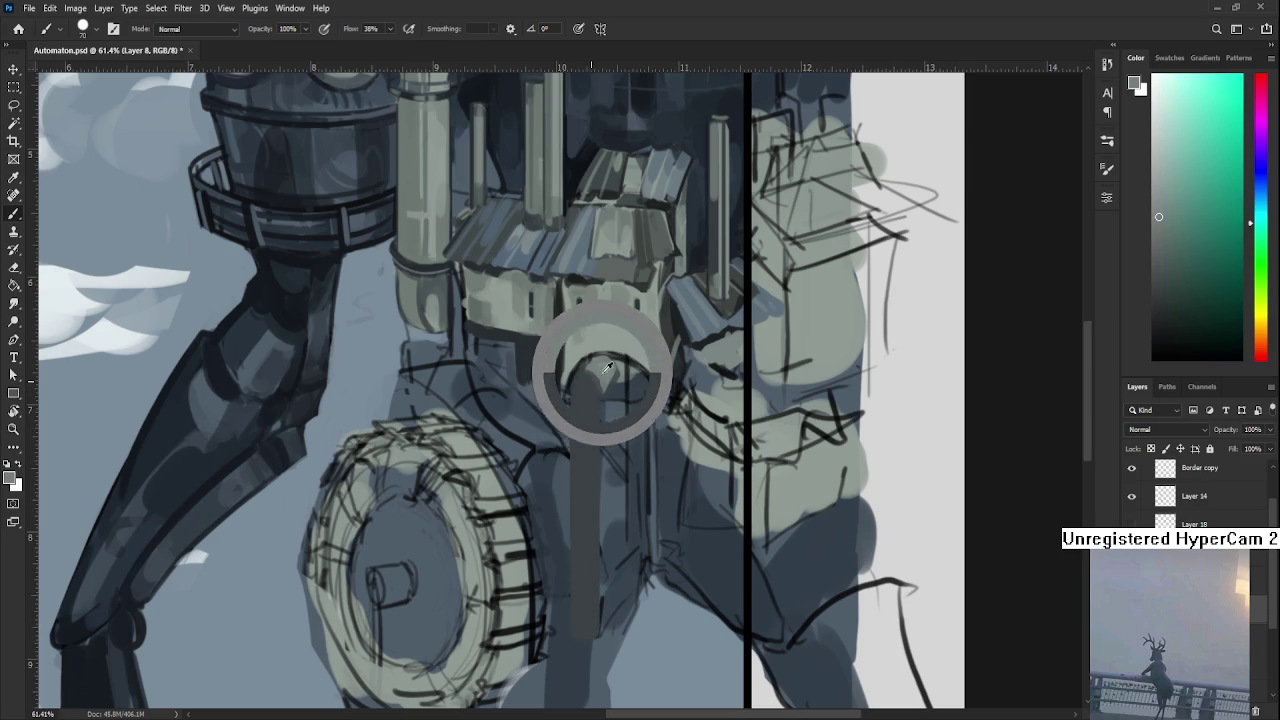
alt+click(620, 381)
drag(625, 390, 625, 630)
drag(641, 407, 632, 630)
drag(625, 375, 623, 515)
alt+click(619, 375)
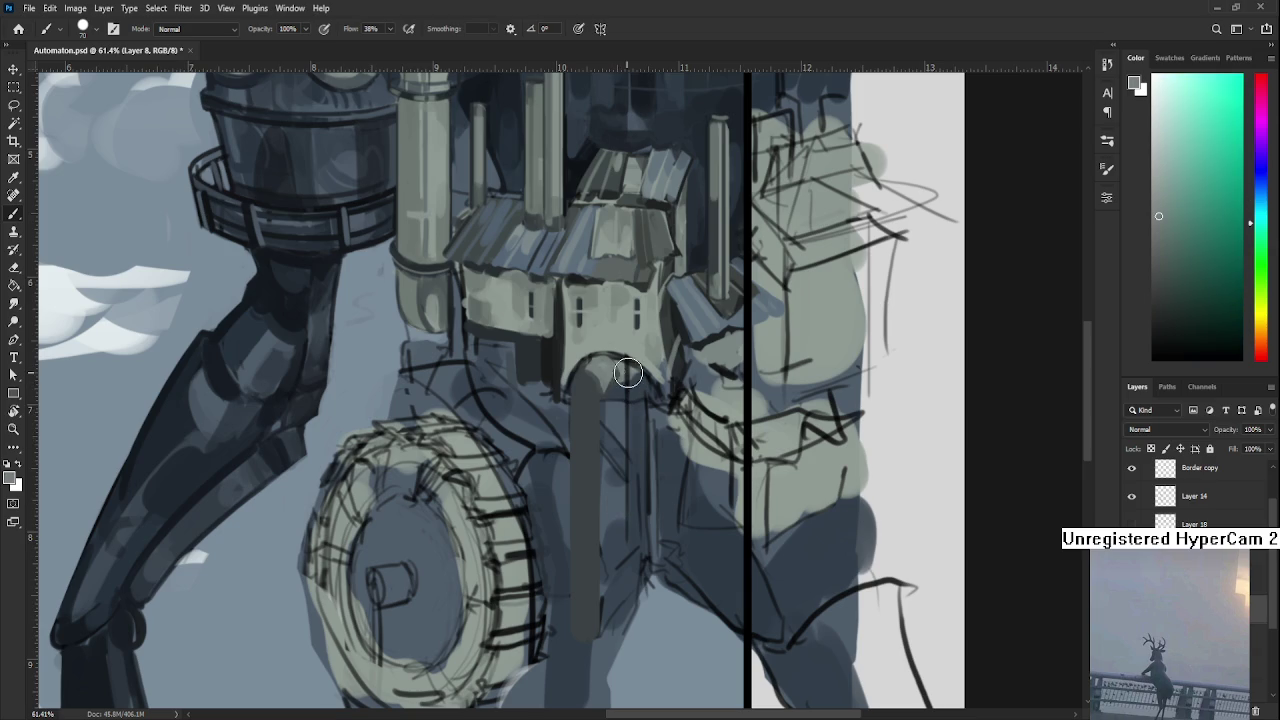
alt+click(616, 390)
drag(616, 390, 614, 614)
drag(650, 385, 633, 575)
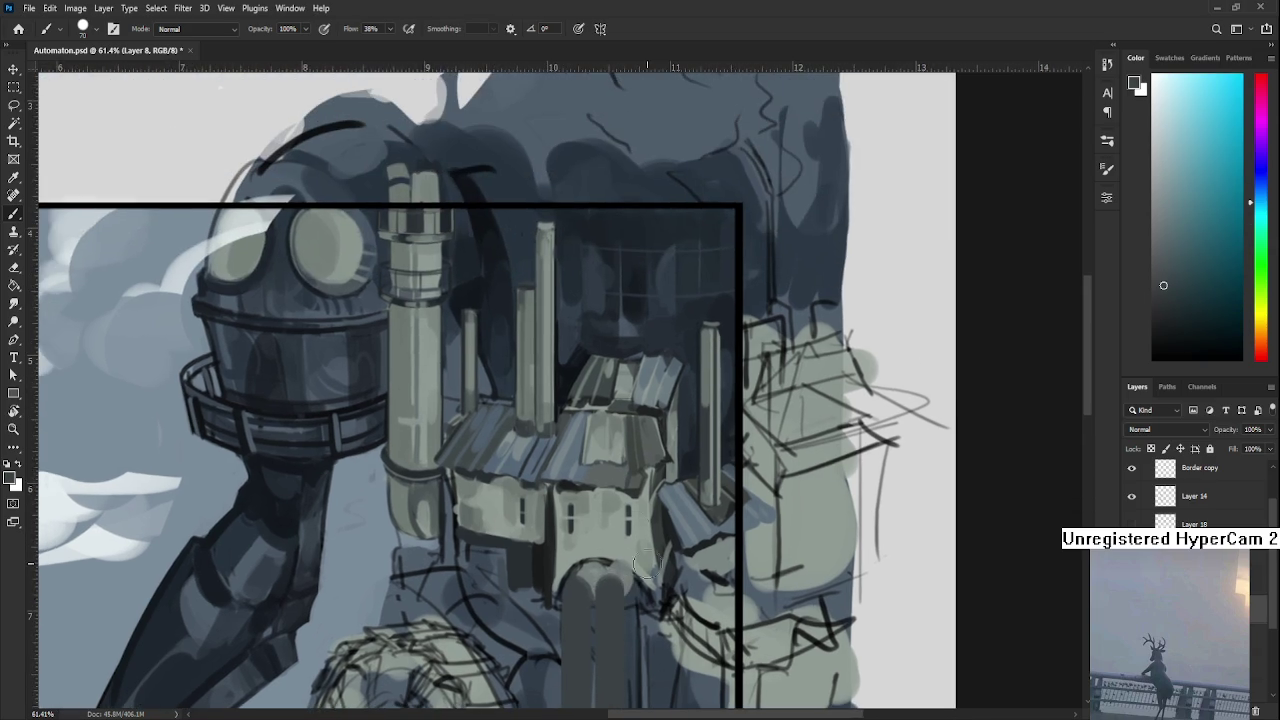
Sample a house-wall grey and lighten the dark outline atop the arch and its wall.
scroll(633, 575, down, 2)
scroll(660, 540, down, 2)
scroll(718, 481, down, 2)
scroll(718, 481, down, 1)
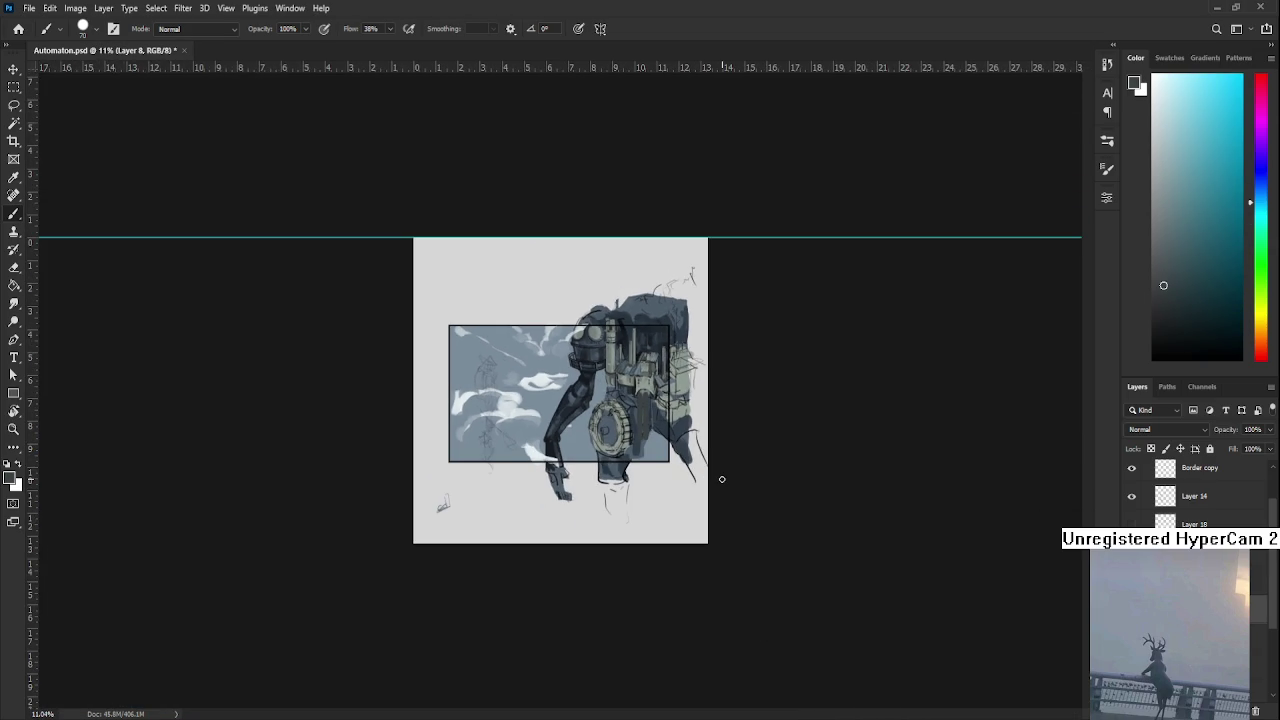
scroll(612, 390, up, 2)
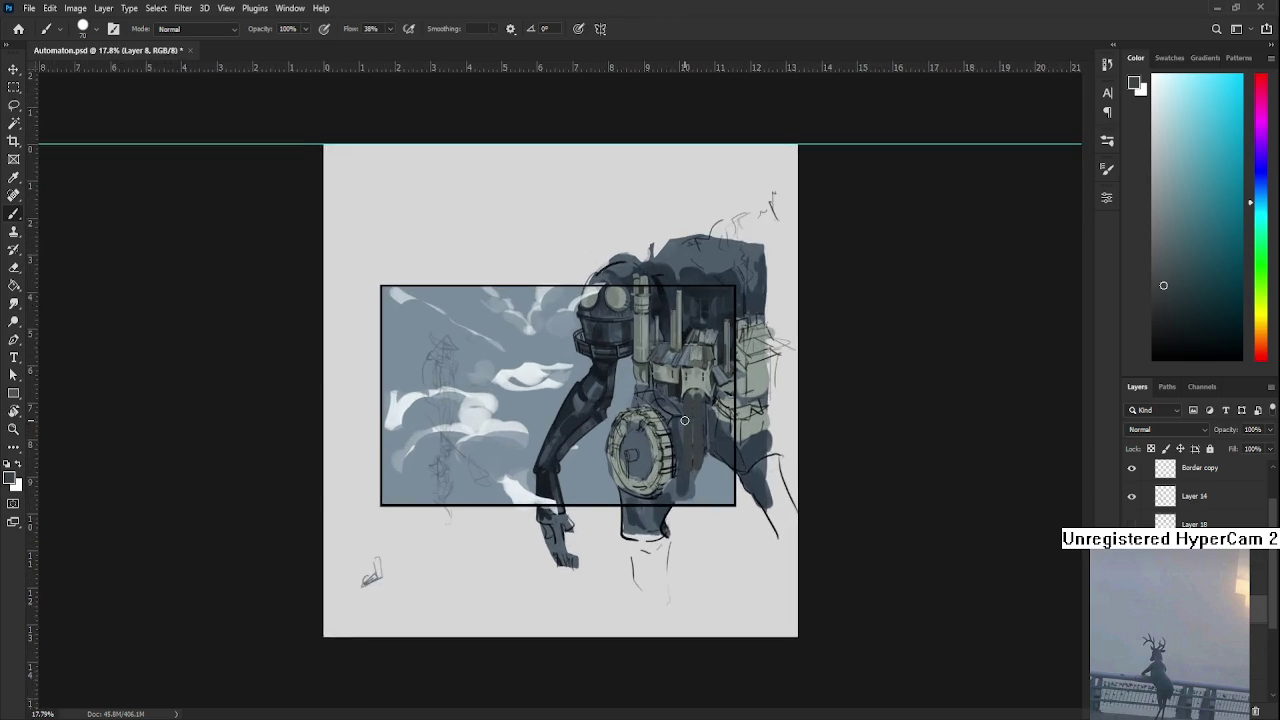
scroll(612, 390, up, 1)
scroll(612, 390, up, 2)
scroll(736, 387, up, 2)
scroll(725, 430, up, 1)
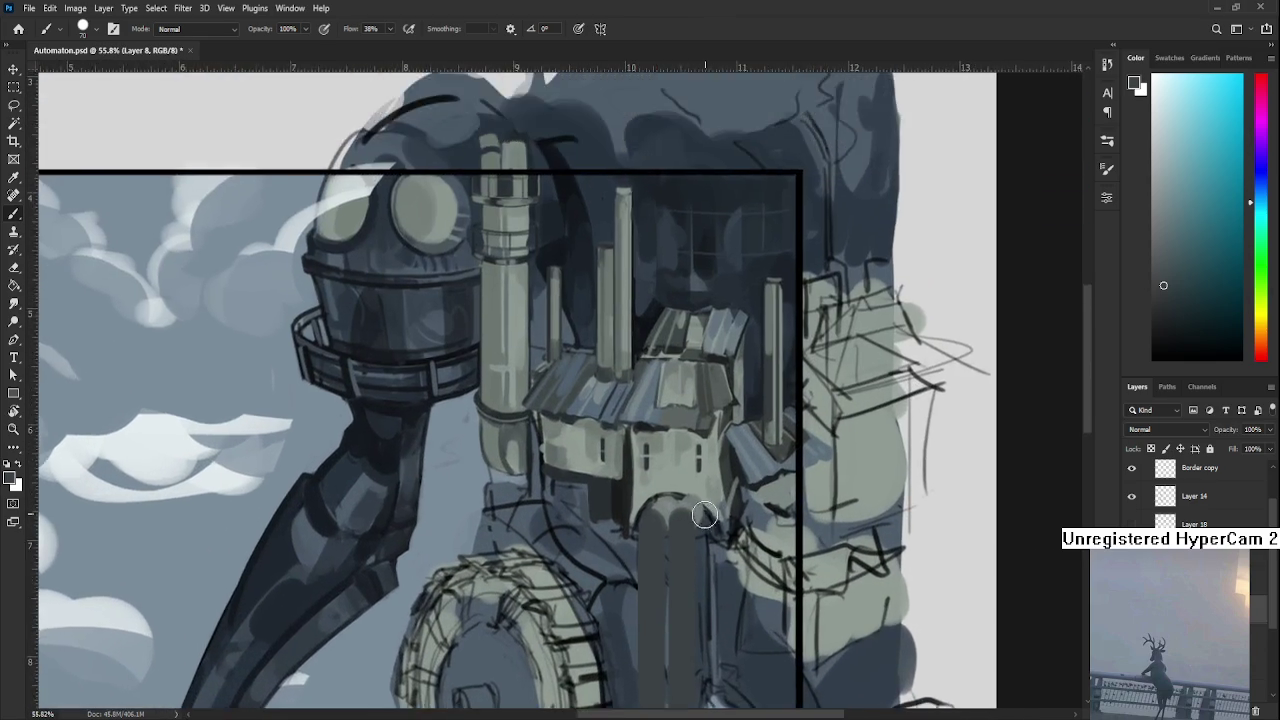
scroll(705, 500, up, 2)
alt+click(606, 436)
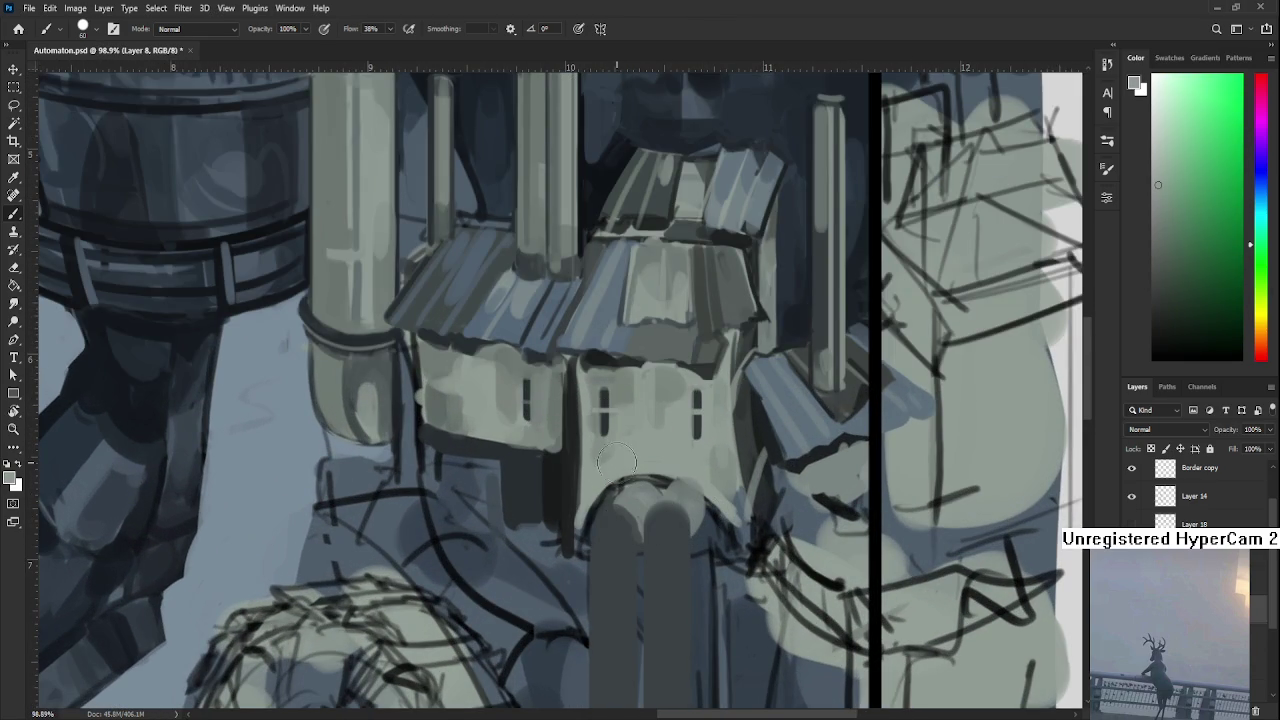
drag(596, 490, 626, 470)
drag(725, 483, 726, 472)
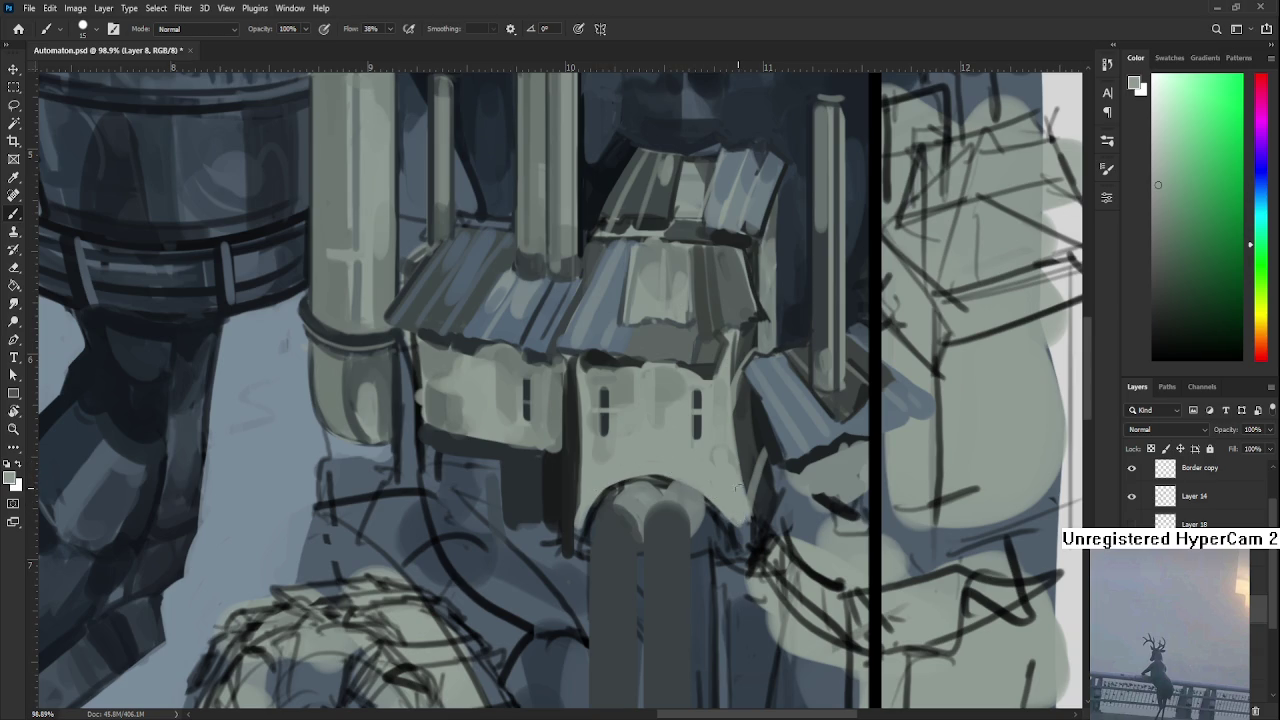
Cover the dark edge right of the arch wall, then paint a dark stroke down that edge.
alt+click(745, 469)
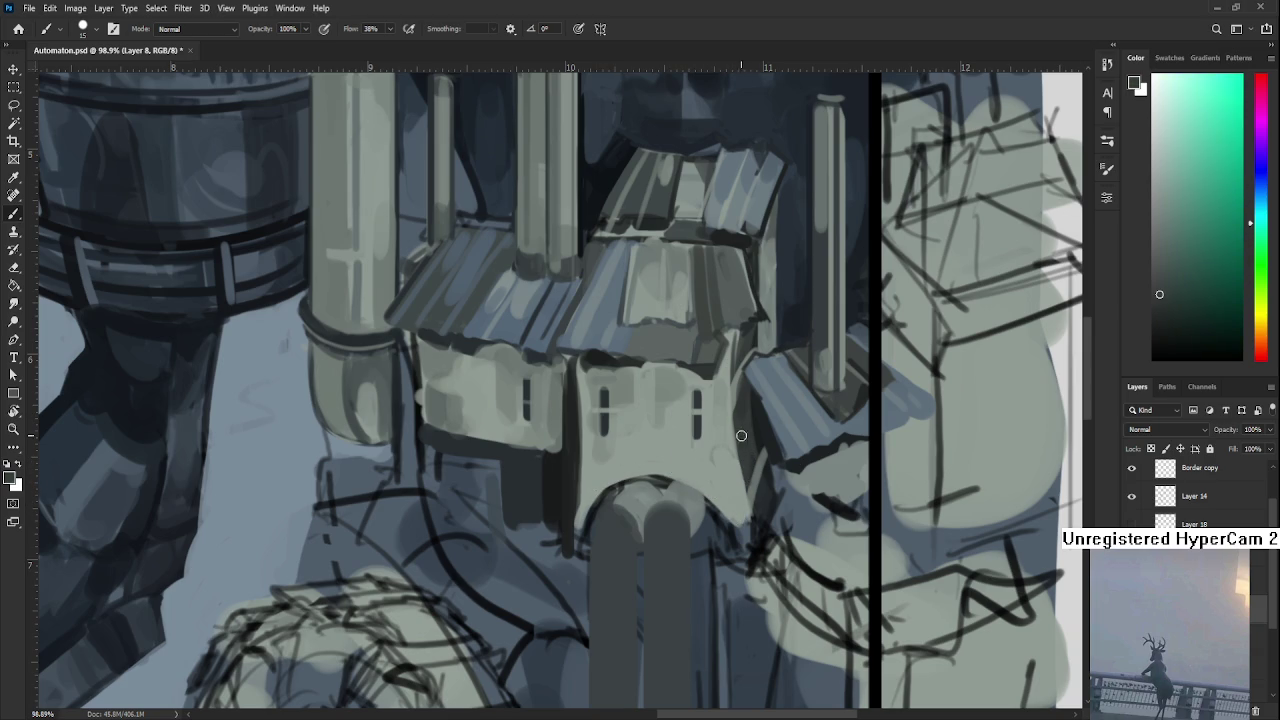
drag(742, 440, 738, 466)
alt+click(729, 468)
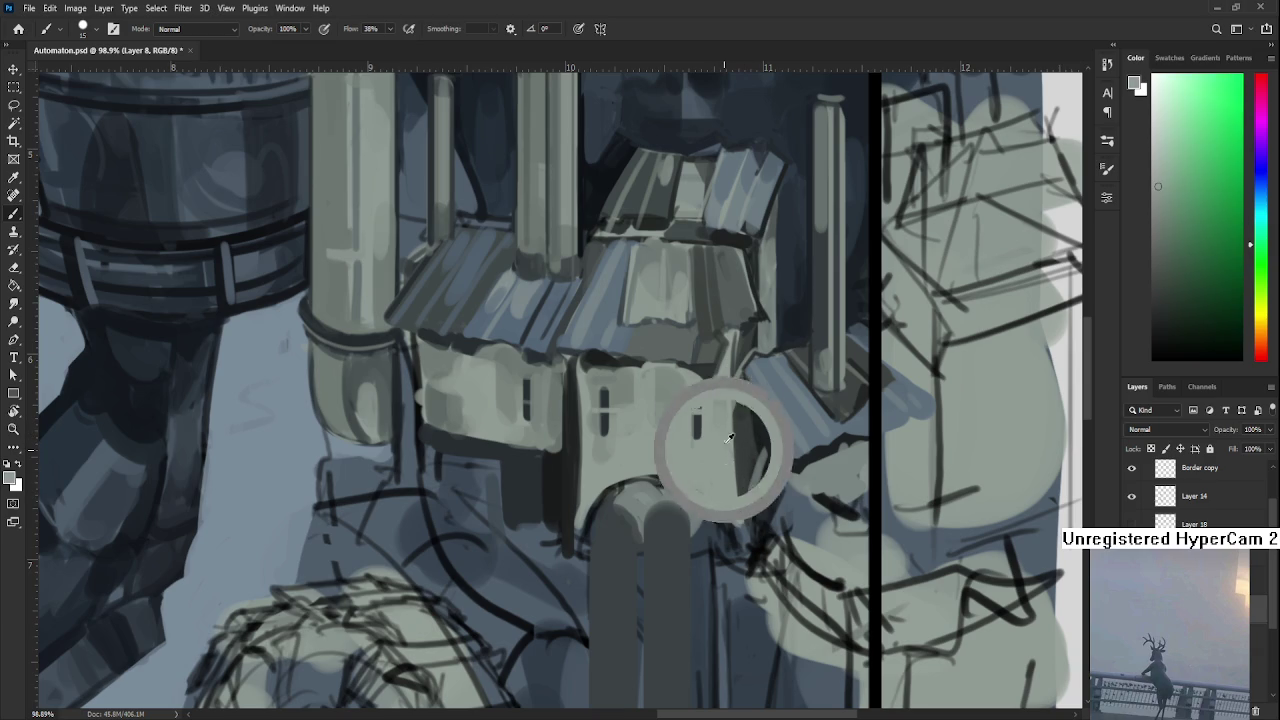
alt+click(729, 455)
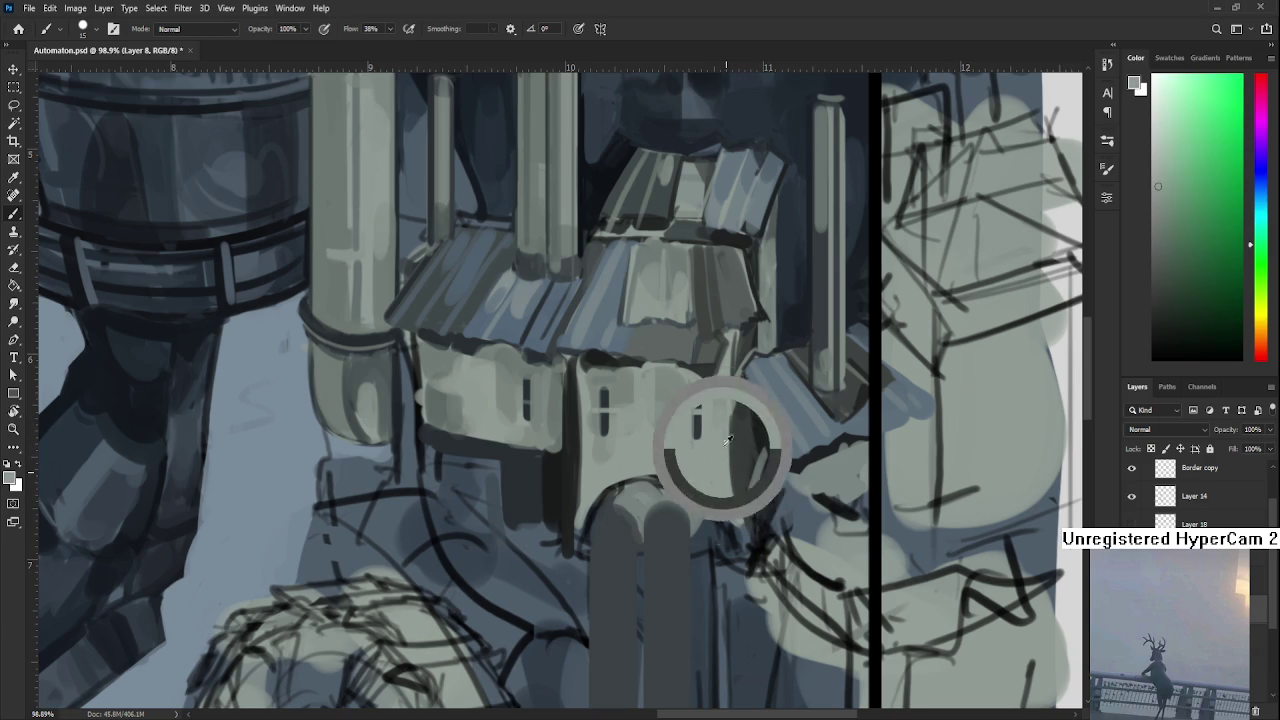
alt+click(740, 440)
drag(738, 420, 740, 486)
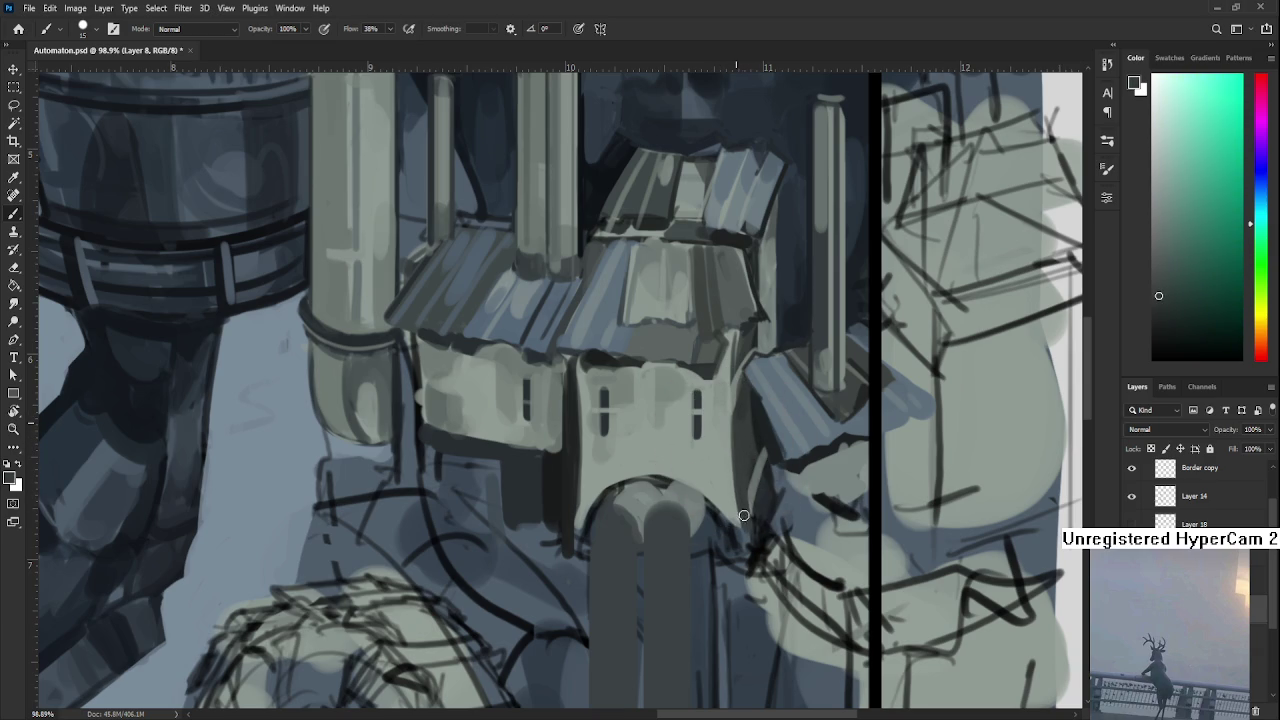
Sample near-black, dark blue, grey-green and light grey tones from the lower arch.
alt+click(749, 508)
alt+click(742, 503)
alt+click(749, 526)
alt+click(743, 552)
alt+click(758, 553)
alt+click(748, 560)
alt+click(725, 537)
alt+click(724, 530)
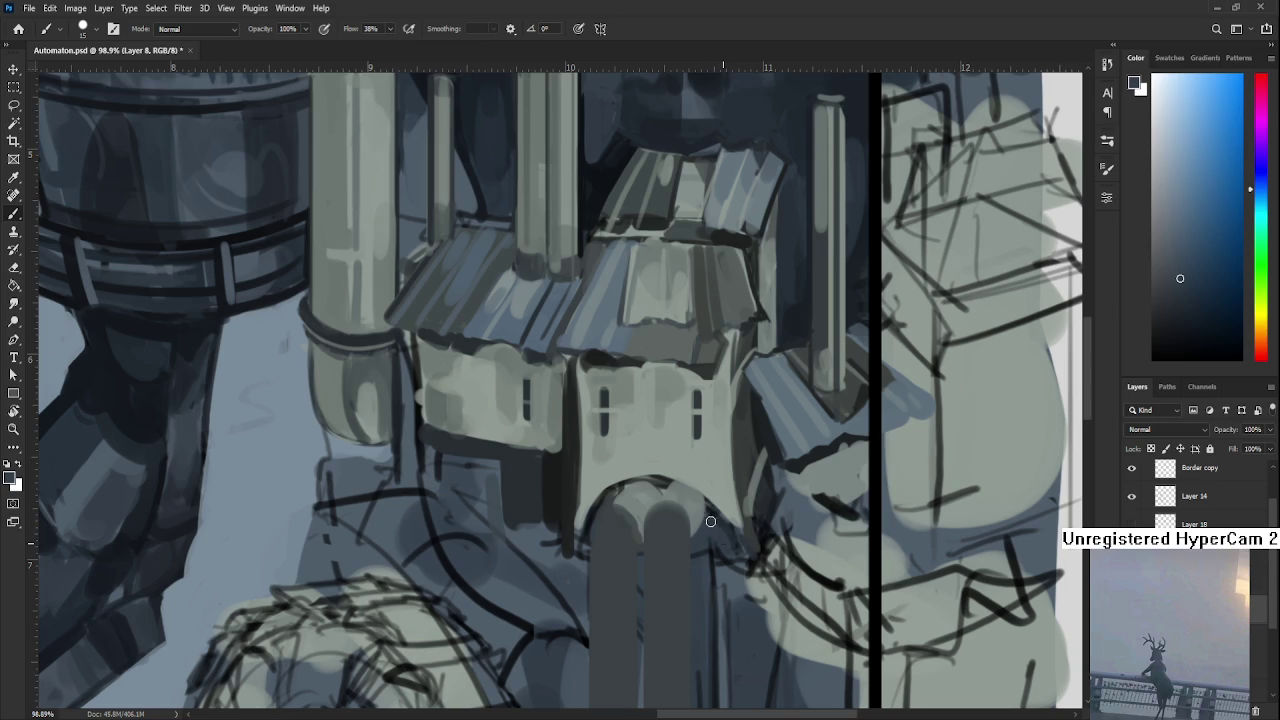
alt+click(737, 512)
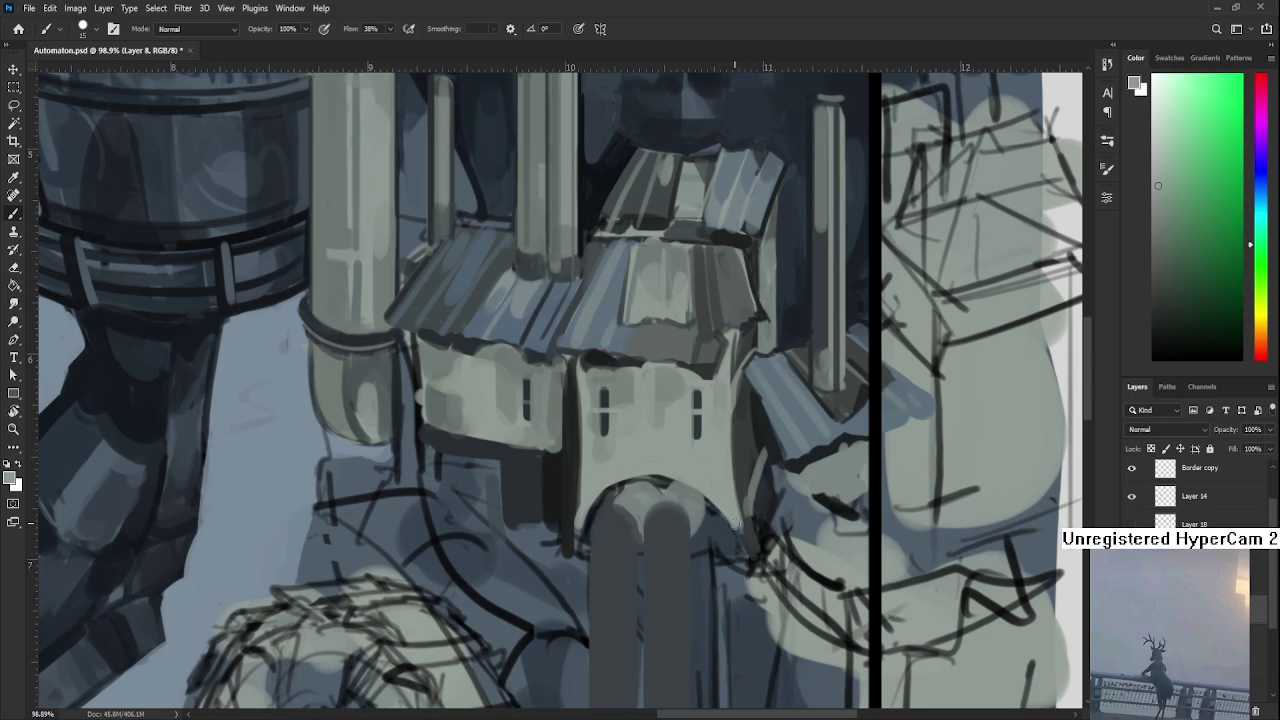
alt+click(721, 531)
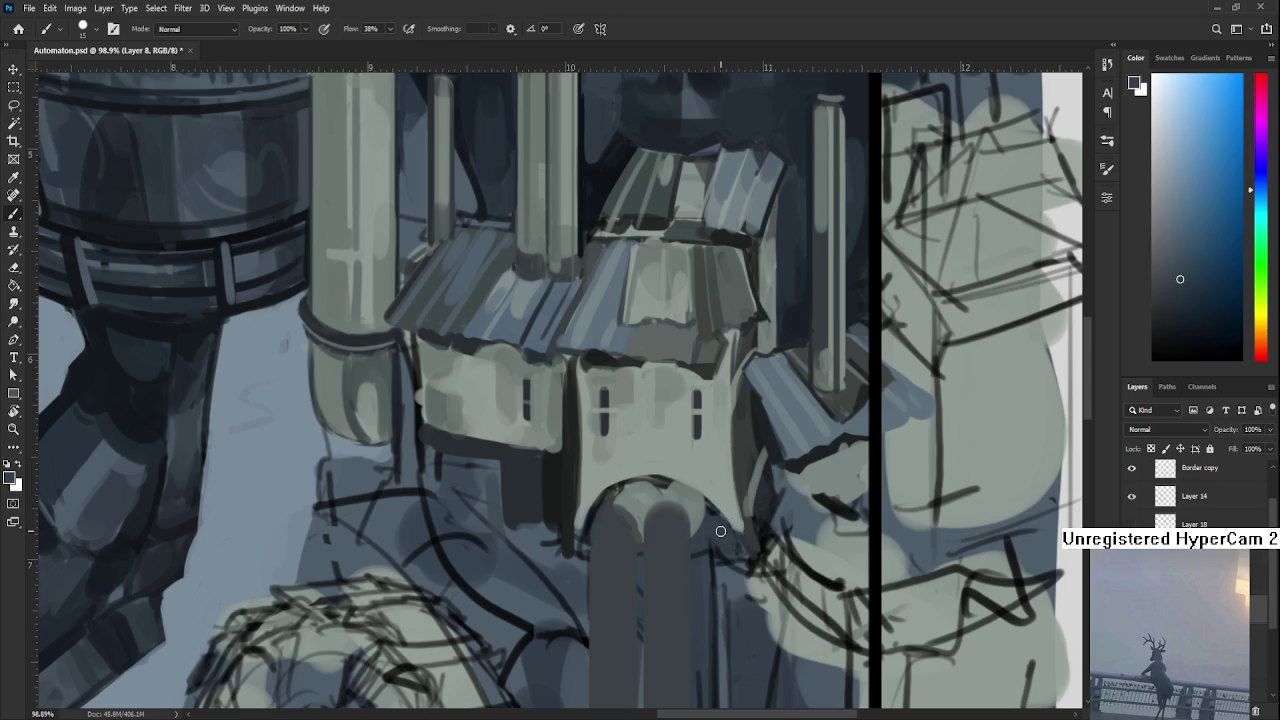
alt+click(735, 535)
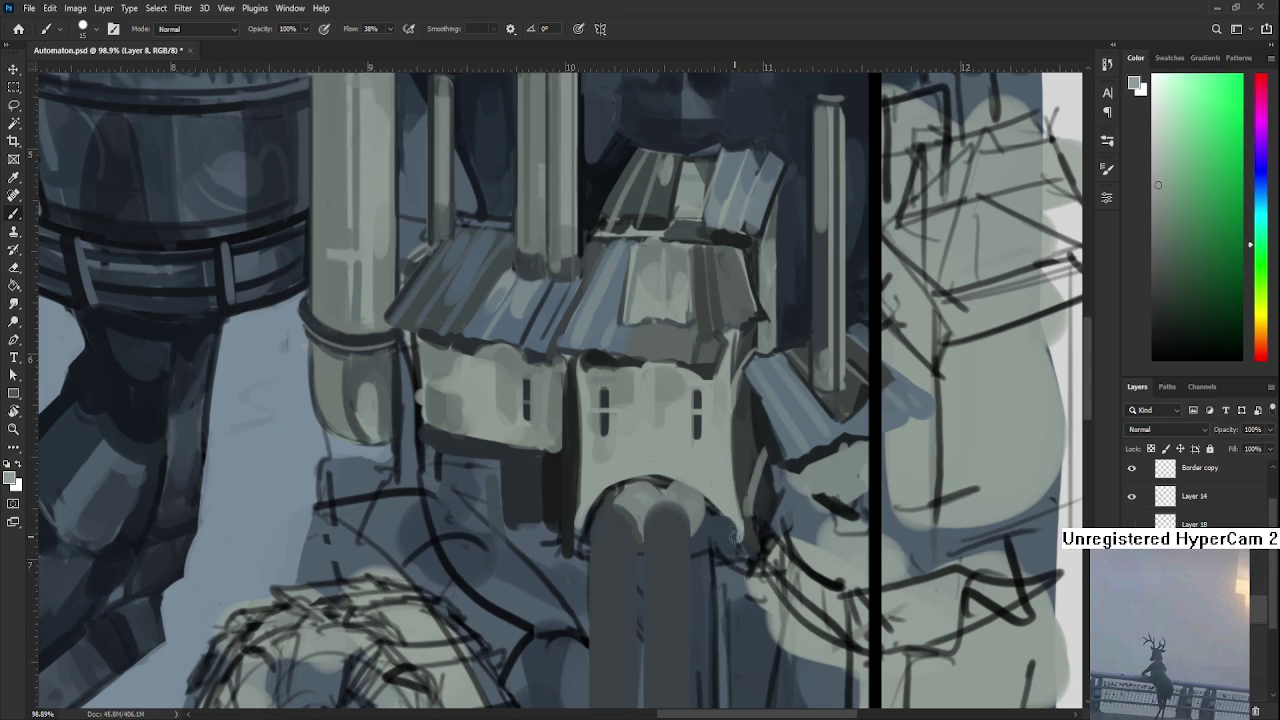
alt+click(738, 530)
alt+click(727, 522)
scroll(752, 388, down, 3)
Zoom out and back to 50.7%, frame the town and arch, and sample cyan-grey and grey-green tones.
scroll(752, 388, down, 2)
scroll(752, 388, down, 1)
scroll(752, 388, down, 1)
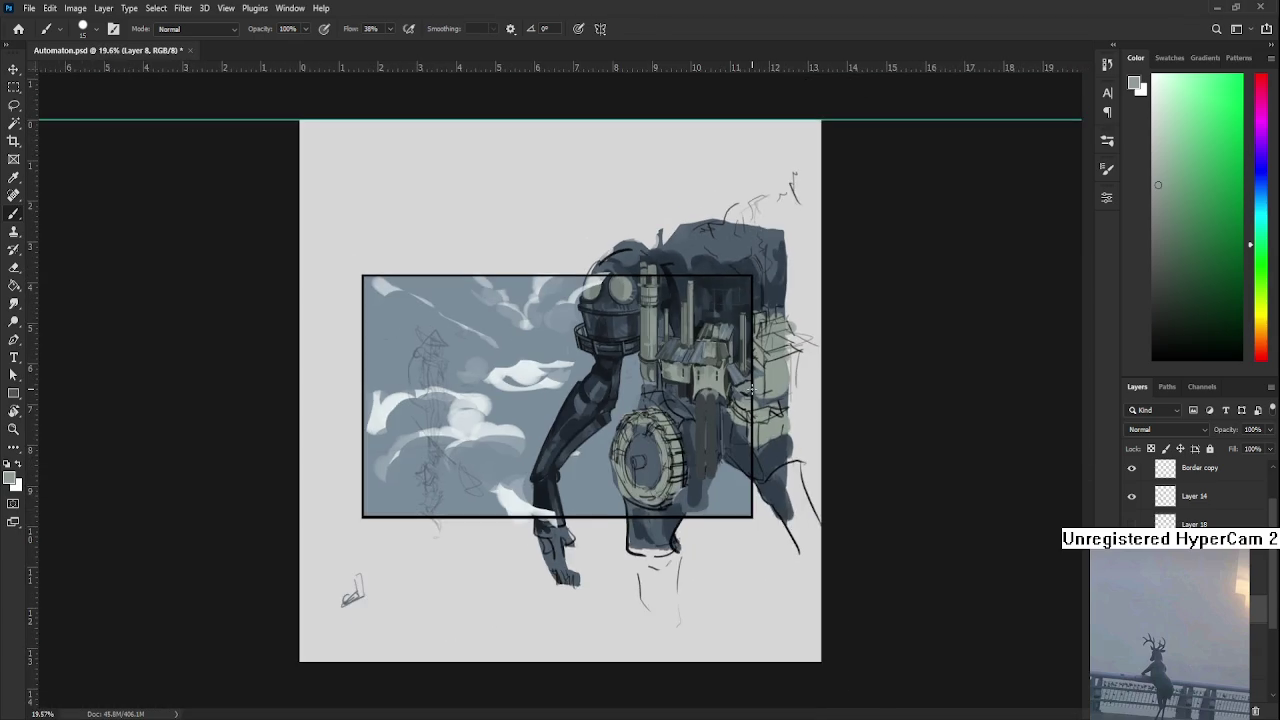
scroll(748, 405, up, 1)
scroll(740, 441, up, 2)
drag(733, 438, 661, 485)
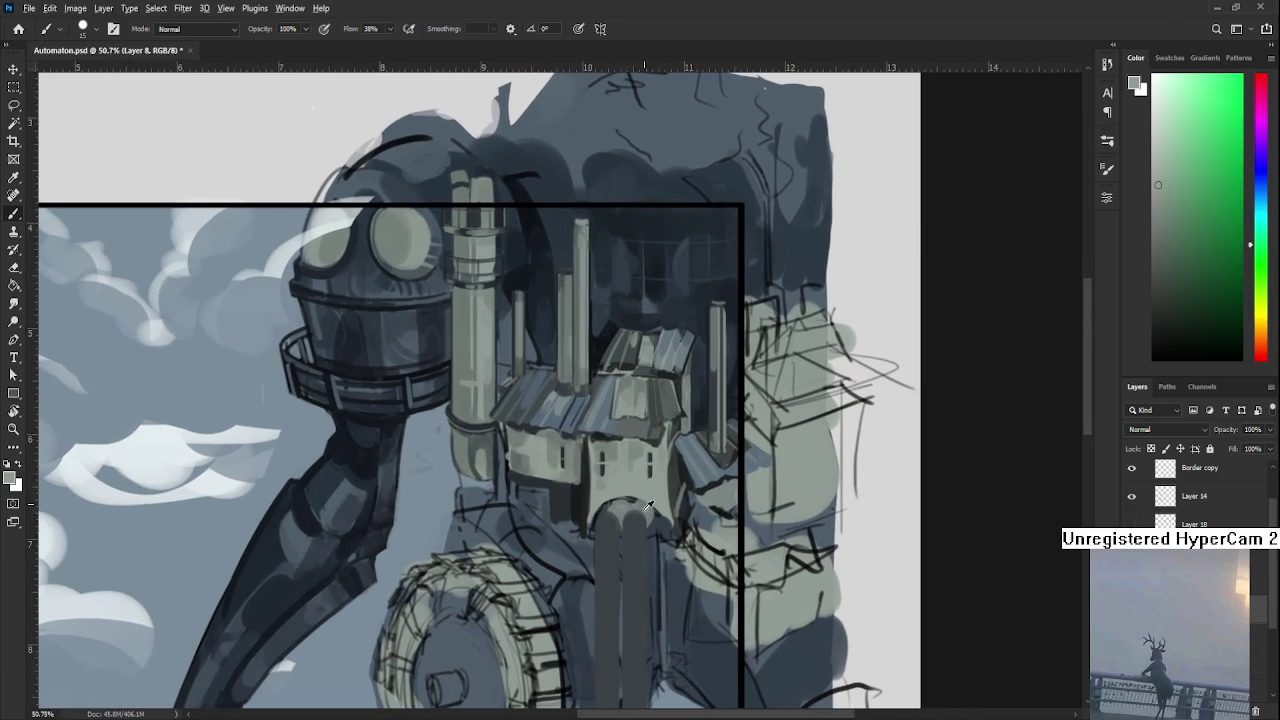
alt+click(618, 494)
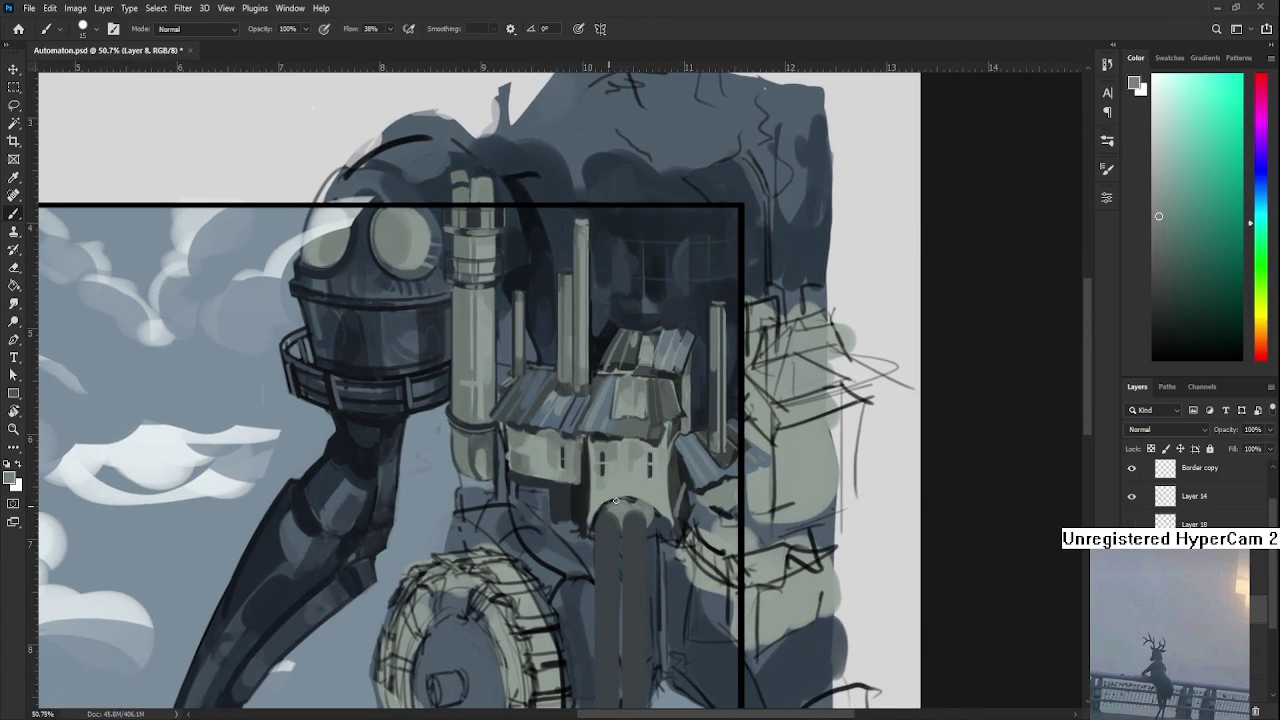
alt+click(612, 503)
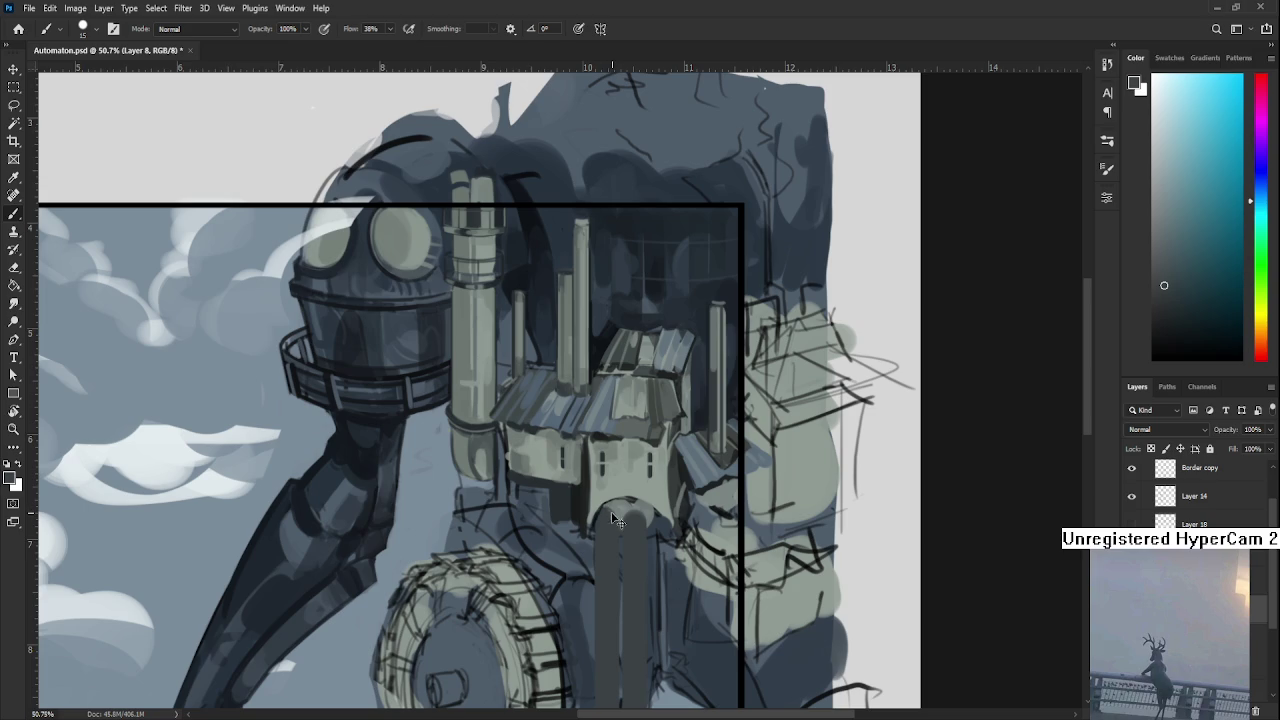
alt+click(618, 516)
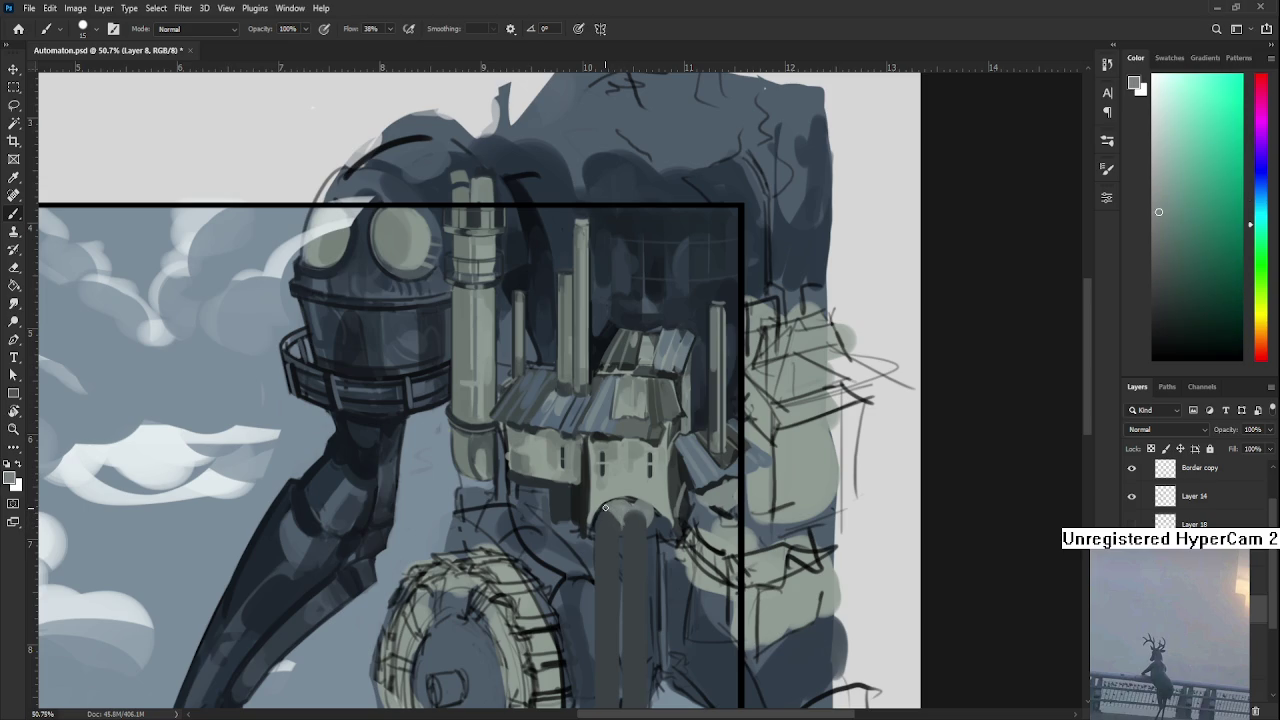
alt+click(598, 528)
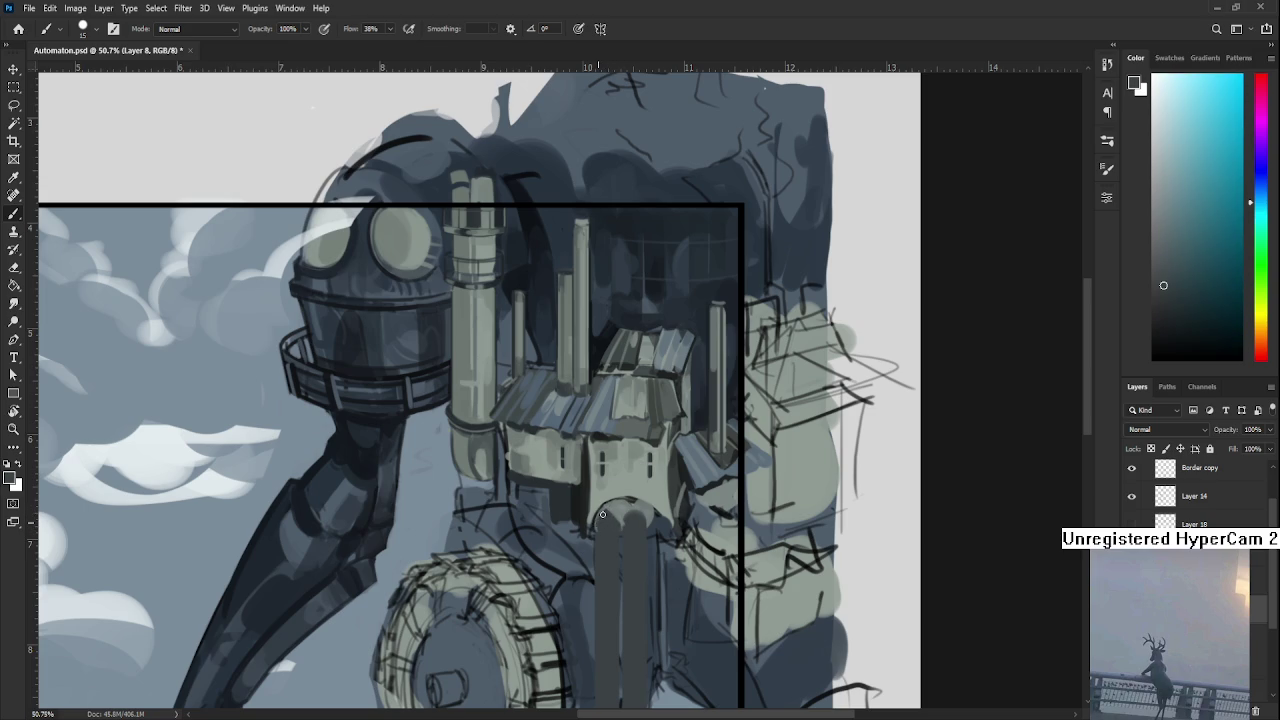
alt+click(598, 500)
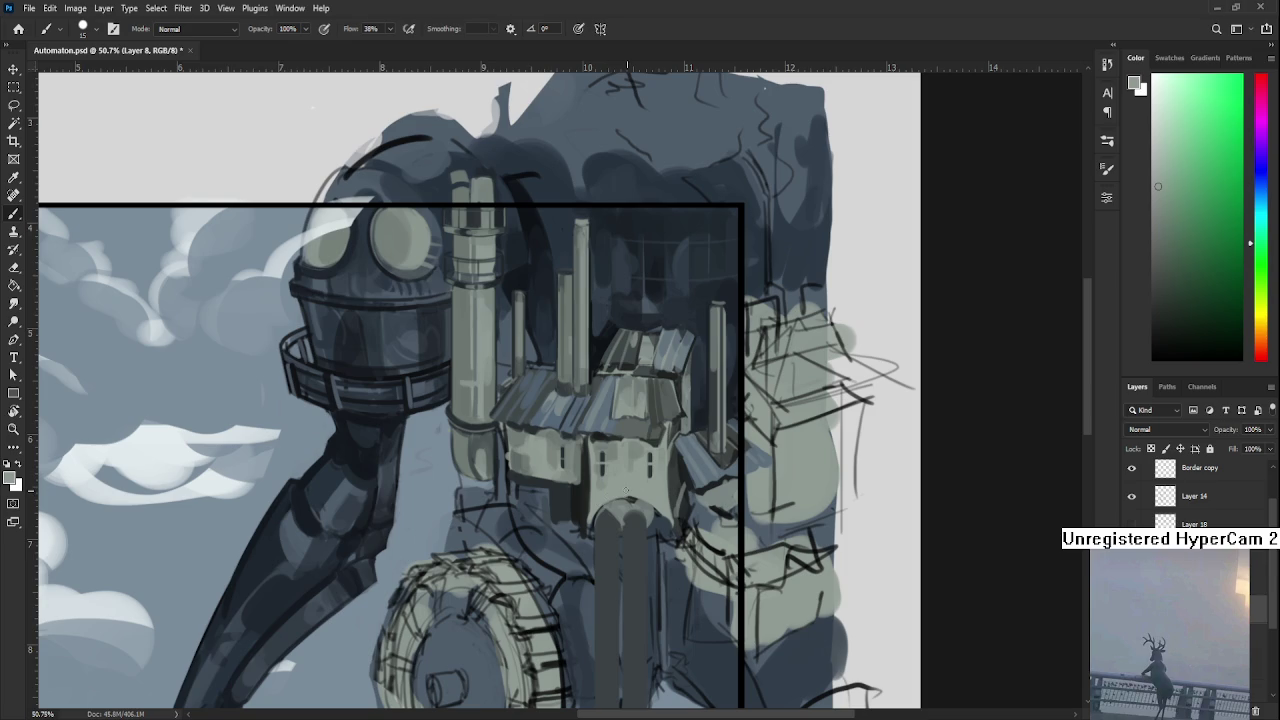
Alternate between lighter and darker grey shades sampled around the arch.
alt+click(636, 496)
alt+click(620, 502)
alt+click(630, 506)
alt+click(632, 503)
alt+click(632, 503)
alt+click(626, 500)
alt+click(622, 505)
alt+click(619, 512)
alt+click(621, 513)
alt+click(643, 502)
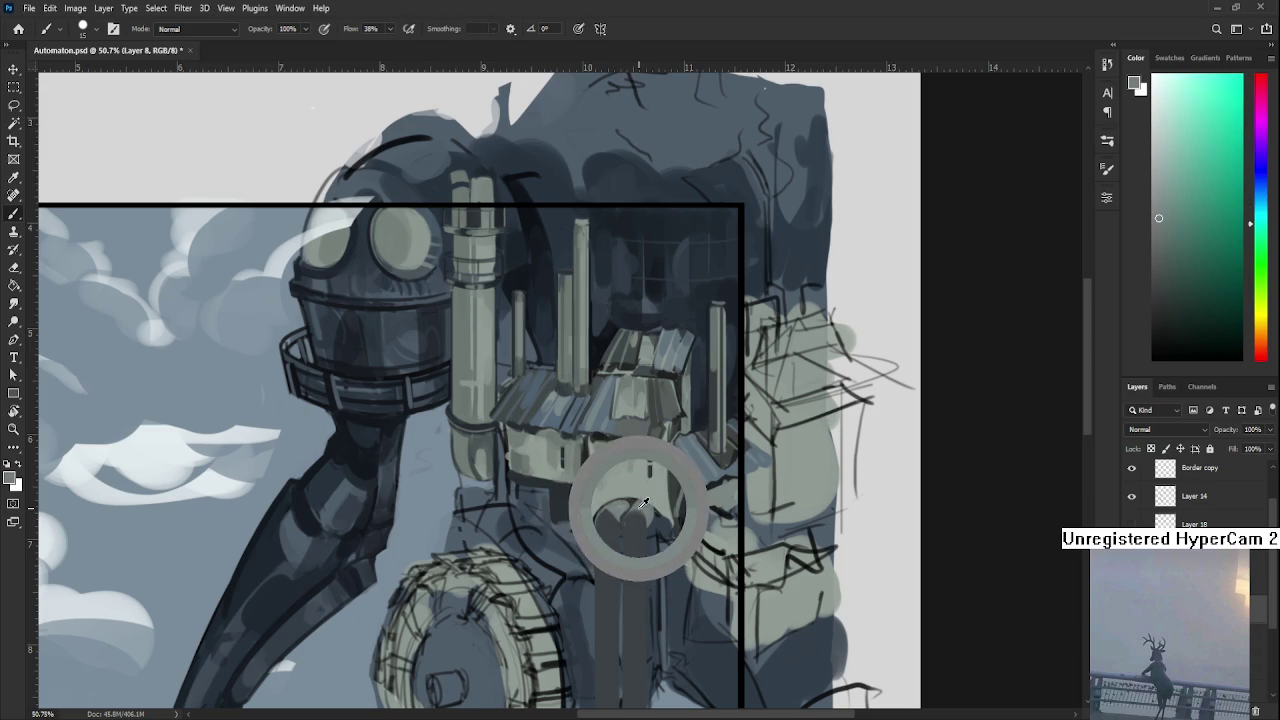
alt+click(626, 509)
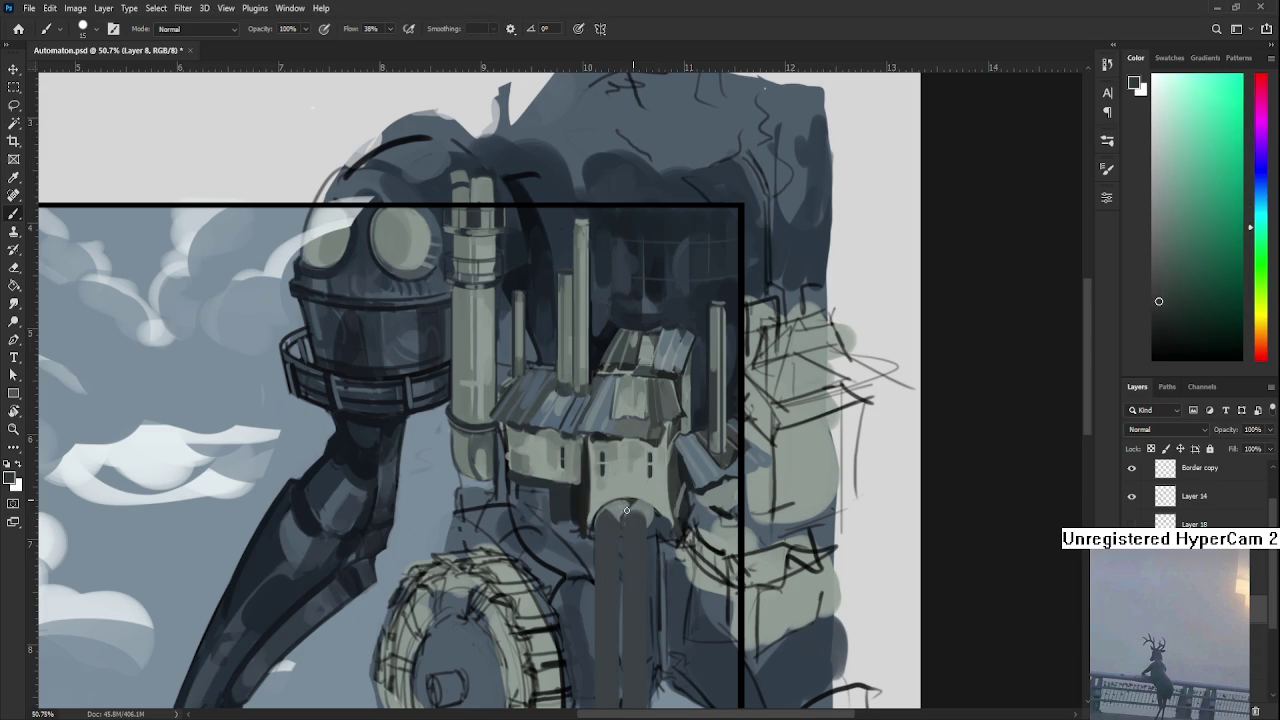
alt+click(630, 500)
Zoom in to 81.7% with the arch and twin pipes in view.
scroll(635, 487, down, 2)
scroll(680, 440, down, 2)
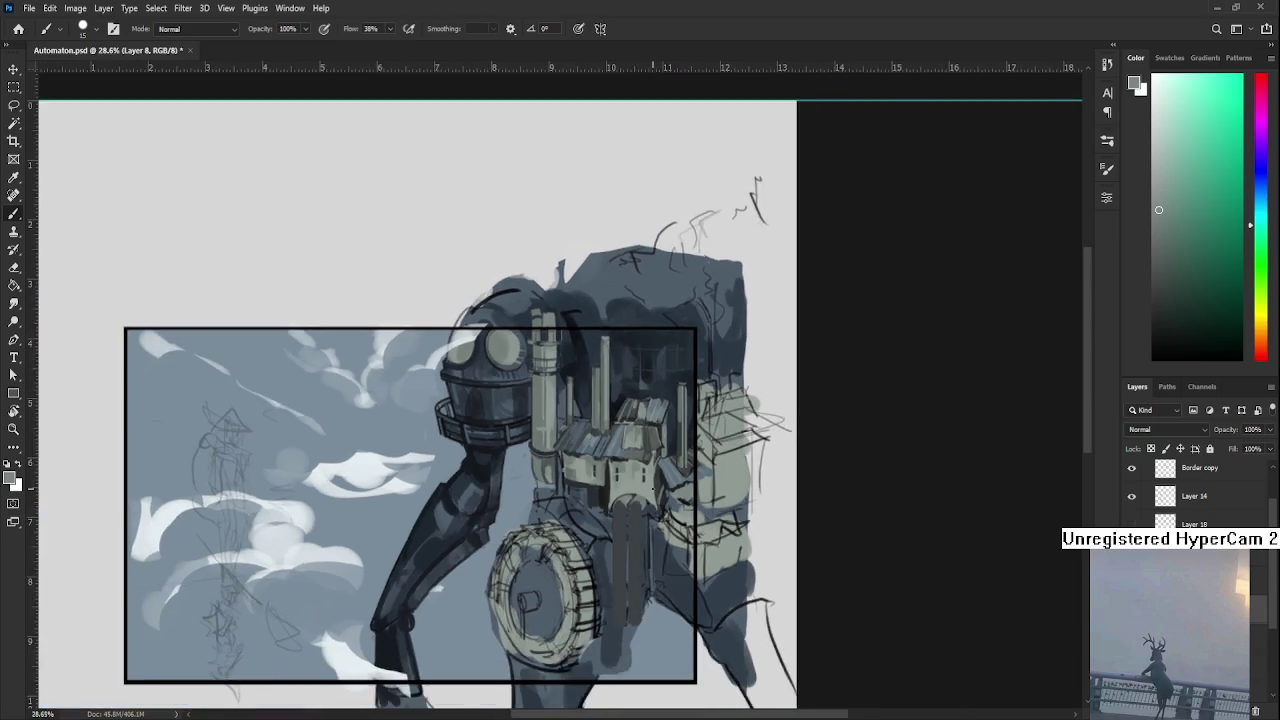
scroll(740, 390, down, 2)
scroll(772, 358, up, 3)
scroll(760, 357, up, 3)
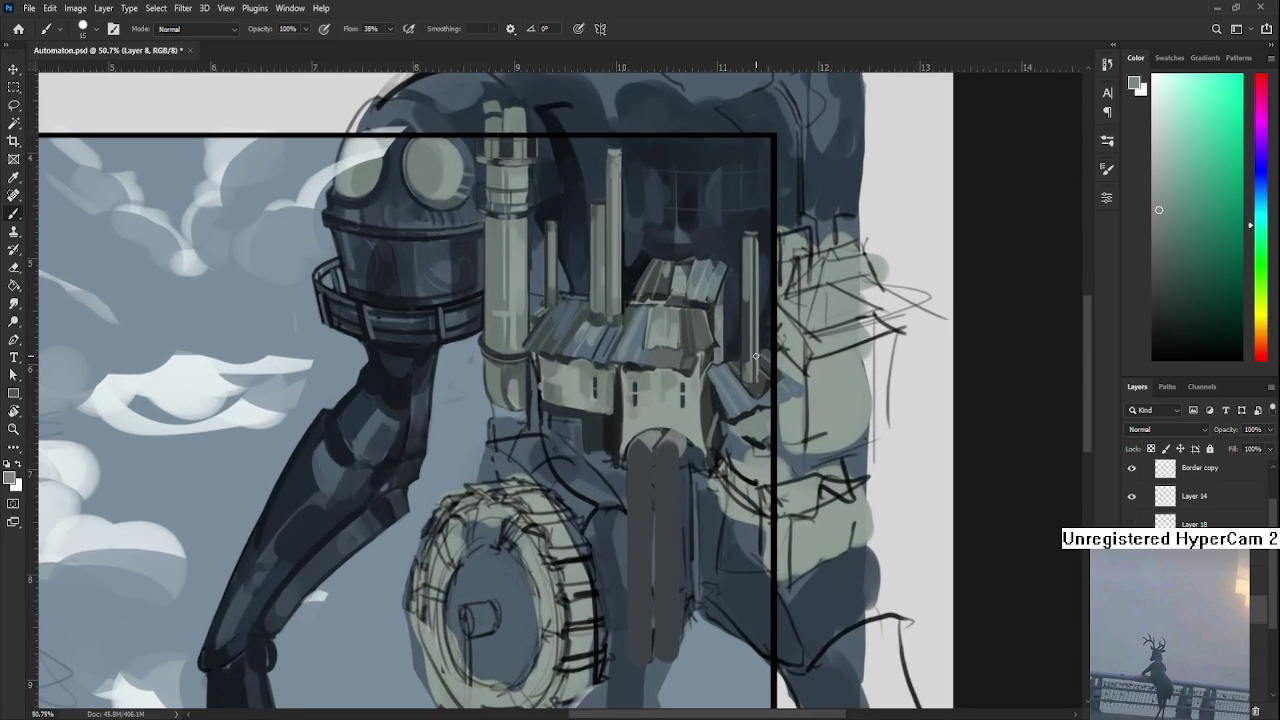
scroll(750, 535, up, 2)
drag(661, 514, 657, 594)
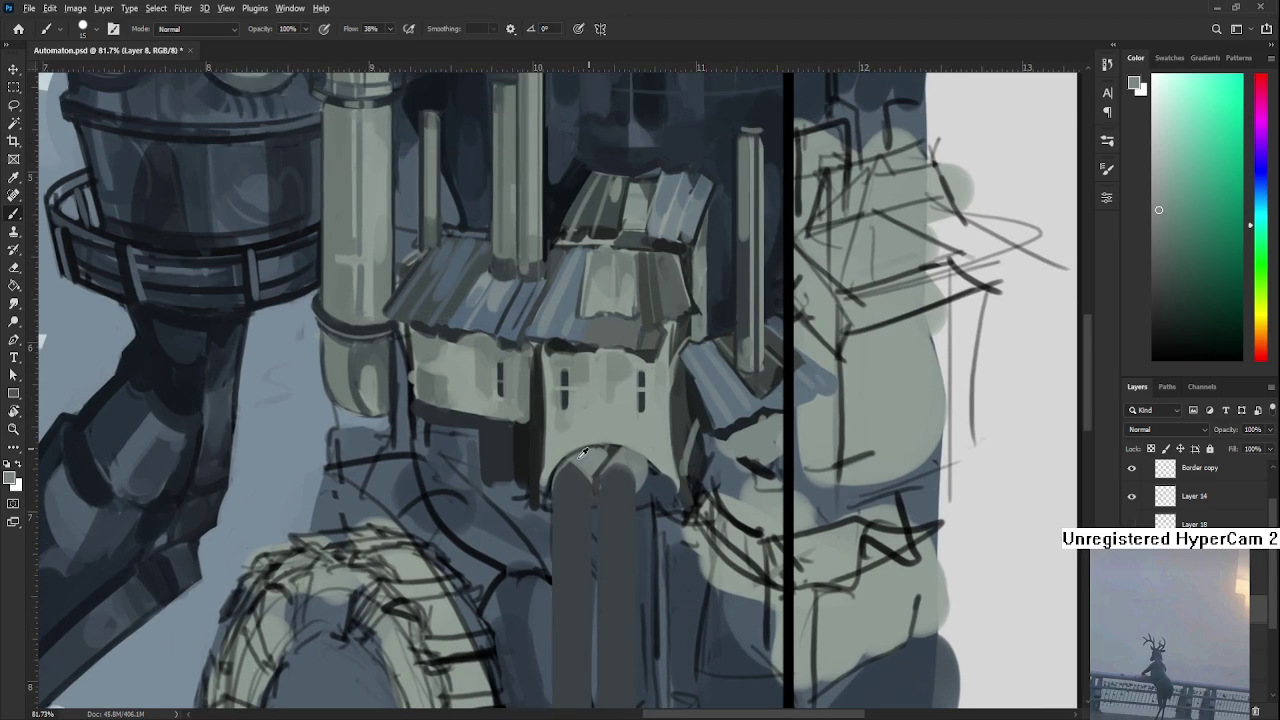
Sample a light grey-green near the arch and paint a thin light line between the pipes.
alt+click(568, 476)
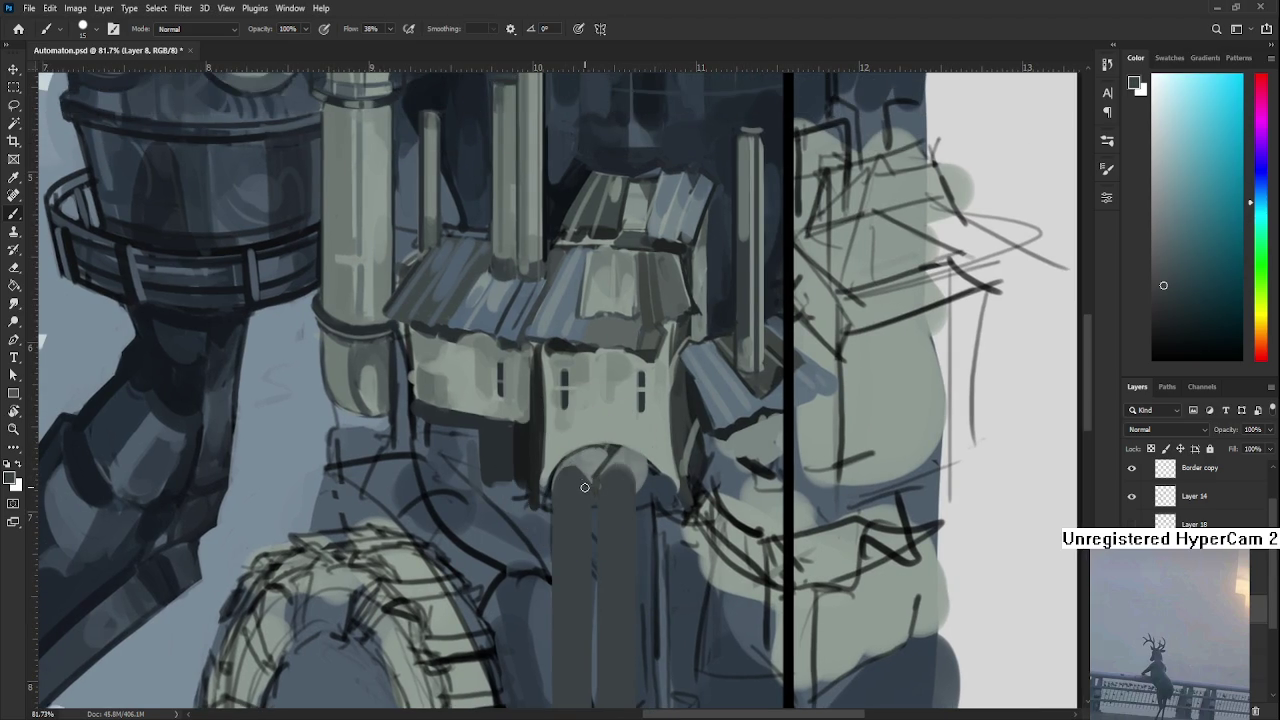
alt+click(590, 468)
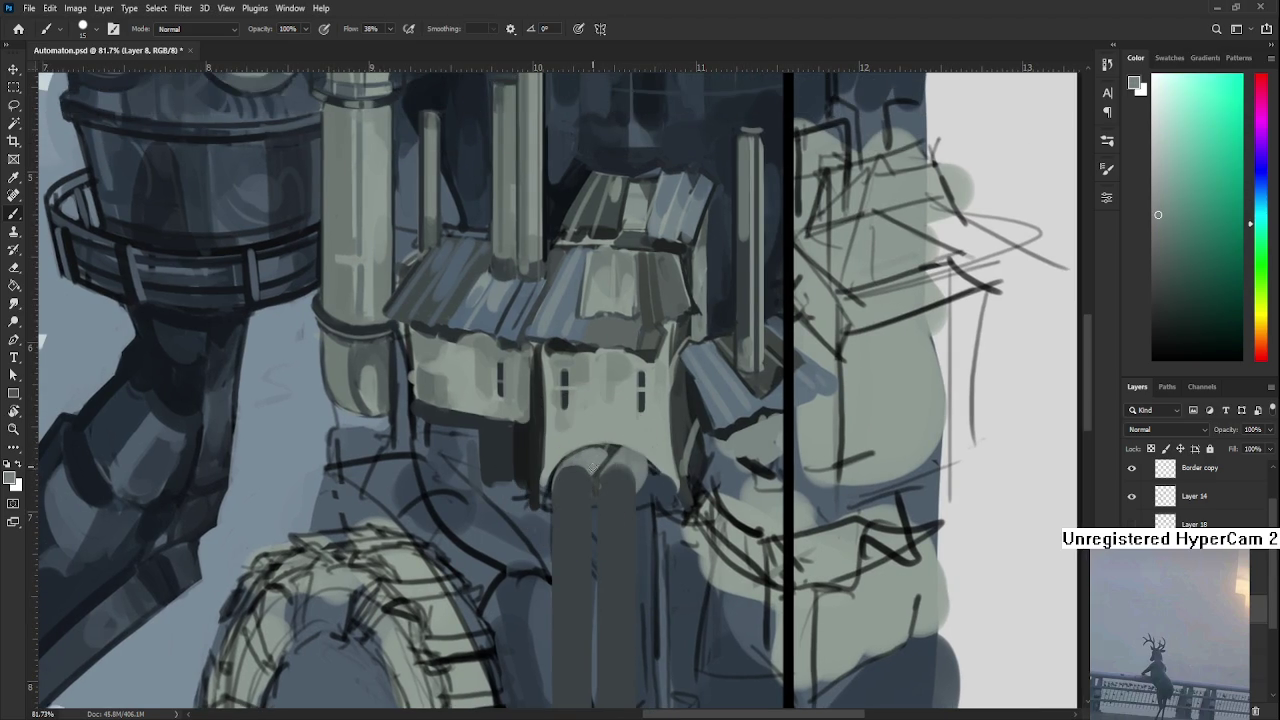
alt+click(595, 476)
alt+click(591, 476)
alt+click(591, 479)
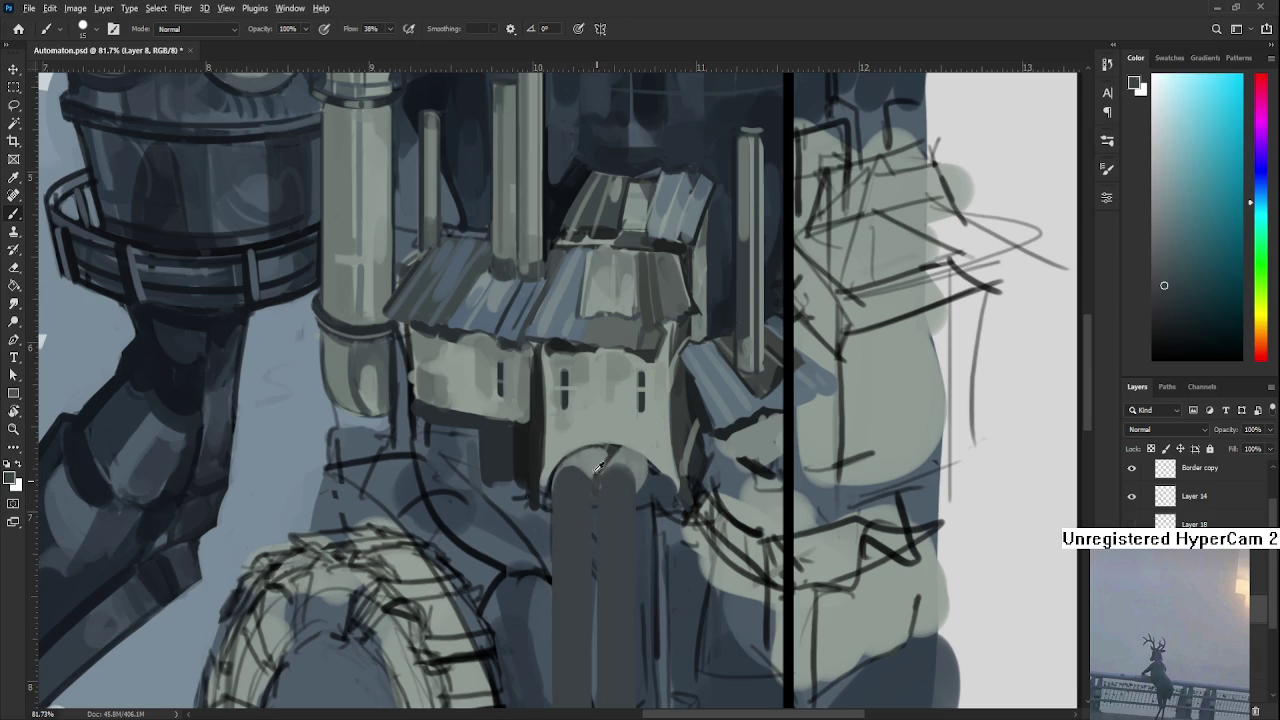
alt+click(590, 482)
drag(592, 476, 596, 500)
scroll(601, 538, down, 2)
scroll(630, 533, down, 2)
scroll(667, 528, down, 2)
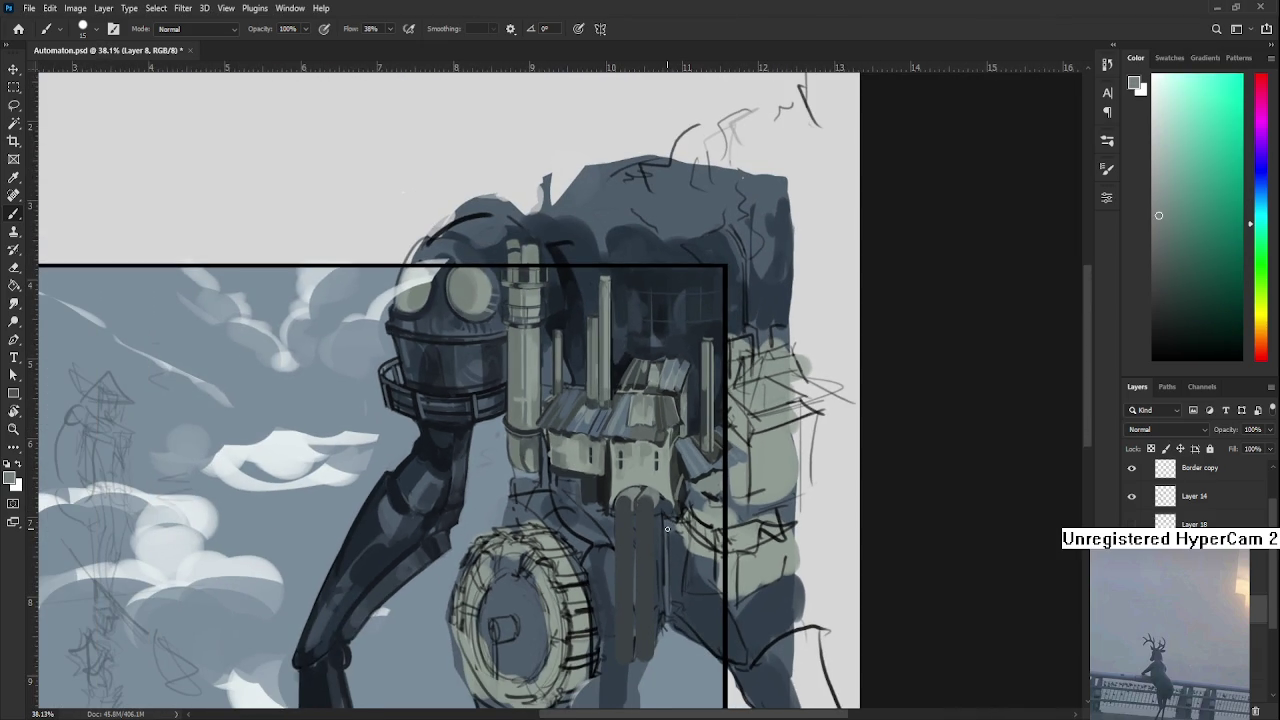
At 38.1%, centre the pipes and paint dark blue-grey vertical strokes along the pipe column.
mouse_move(628, 497)
mouse_down()
mouse_move(528, 427)
mouse_move(514, 589)
mouse_up()
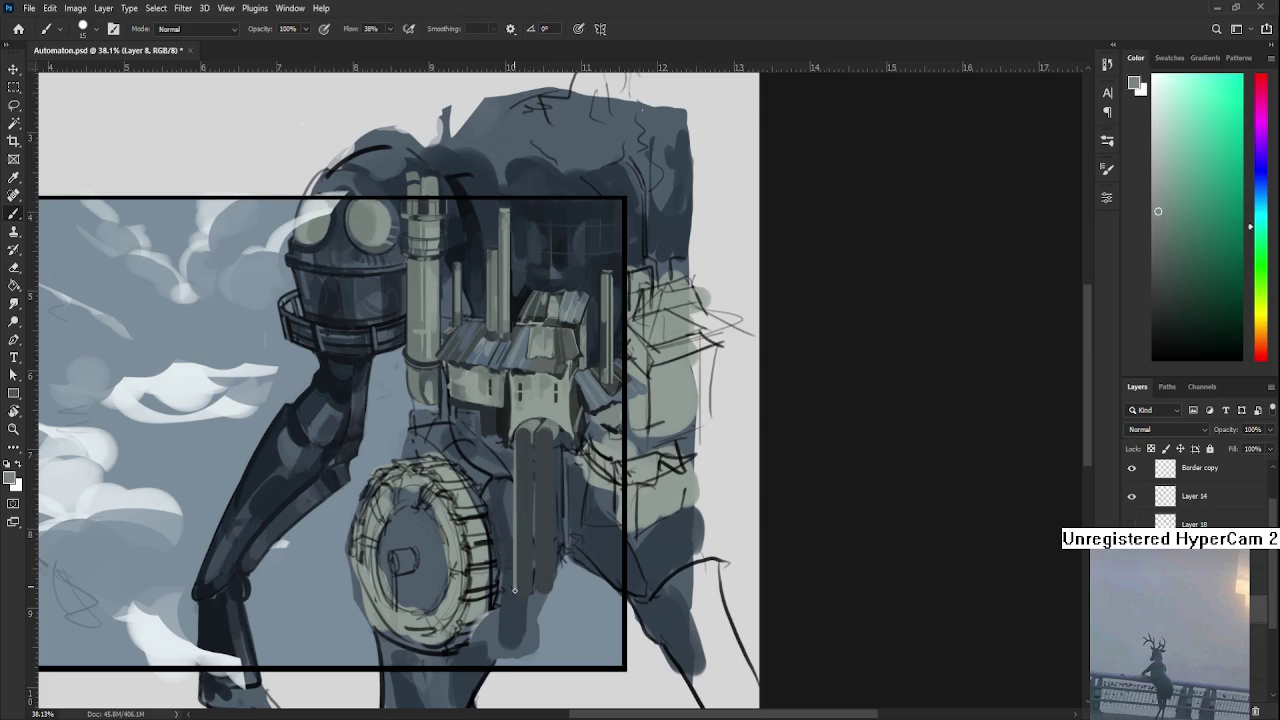
alt+click(517, 440)
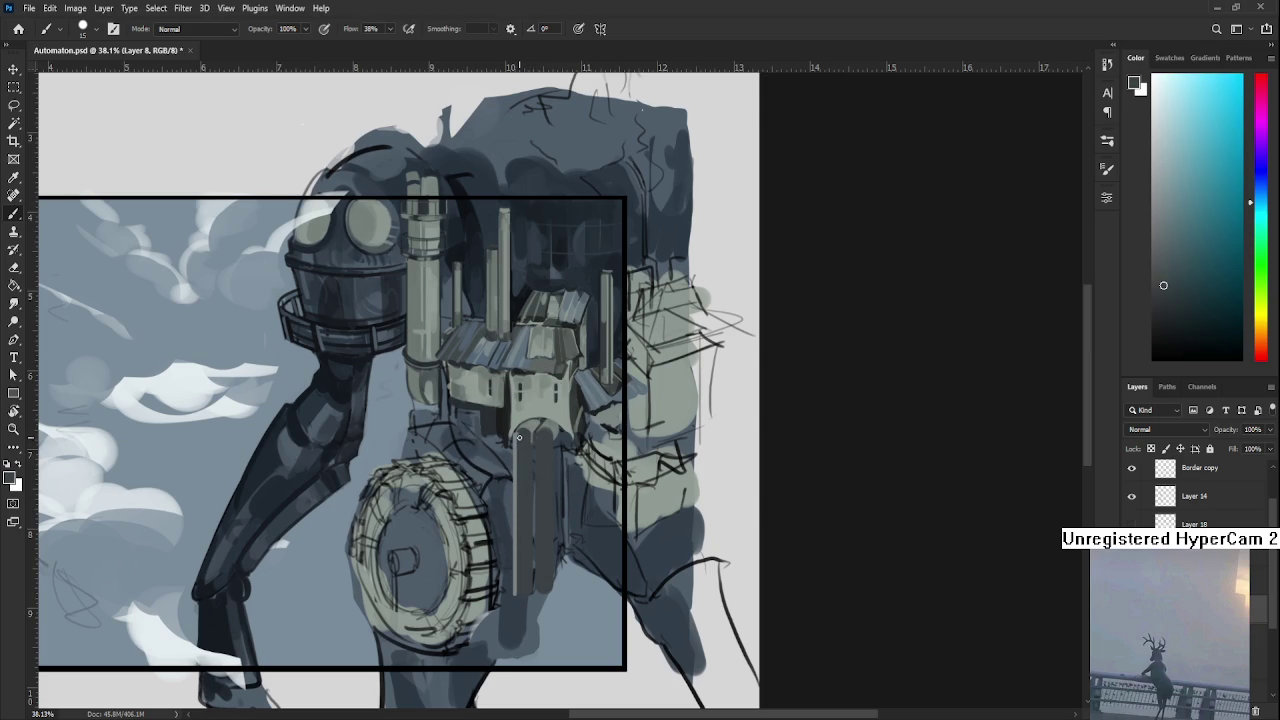
drag(516, 593, 522, 456)
alt+click(522, 442)
mouse_move(517, 594)
mouse_down()
mouse_move(517, 436)
mouse_move(517, 578)
mouse_up()
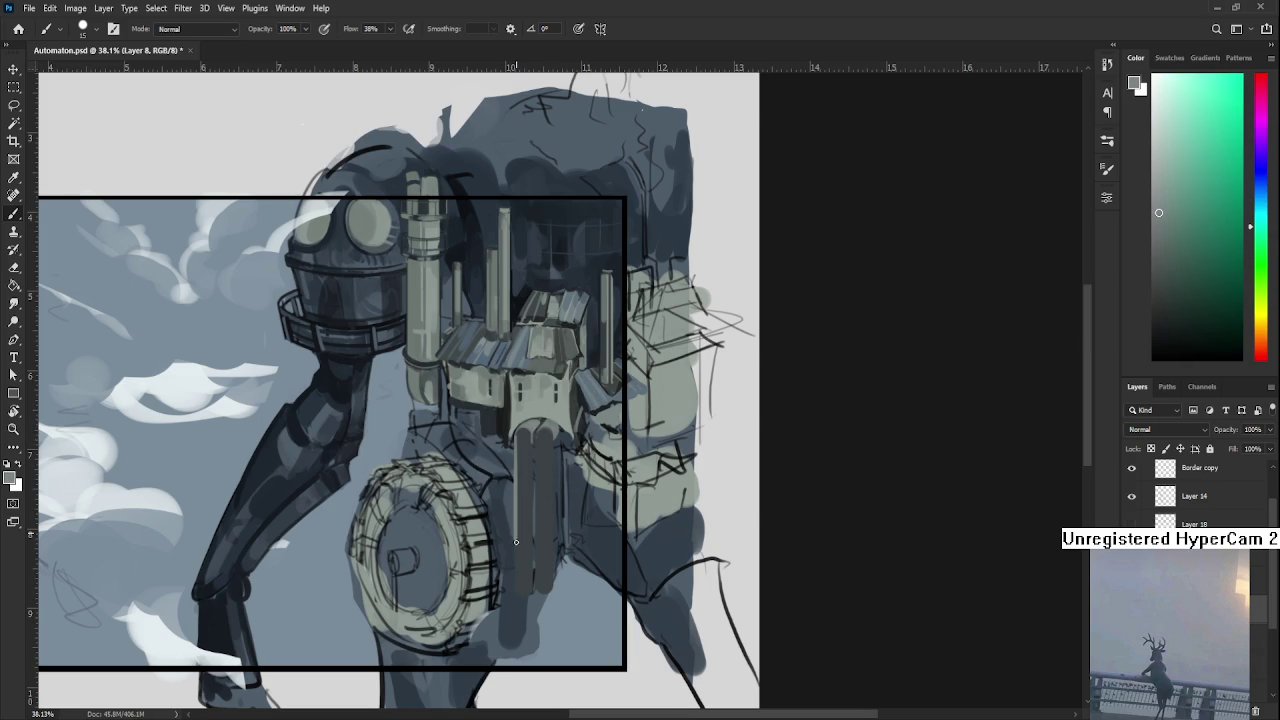
alt+click(520, 434)
mouse_move(518, 450)
mouse_down()
mouse_move(517, 590)
mouse_move(527, 440)
mouse_up()
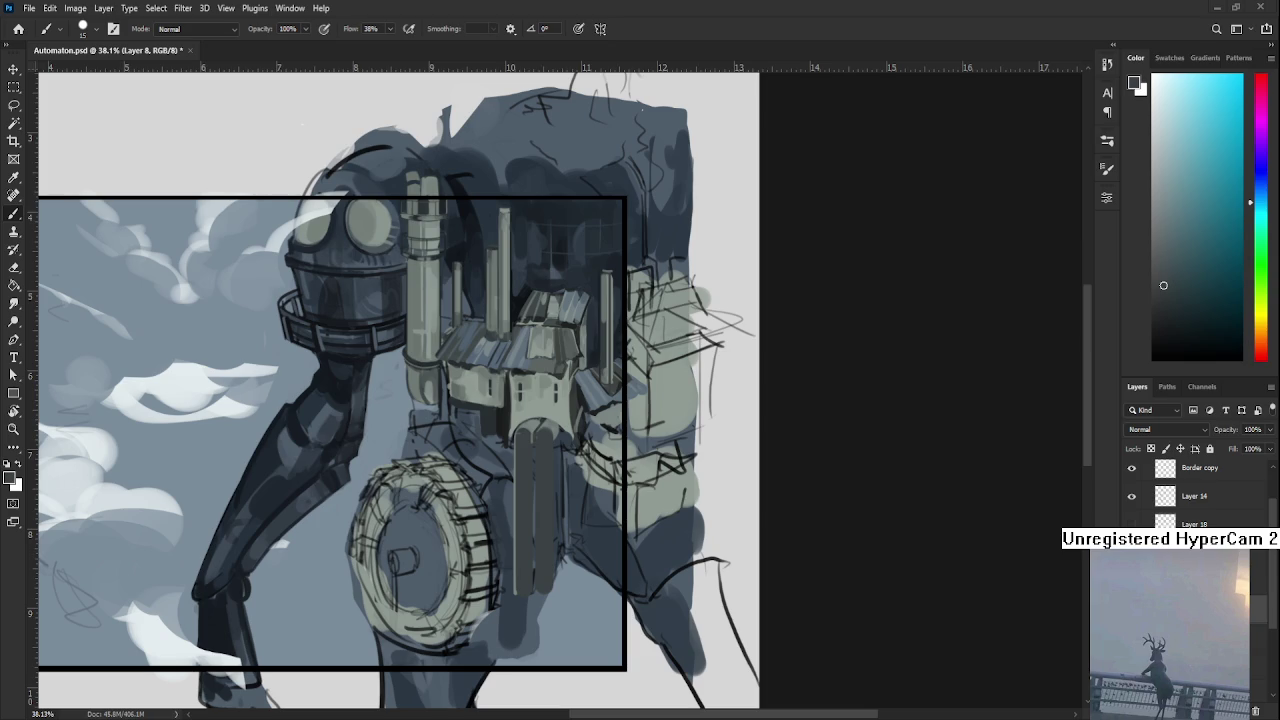
Adjust zoom and shift the canvas up and left so the robot's body, town and wheel frame better.
scroll(320, 543, down, 3)
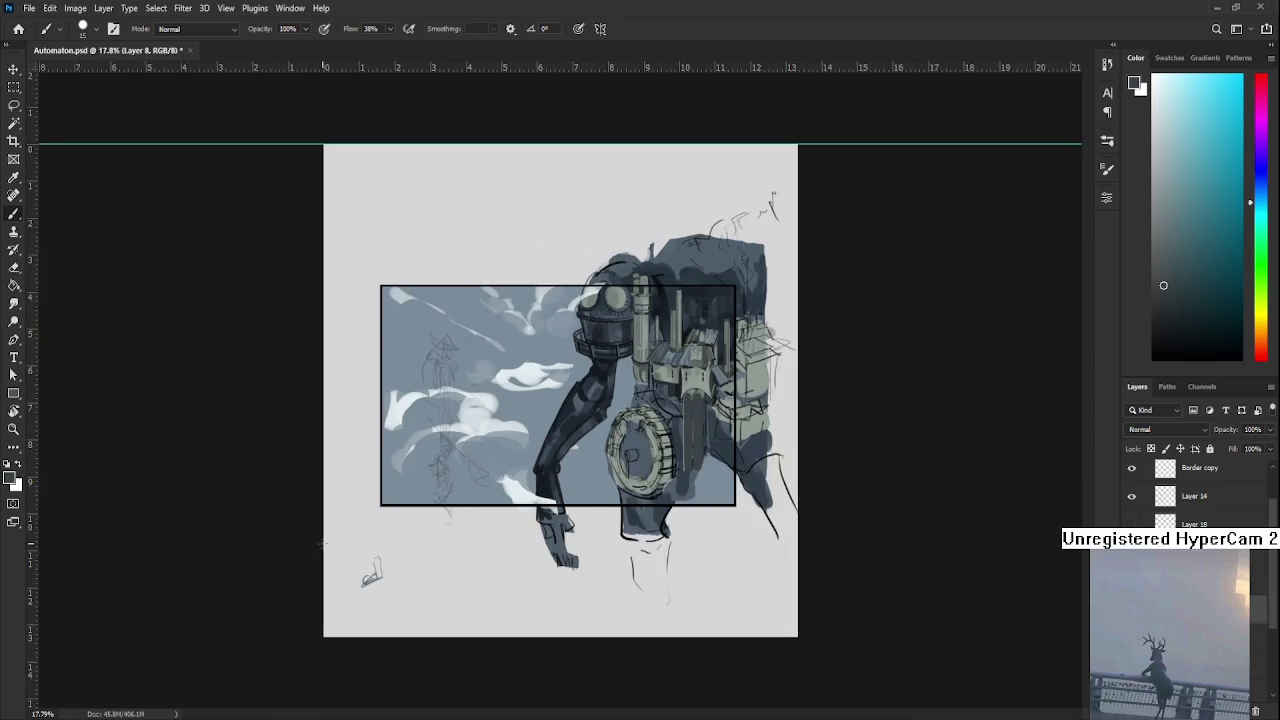
scroll(700, 372, up, 2)
scroll(700, 372, up, 1)
scroll(700, 372, up, 1)
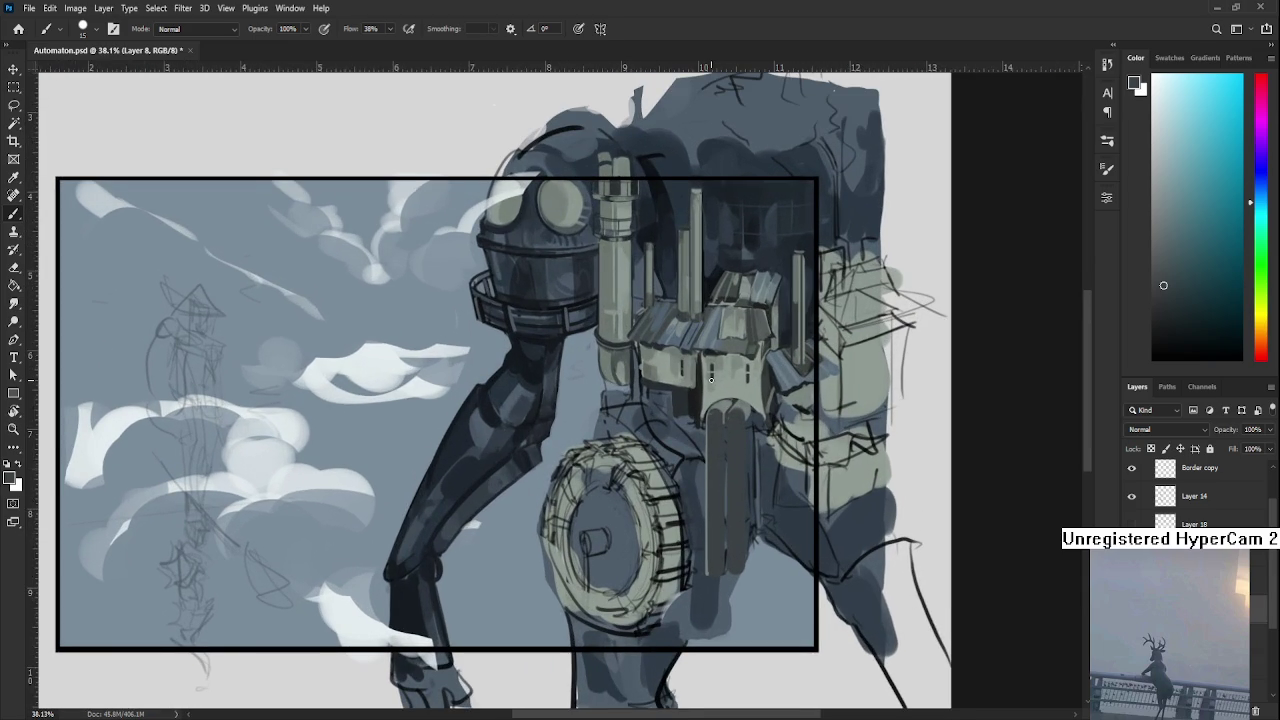
scroll(711, 378, down, 1)
drag(711, 378, 535, 444)
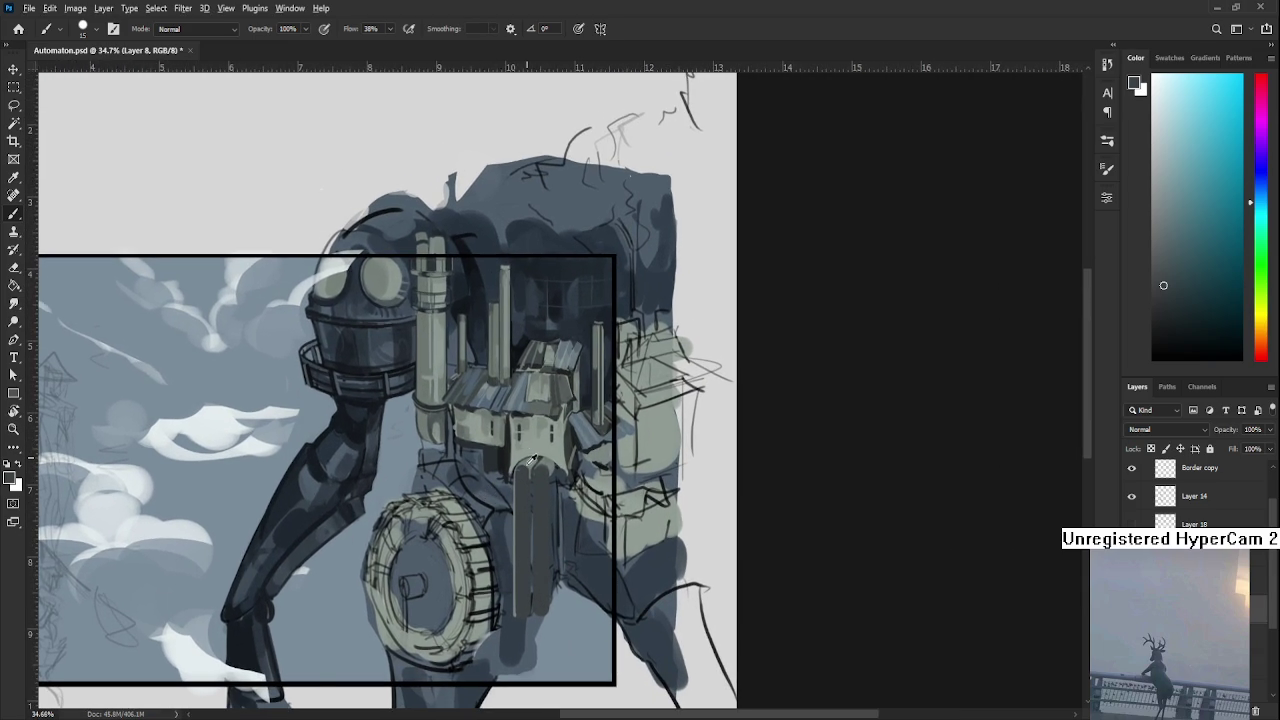
alt+click(526, 466)
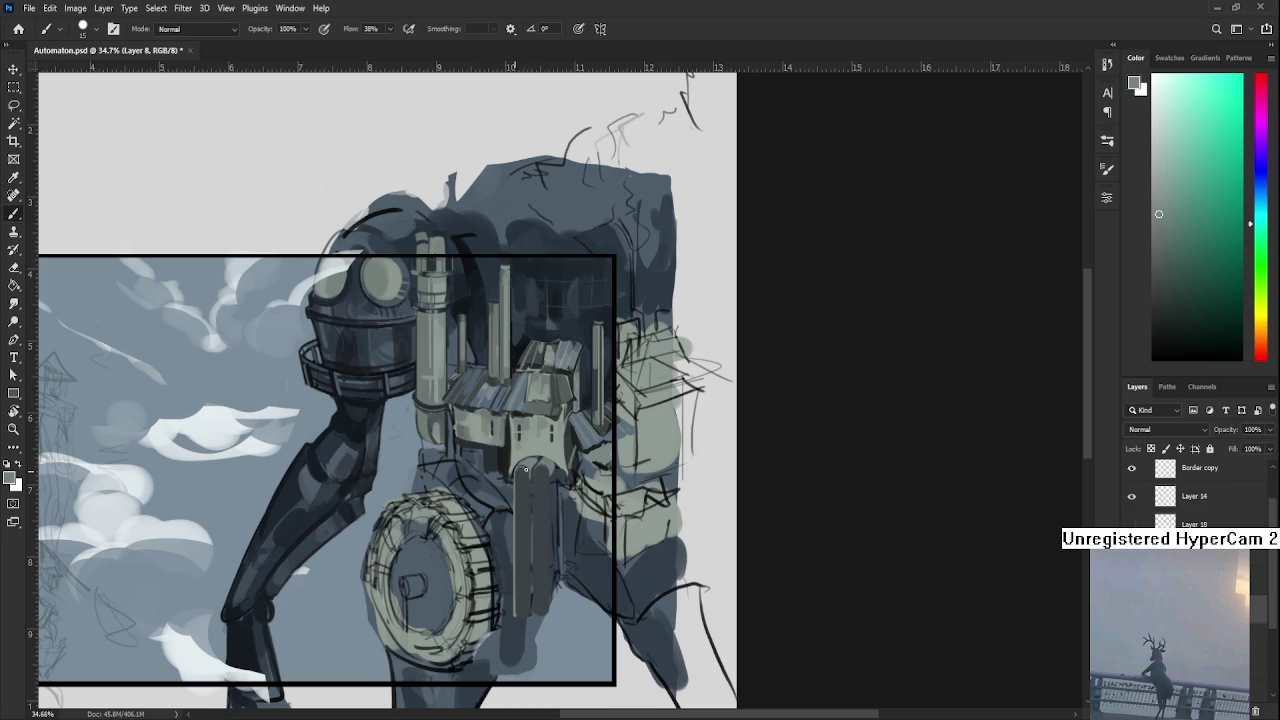
drag(532, 471, 521, 455)
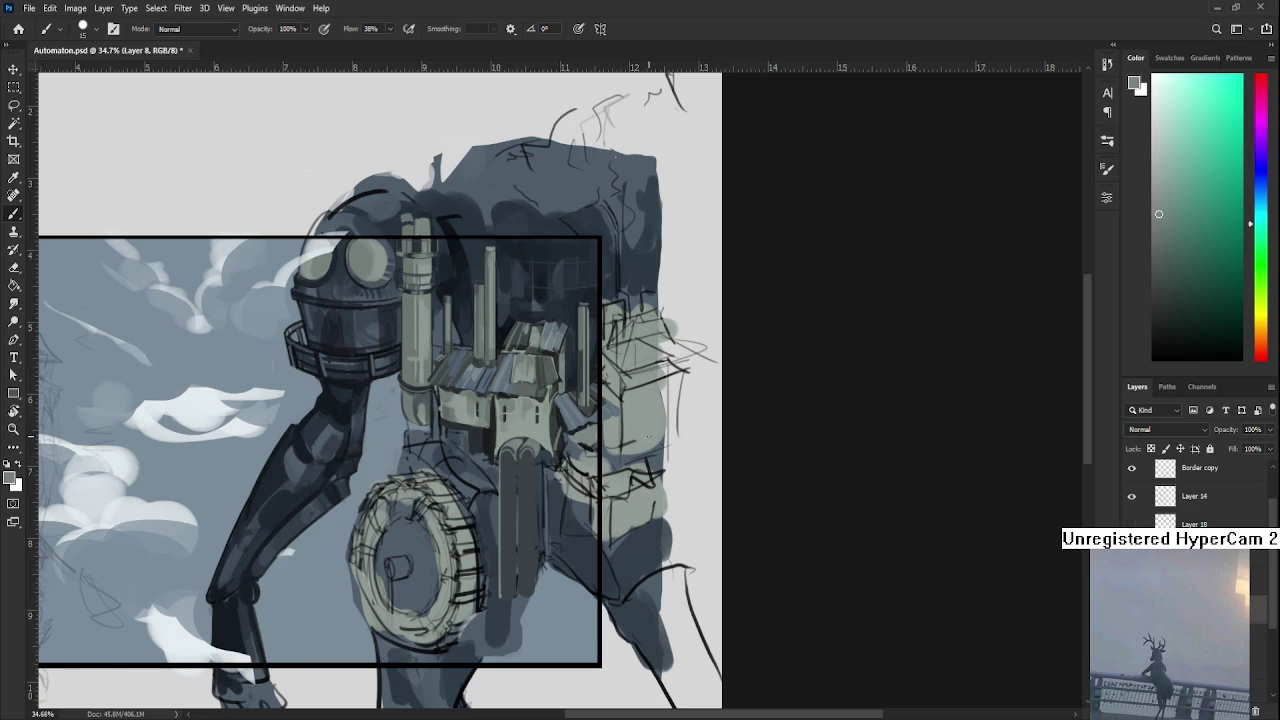
key(r)
mouse_move(538, 459)
mouse_down()
mouse_move(533, 566)
mouse_move(510, 545)
mouse_up()
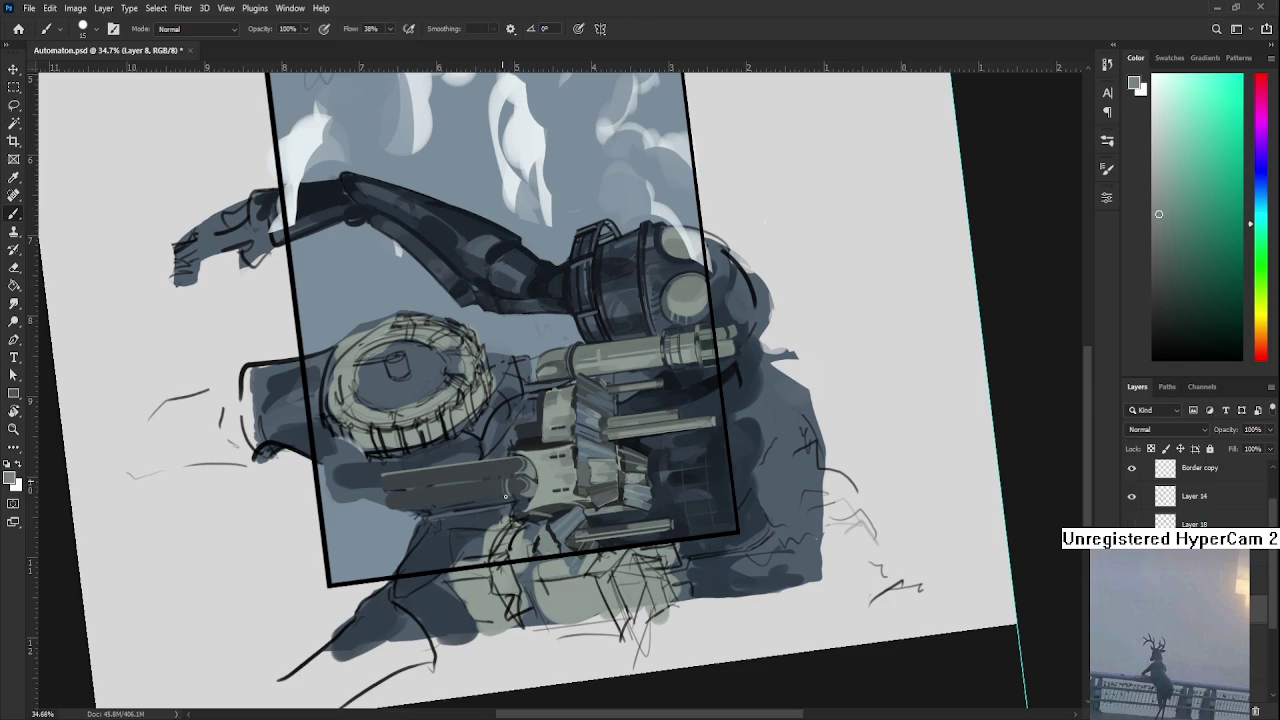
key(r)
mouse_move(510, 492)
mouse_down()
mouse_move(727, 485)
mouse_move(630, 540)
mouse_up()
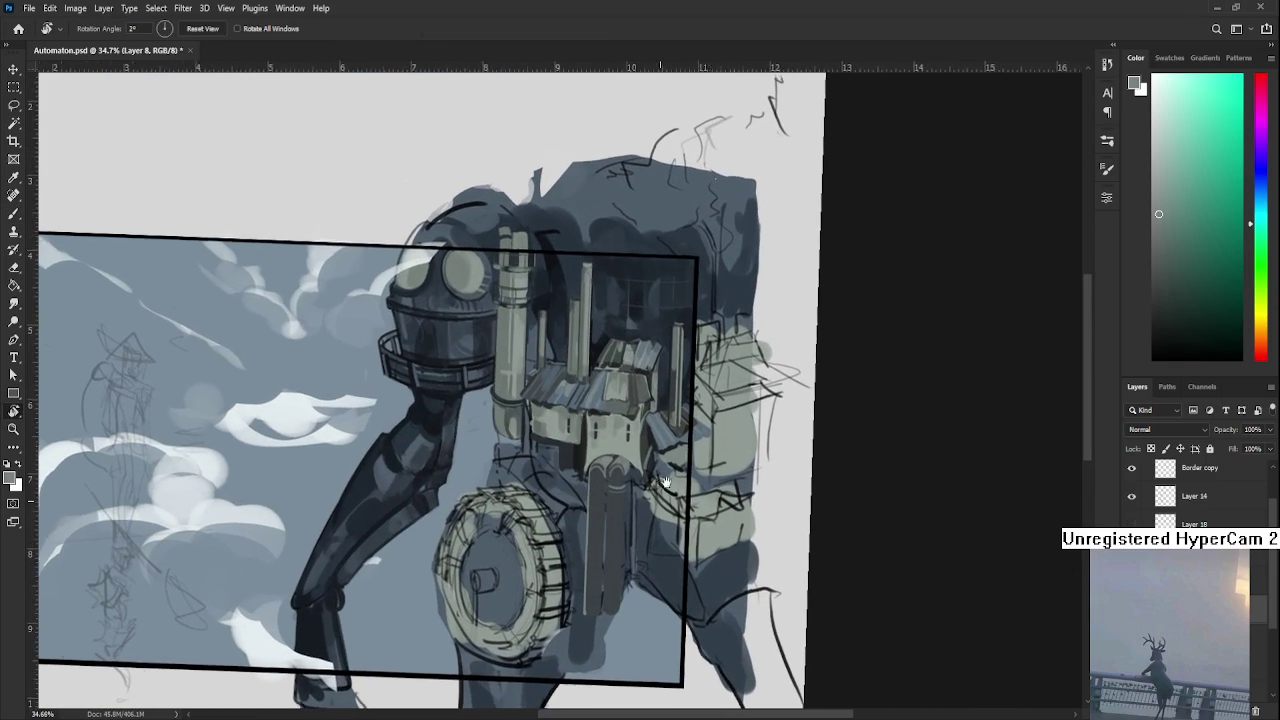
key(b)
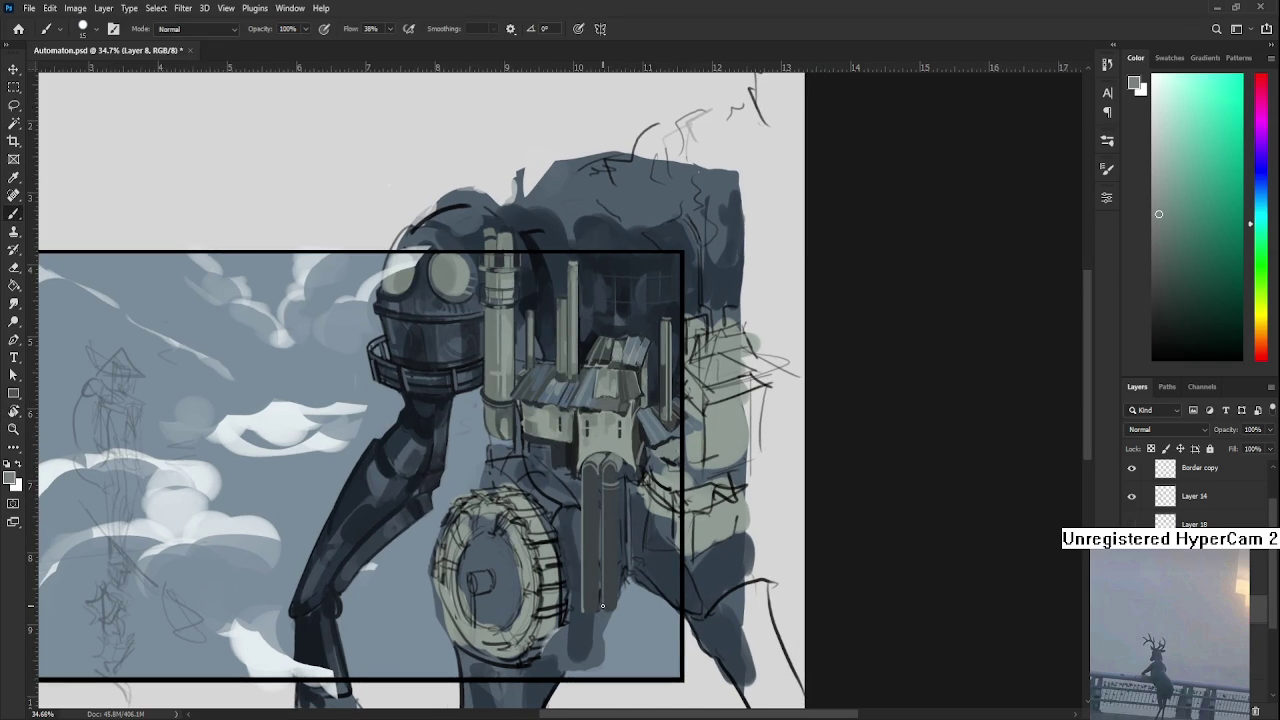
Paint a light stroke up the pipe column and sample darker and greenish greys around it.
mouse_move(601, 606)
mouse_down()
mouse_move(600, 468)
mouse_move(615, 602)
mouse_up()
alt+click(614, 474)
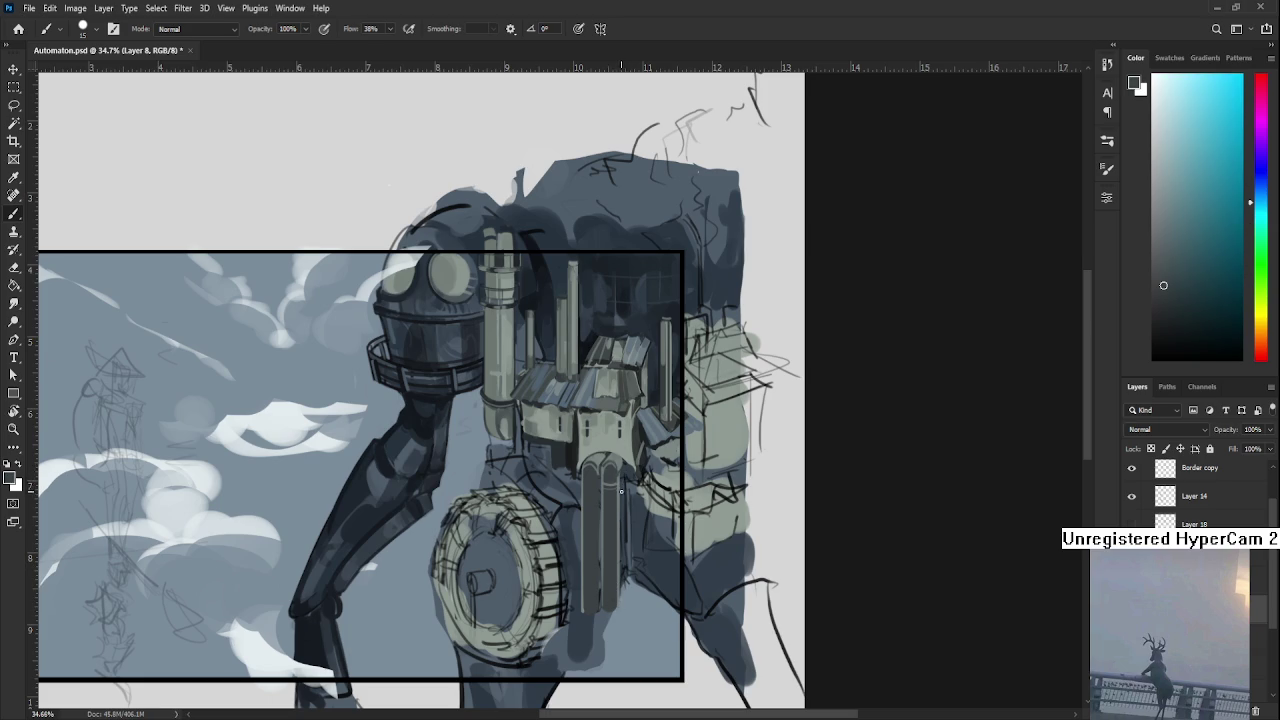
alt+click(606, 440)
drag(617, 452, 589, 444)
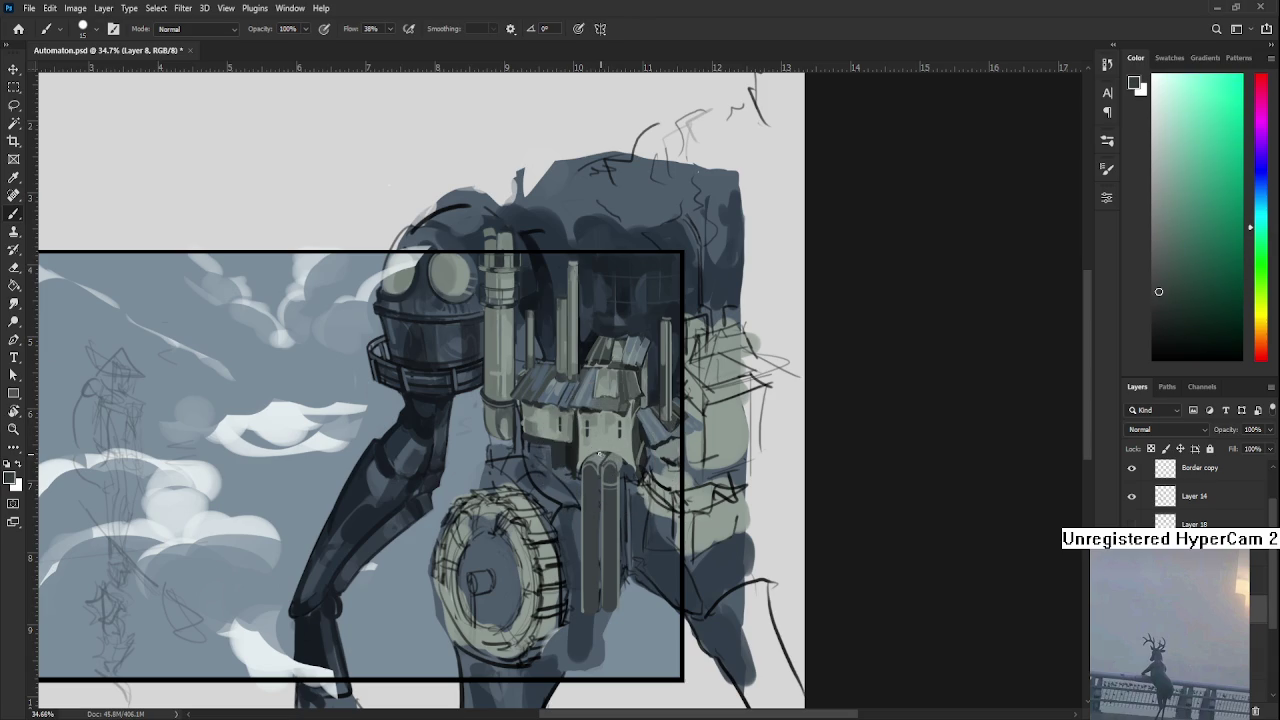
alt+click(599, 455)
alt+click(599, 455)
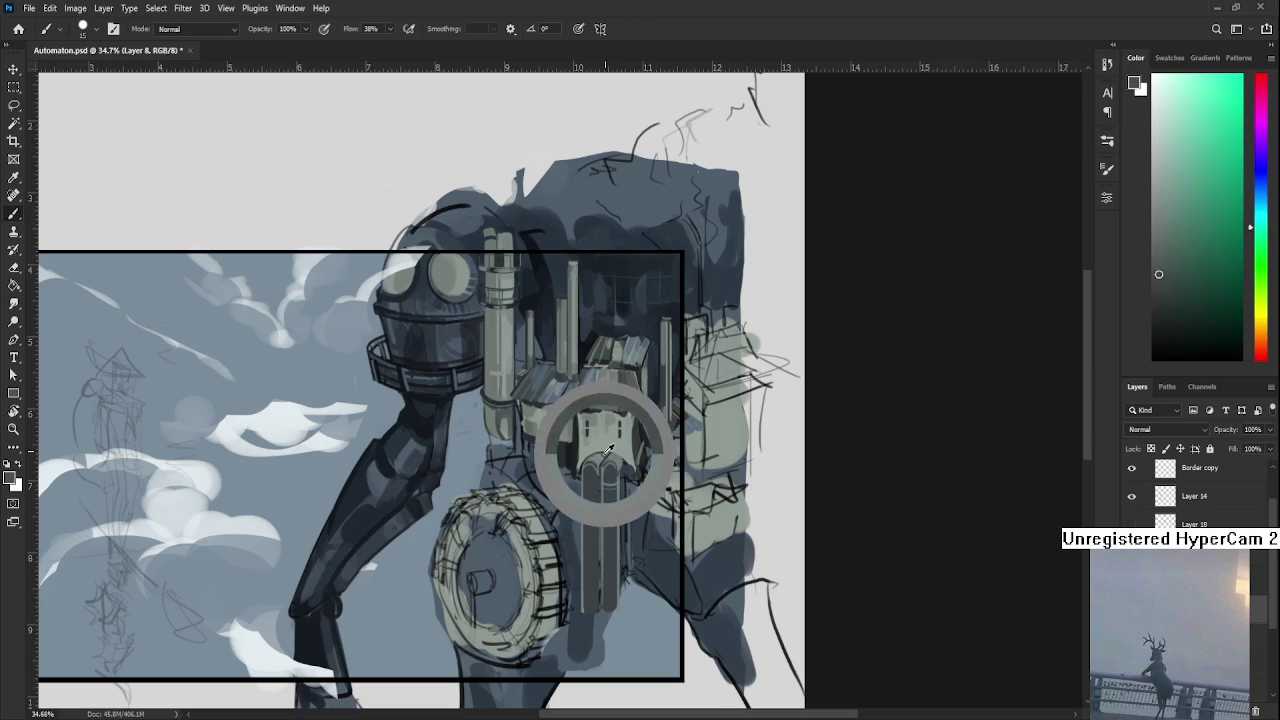
alt+click(600, 454)
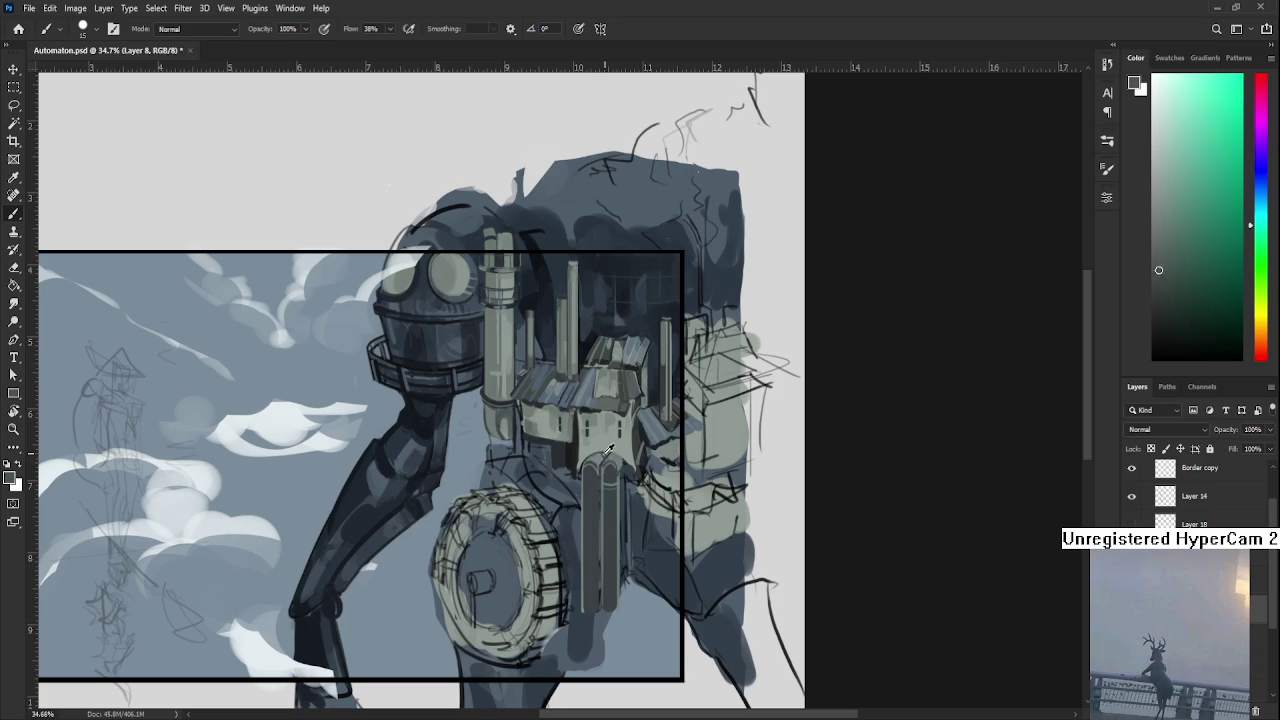
alt+click(604, 454)
alt+click(603, 456)
alt+click(603, 455)
alt+click(604, 455)
Sample greener and darker shades at the pipe top, then raise the brush size to 20.
drag(614, 466, 608, 444)
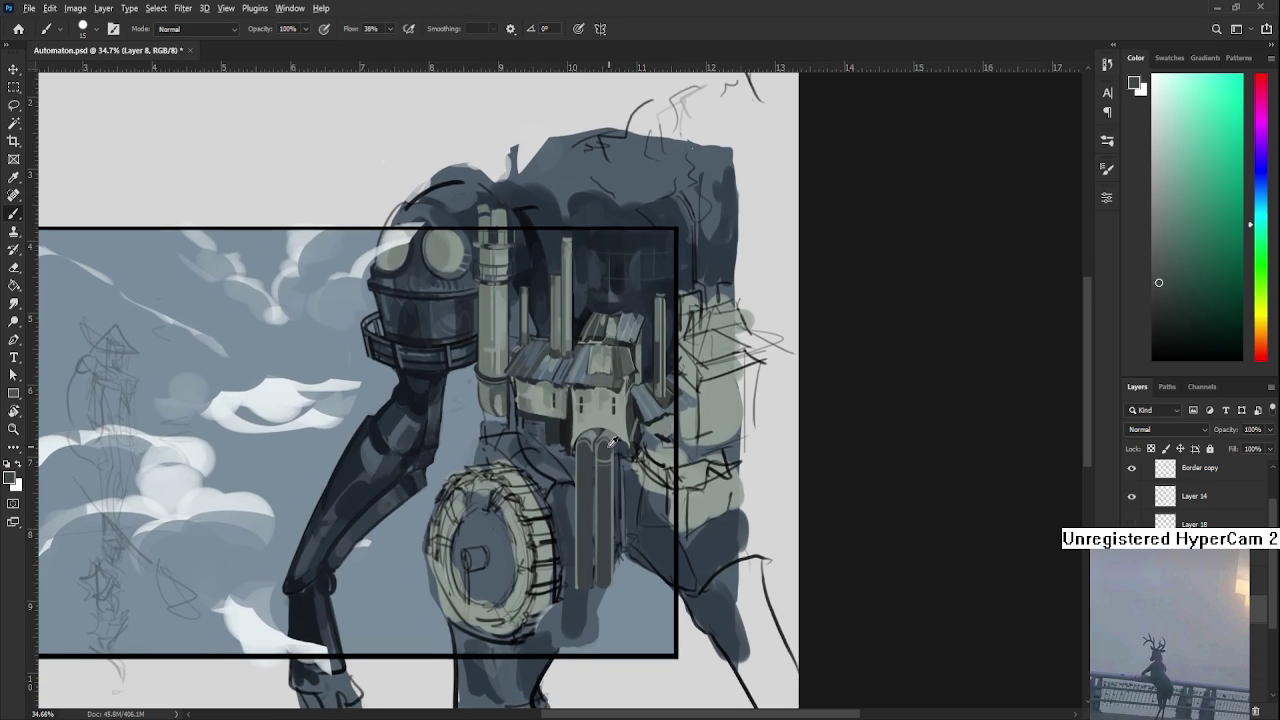
alt+click(596, 448)
alt+click(592, 446)
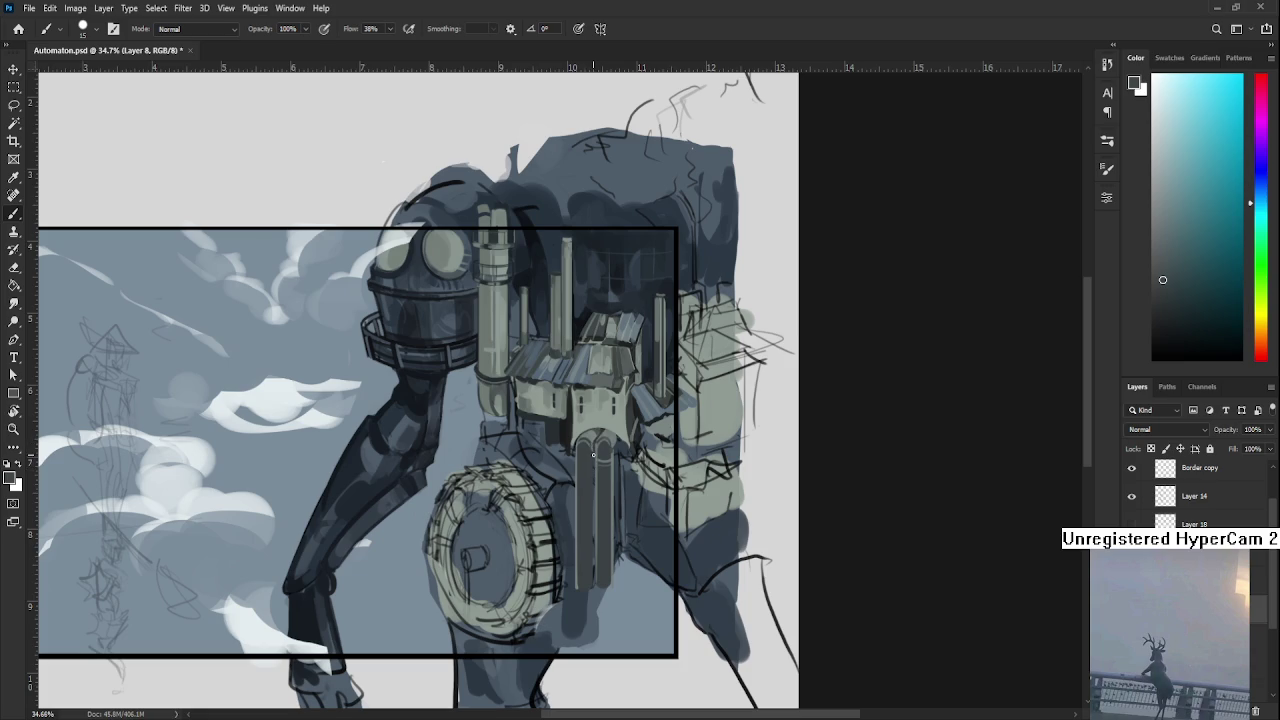
alt+click(596, 440)
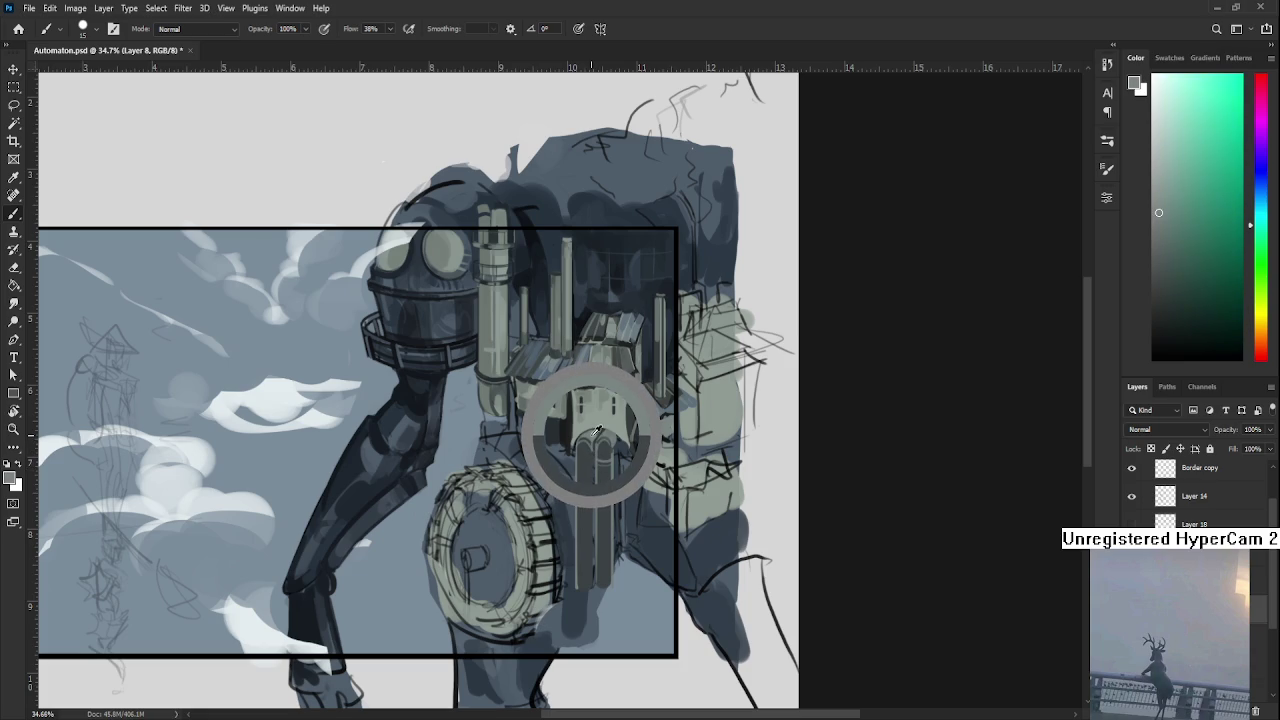
drag(596, 433, 600, 430)
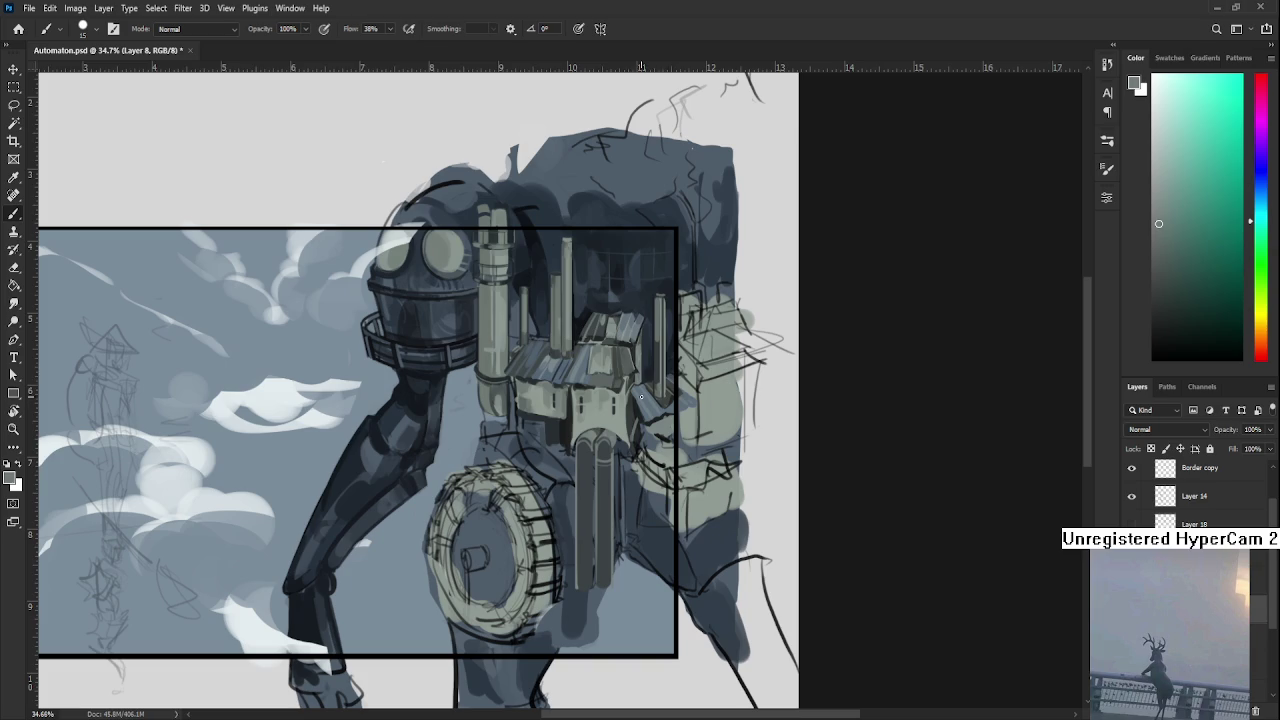
alt+click(592, 440)
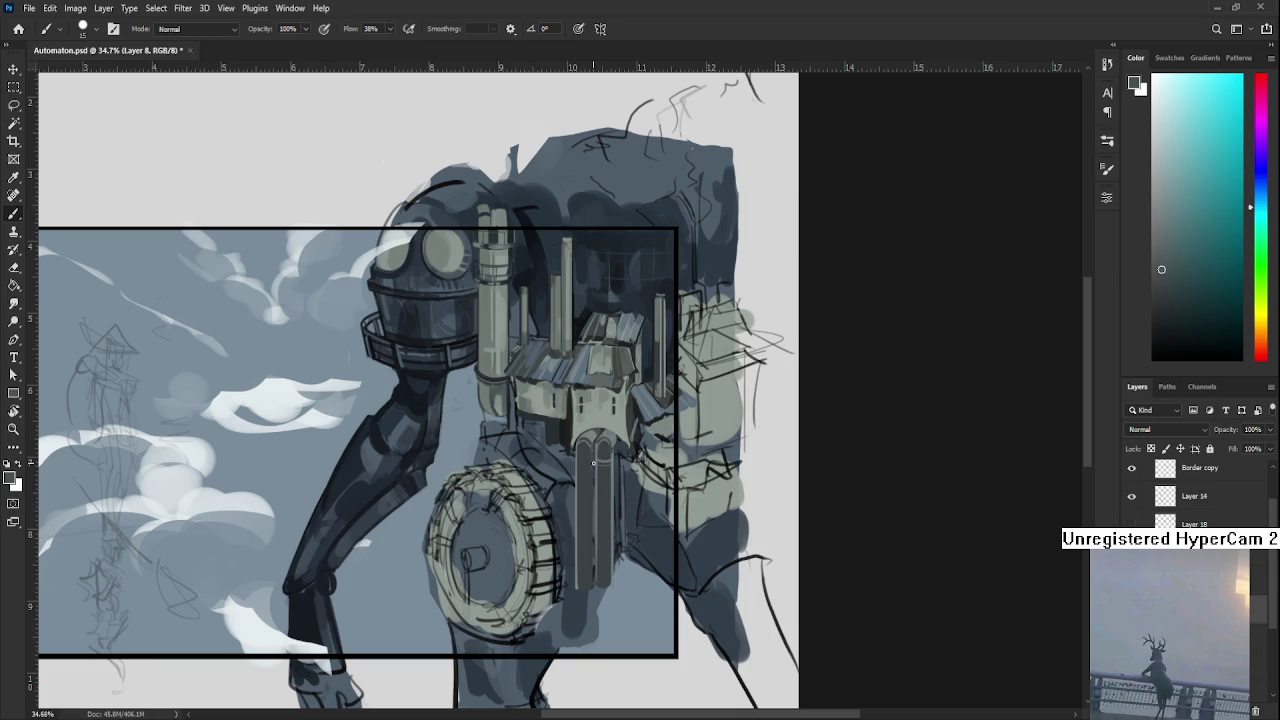
alt+click(598, 428)
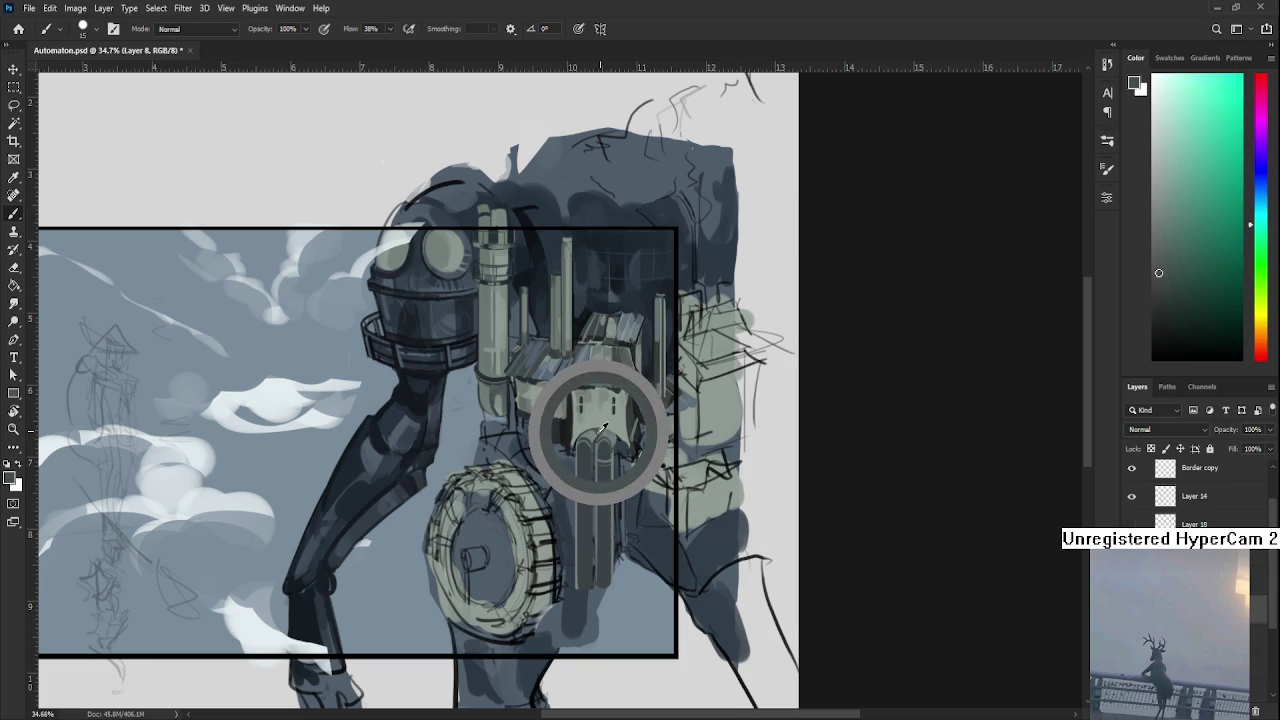
drag(598, 428, 598, 430)
alt+click(600, 434)
alt+click(604, 428)
alt+click(600, 430)
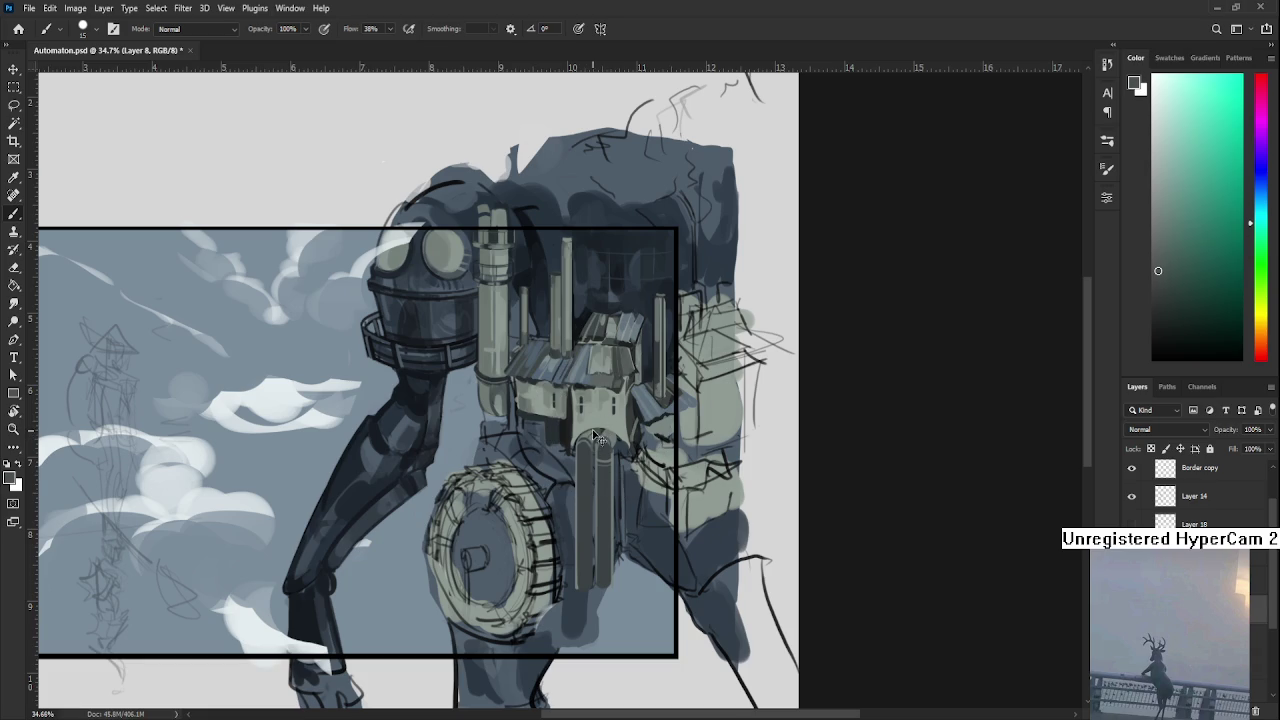
alt+click(600, 430)
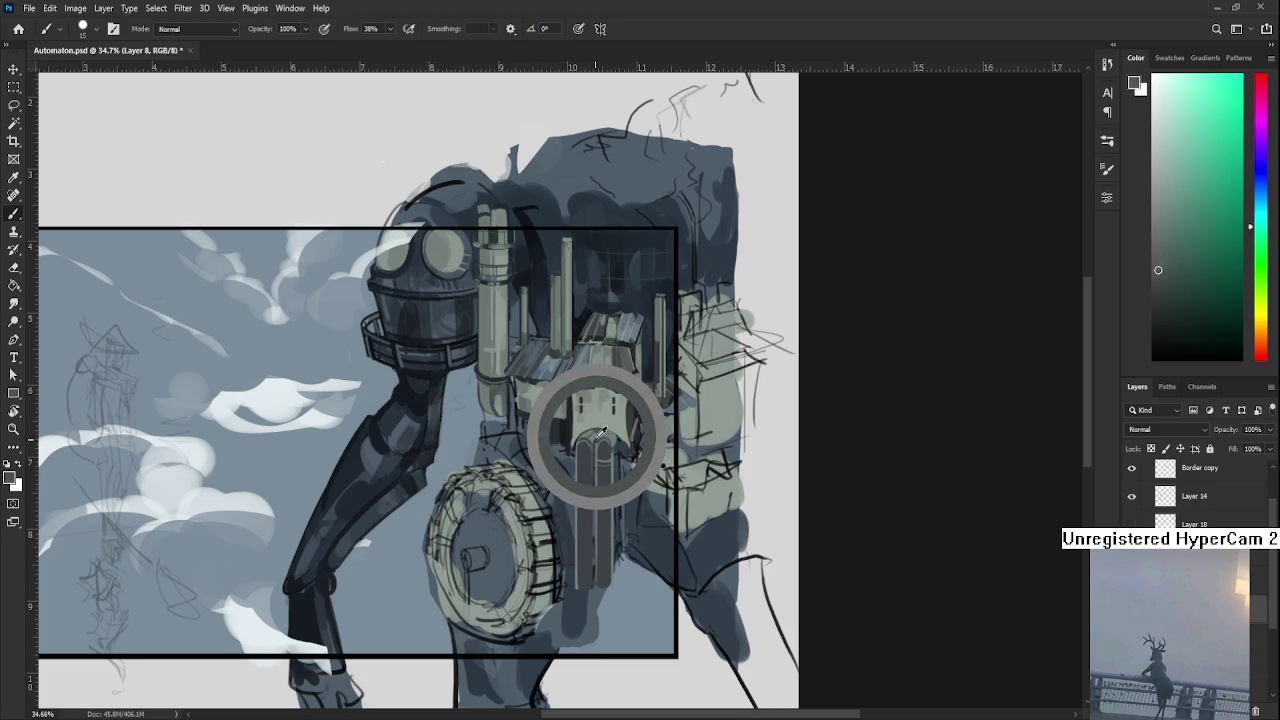
key(bracketright)
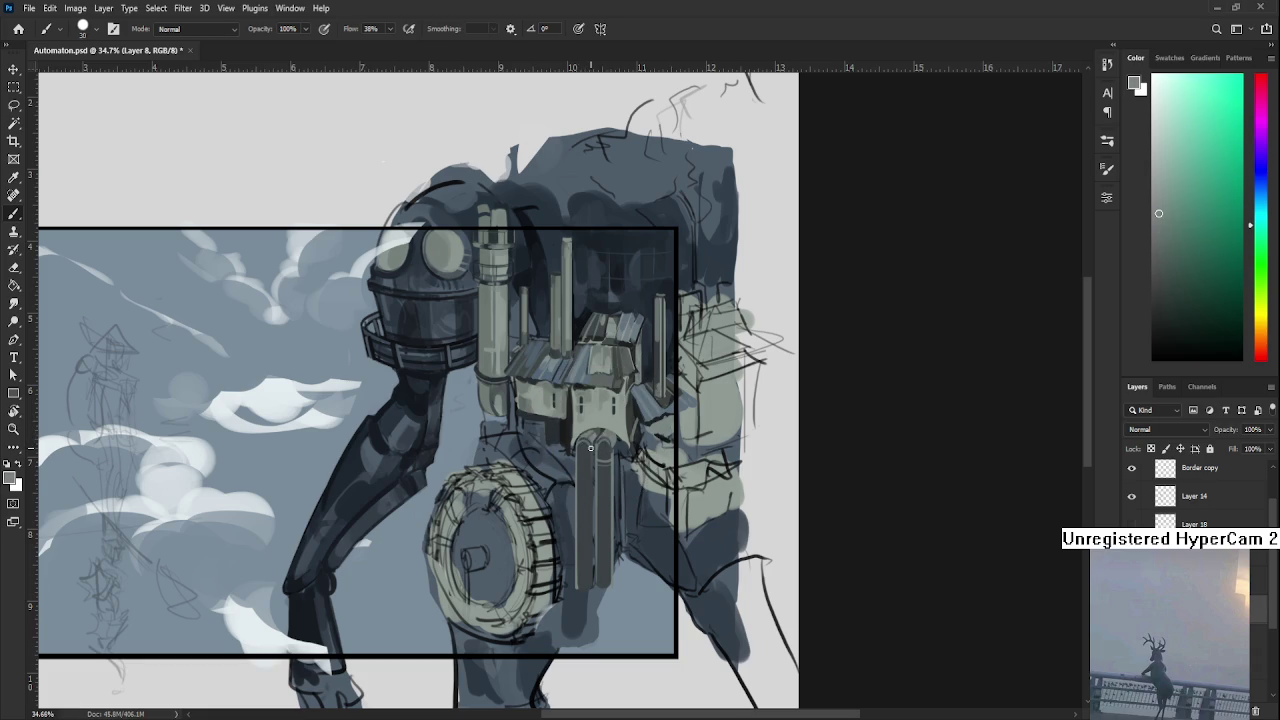
Paint a lighter vertical stroke down the pipe and sample teal shades for its rounded top.
drag(590, 458, 592, 592)
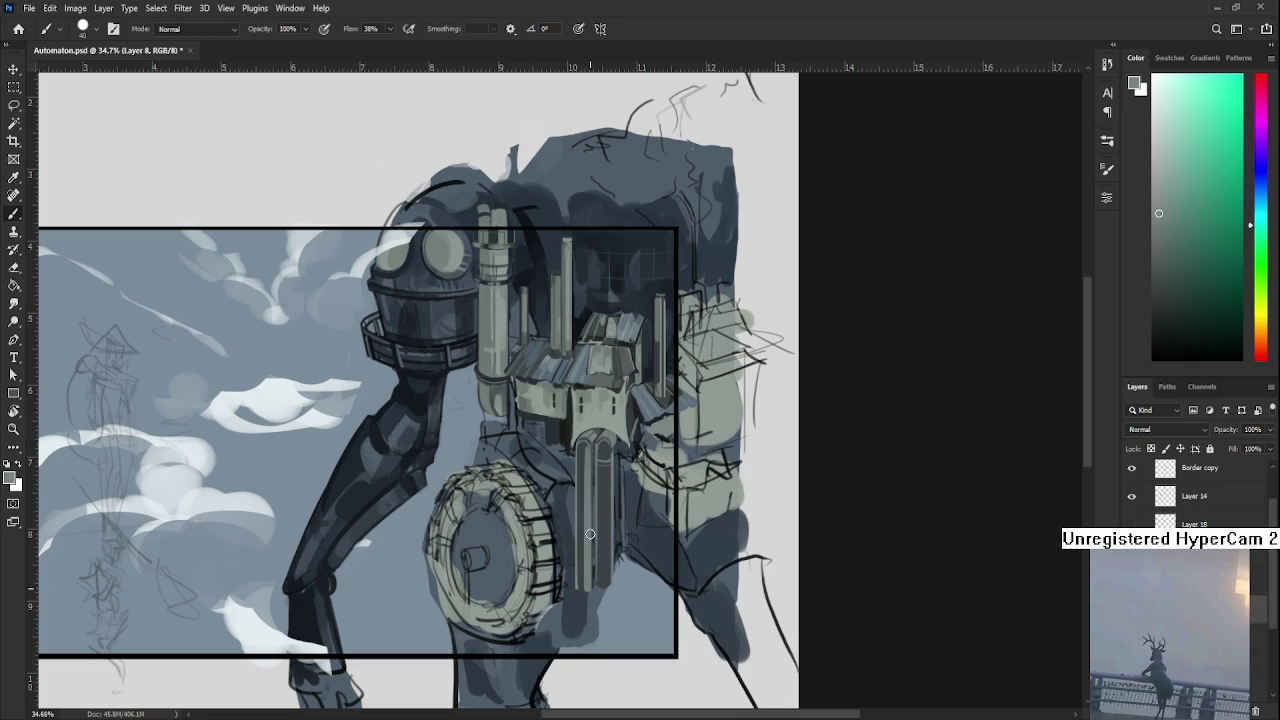
alt+click(591, 447)
alt+click(591, 437)
alt+click(588, 450)
alt+click(585, 448)
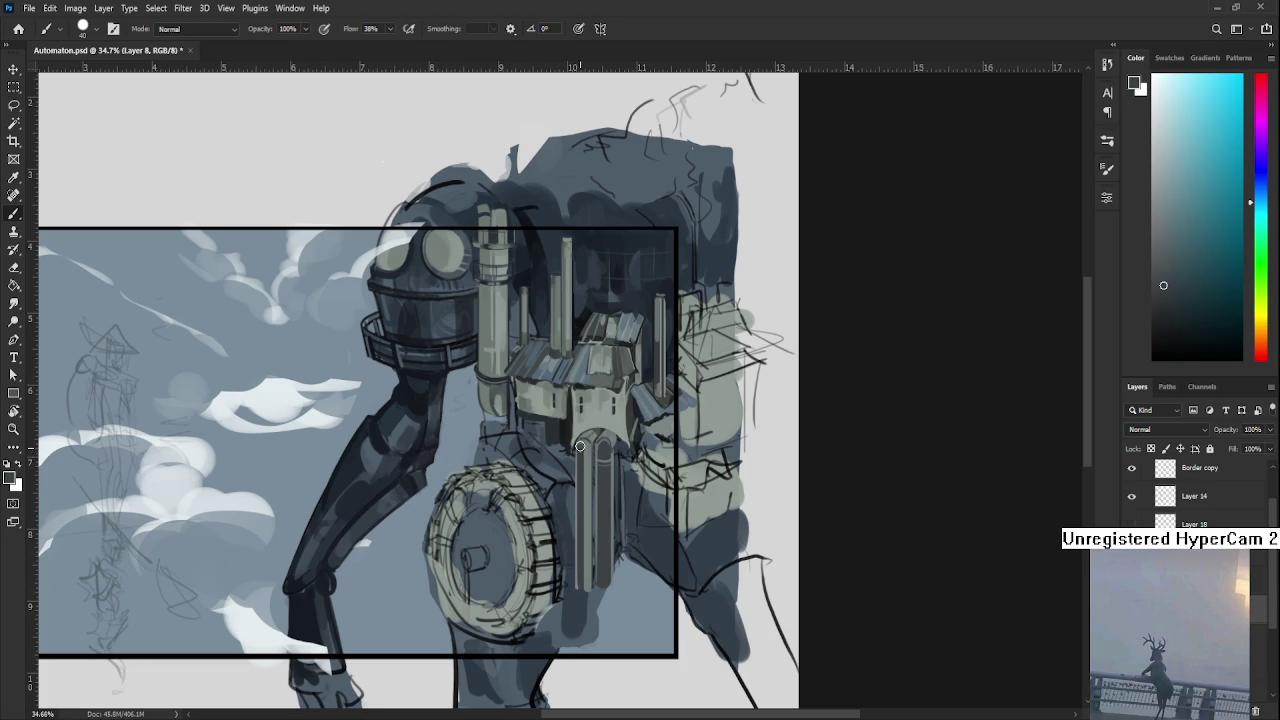
alt+click(581, 451)
alt+click(587, 446)
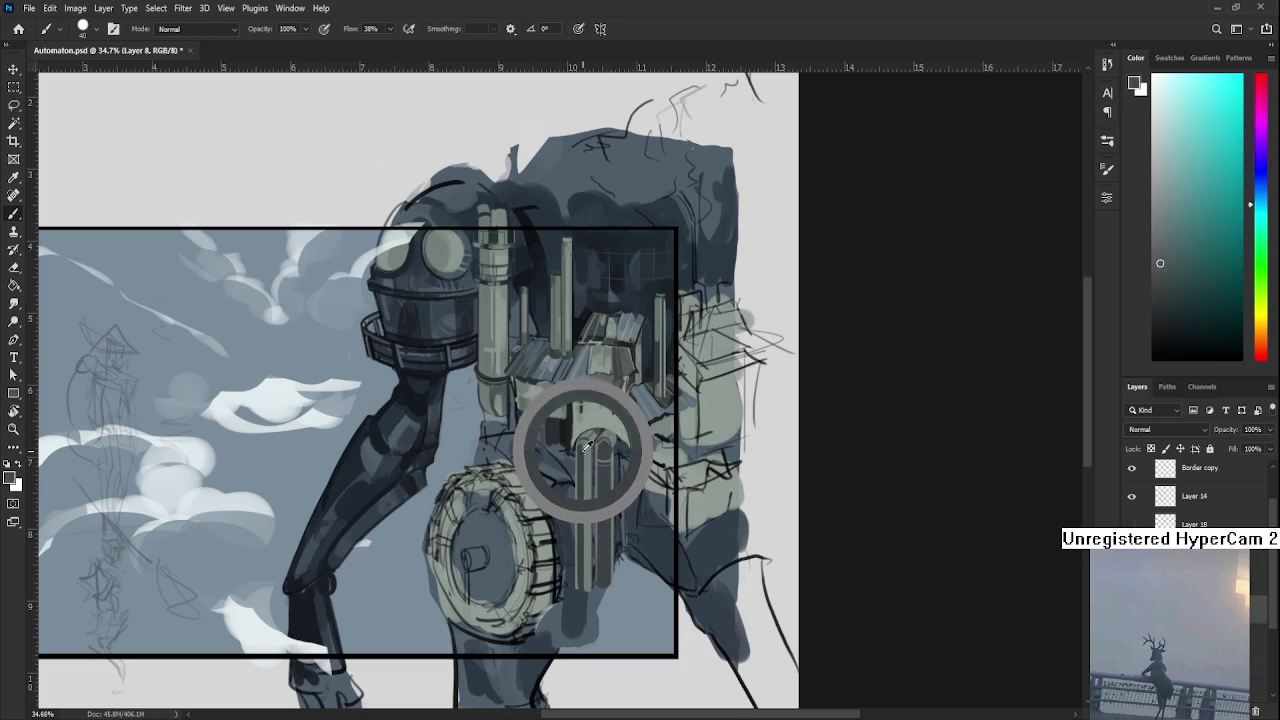
drag(587, 446, 573, 473)
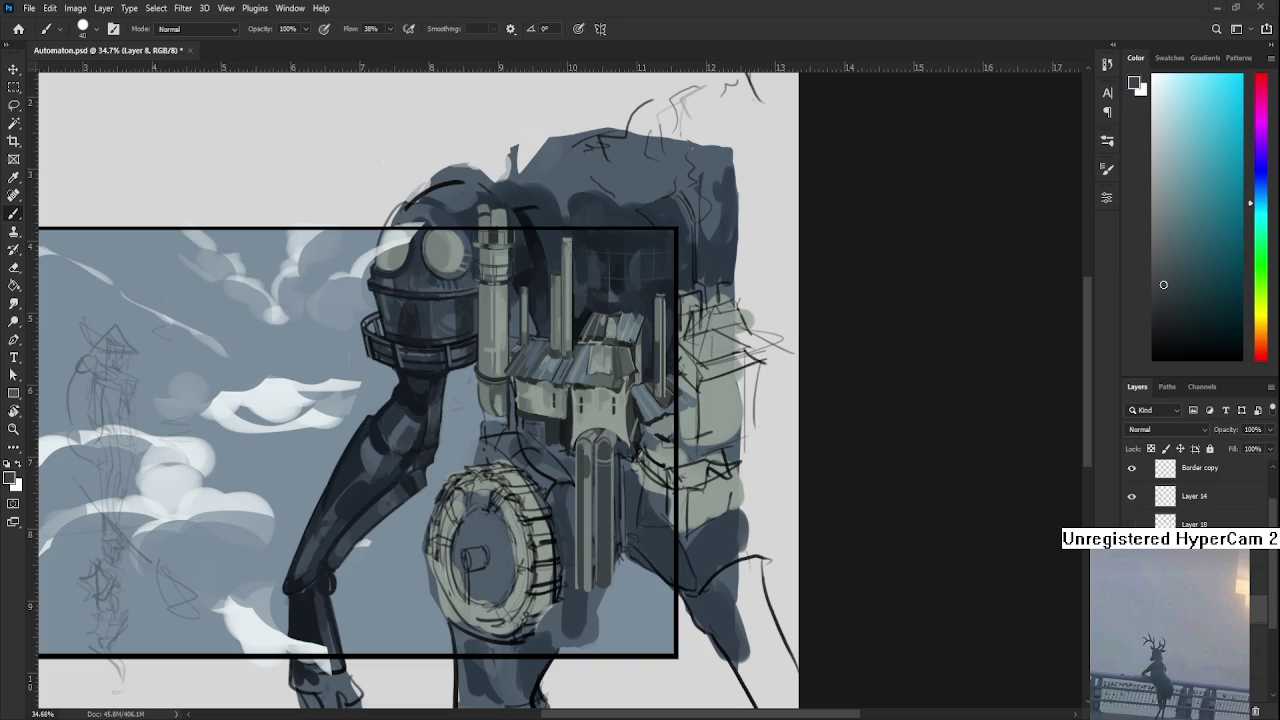
scroll(625, 572, up, 1)
Zoom to 50.7% and sample grey-green and dark blue-grey tones from the pipes.
scroll(548, 455, up, 1)
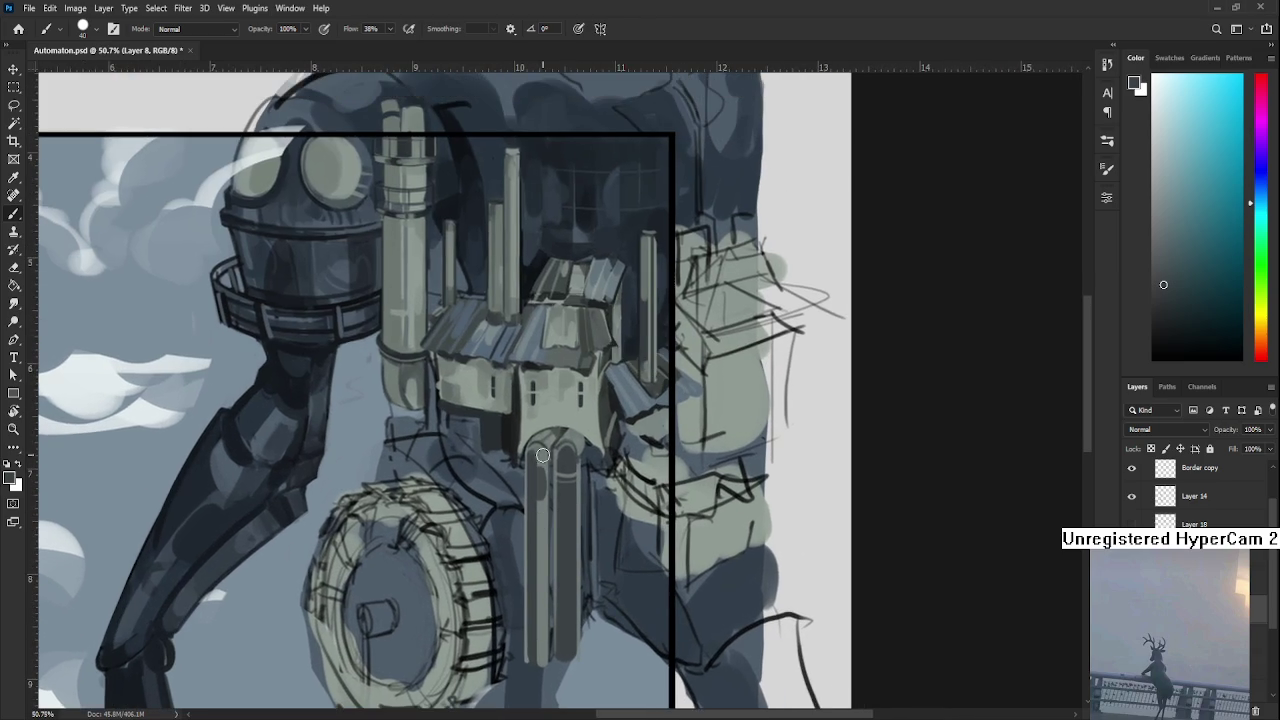
alt+click(538, 457)
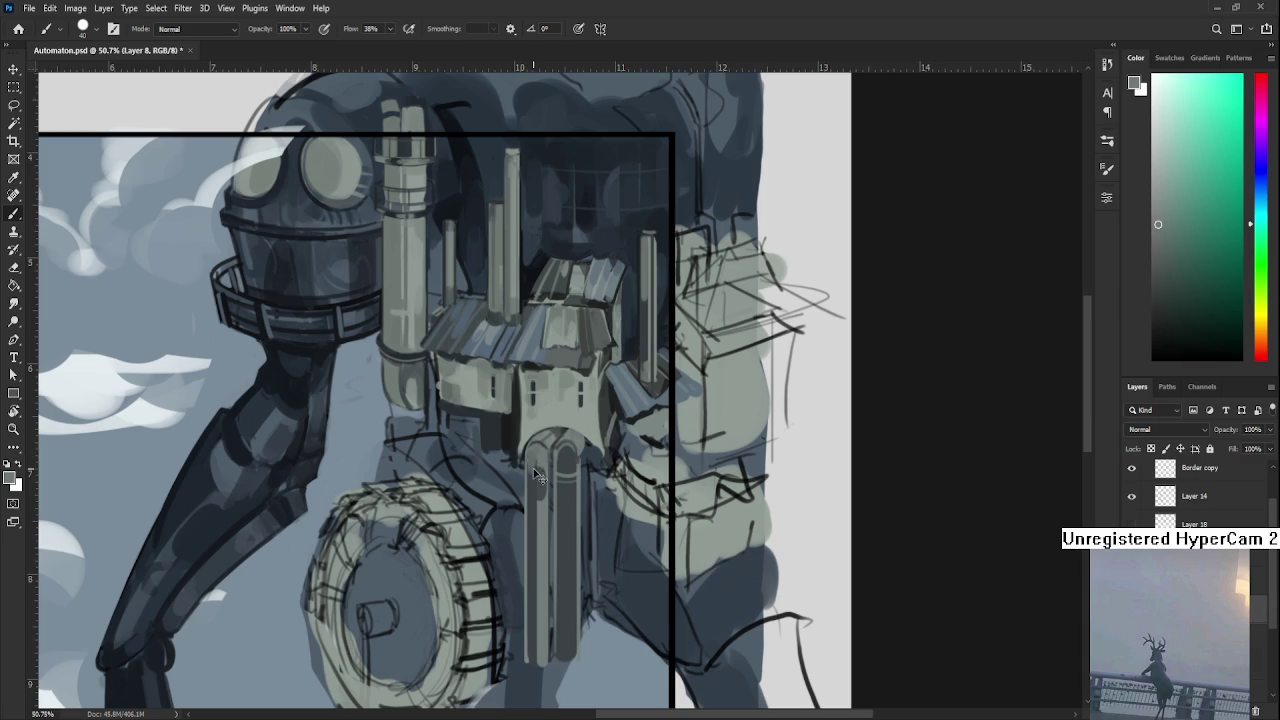
alt+click(533, 463)
alt+click(533, 463)
alt+click(538, 447)
alt+click(538, 478)
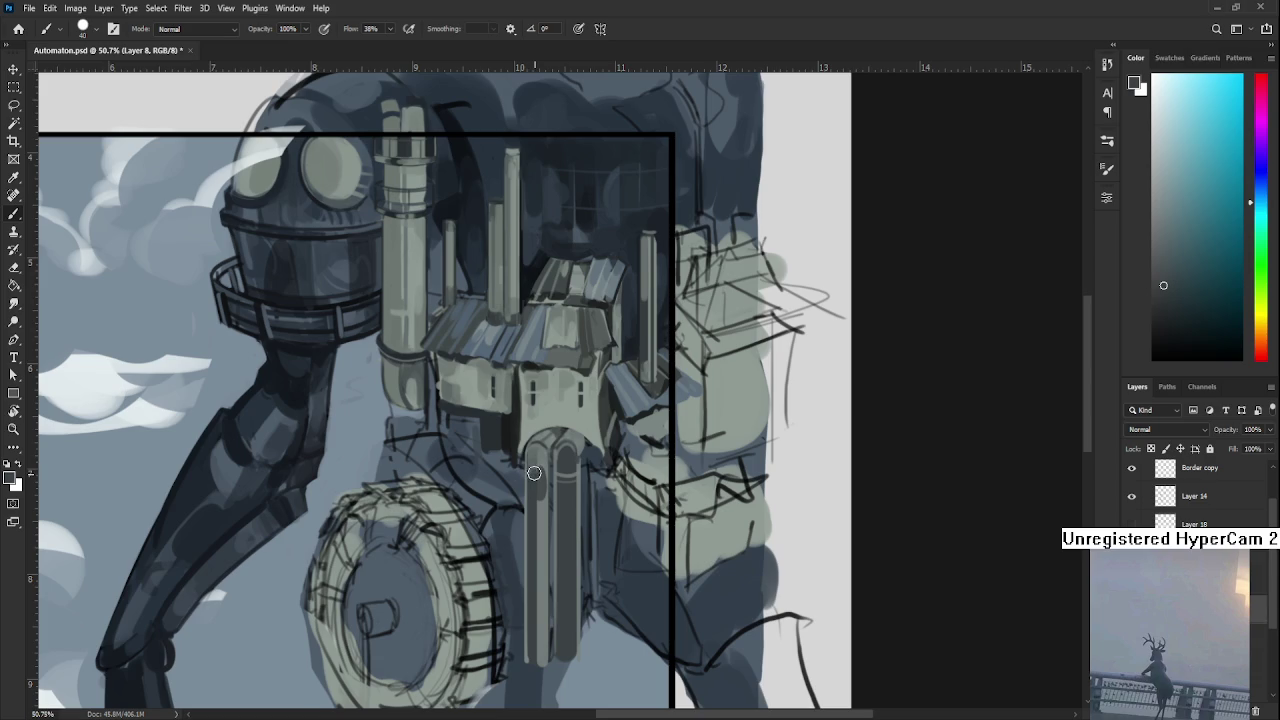
alt+click(534, 472)
alt+click(535, 467)
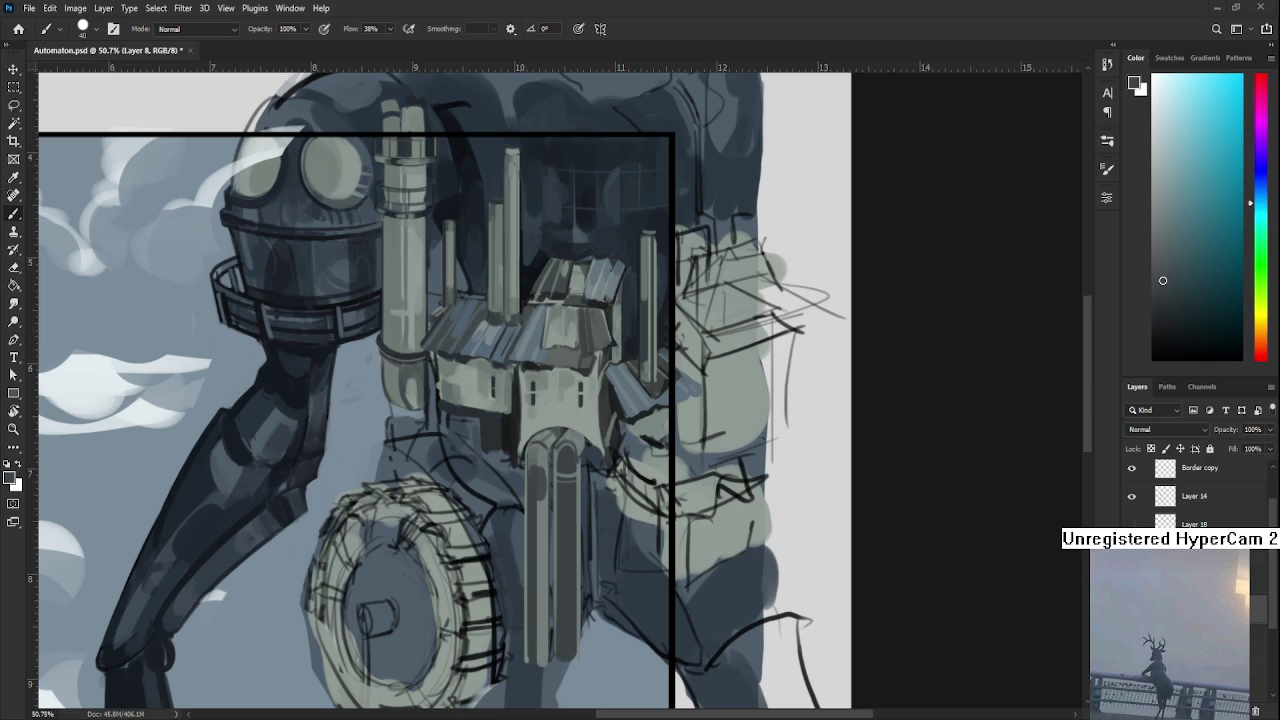
With a smaller brush, paint thin dark green-grey strokes along the left pipe.
alt+click(541, 479)
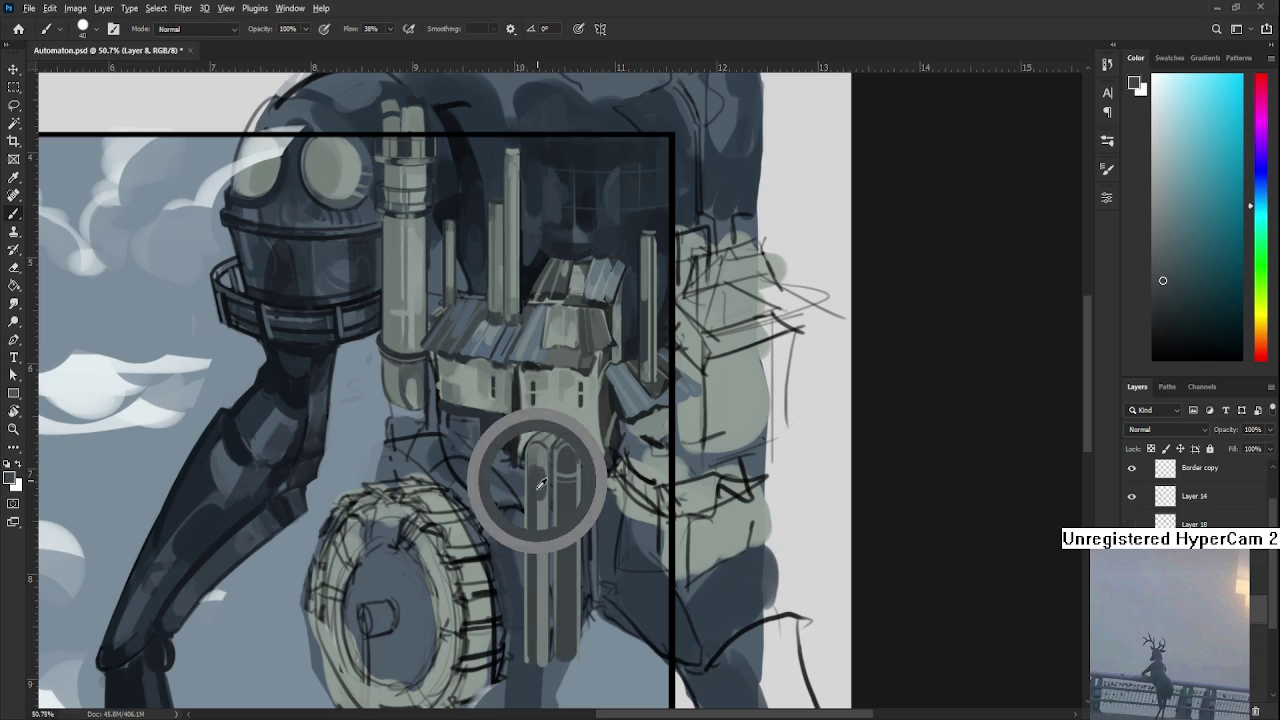
key(bracketleft)
key(bracketleft)
key(bracketleft)
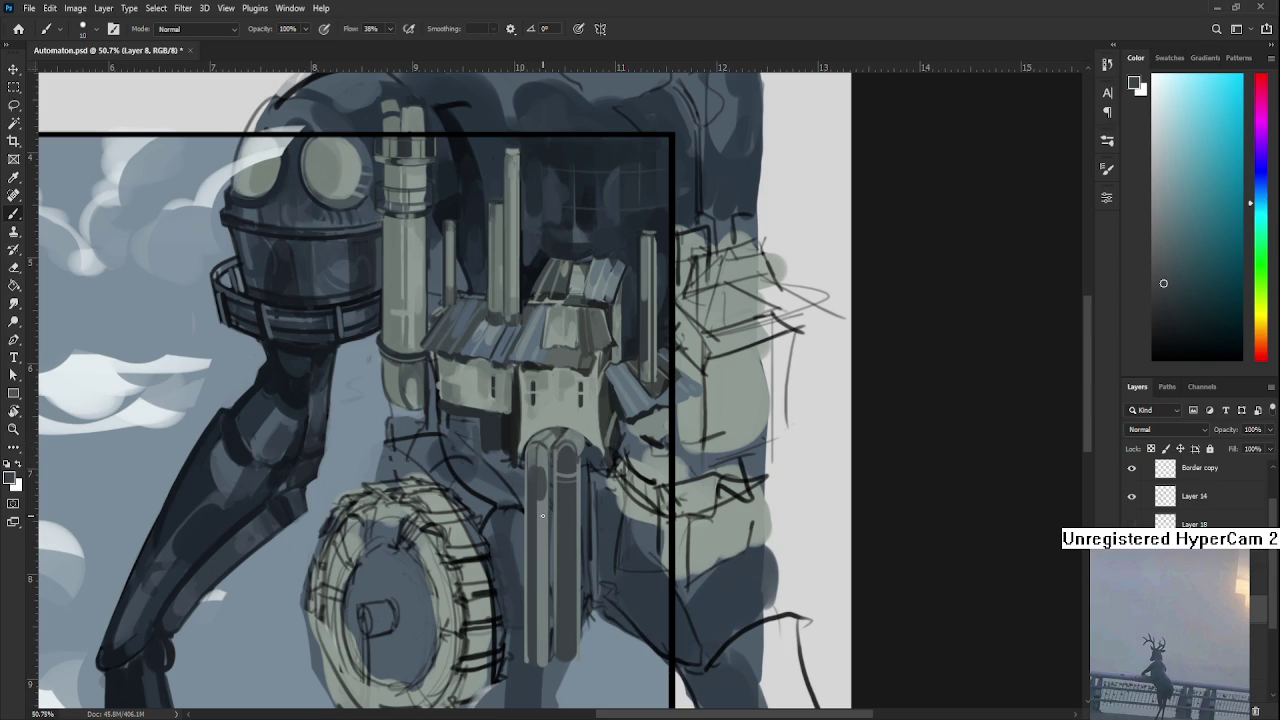
alt+click(539, 457)
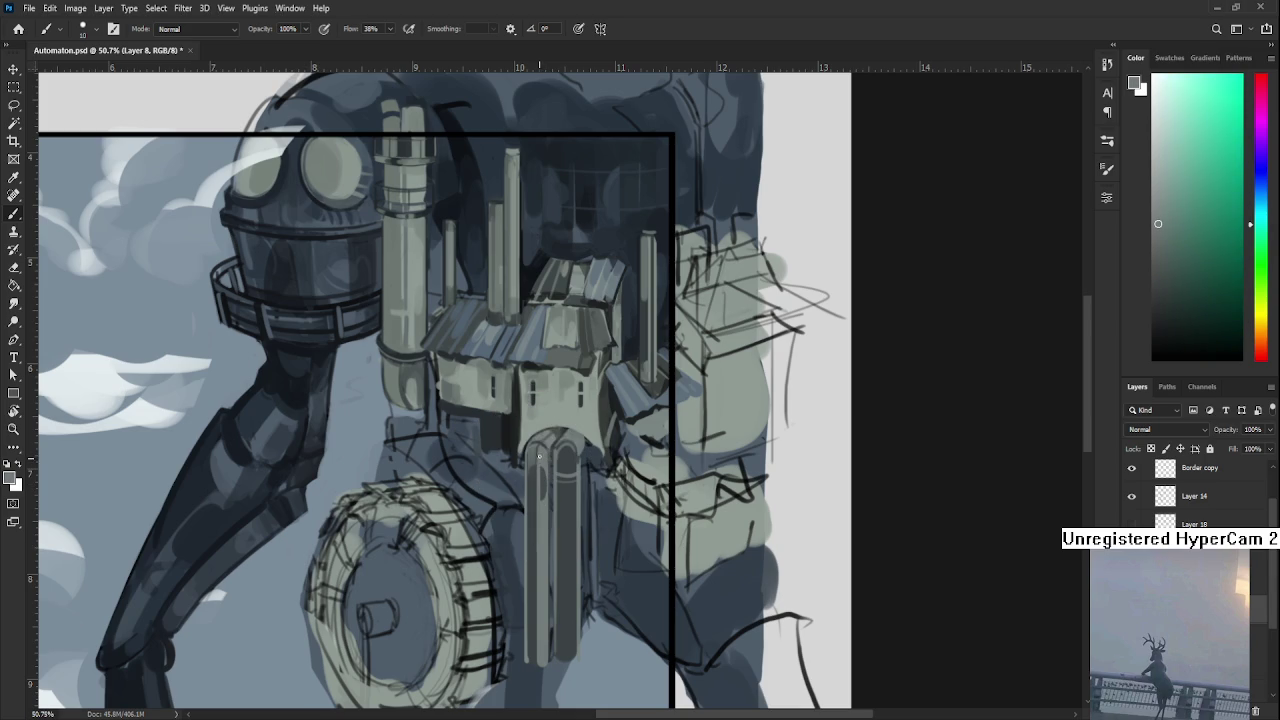
alt+click(543, 458)
drag(539, 480, 542, 513)
Add a faint lighter stroke down the left pipe using sampled pipe shades.
alt+click(544, 458)
alt+click(535, 465)
drag(540, 480, 541, 502)
alt+click(548, 477)
alt+click(536, 462)
Enlarge the brush from 10 to 30 and resample the pipe colour higher up.
key(bracketright)
key(bracketright)
alt+click(540, 455)
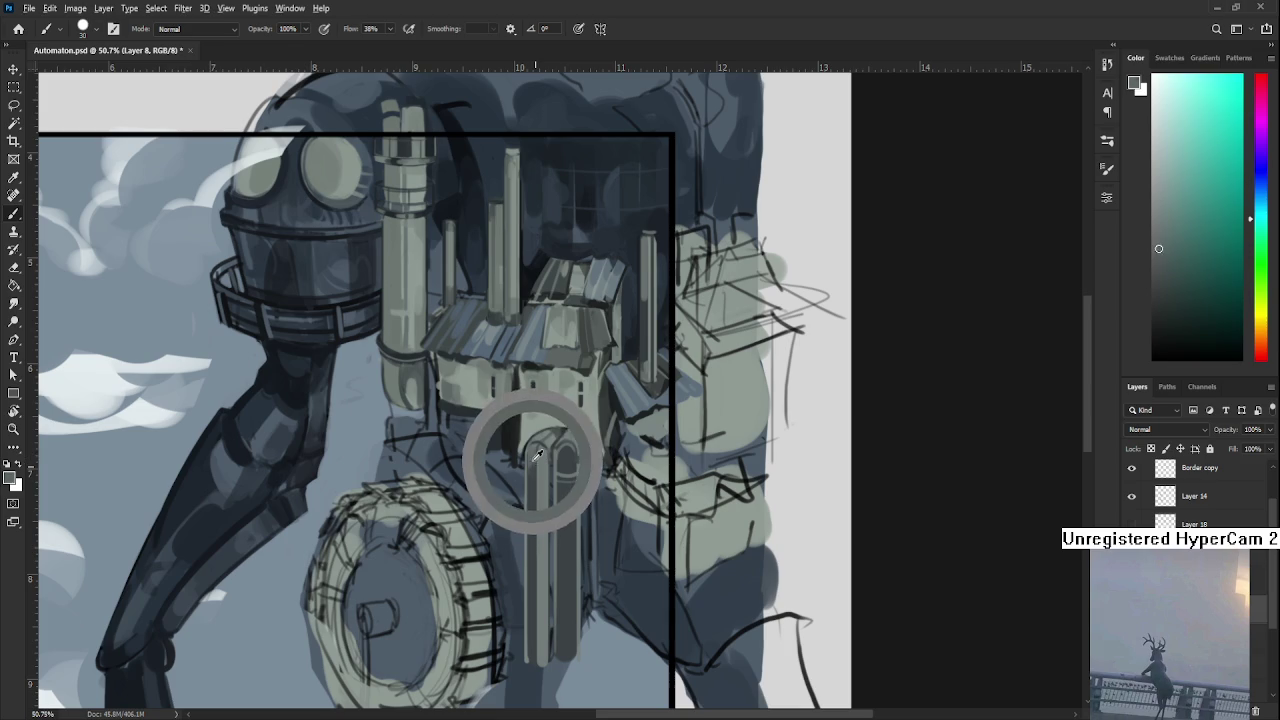
drag(540, 455, 538, 412)
alt+click(538, 412)
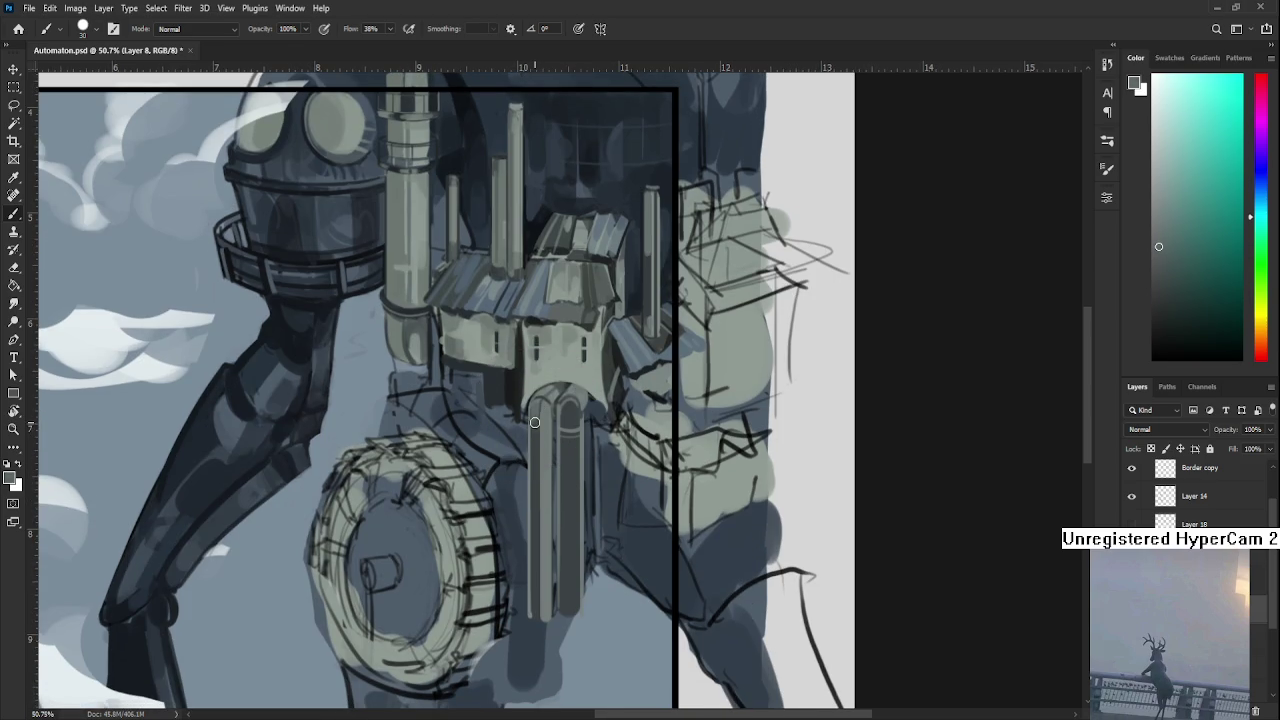
Sample grey-green pipe tones at several points along the upper and lower pipes.
alt+click(537, 417)
alt+click(536, 419)
alt+click(535, 425)
alt+click(535, 437)
scroll(530, 505, down, 2)
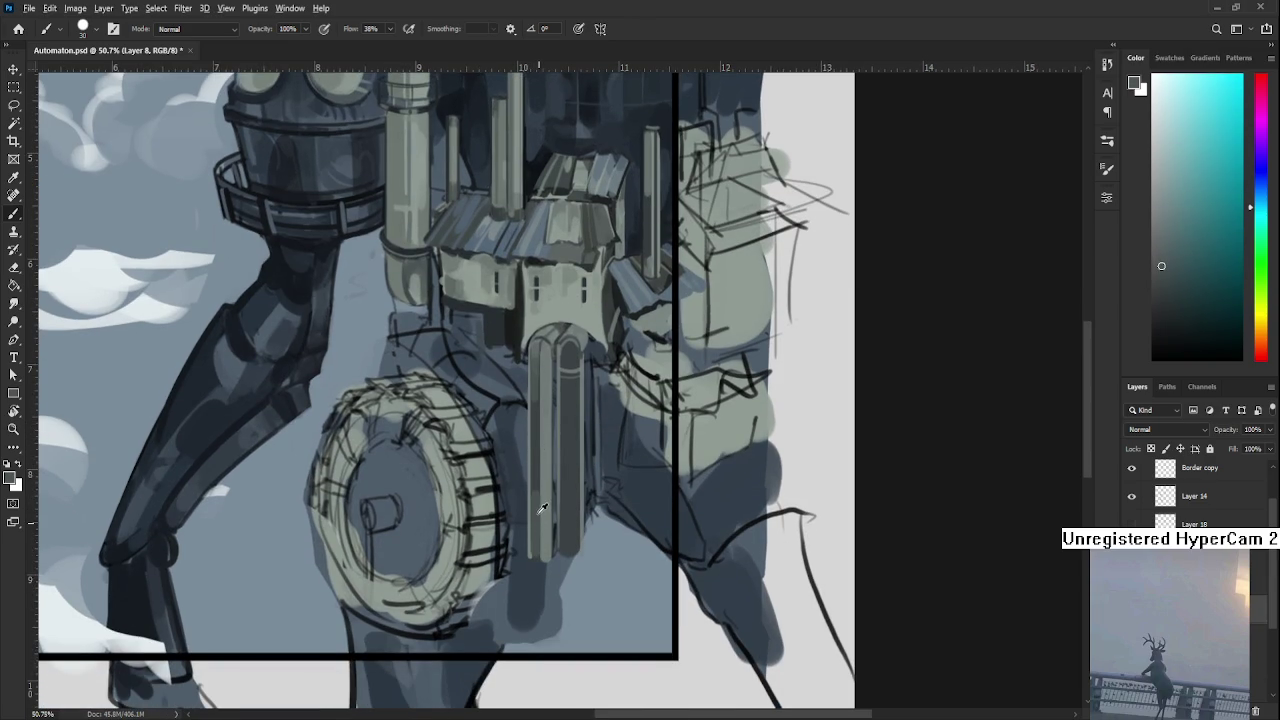
alt+click(540, 512)
alt+click(539, 505)
Paint grey-green over the upper pipe, then reduce the brush from 30 to 10 px.
alt+click(541, 425)
alt+click(547, 413)
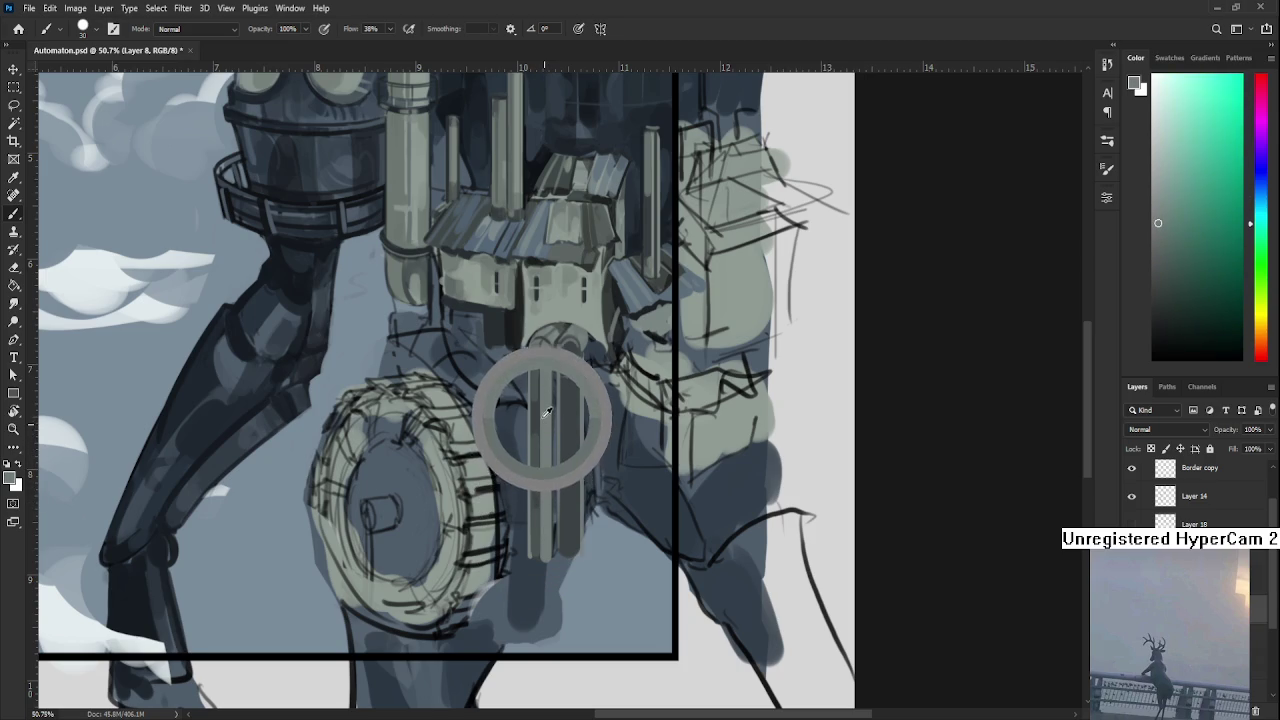
drag(547, 413, 541, 401)
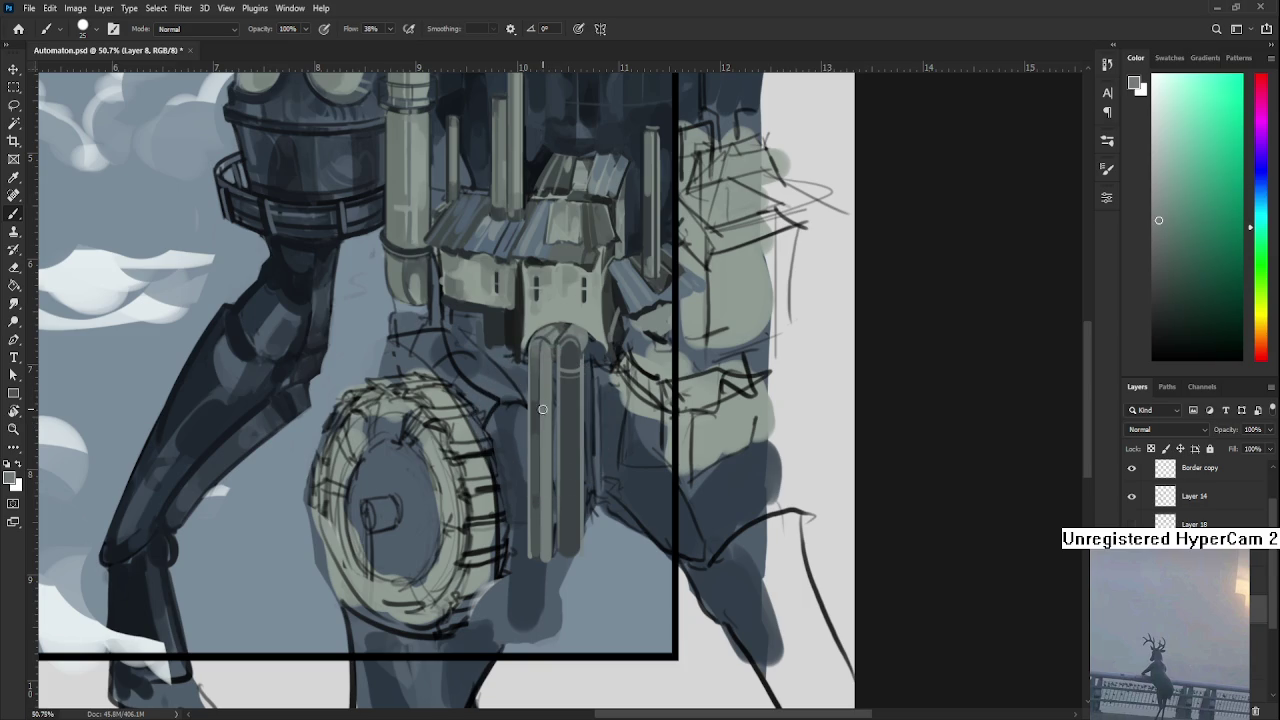
key(bracketleft)
key(bracketleft)
Pick darker blue-grey pipe tones to refine the shading with the 10 px brush.
alt+click(538, 398)
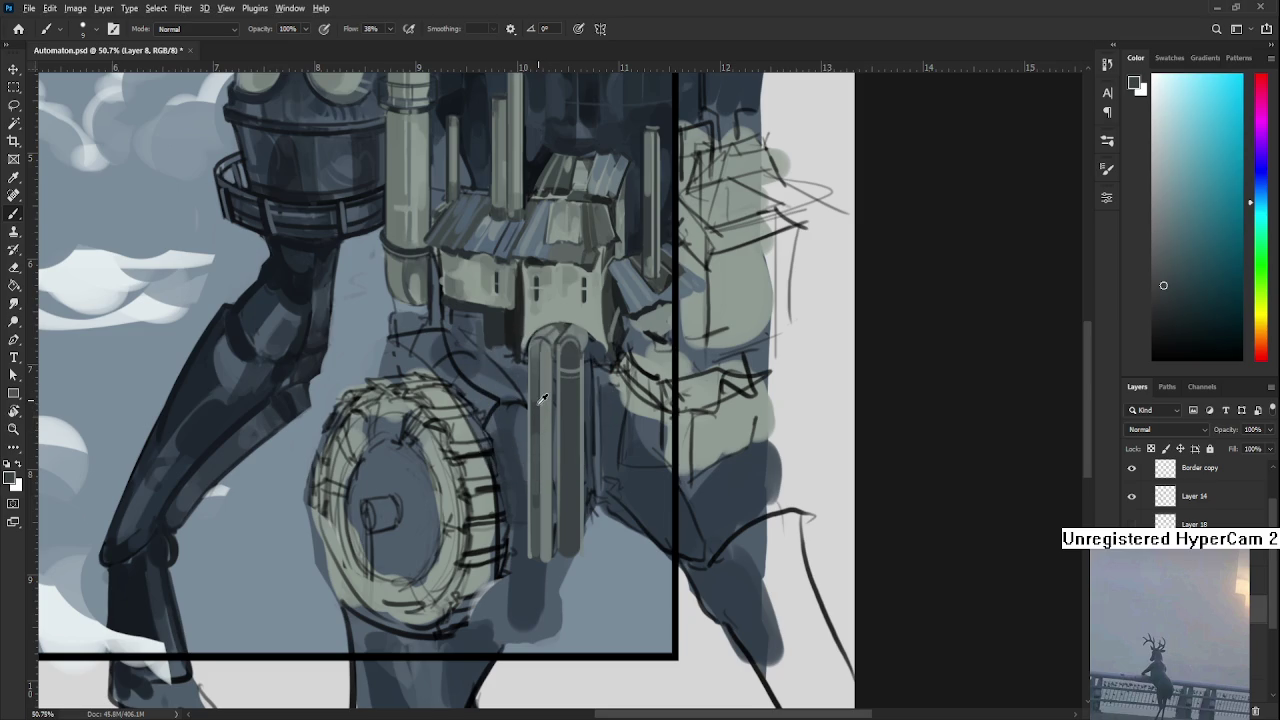
alt+click(541, 405)
alt+click(537, 410)
alt+click(537, 350)
alt+click(537, 359)
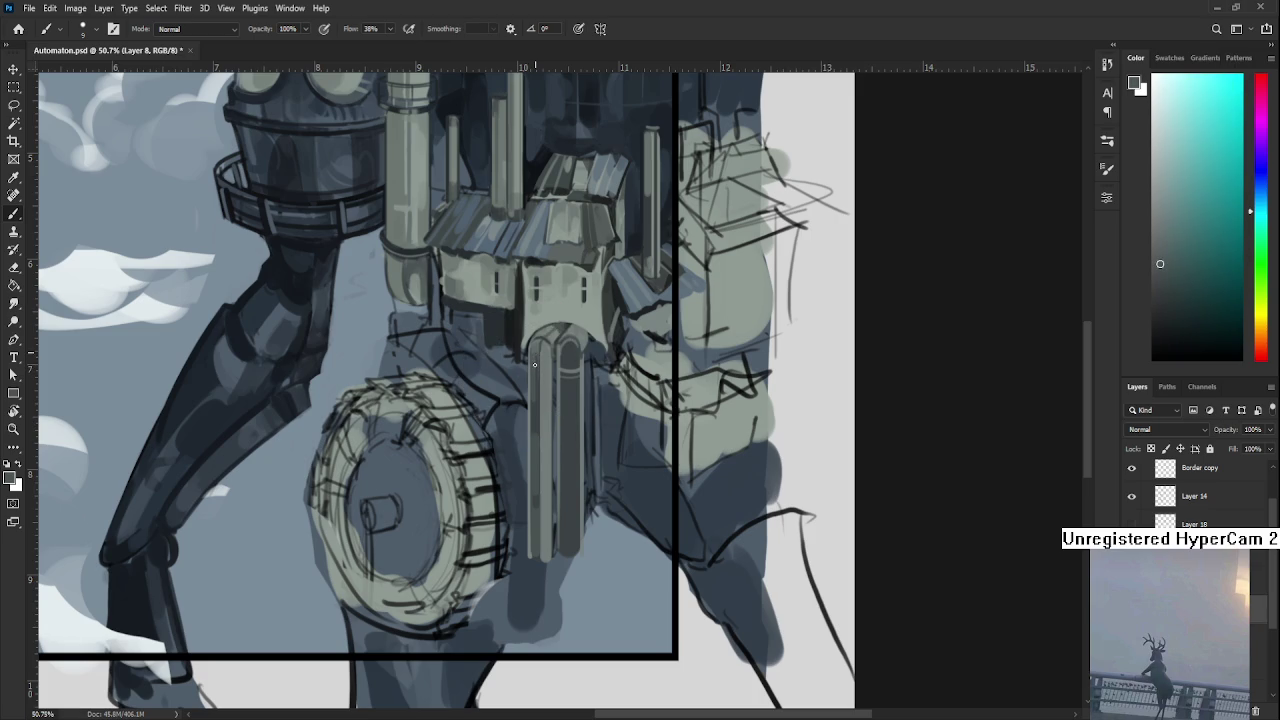
alt+click(537, 404)
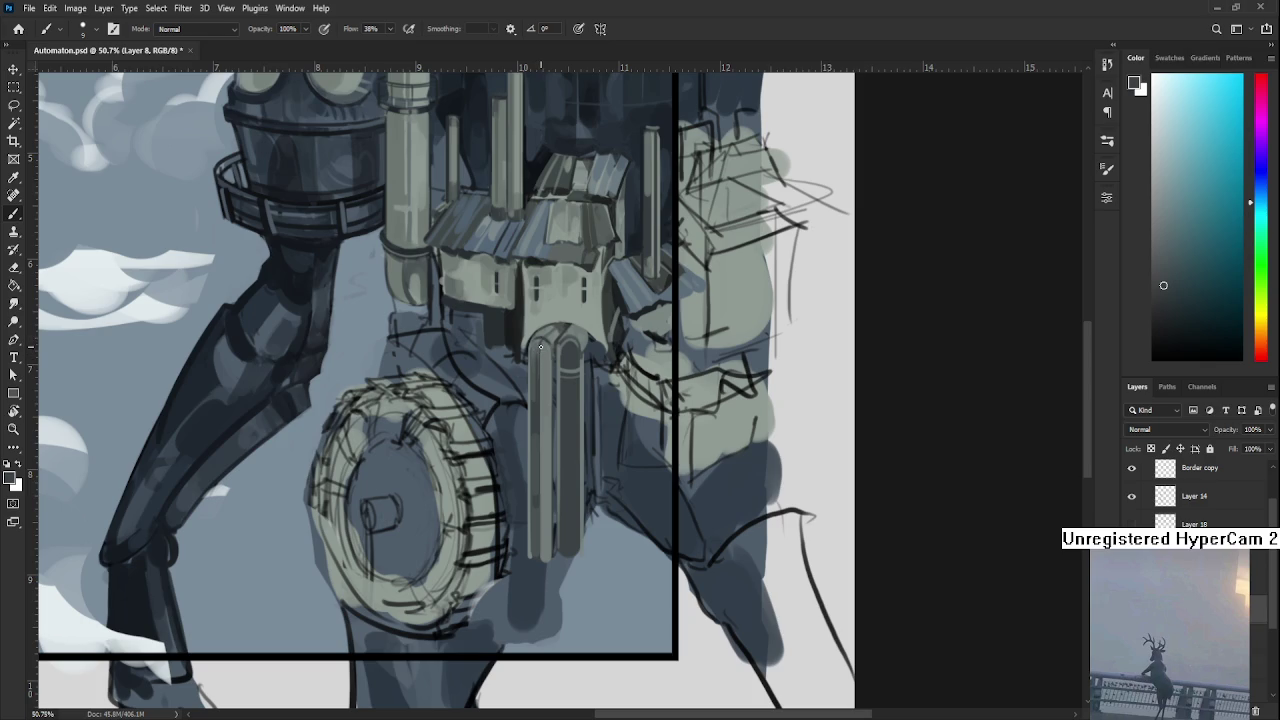
scroll(540, 350, down, 1)
scroll(540, 360, down, 2)
scroll(543, 363, down, 1)
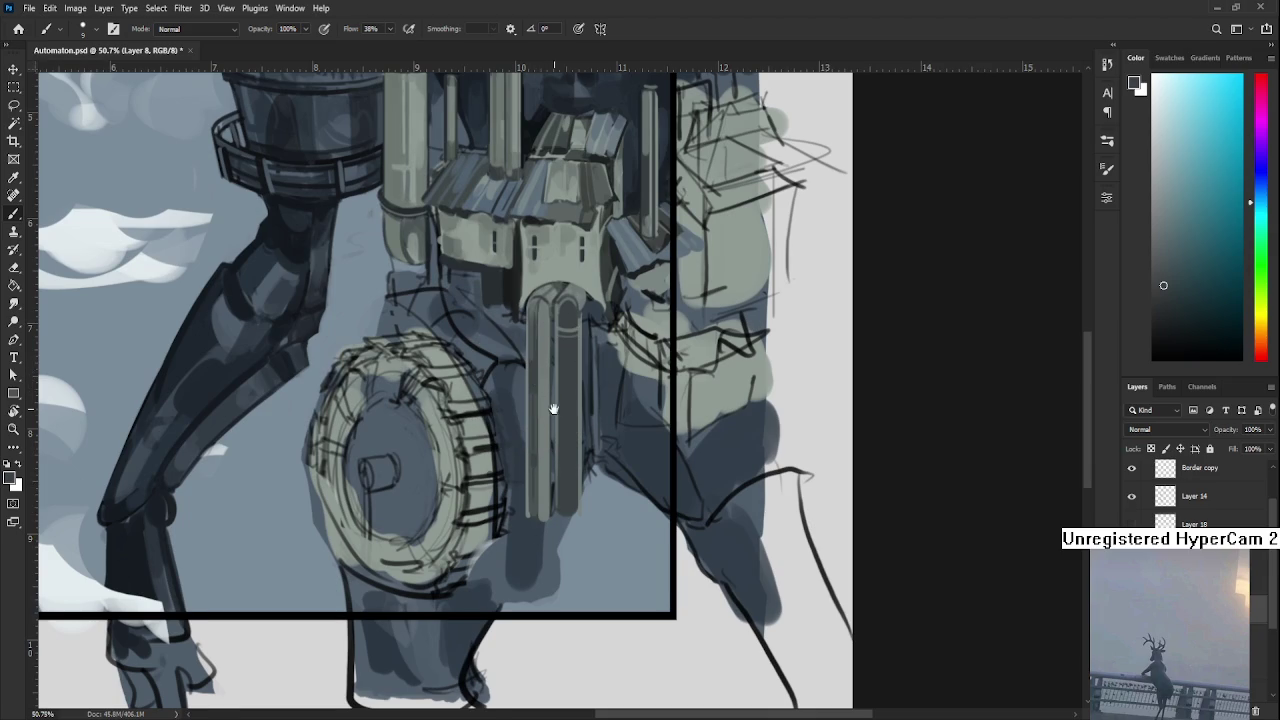
Paint darker strokes on the pipe tops, enlarging the brush partway.
scroll(545, 440, up, 3)
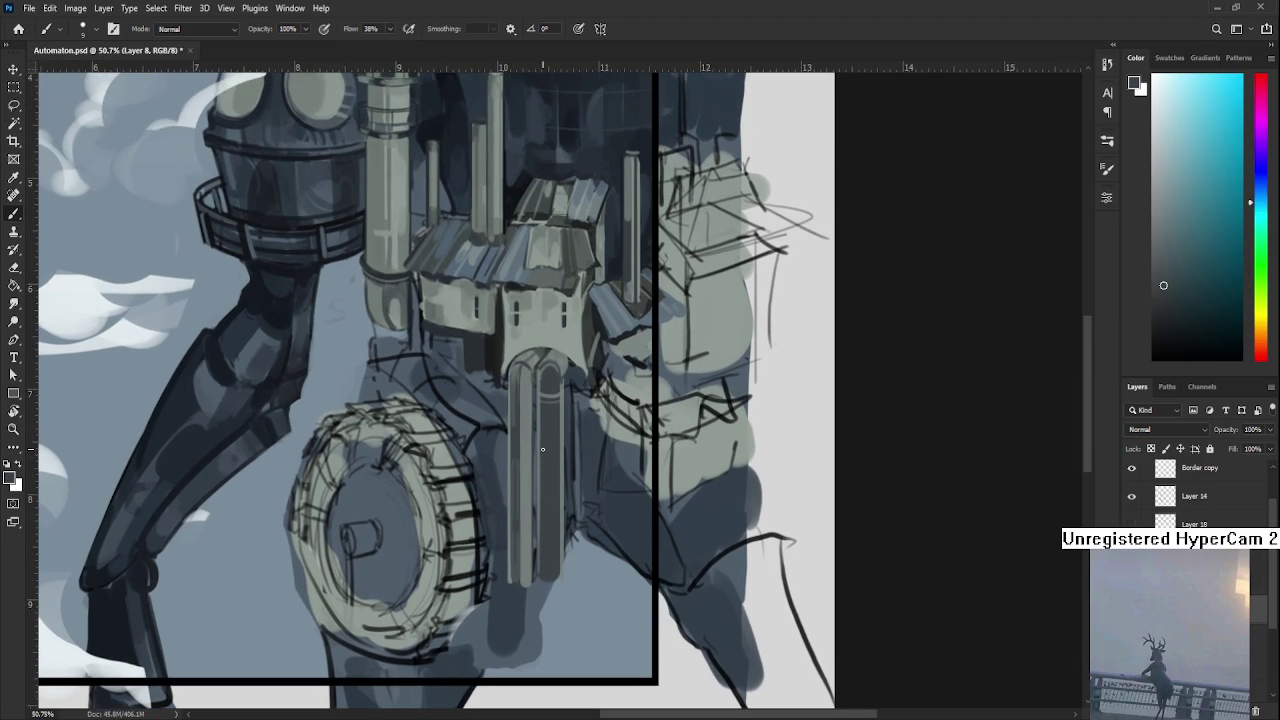
alt+click(527, 405)
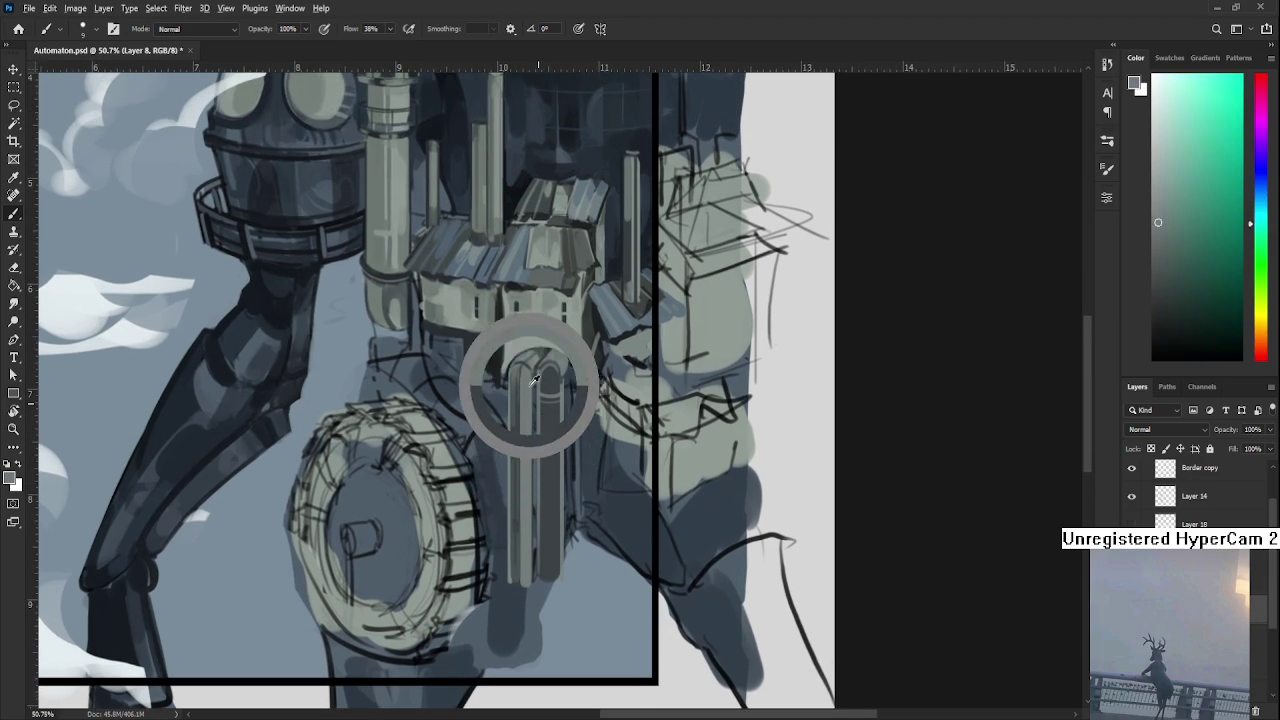
alt+drag(523, 410, 511, 421)
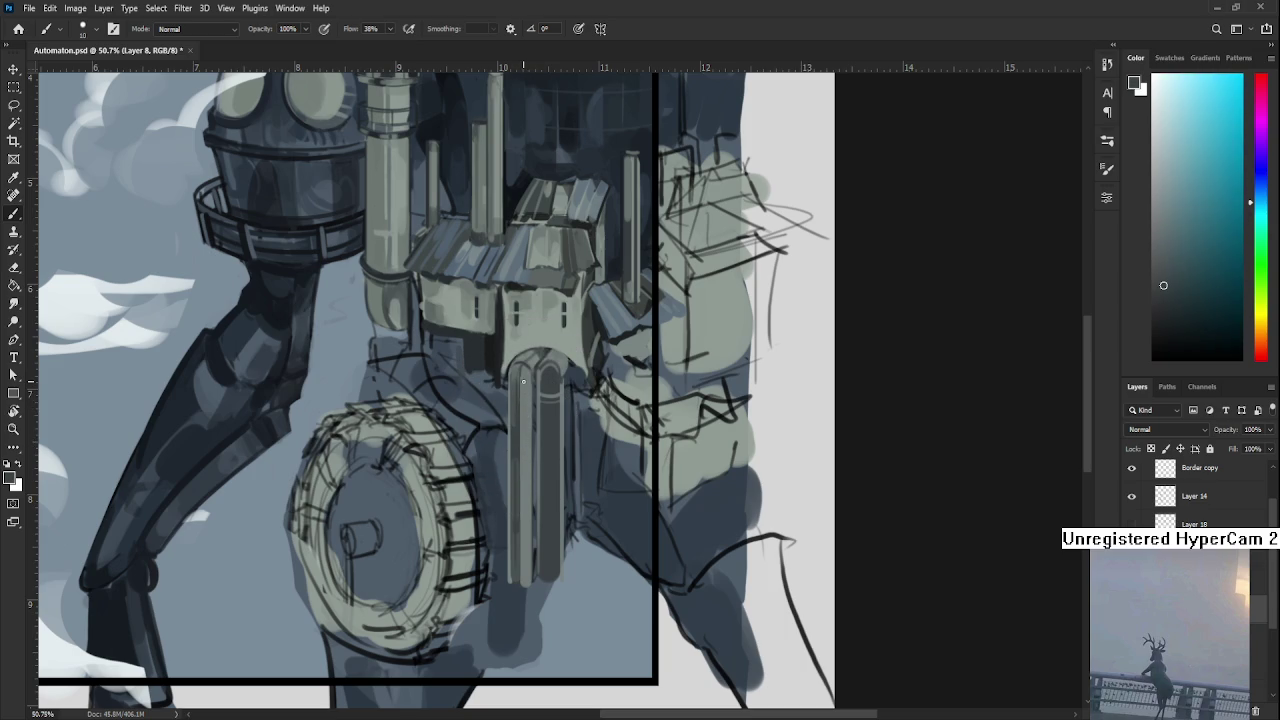
key(bracketright)
key(bracketright)
key(bracketright)
alt+click(528, 405)
alt+click(531, 370)
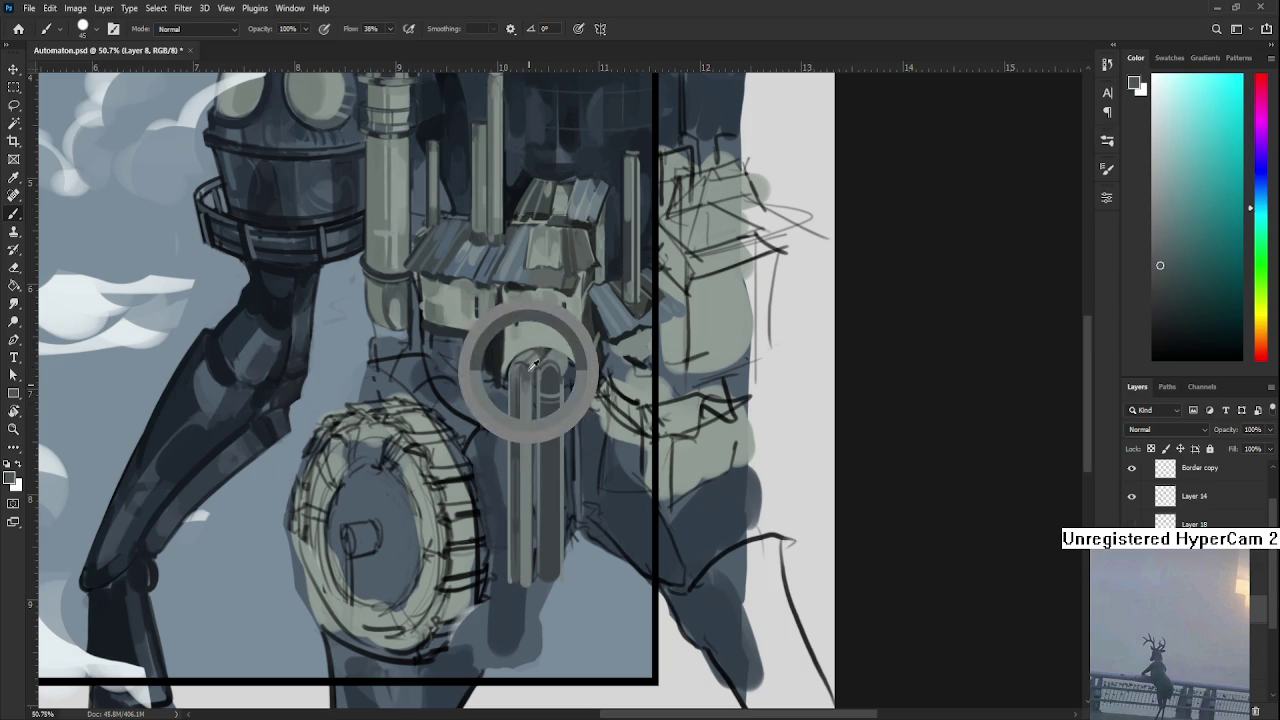
alt+drag(533, 365, 529, 376)
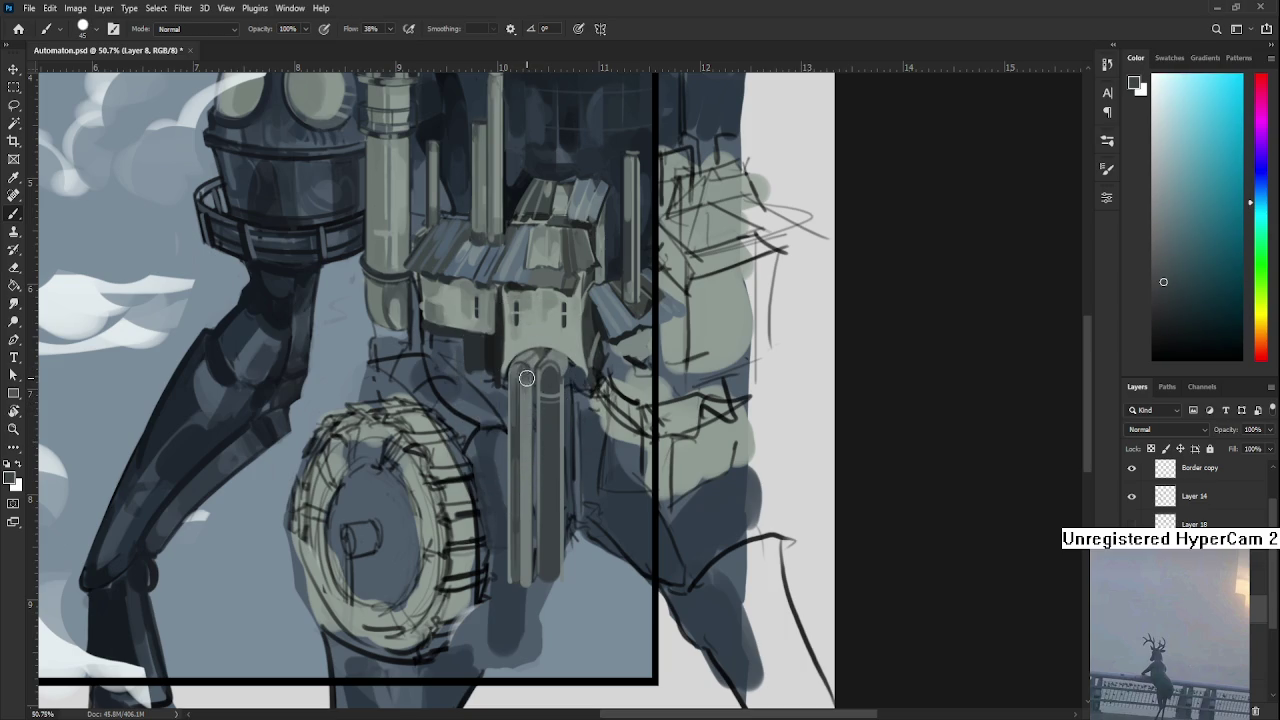
Sample lighter and darker green tones from the pipes further down.
alt+drag(523, 377, 530, 422)
alt+click(524, 373)
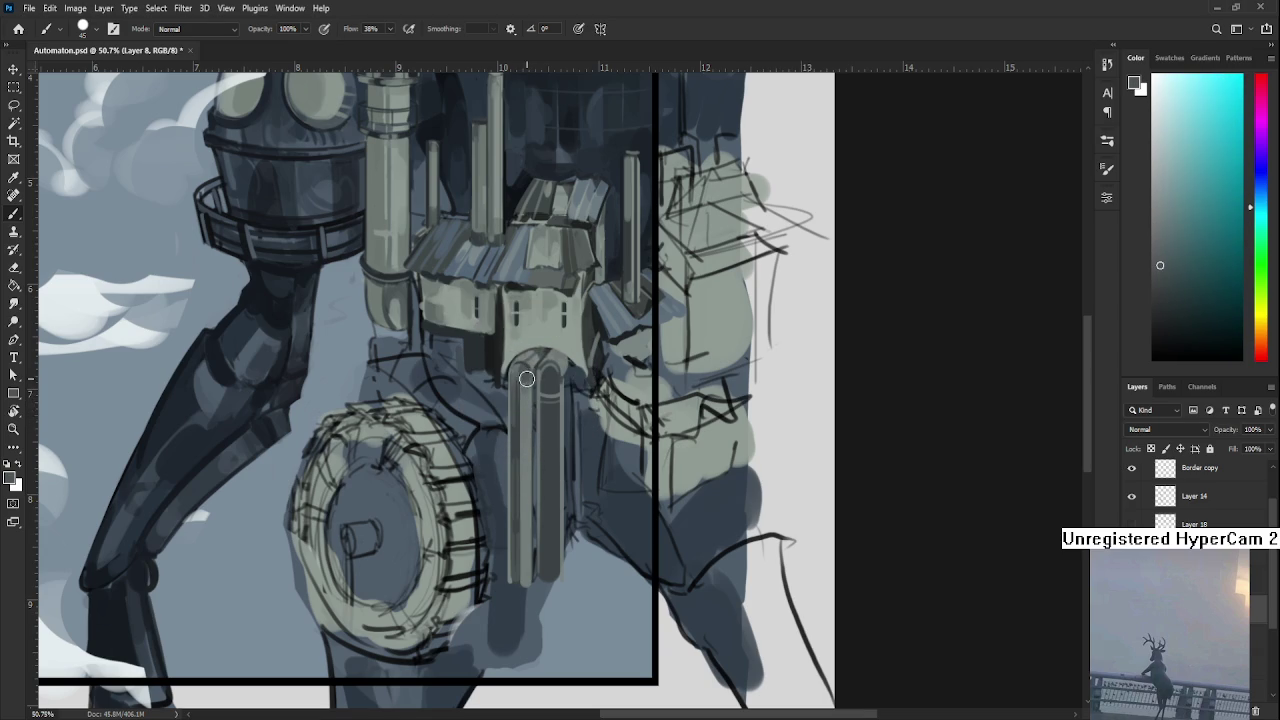
alt+click(533, 425)
alt+click(527, 379)
drag(527, 415, 518, 372)
alt+click(522, 350)
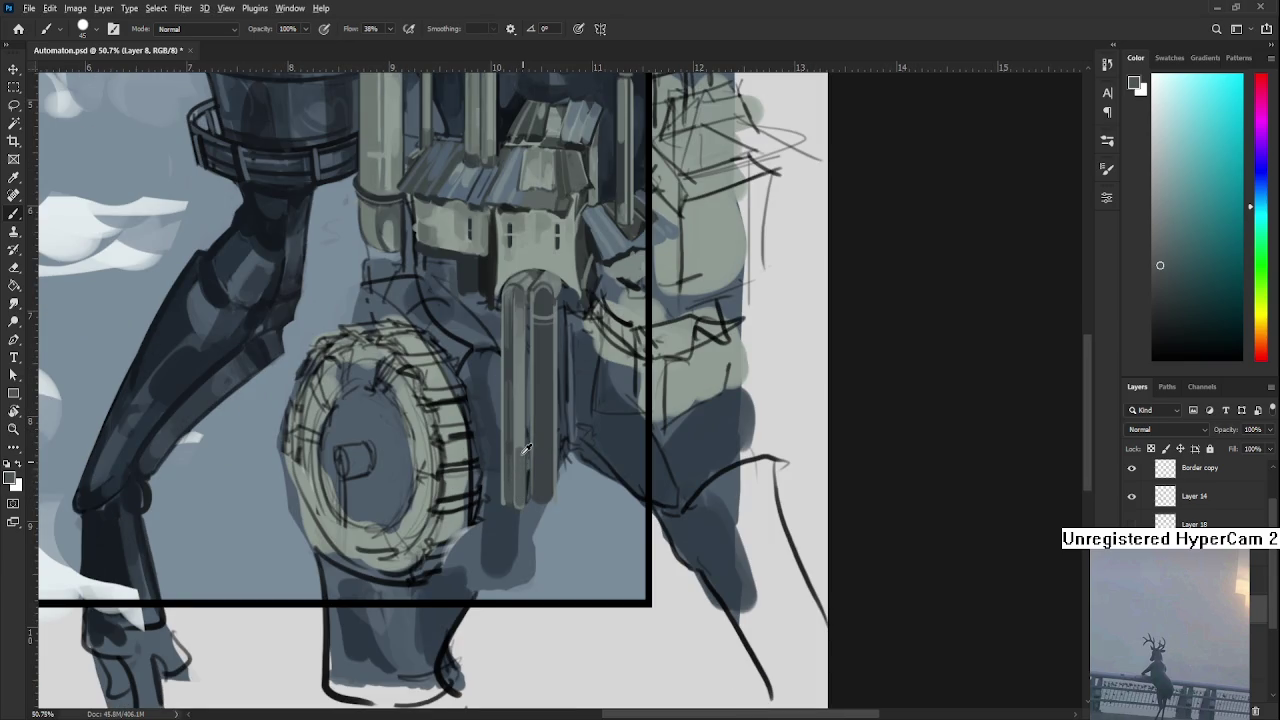
alt+click(521, 452)
alt+click(520, 451)
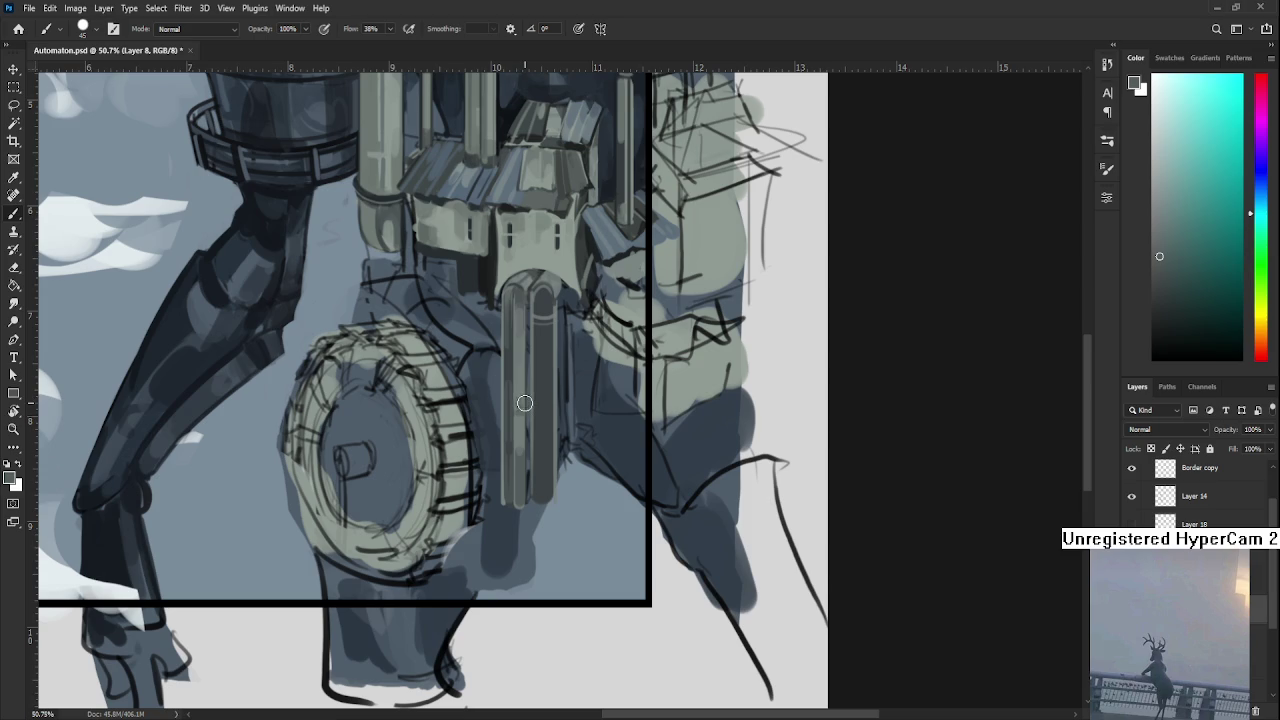
With a fine brush, paint a light highlight running down the full length of the pipe.
drag(523, 395, 491, 465)
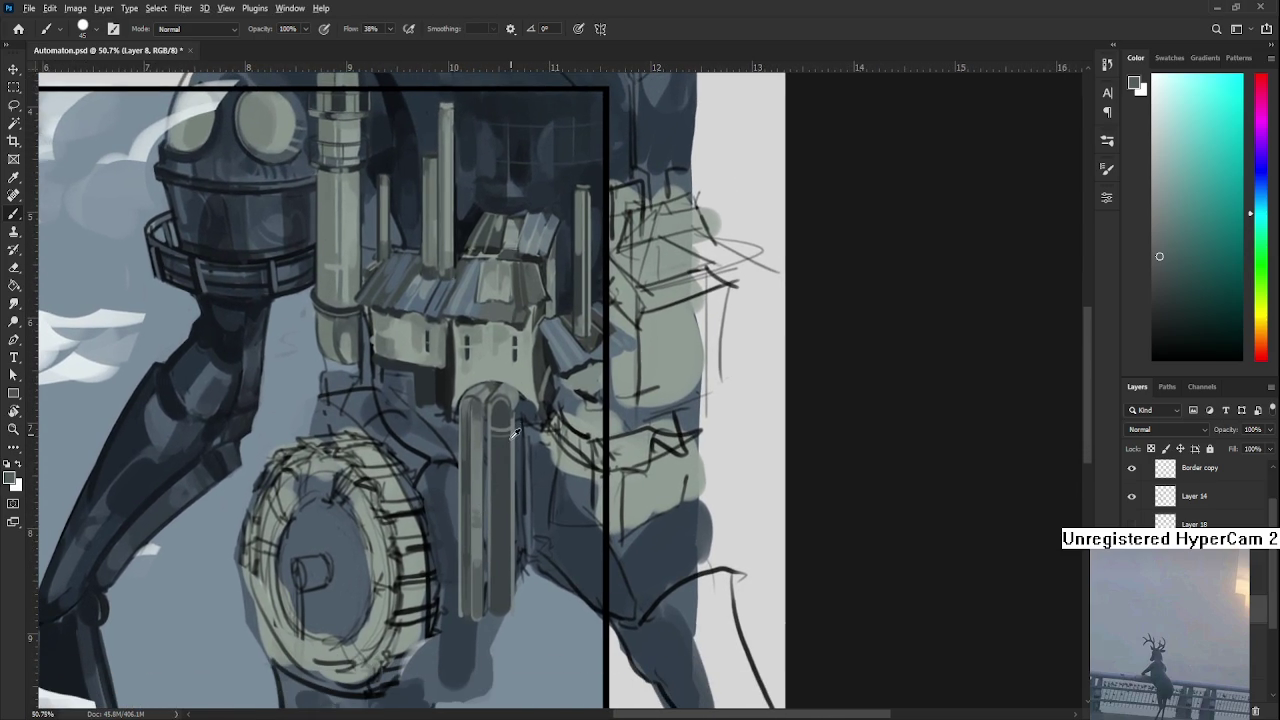
alt+click(491, 400)
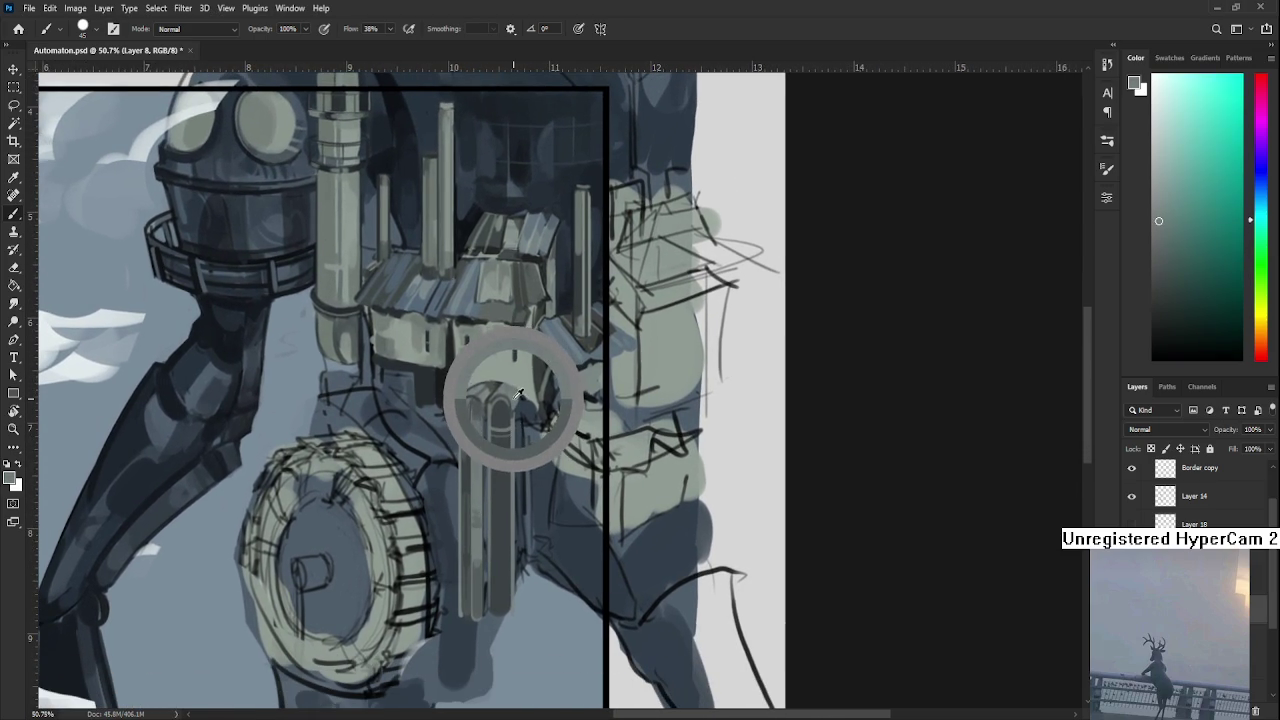
alt+click(502, 403)
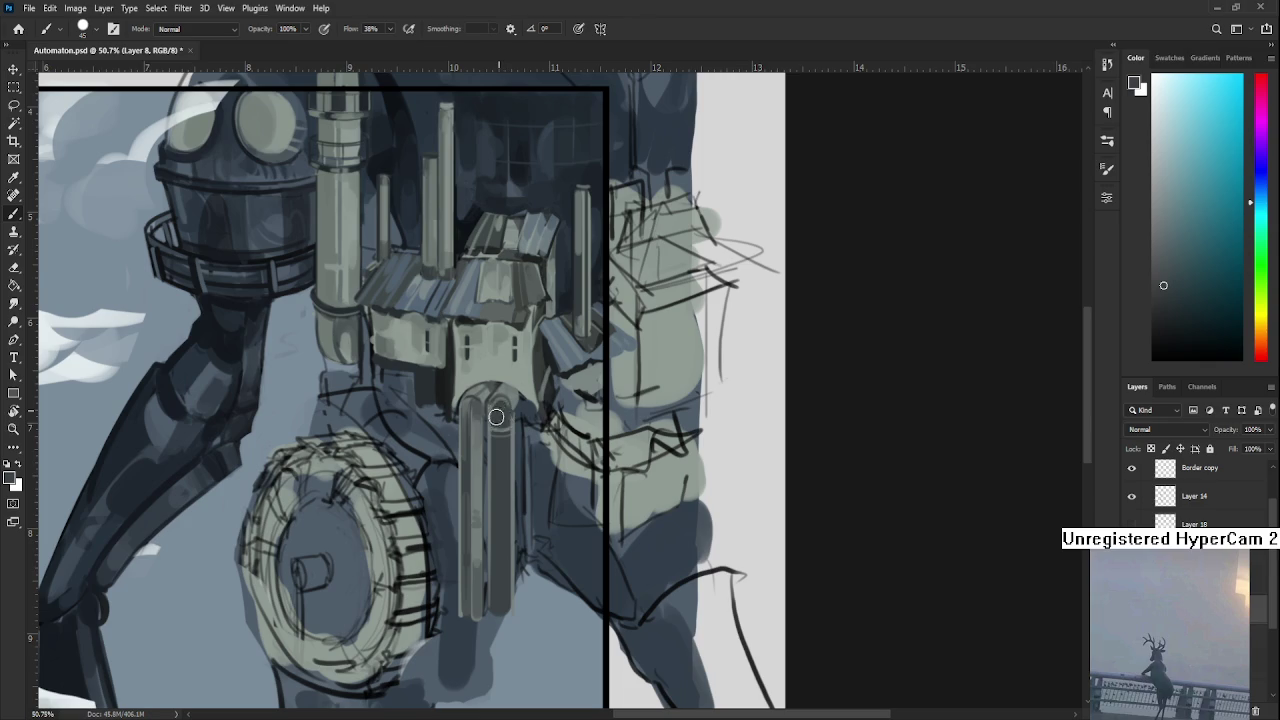
alt+click(497, 413)
drag(500, 423, 496, 396)
alt+click(497, 396)
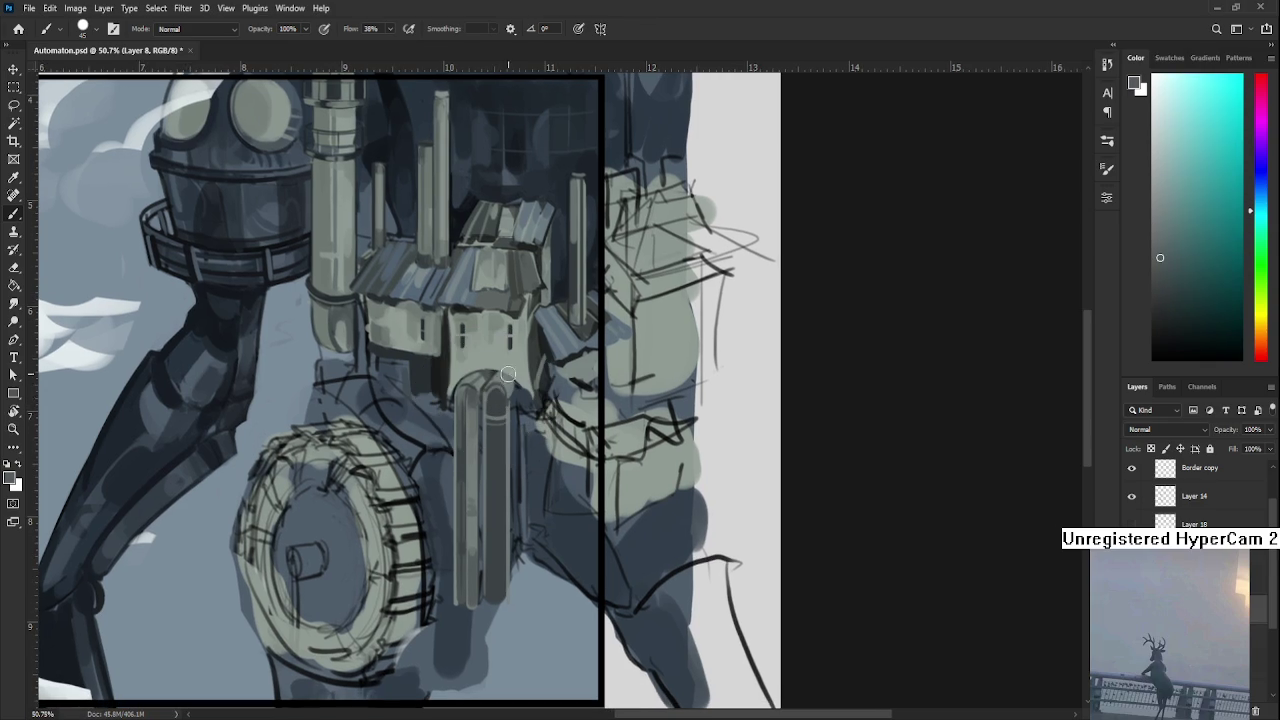
key(bracketleft)
key(bracketleft)
key(bracketleft)
alt+click(504, 401)
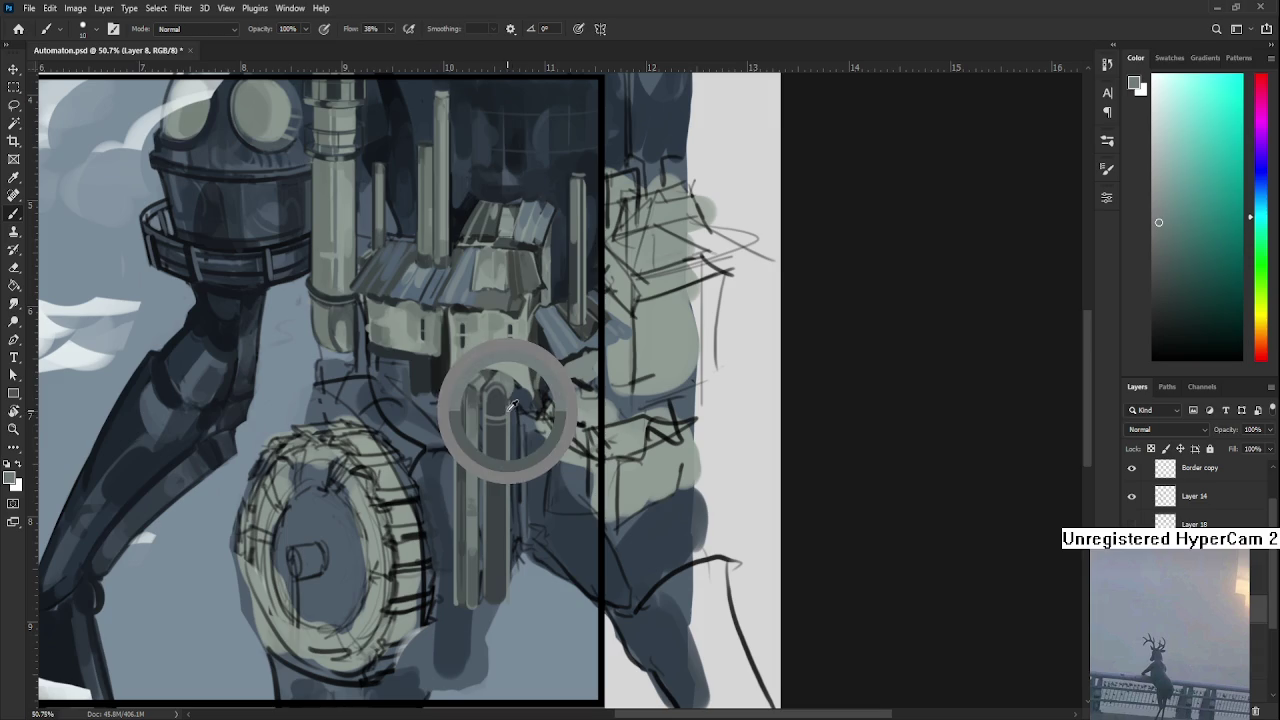
drag(502, 390, 501, 598)
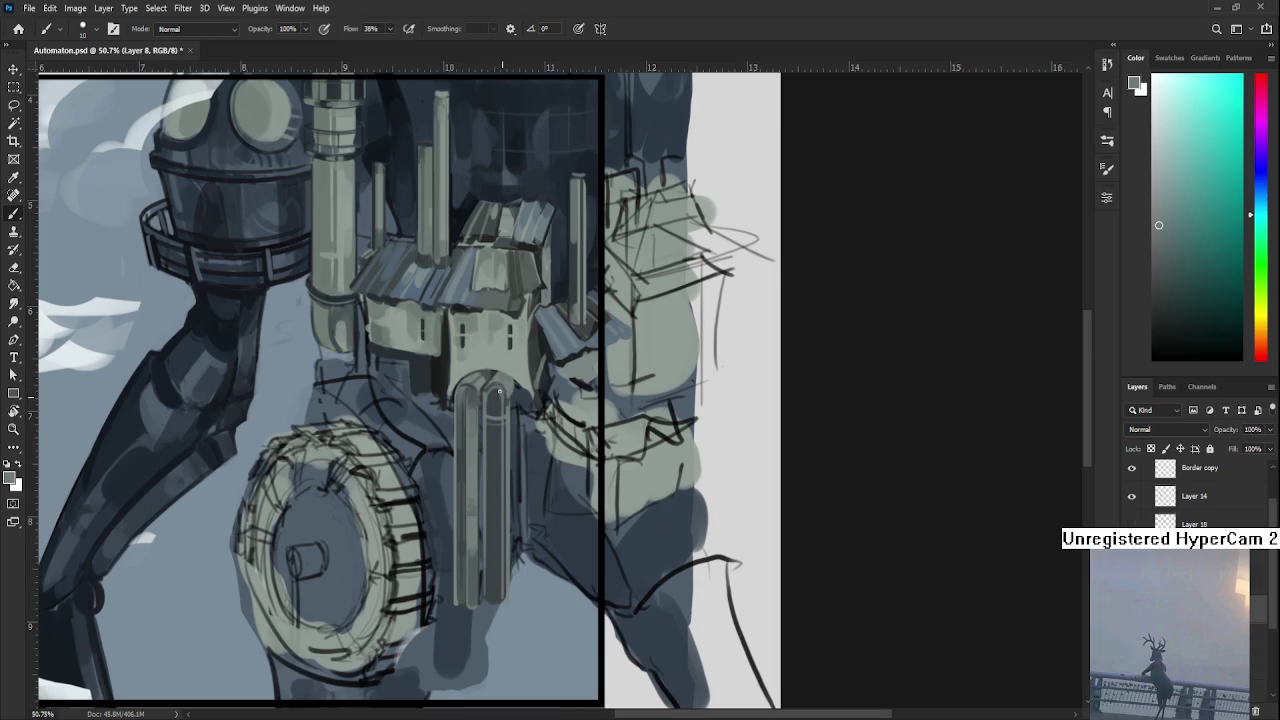
Enlarge the brush and pick darker and green pipe tones to round the pipe tops.
alt+click(501, 401)
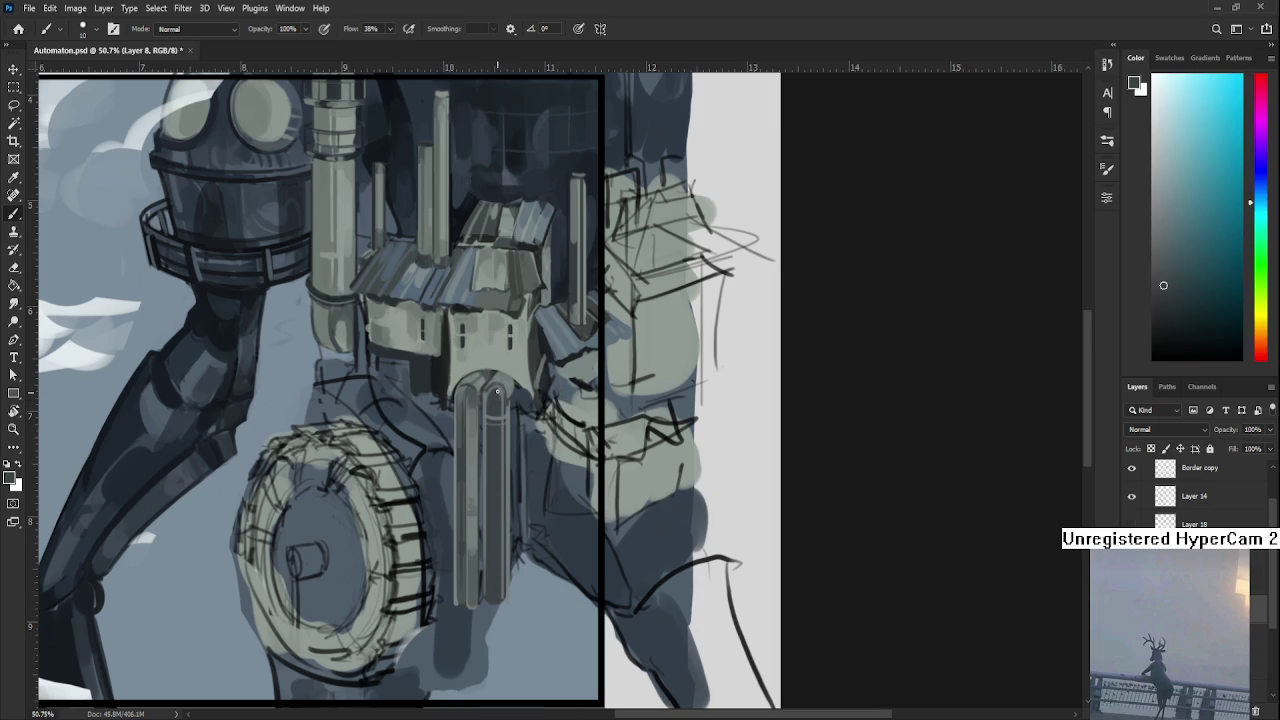
alt+click(507, 397)
alt+click(507, 399)
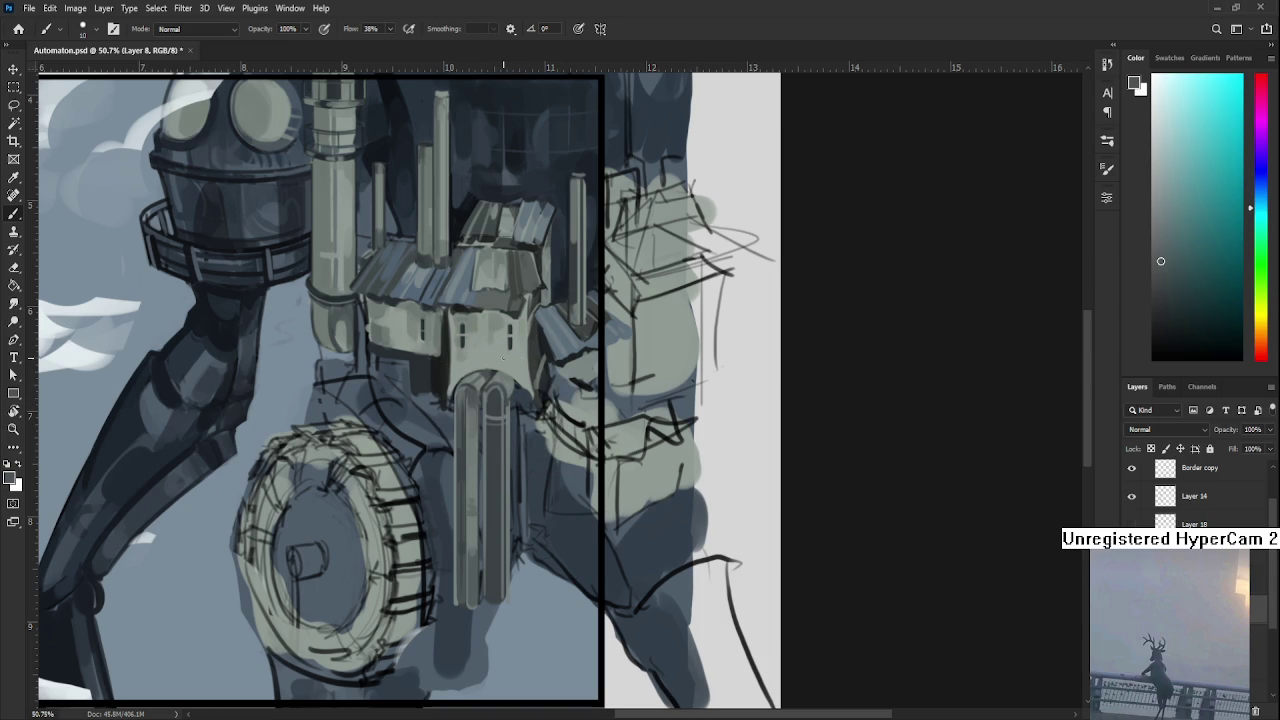
alt+click(493, 408)
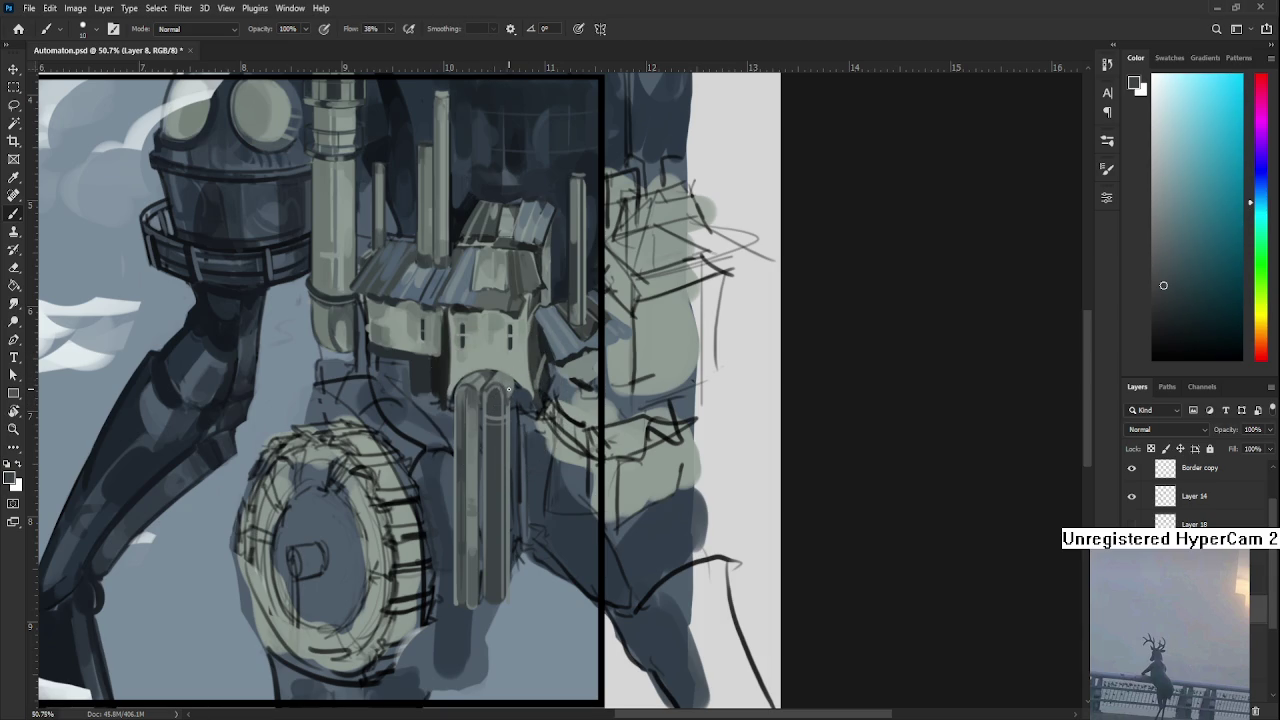
key(bracketright)
key(bracketright)
alt+click(503, 398)
alt+click(505, 393)
alt+click(505, 390)
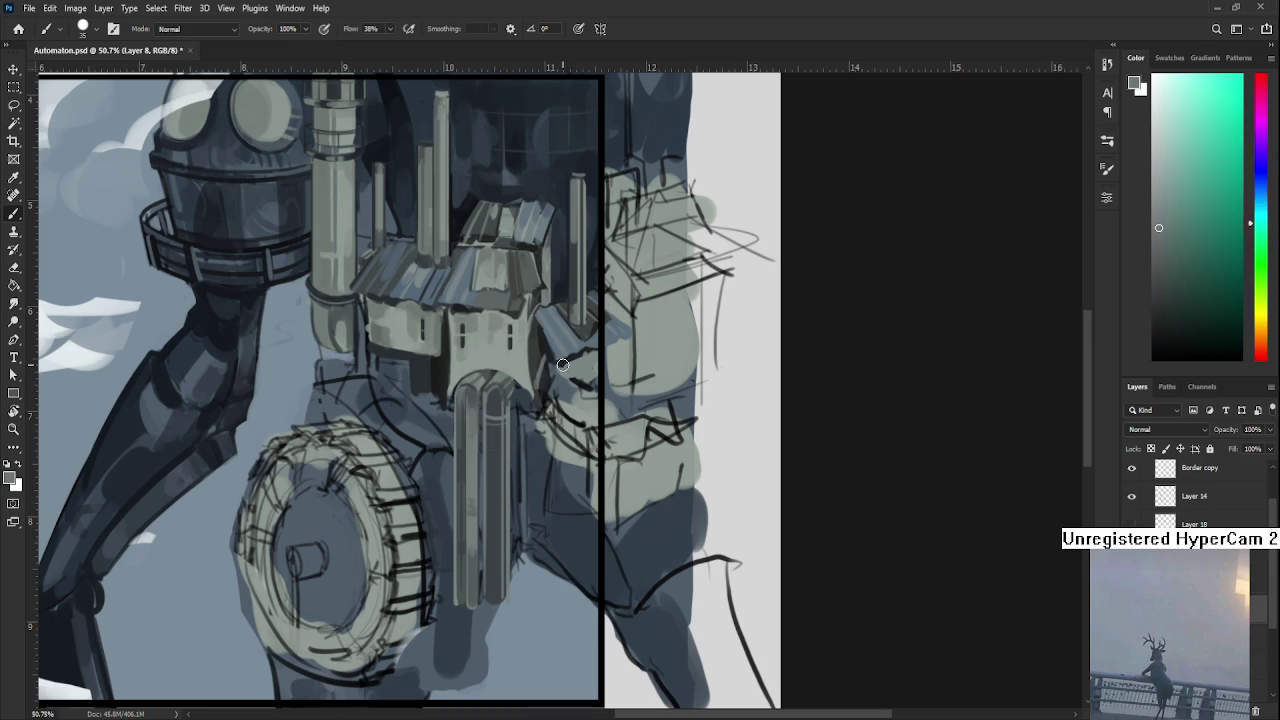
Sample grey-blue and grey-green tones from the pipes beneath the house.
scroll(562, 365, down, 3)
scroll(705, 365, down, 2)
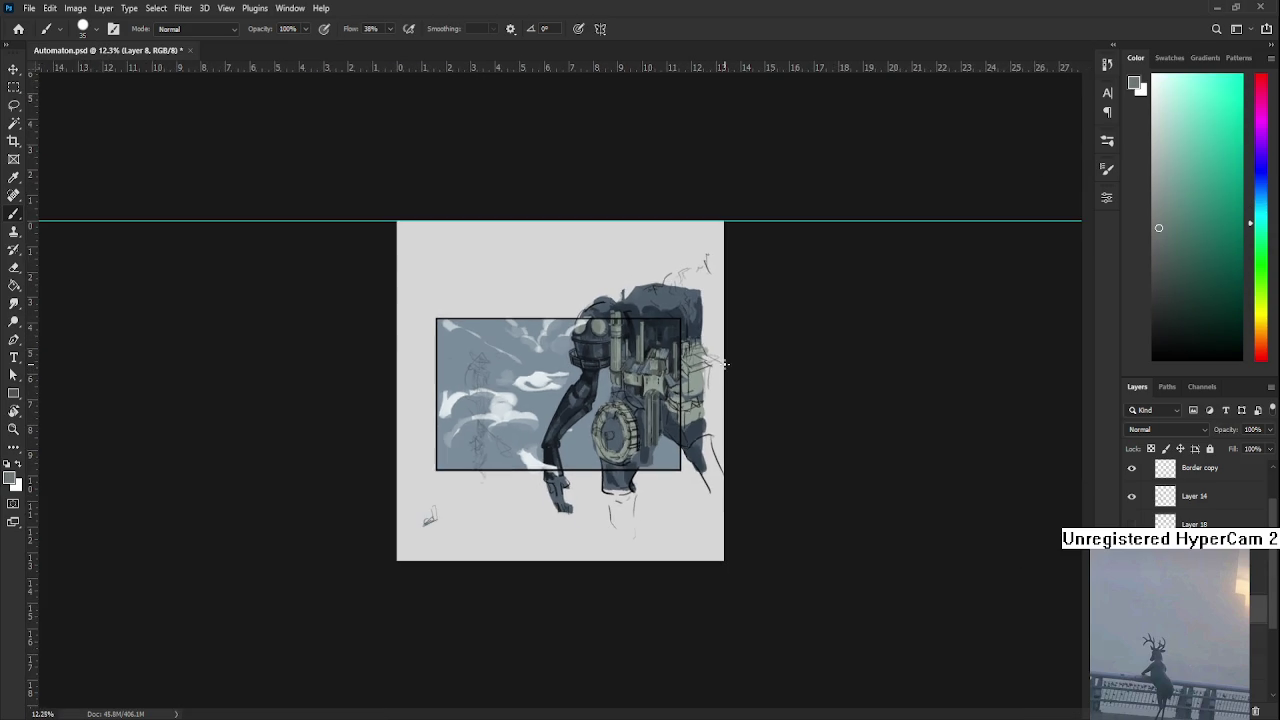
scroll(725, 365, up, 3)
scroll(600, 390, up, 2)
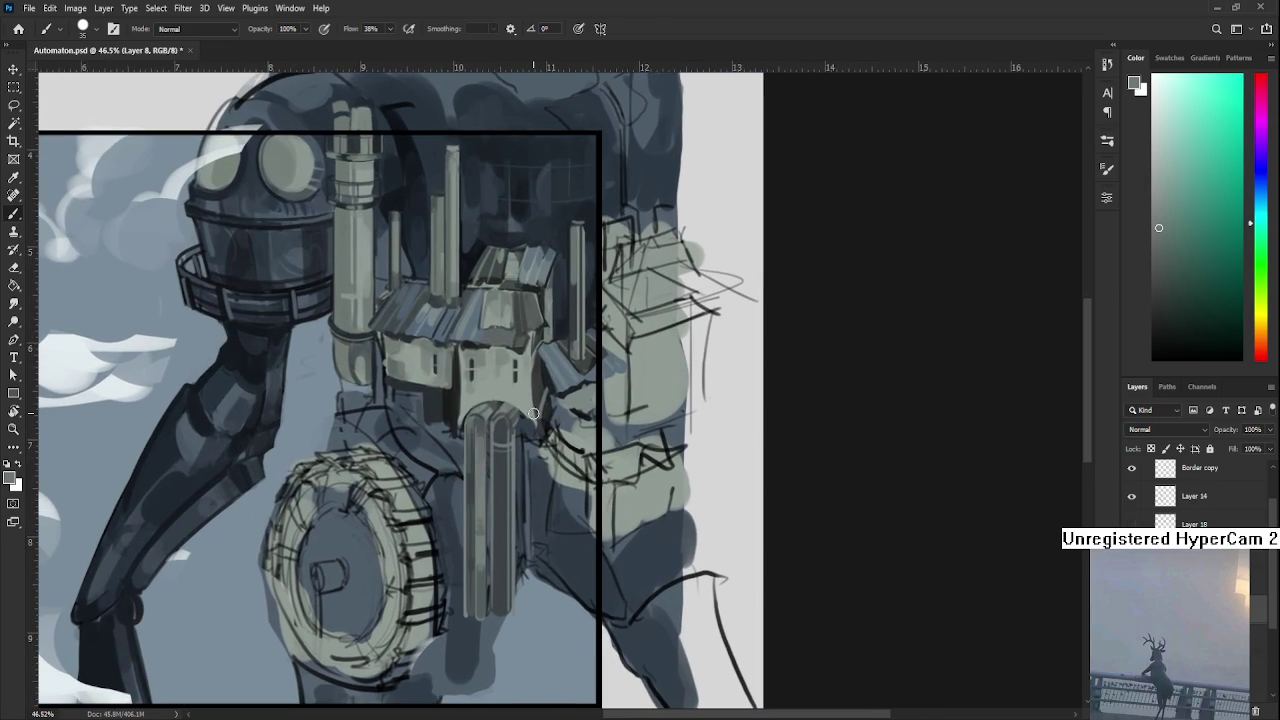
alt+click(502, 435)
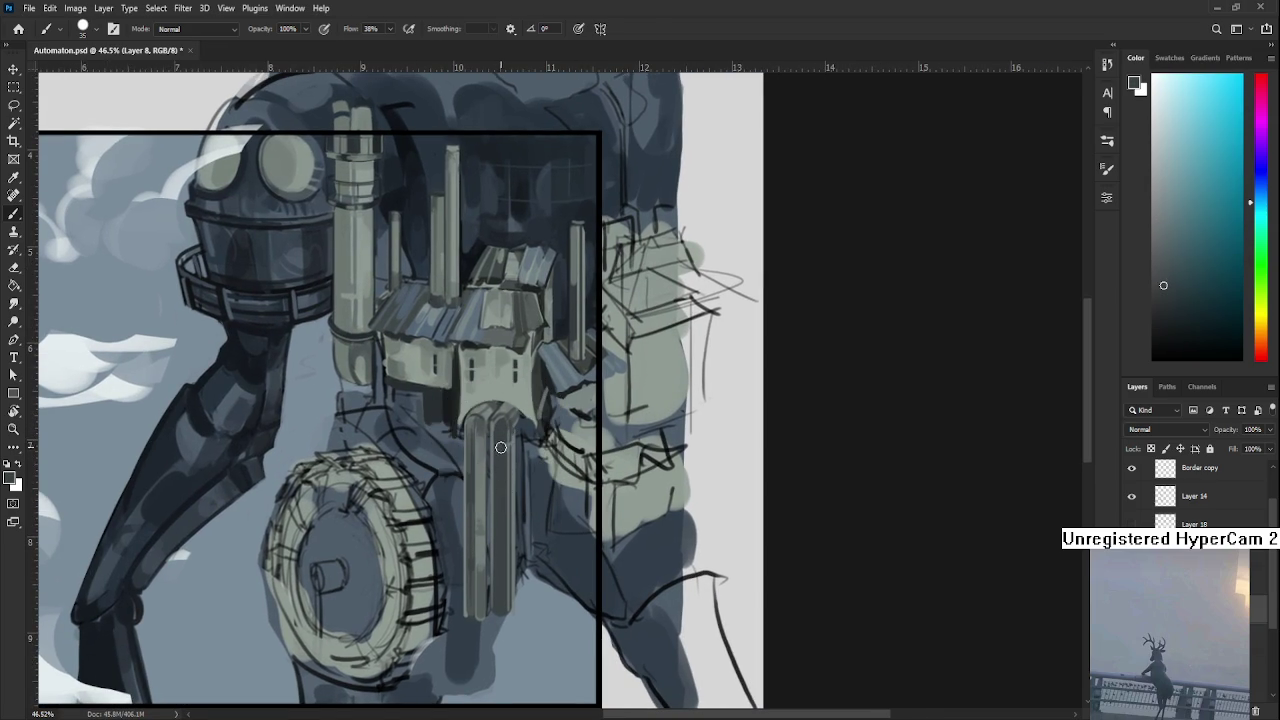
alt+click(498, 425)
alt+click(536, 386)
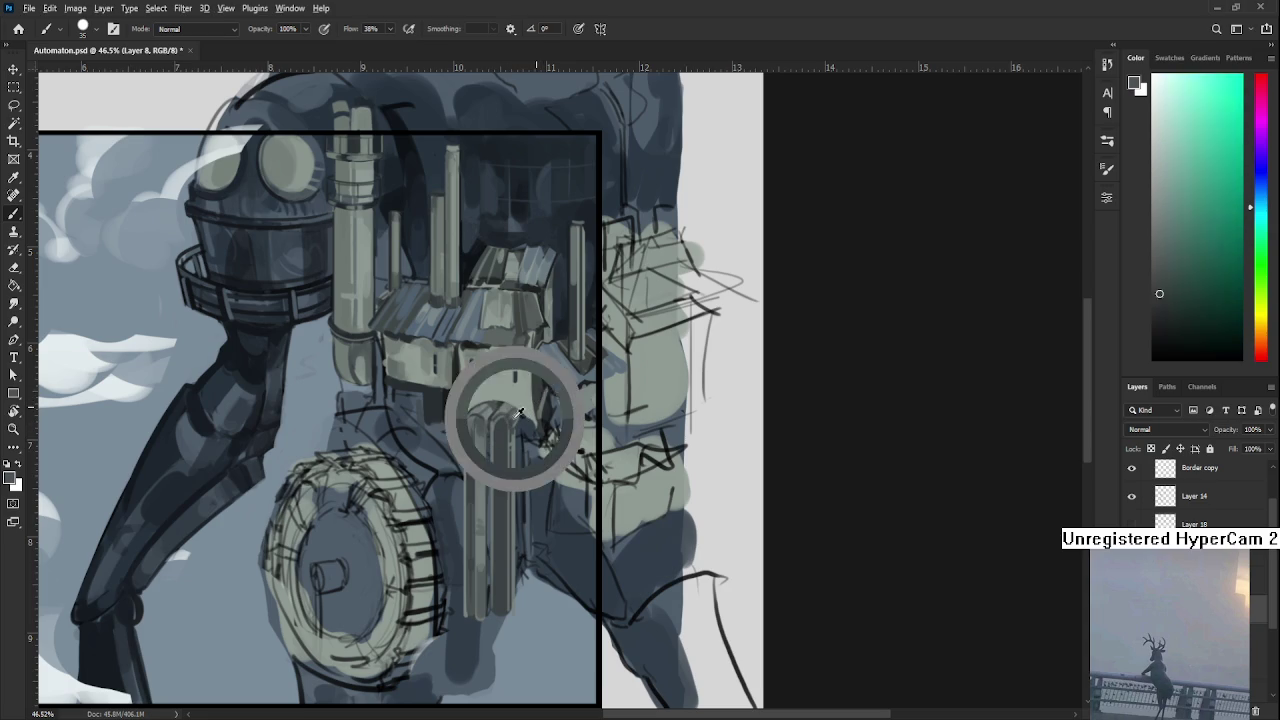
alt+drag(507, 405, 502, 409)
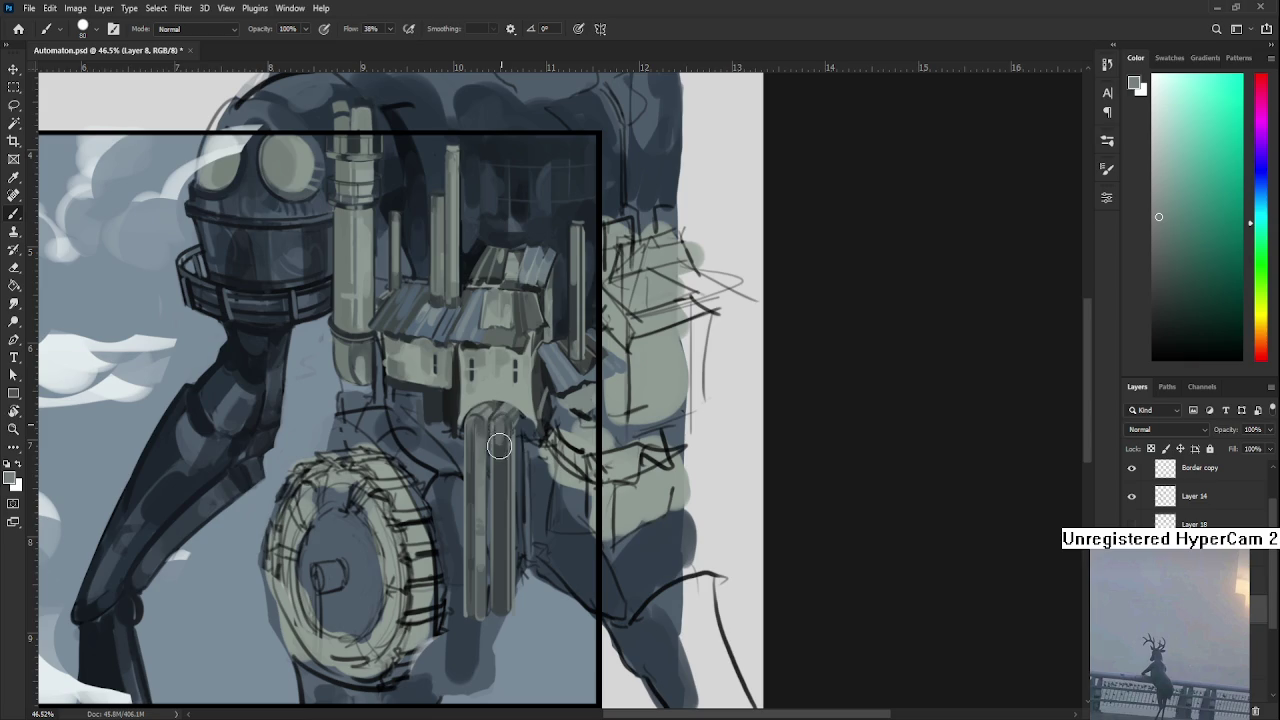
Pick darker blue-grey shadow and lighter highlight shades along the pipes.
alt+click(505, 430)
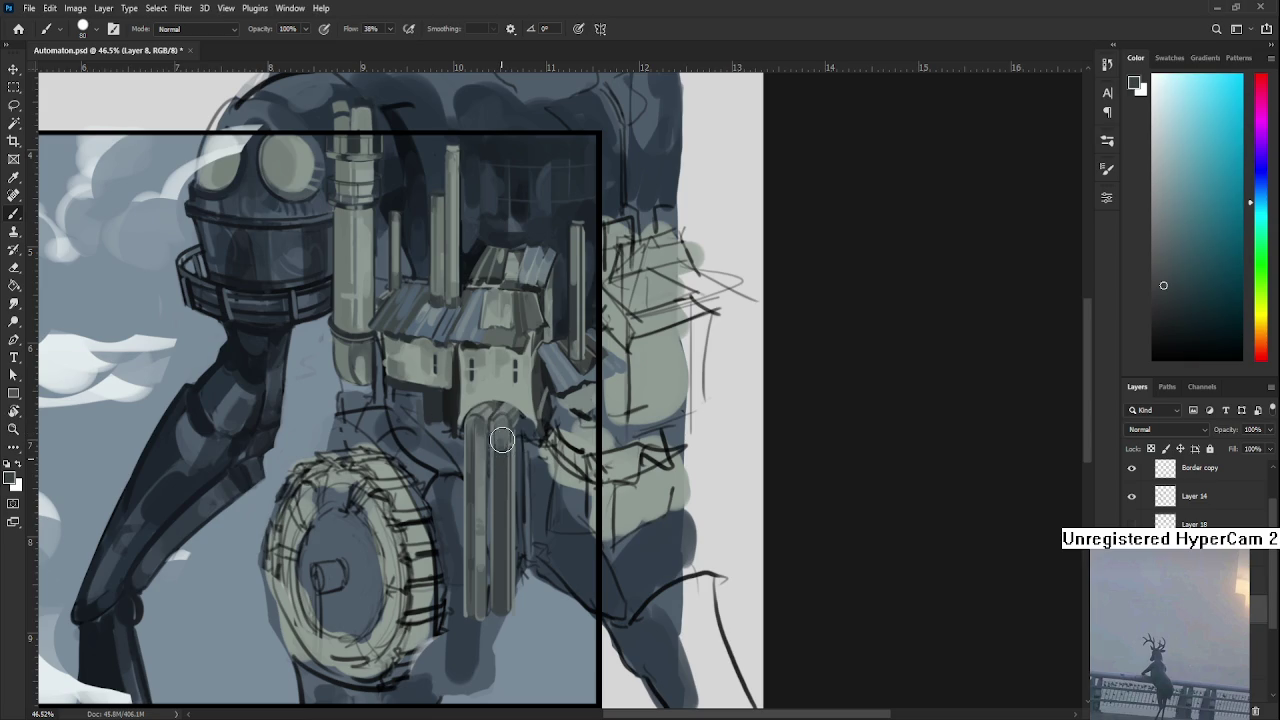
alt+click(503, 447)
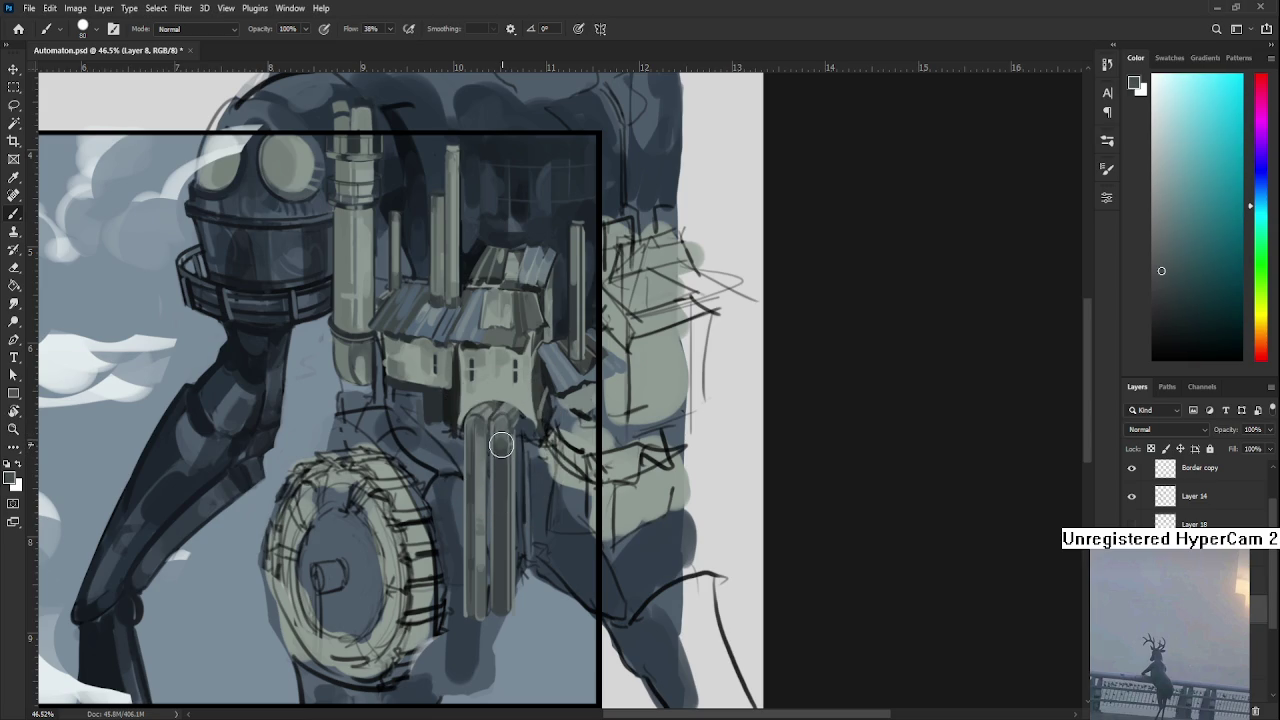
alt+click(501, 442)
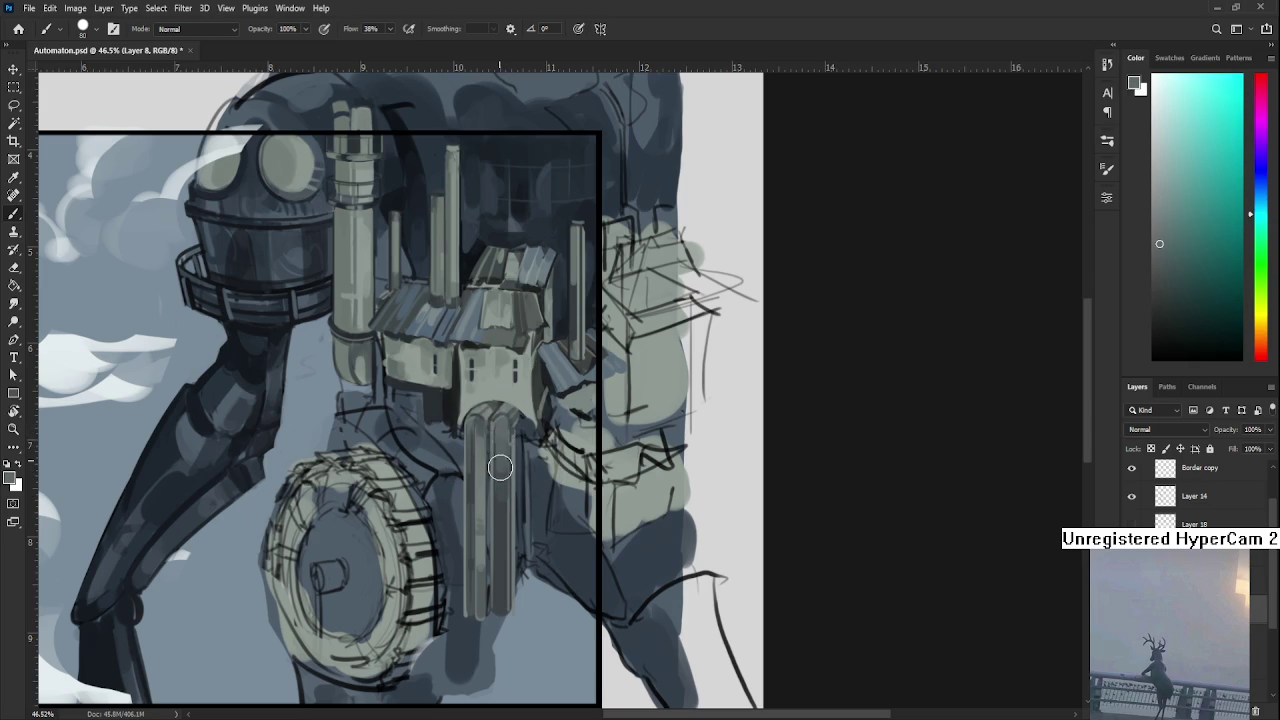
alt+click(505, 466)
alt+click(501, 468)
scroll(502, 495, down, 1)
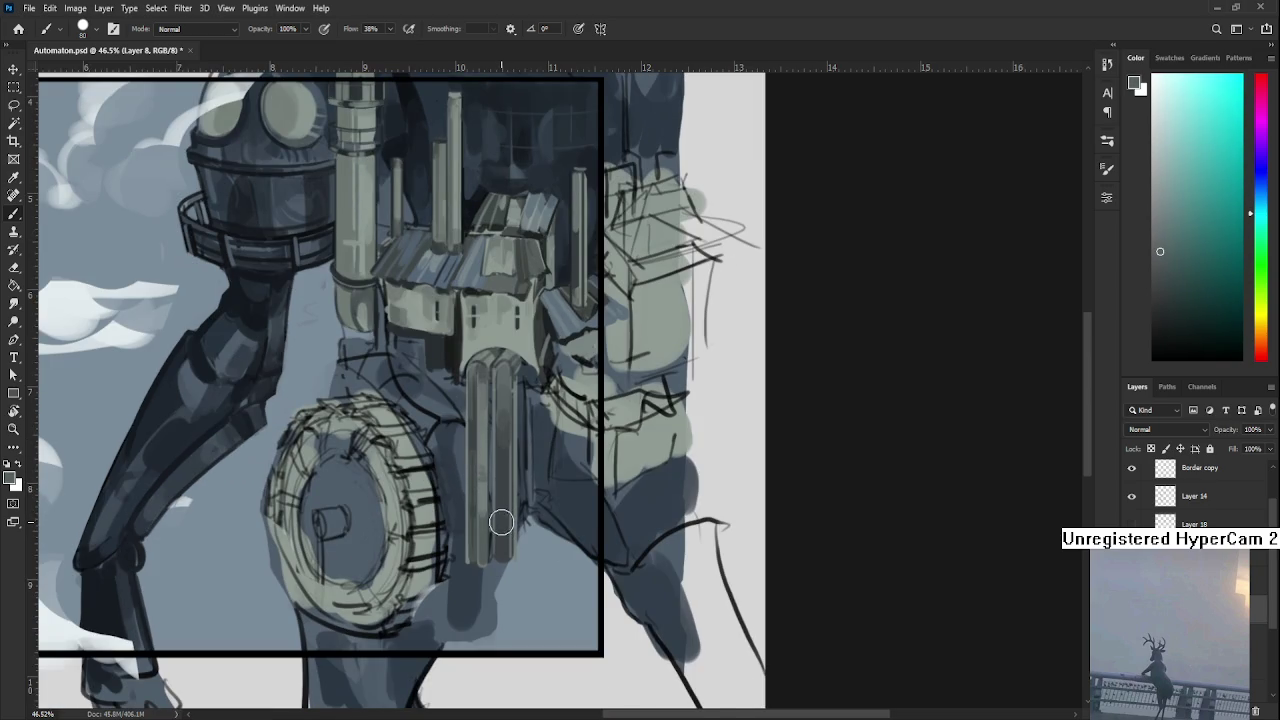
Sample lighter and darker cyan-grey tones from the lower pipe.
alt+click(488, 495)
alt+click(490, 497)
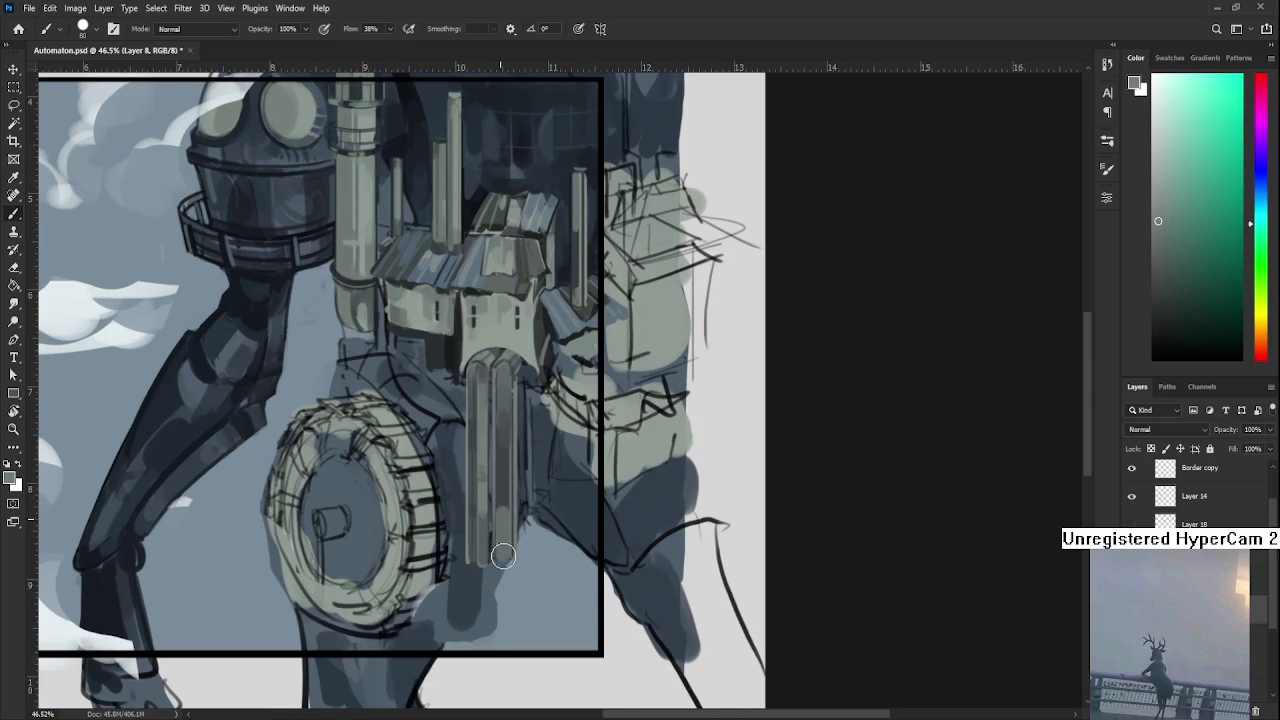
alt+click(508, 498)
alt+click(504, 510)
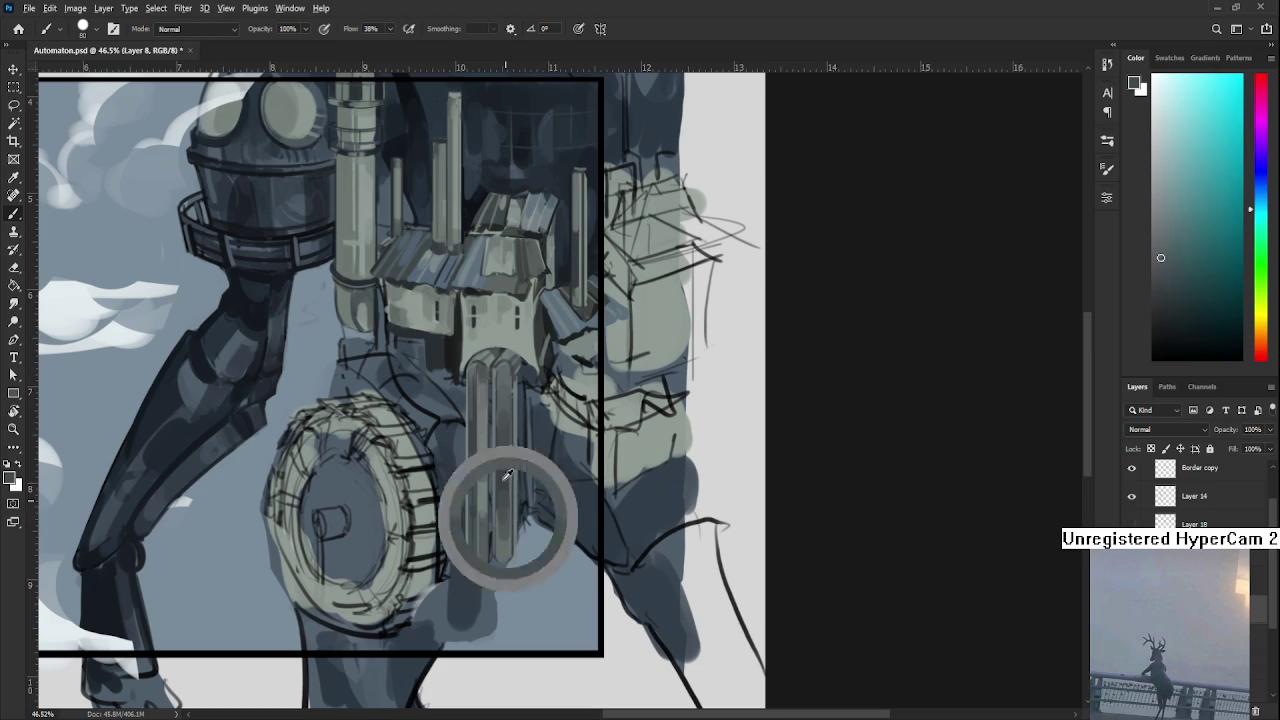
alt+click(506, 497)
alt+click(504, 510)
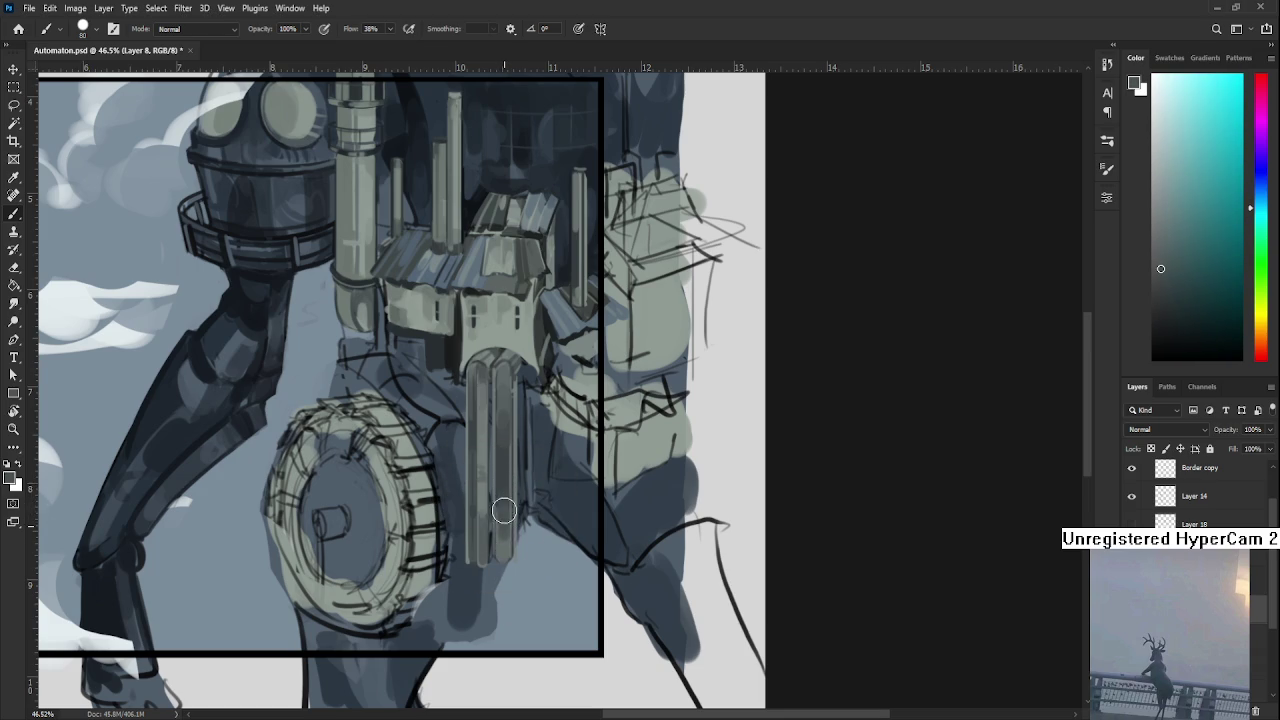
key(F8)
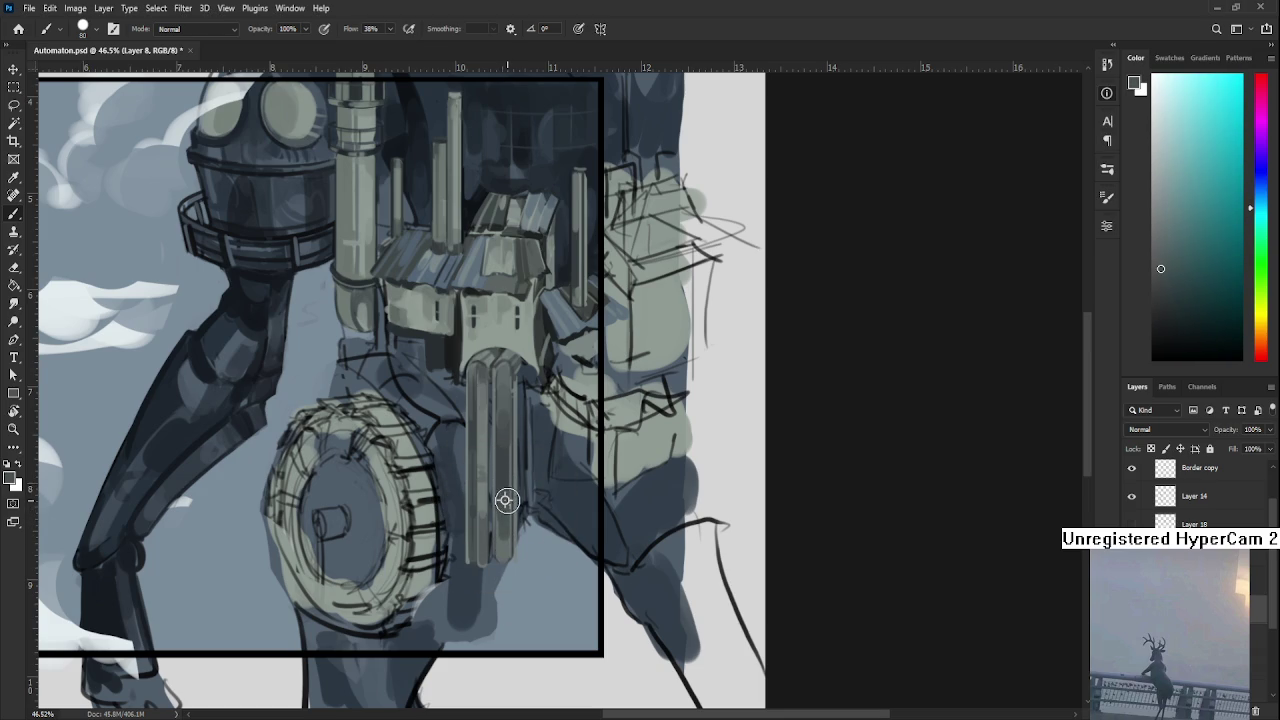
Lighten the lower end of the right pipe and pick up darker shadow tones.
alt+click(509, 501)
alt+click(507, 532)
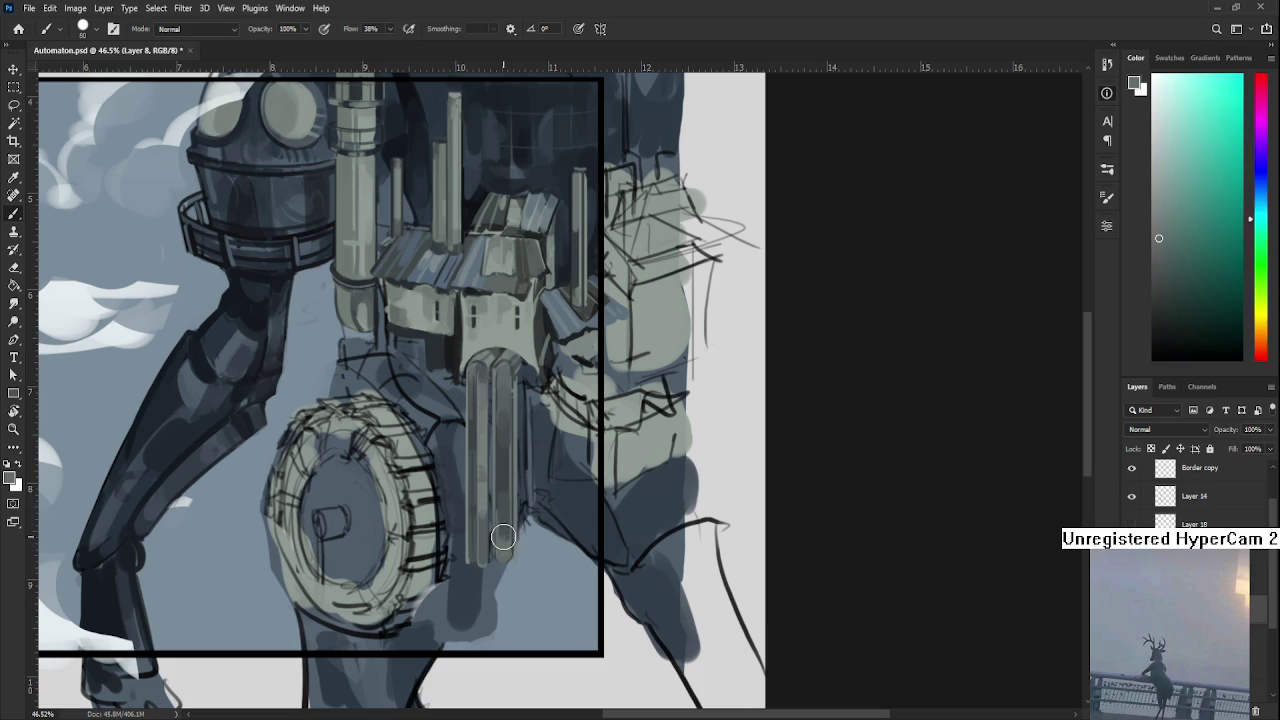
alt+click(488, 541)
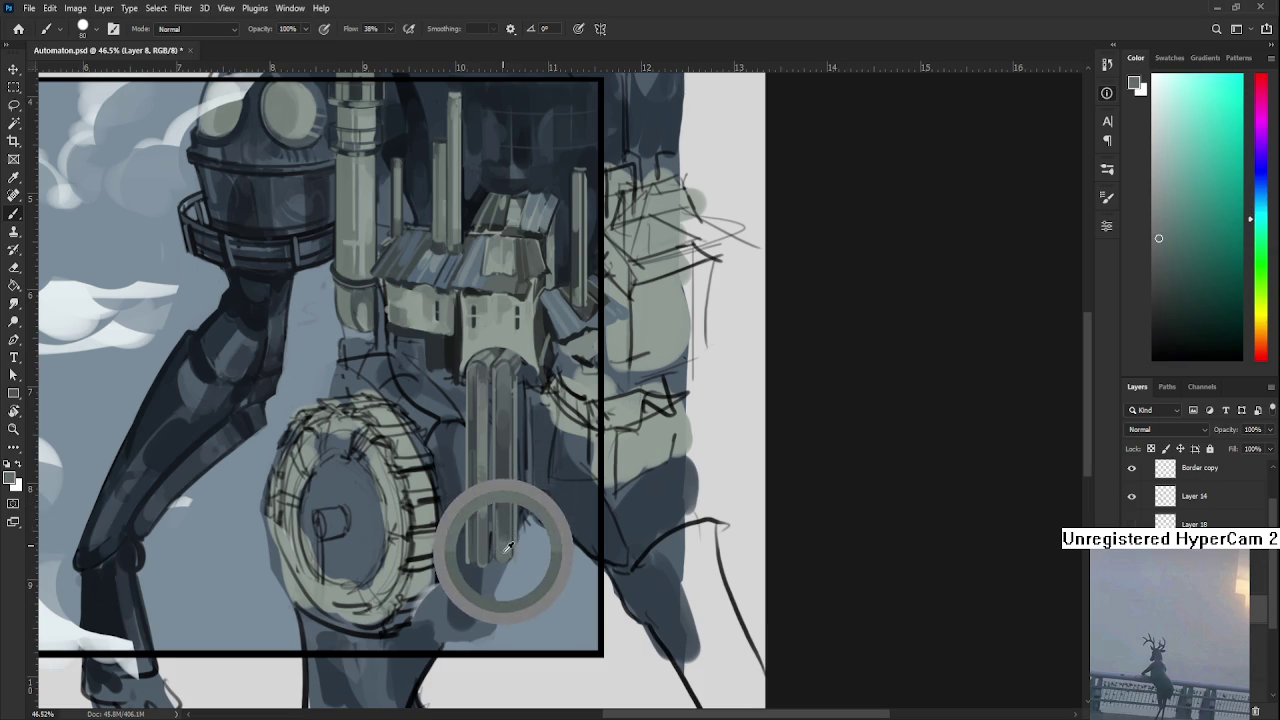
drag(504, 547, 504, 540)
alt+click(502, 524)
alt+click(503, 506)
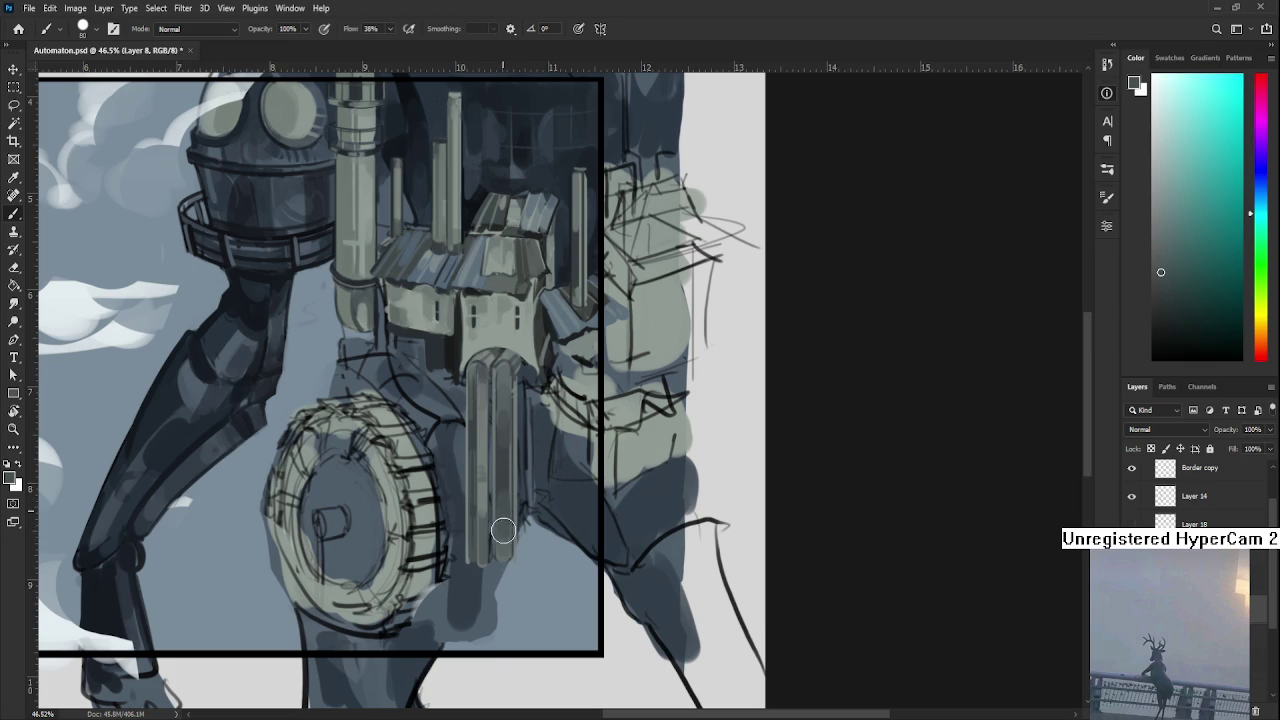
alt+click(506, 488)
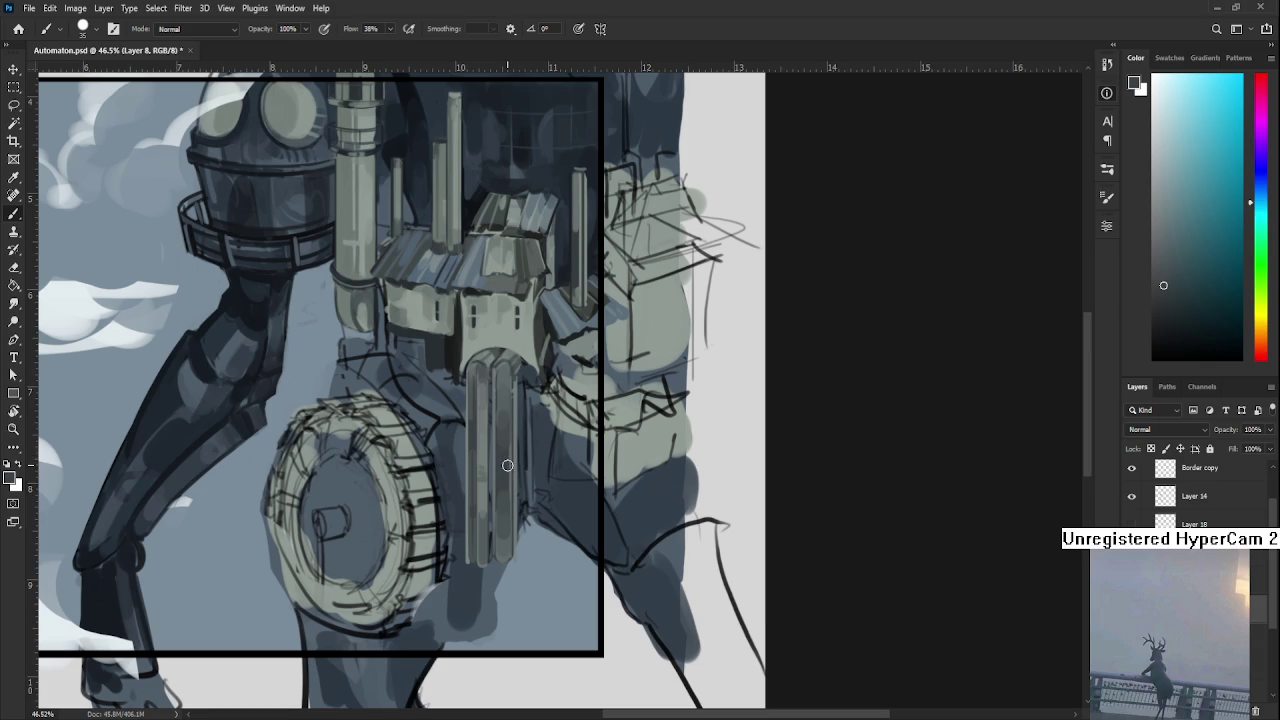
Sample lighter grey-green and darker shades from the upper pipe near the house roof.
alt+click(488, 425)
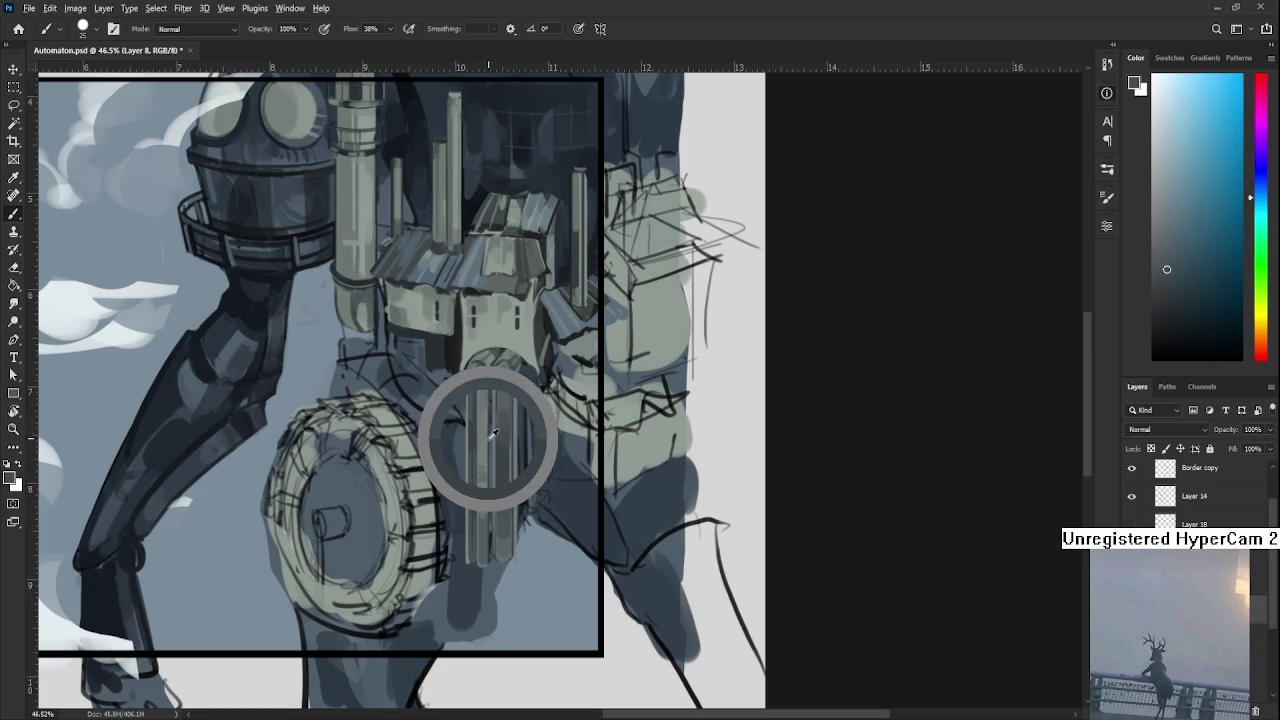
alt+click(488, 431)
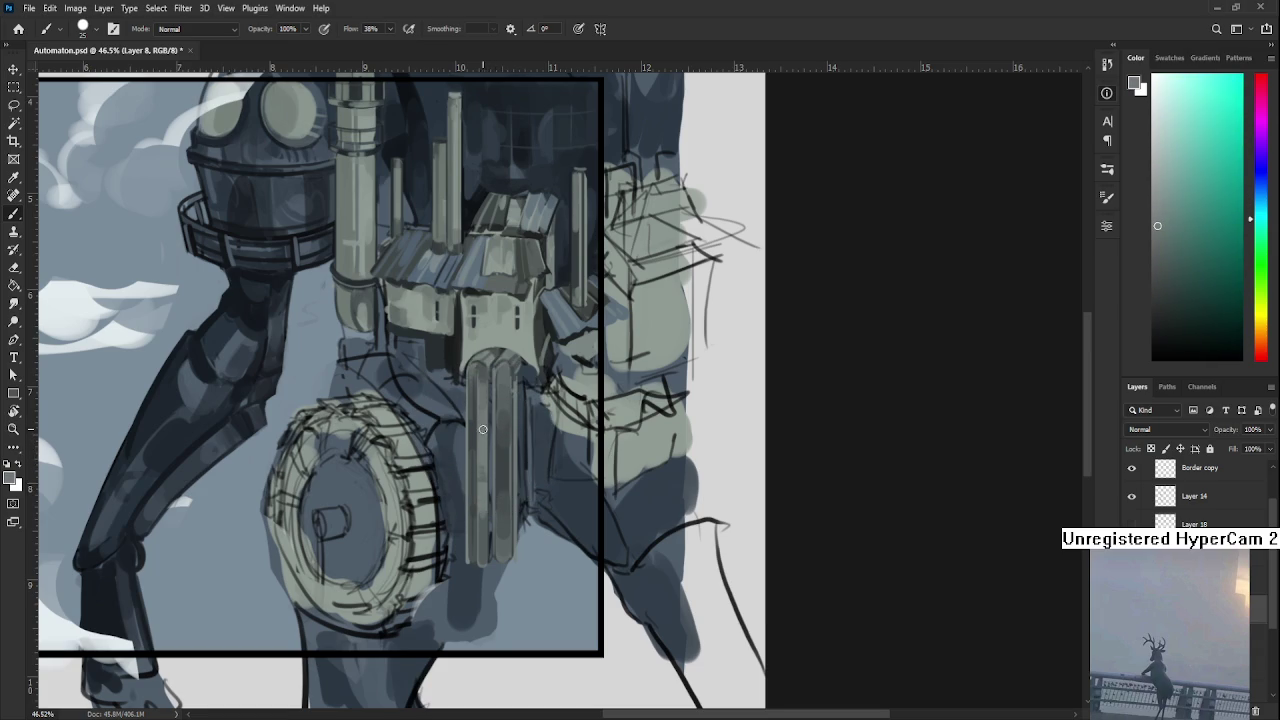
drag(483, 423, 487, 469)
alt+click(488, 480)
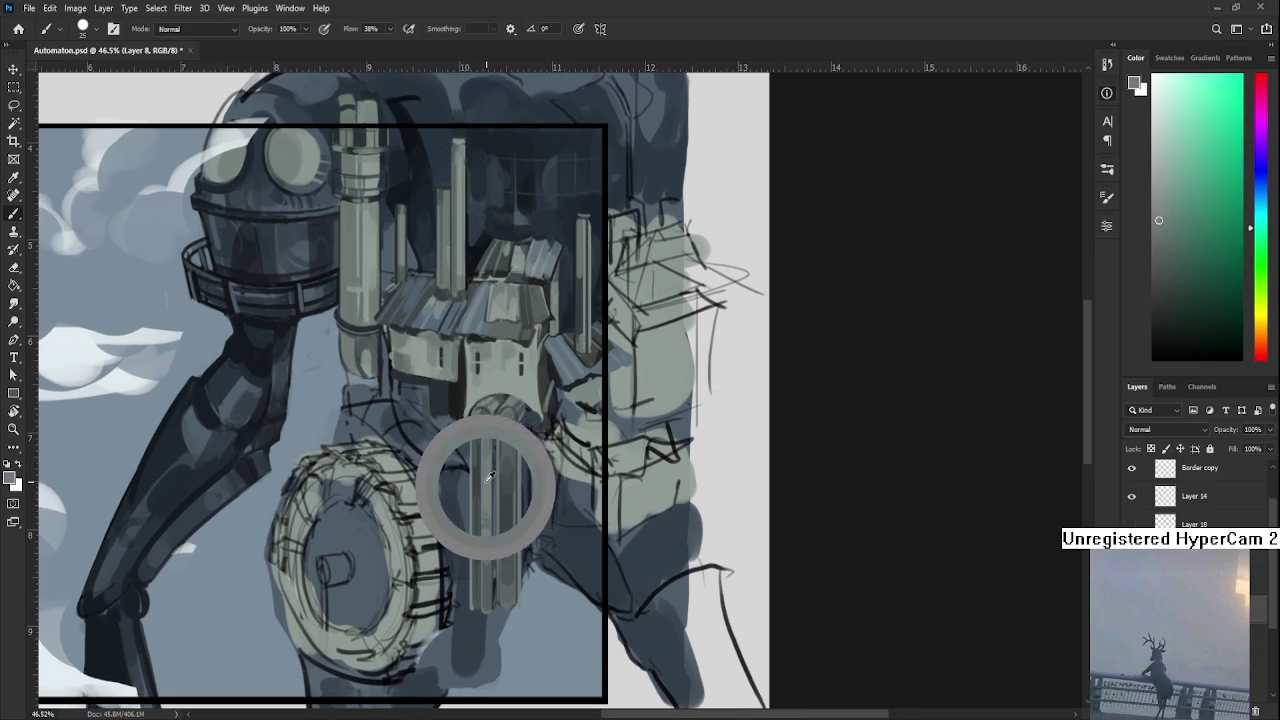
alt+click(485, 470)
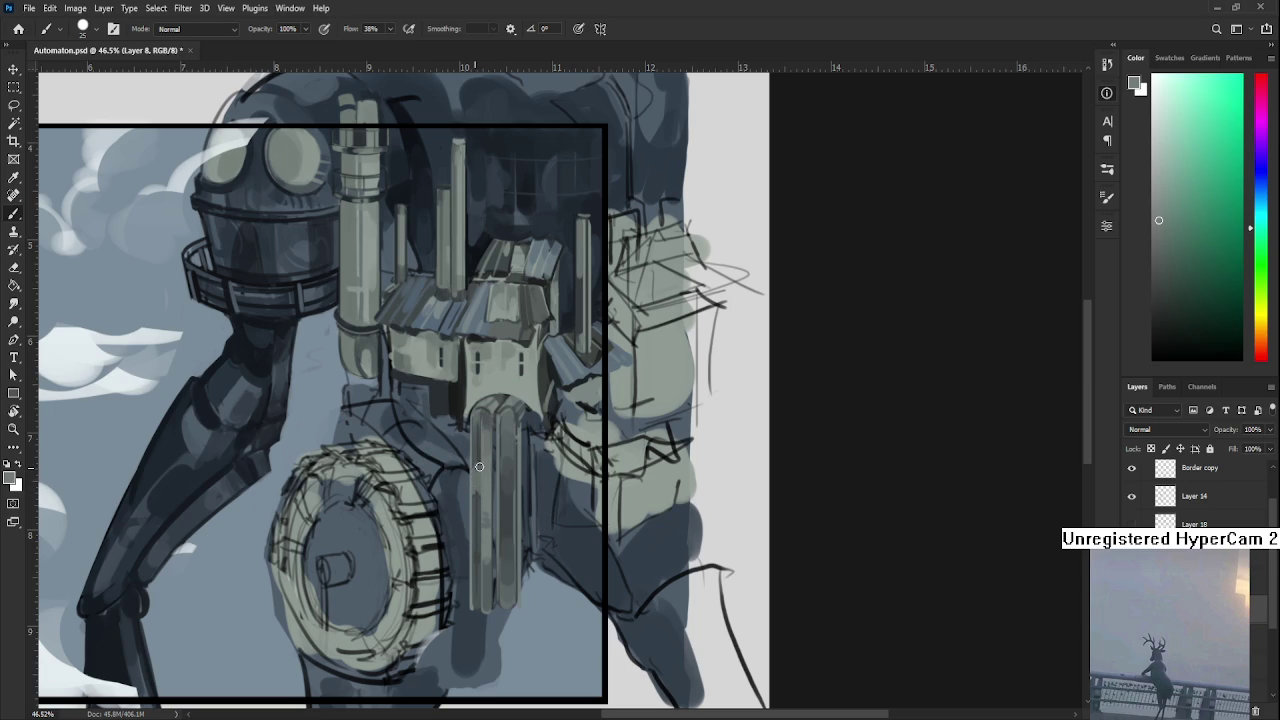
alt+click(483, 469)
Pick alternating light and dark pipe shades, then rotate the canvas so the pipes run diagonally.
alt+click(479, 488)
alt+click(480, 491)
alt+click(481, 490)
alt+click(484, 487)
alt+click(488, 482)
alt+click(485, 490)
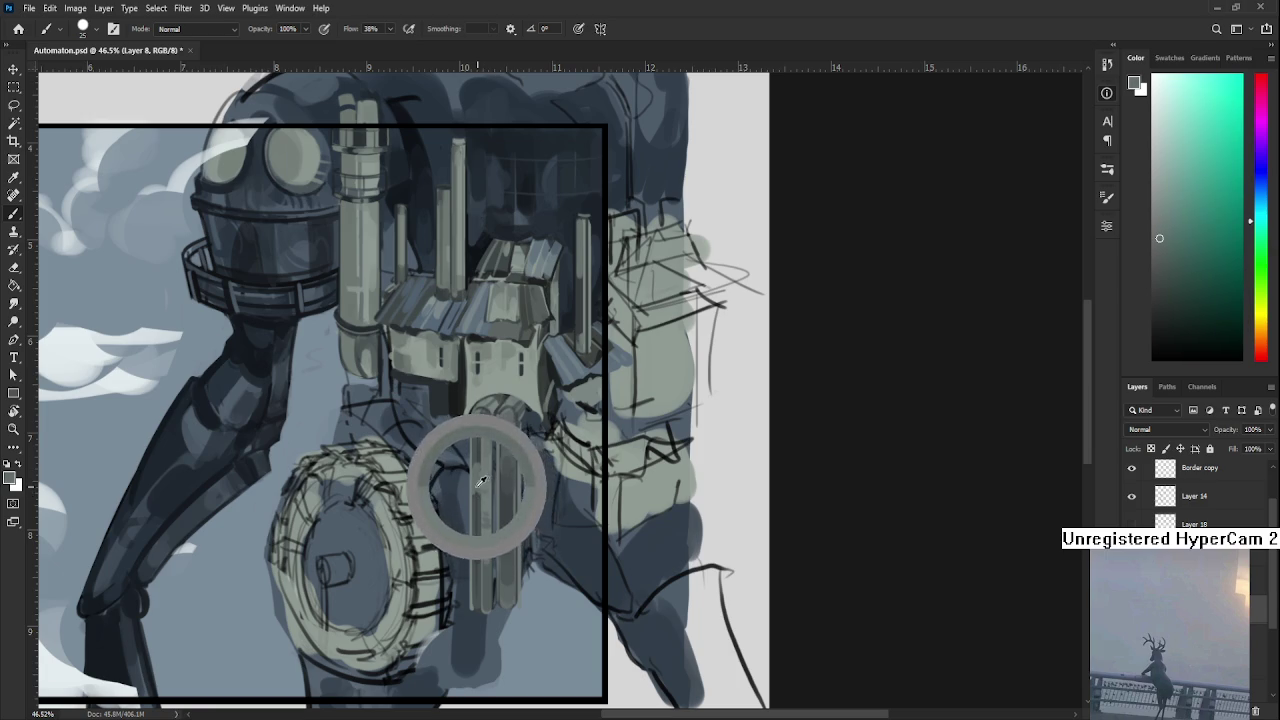
alt+click(480, 486)
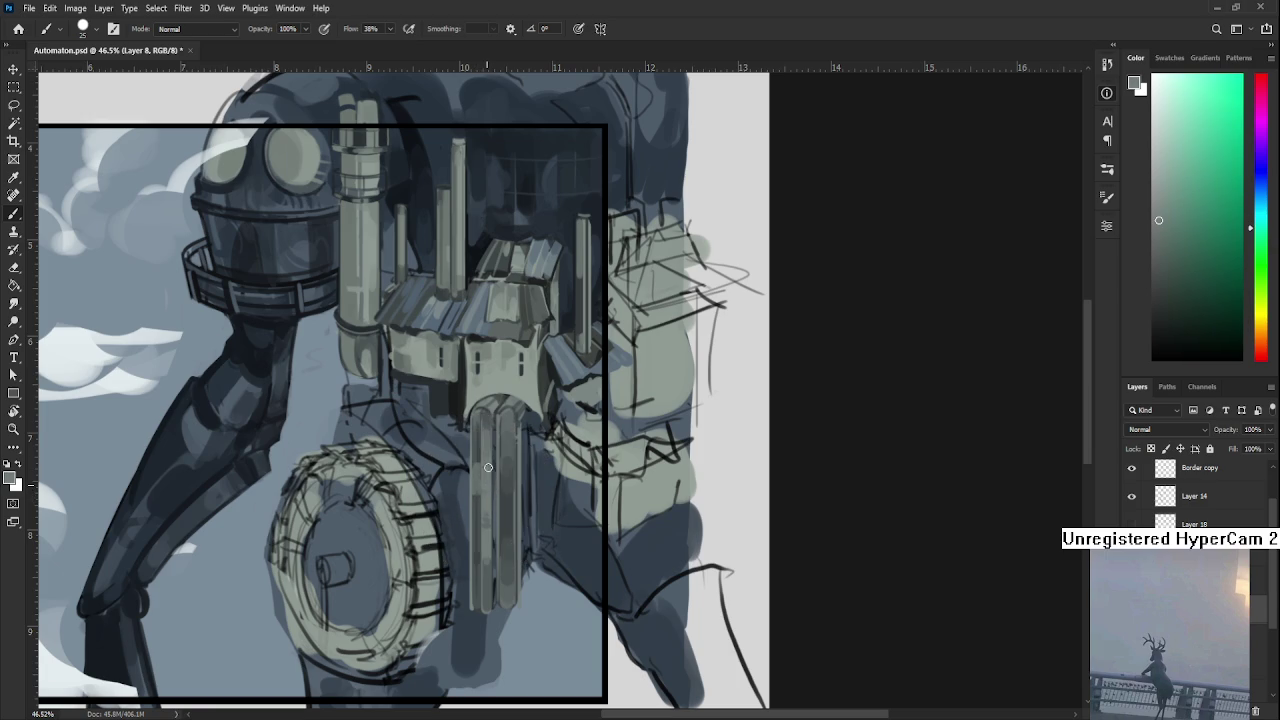
key(r)
mouse_move(487, 480)
mouse_down()
mouse_move(576, 521)
mouse_move(538, 458)
mouse_up()
Sample grey-green tones from the twin pipes and lay in their first shading.
alt+click(500, 457)
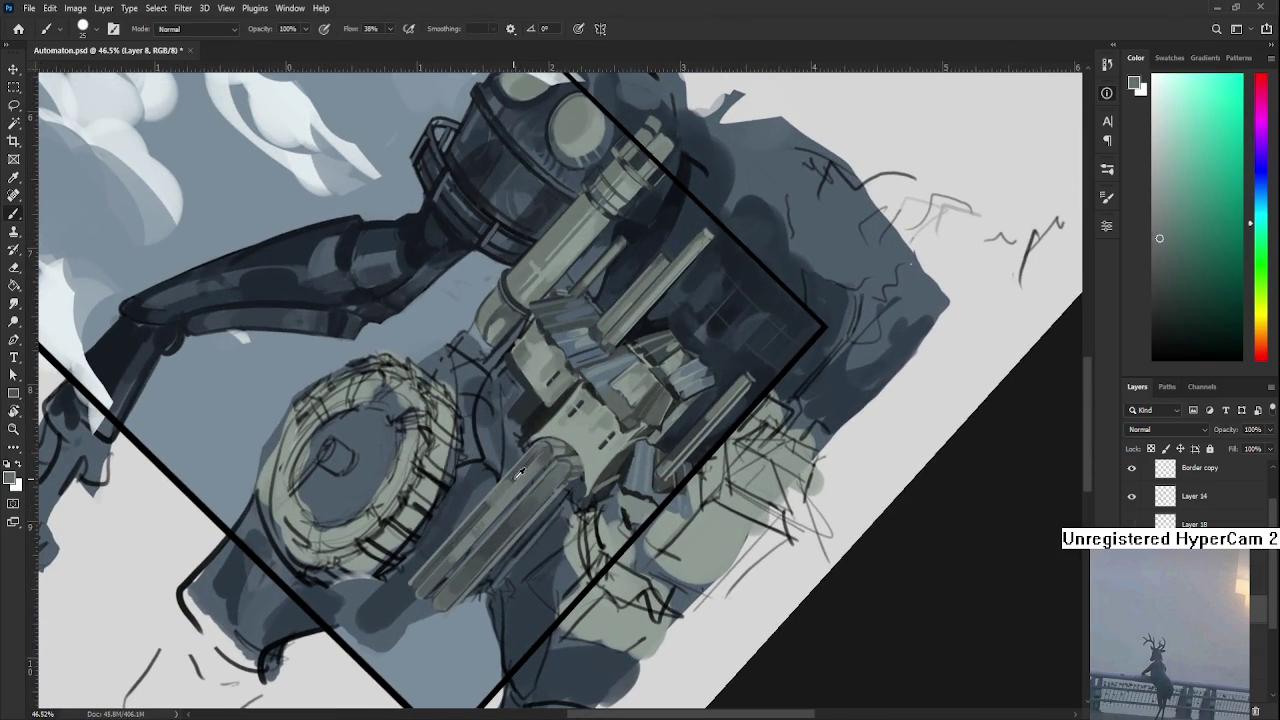
alt+click(486, 486)
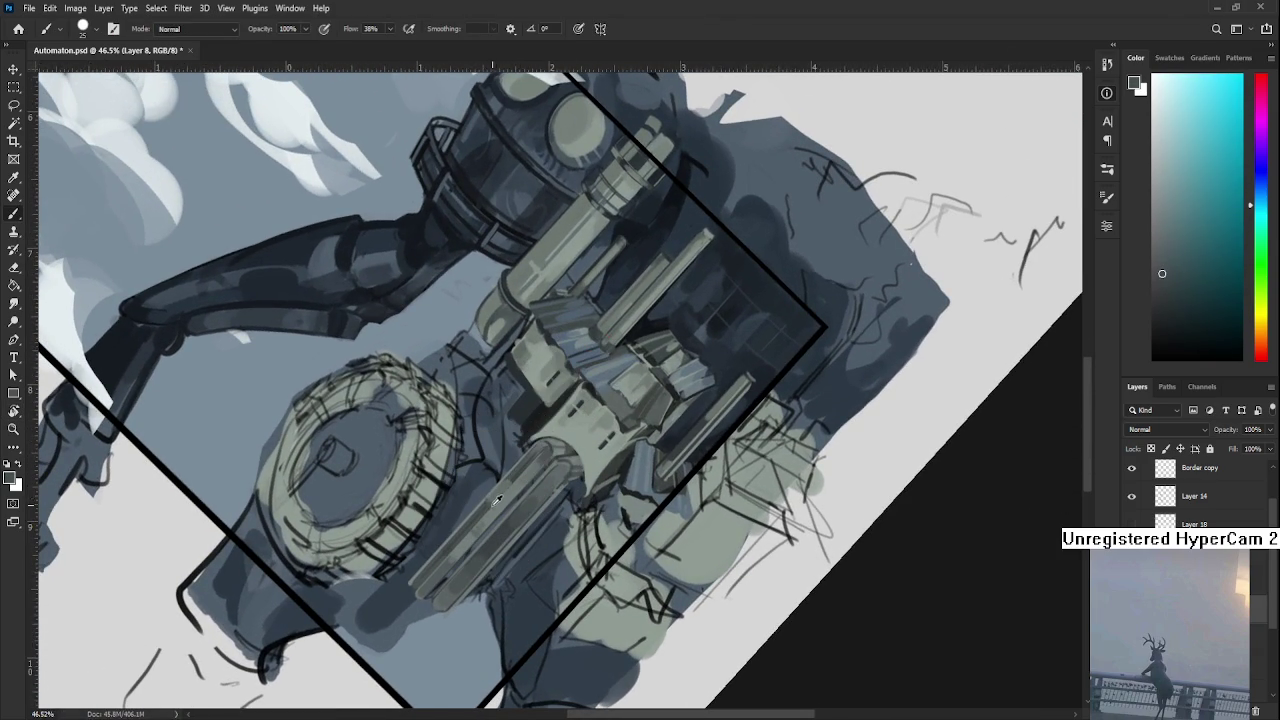
alt+click(490, 501)
alt+click(500, 468)
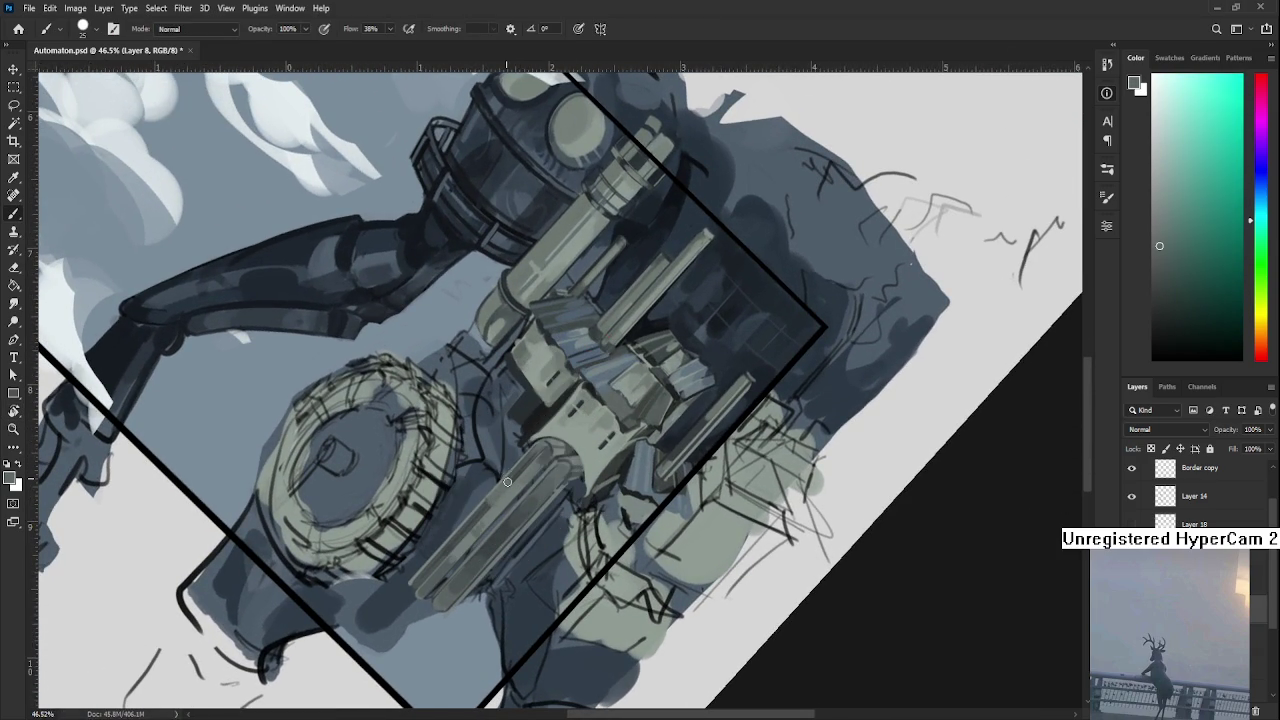
alt+click(508, 474)
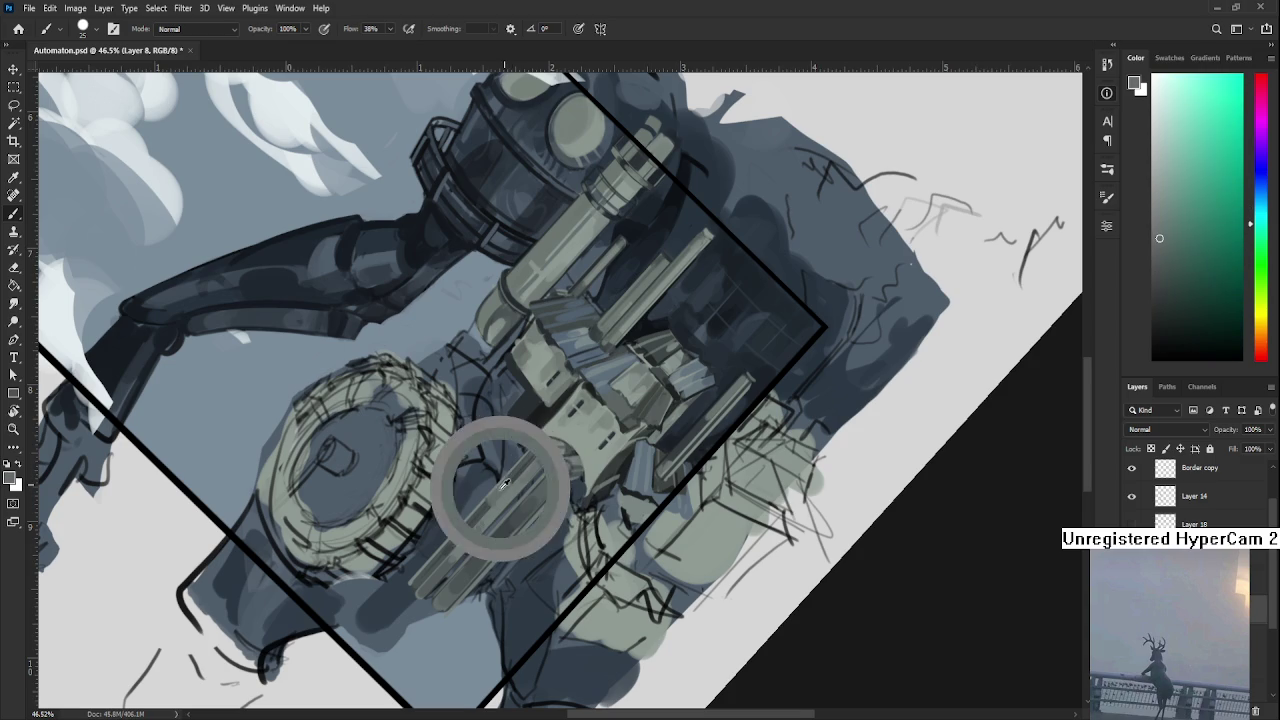
alt+click(490, 502)
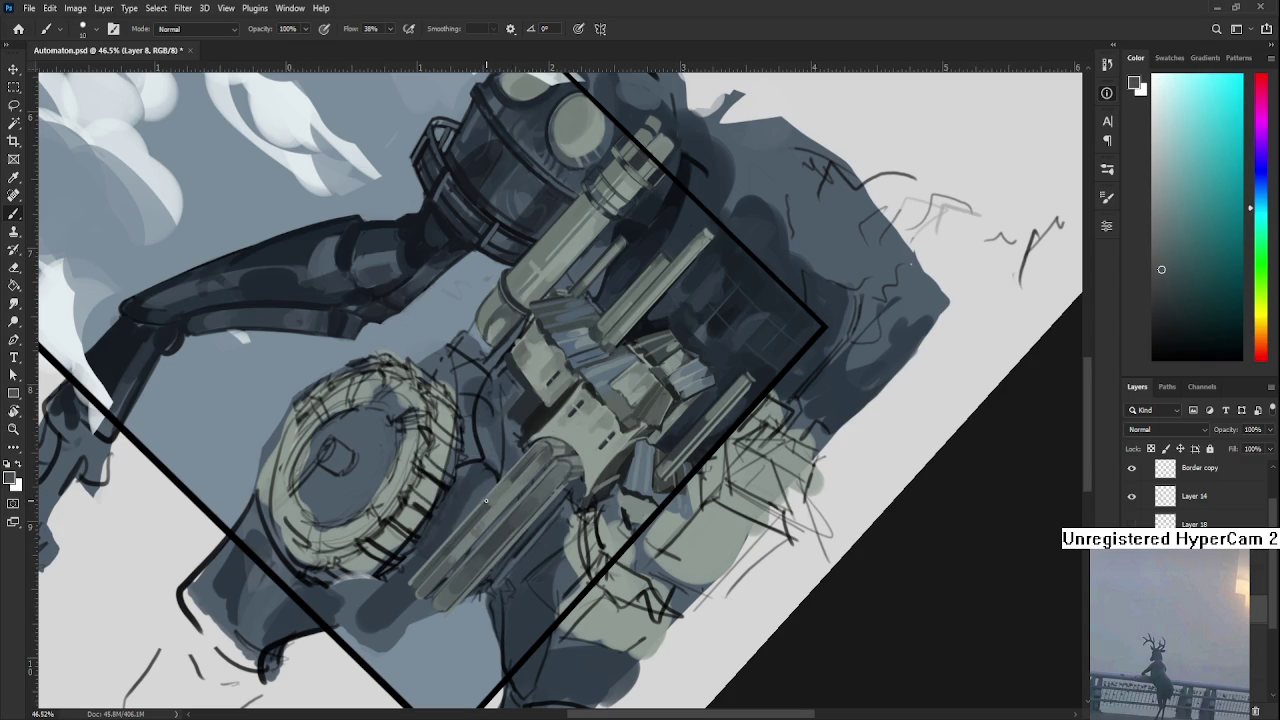
alt+click(489, 499)
alt+click(489, 499)
Recentre the pipes, pick a darker pipe shade, and turn the canvas back upright.
scroll(543, 474, down, 5)
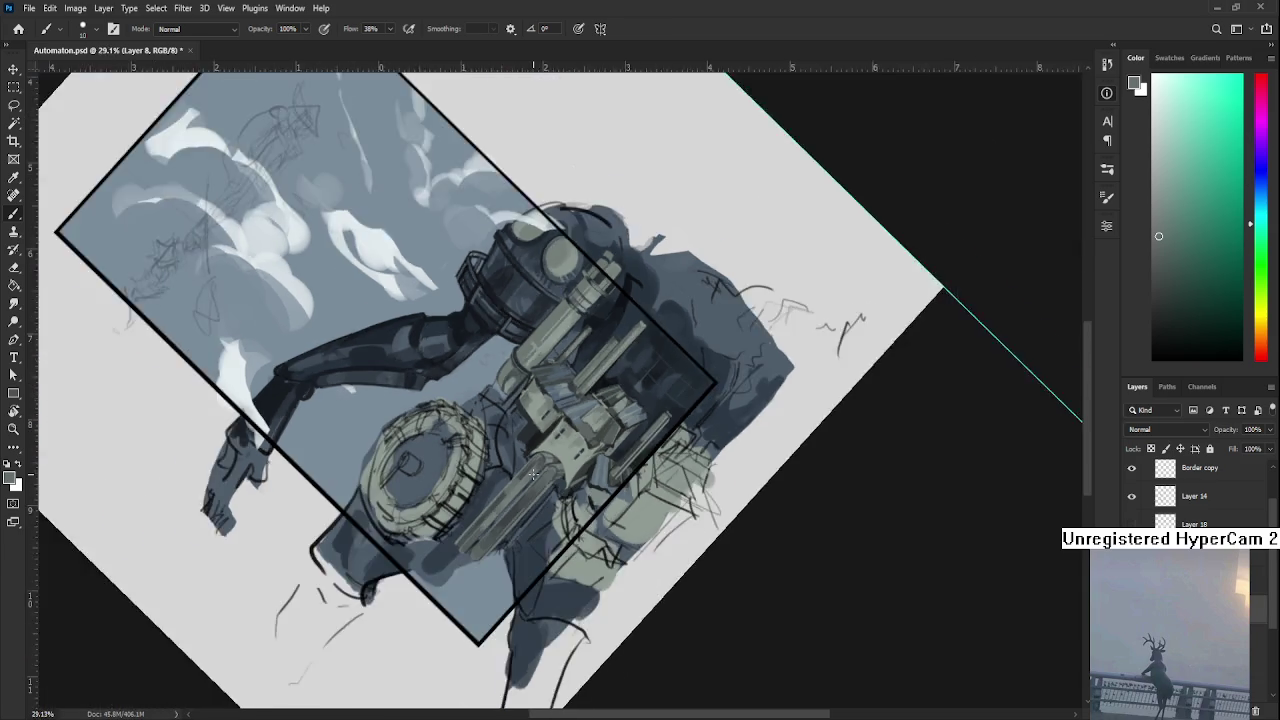
scroll(533, 475, up, 6)
drag(545, 472, 513, 432)
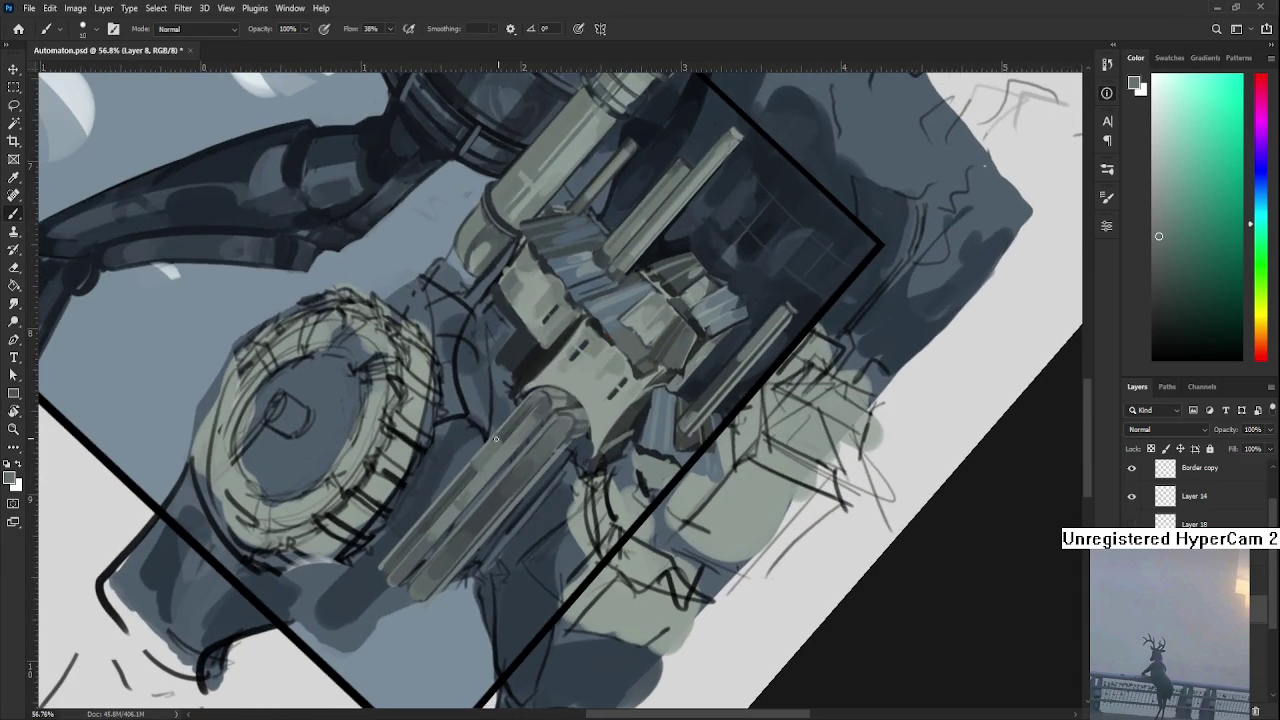
alt+click(513, 432)
alt+click(515, 430)
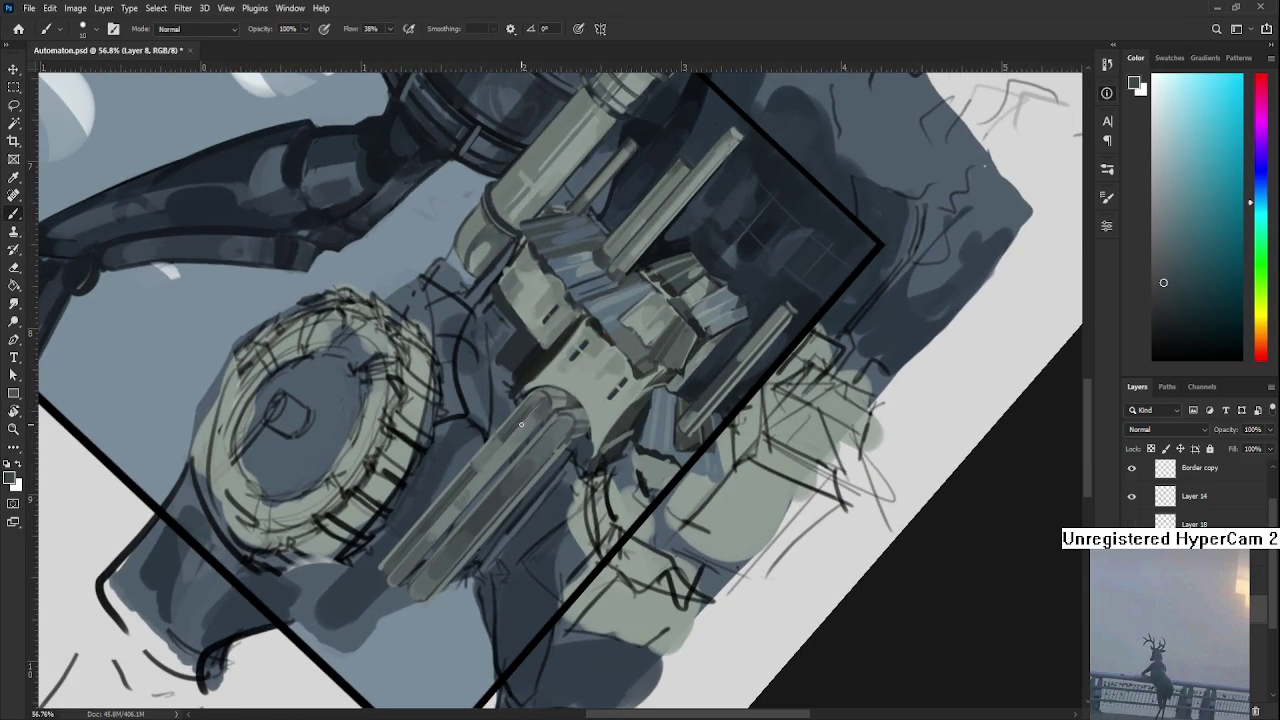
key(r)
mouse_move(504, 457)
mouse_down()
mouse_move(550, 503)
mouse_move(490, 460)
mouse_move(493, 428)
mouse_up()
Shade the pillars with lighter grey highlights and darker shadow tones.
alt+click(492, 462)
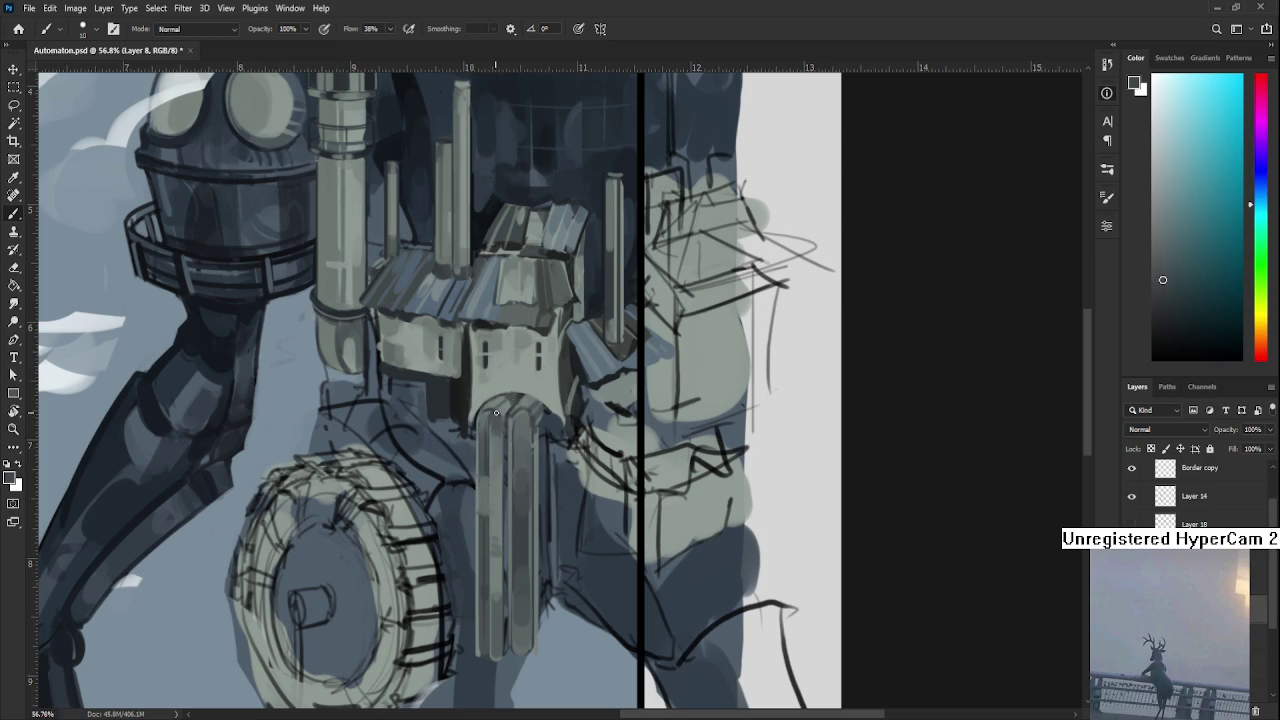
alt+click(492, 430)
alt+click(493, 428)
alt+click(489, 445)
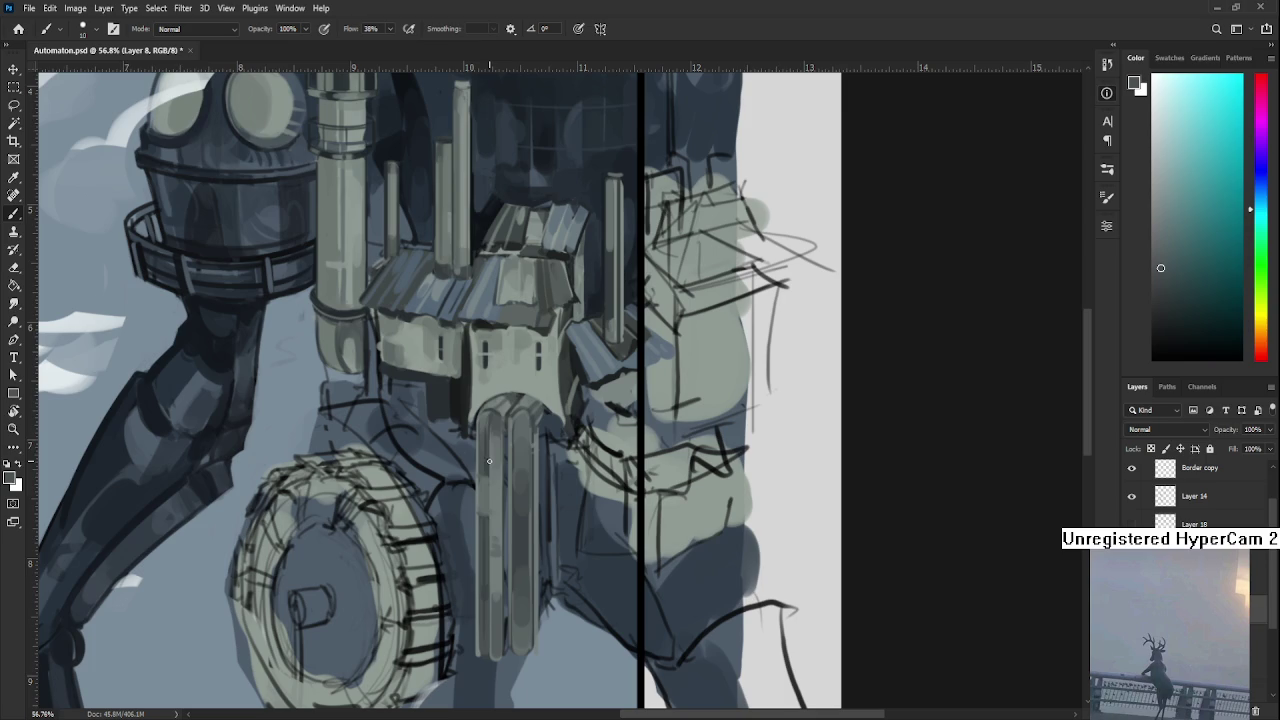
alt+click(495, 444)
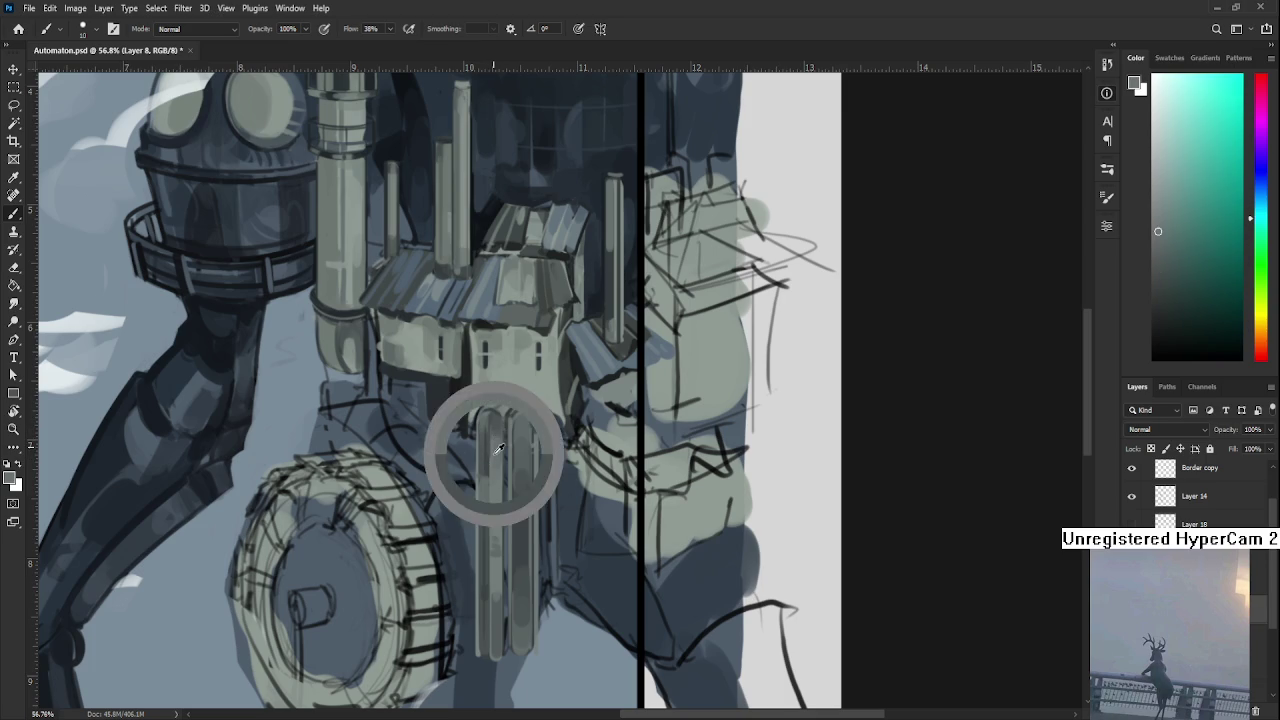
alt+click(489, 456)
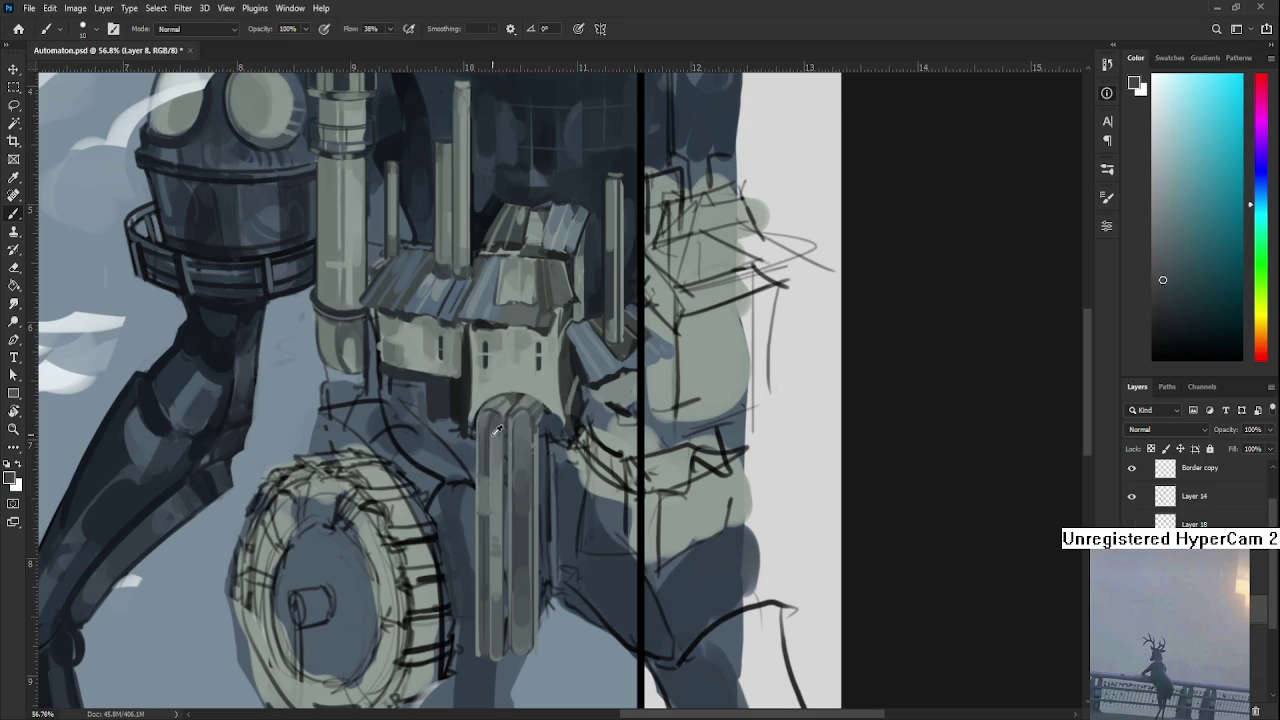
alt+click(495, 426)
alt+click(496, 435)
alt+click(493, 424)
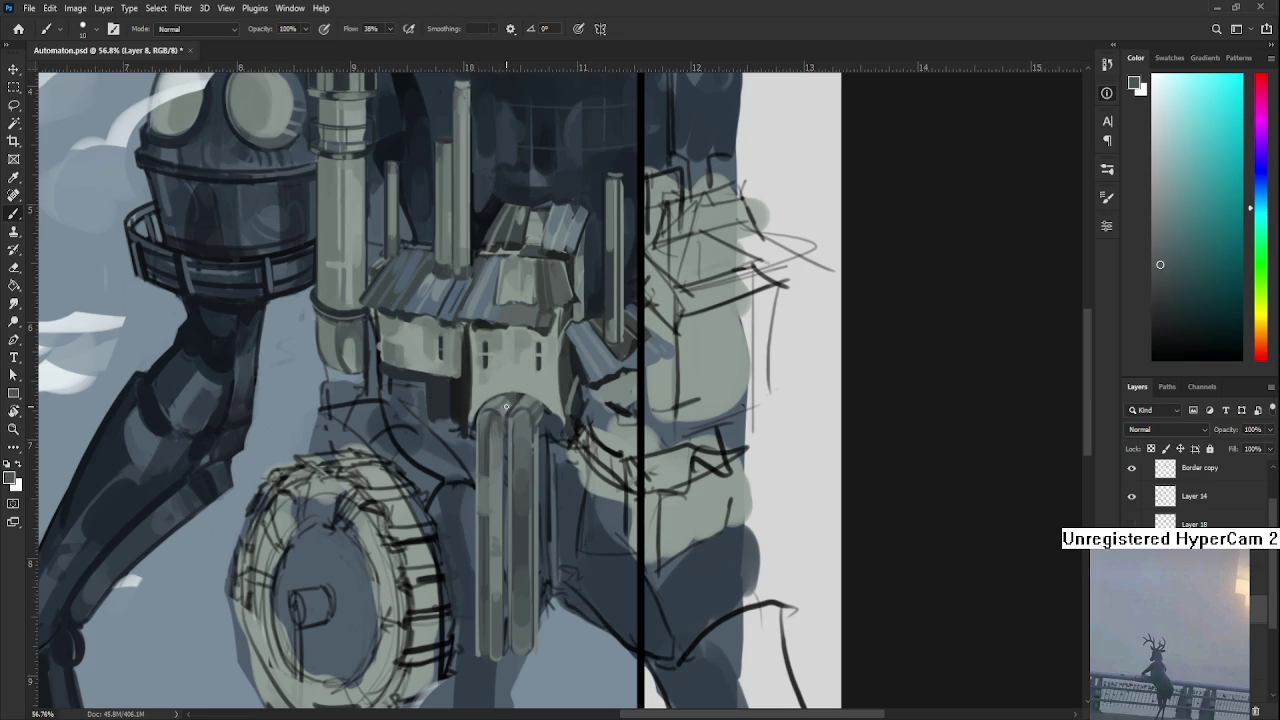
Enlarge the brush to size 60 and paint more pillar tones, rotating the view sideways.
key(bracketright)
key(bracketright)
key(bracketright)
scroll(498, 418, down, 2)
alt+click(497, 412)
alt+click(497, 418)
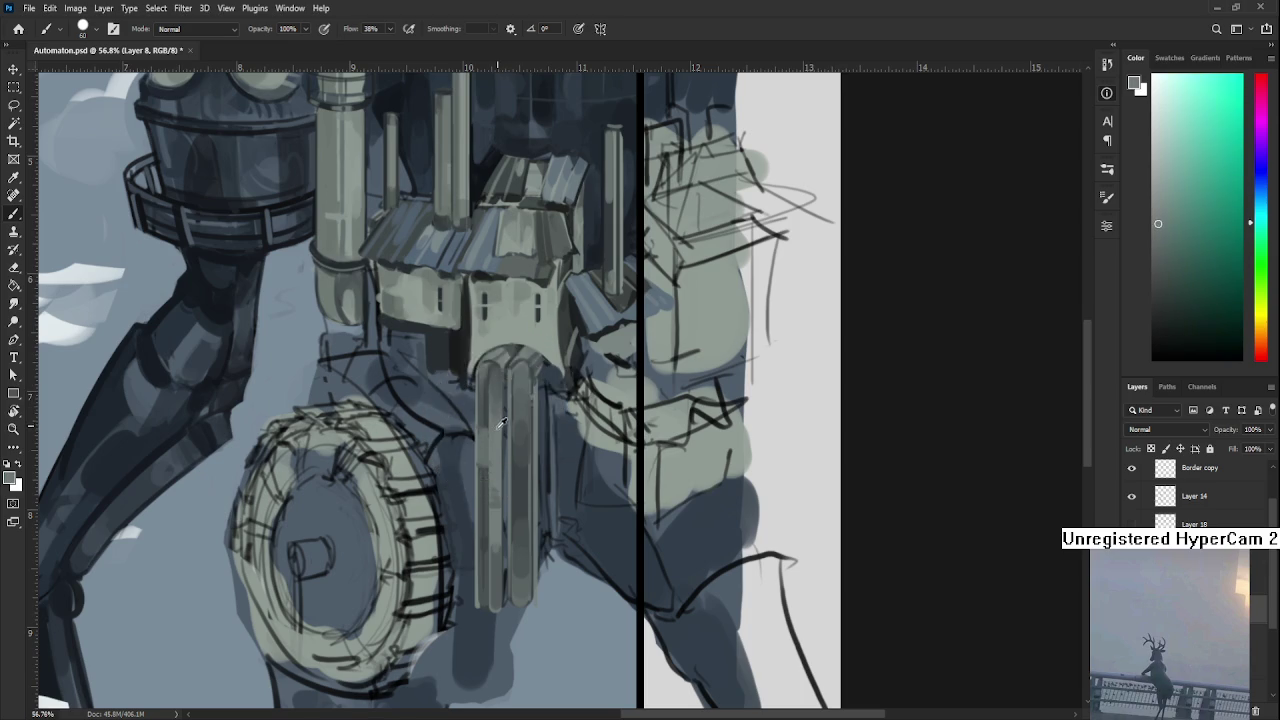
alt+click(497, 422)
scroll(495, 420, down, 2)
alt+click(486, 445)
key(r)
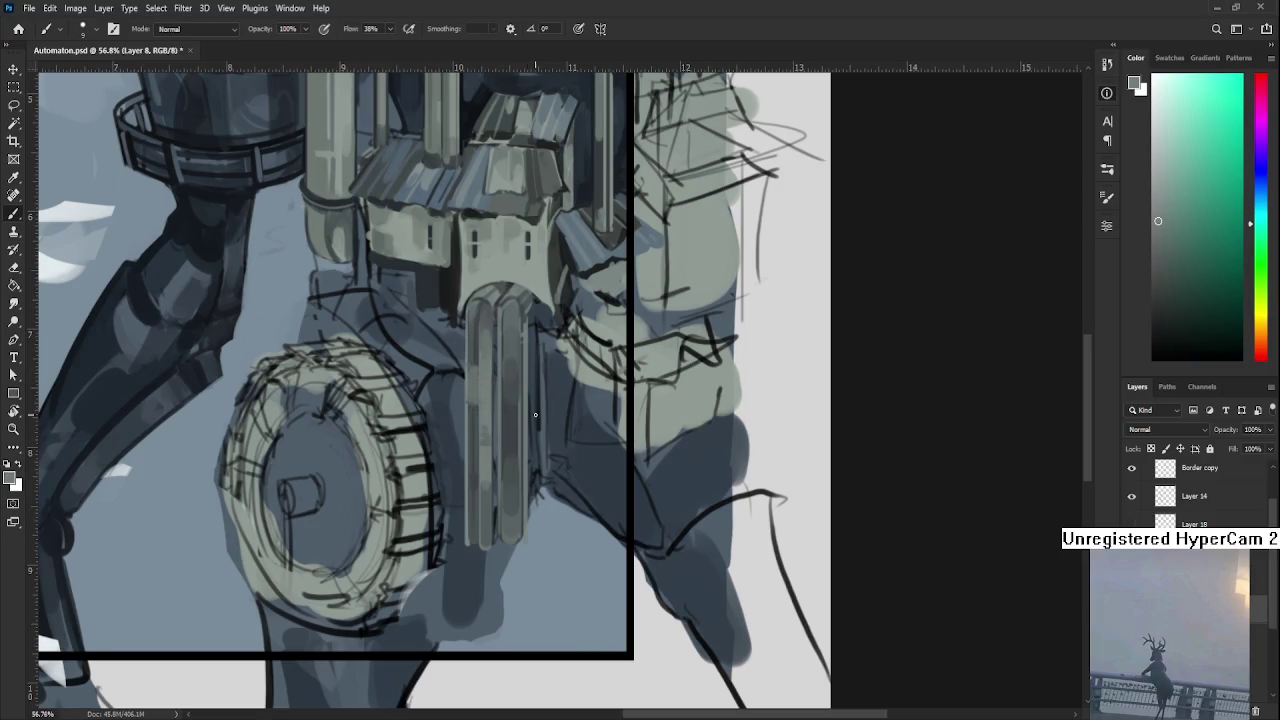
mouse_move(483, 424)
mouse_down()
mouse_move(515, 402)
mouse_move(571, 563)
mouse_up()
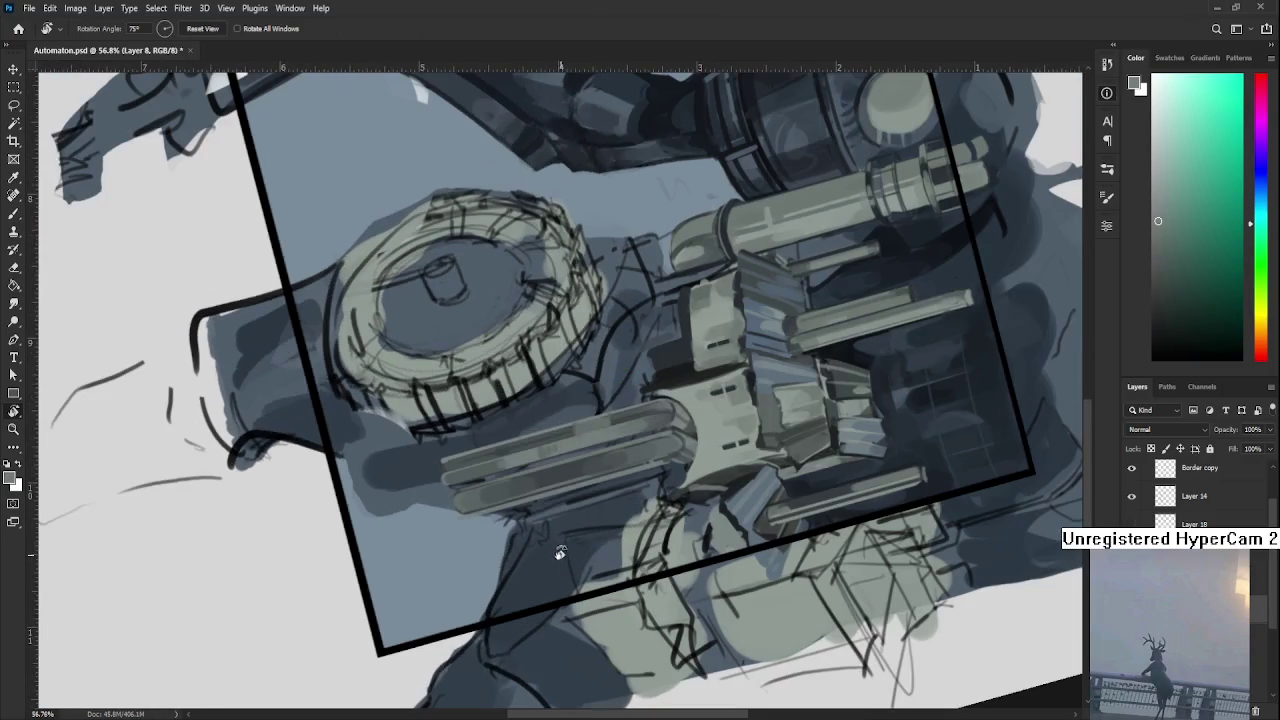
Smooth the shading along the pillar with closely sampled grey-green shades.
key(b)
alt+click(504, 466)
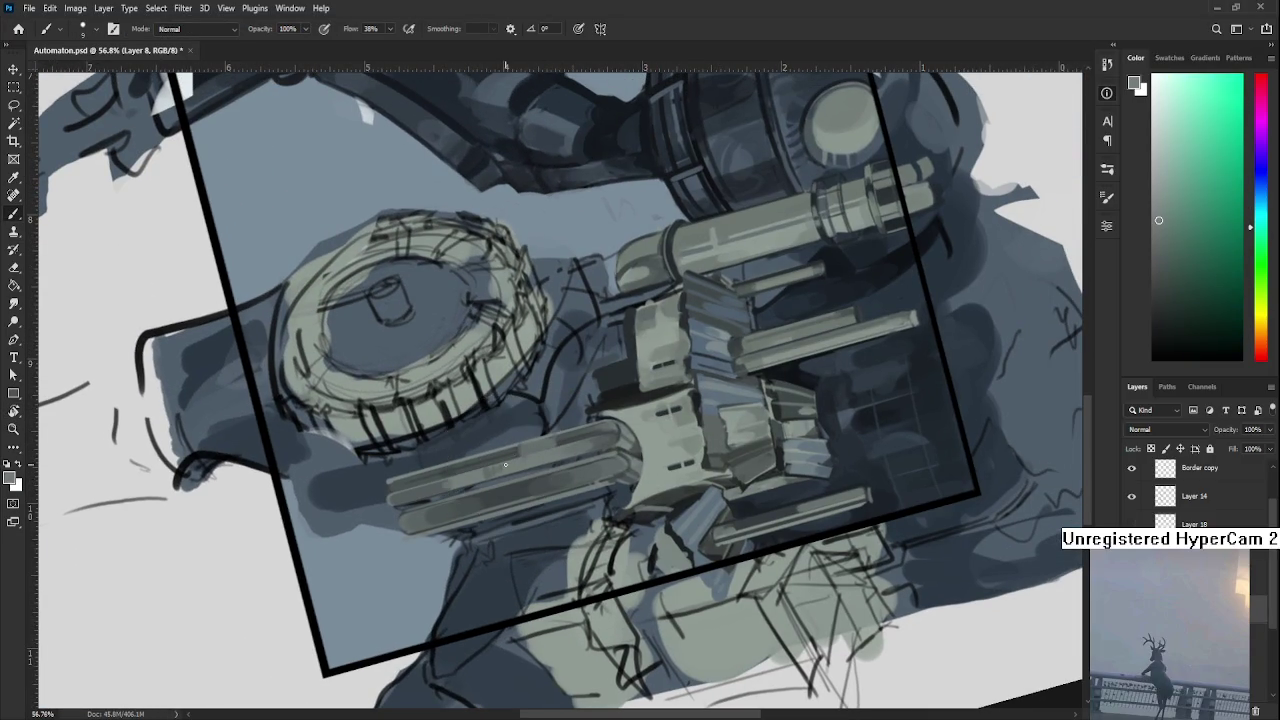
alt+click(502, 472)
alt+click(497, 469)
drag(511, 462, 514, 459)
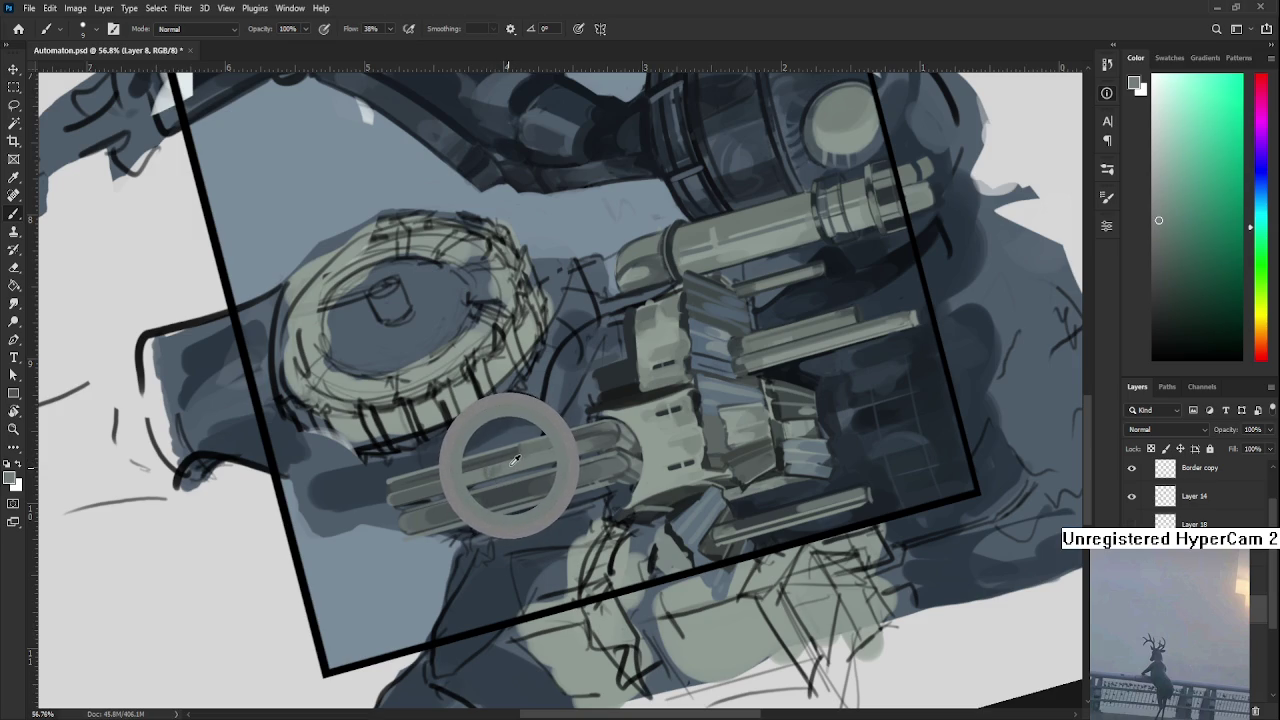
alt+drag(514, 459, 494, 472)
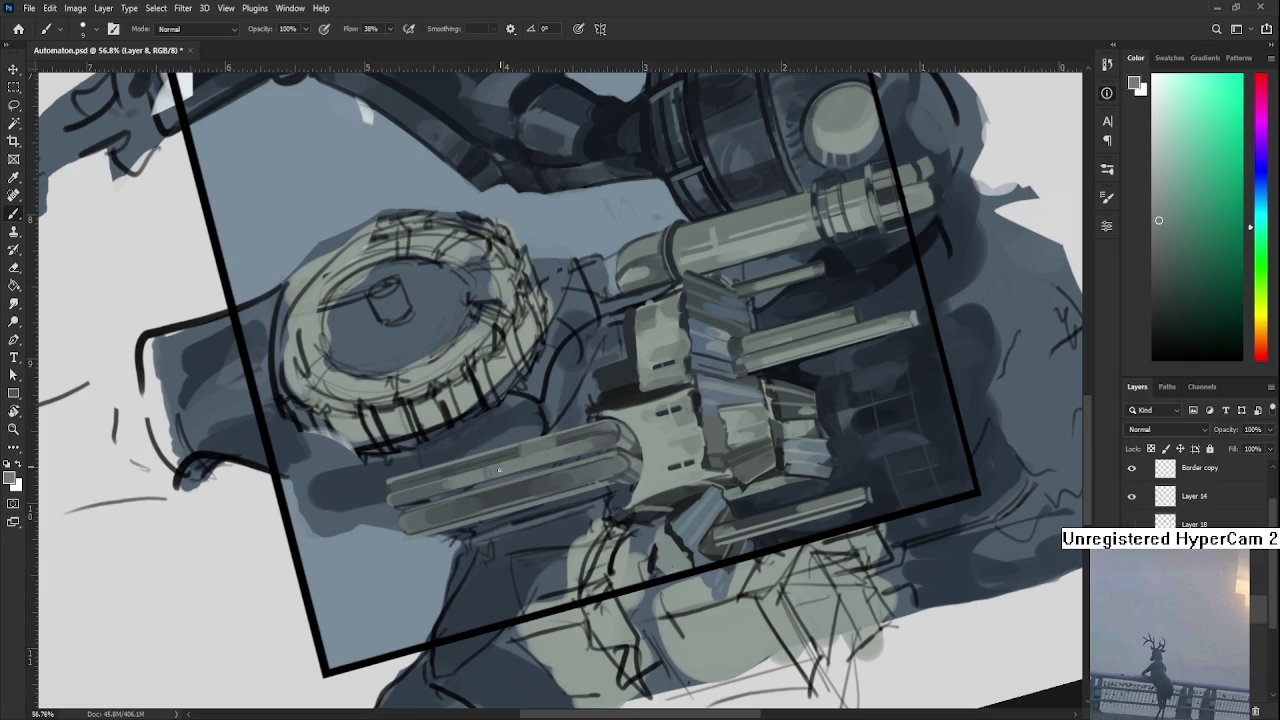
alt+click(506, 464)
alt+click(510, 466)
Reset the canvas rotation to 0° and zoom out to 32% to review the painting.
key(r)
mouse_move(588, 459)
mouse_down()
mouse_move(566, 447)
mouse_move(563, 487)
mouse_move(680, 405)
mouse_up()
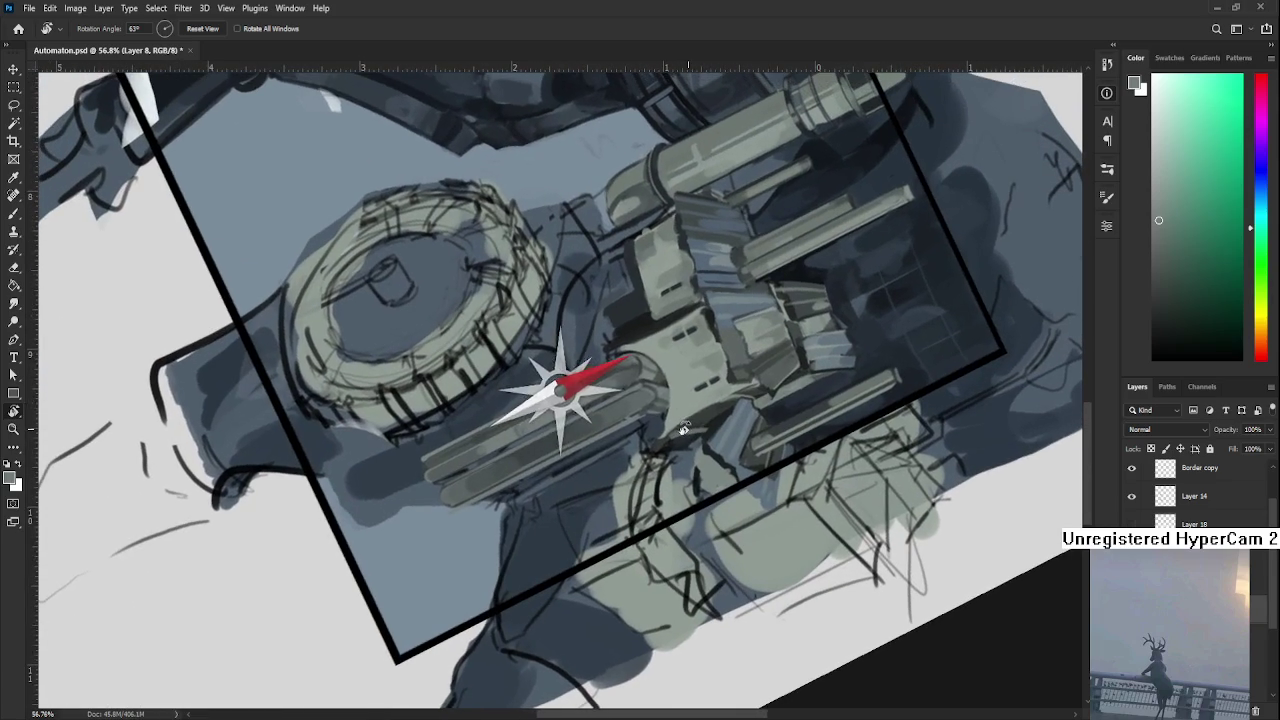
key(b)
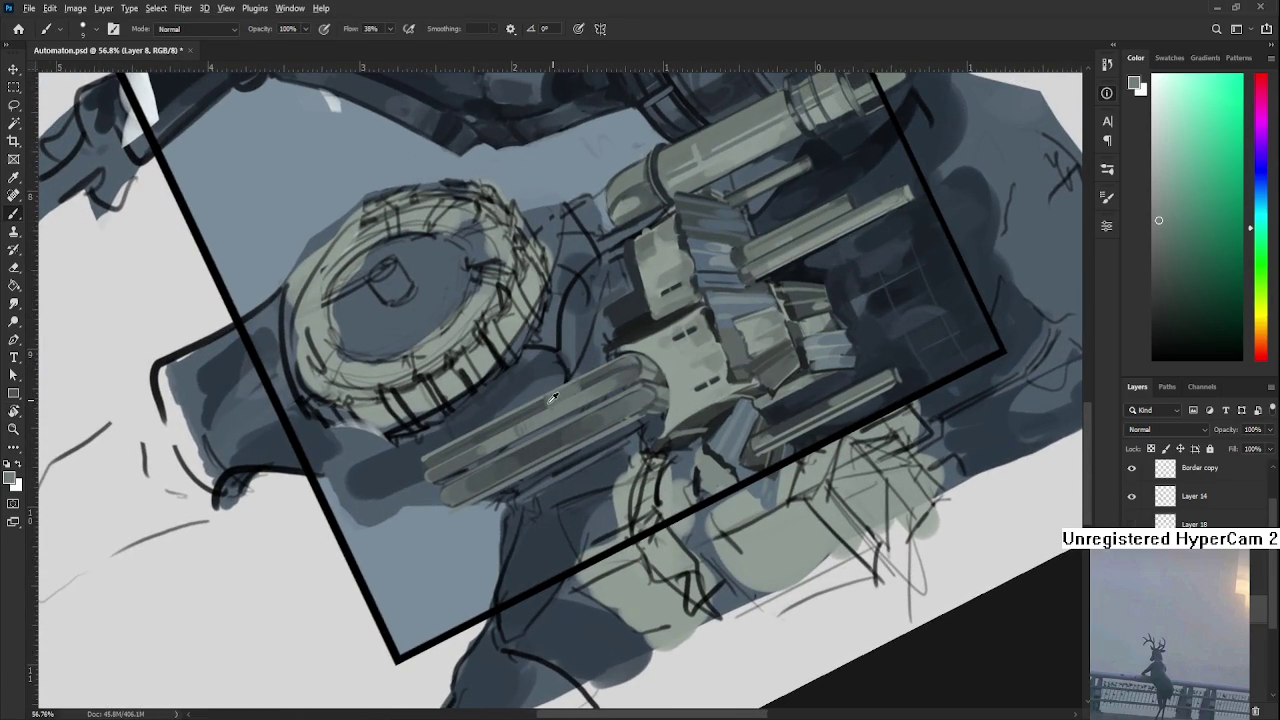
key(r)
drag(553, 400, 613, 472)
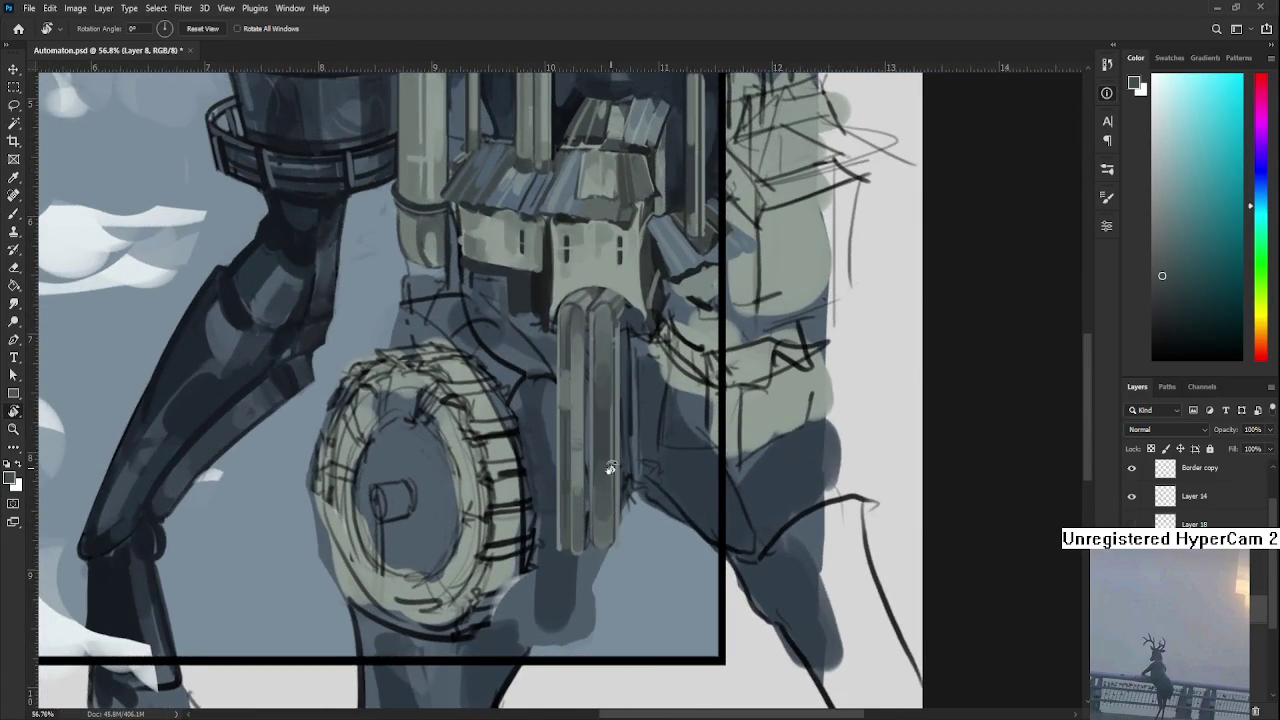
scroll(580, 490, up, 2)
key(b)
alt+click(550, 452)
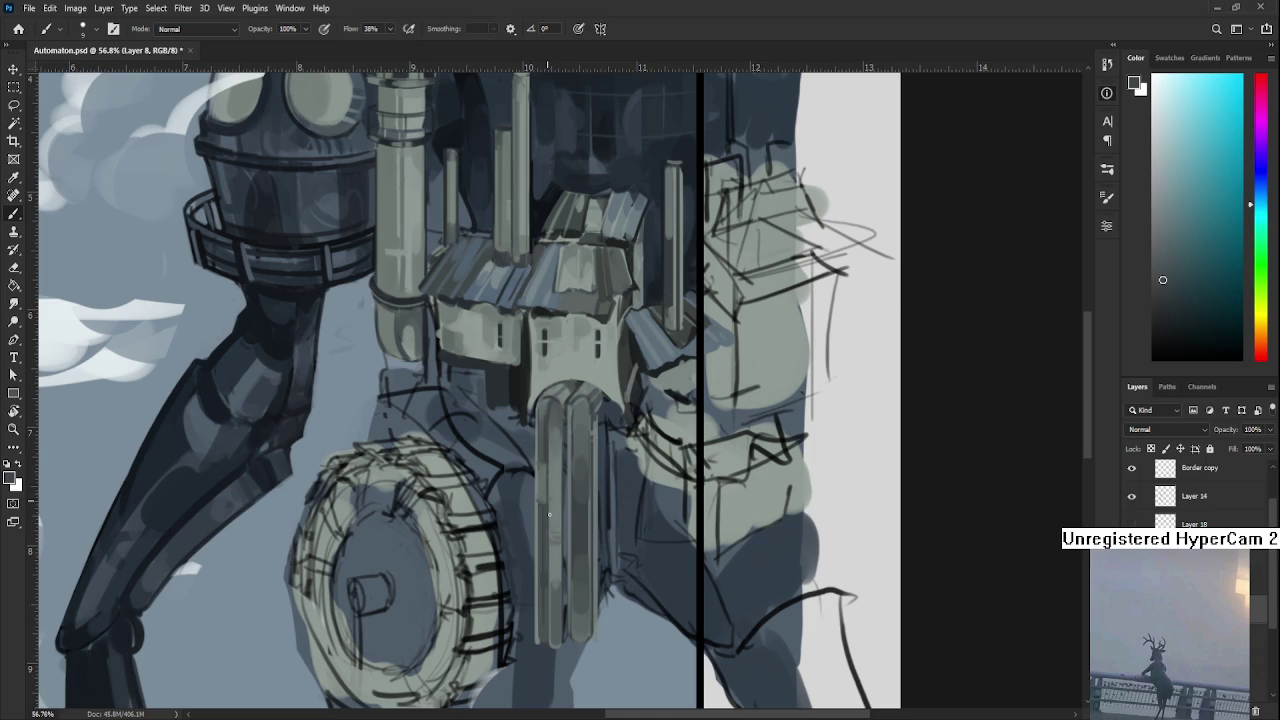
alt+scroll(575, 455, down, 3)
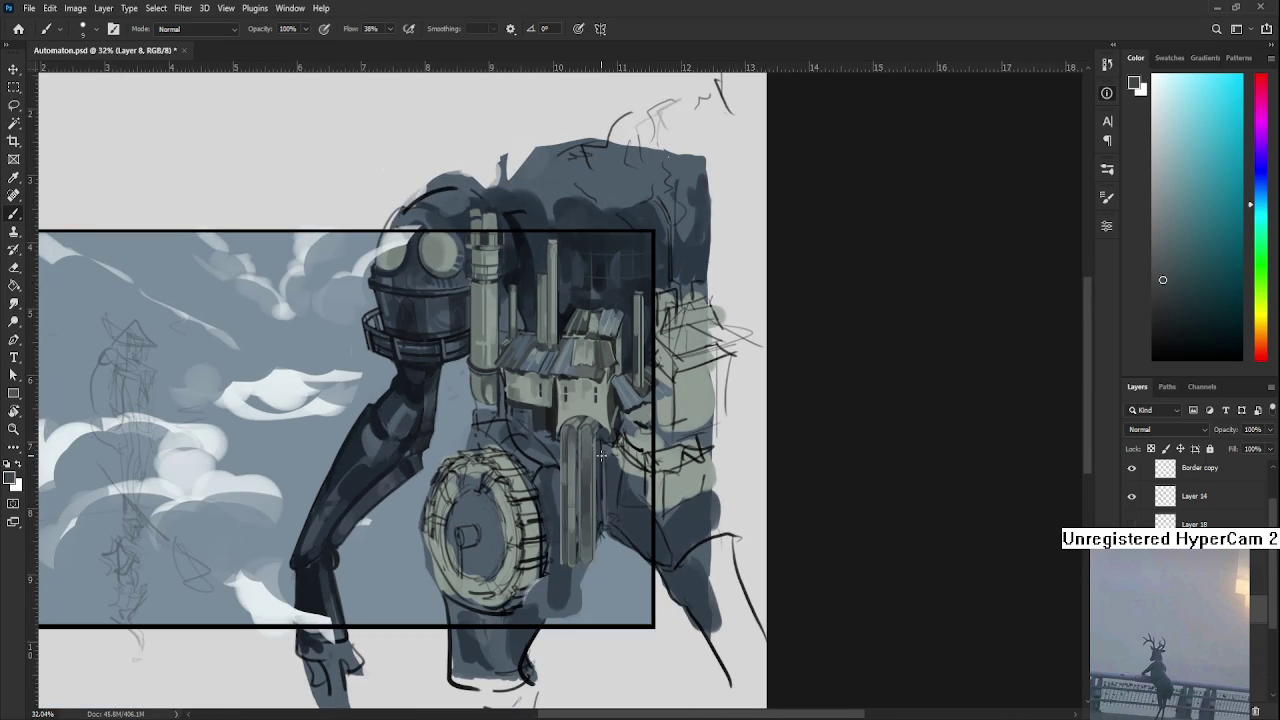
Zoom to 62% and shade the pillars with green, lighter and darker tones.
alt+scroll(600, 456, up, 2)
alt+scroll(595, 455, up, 2)
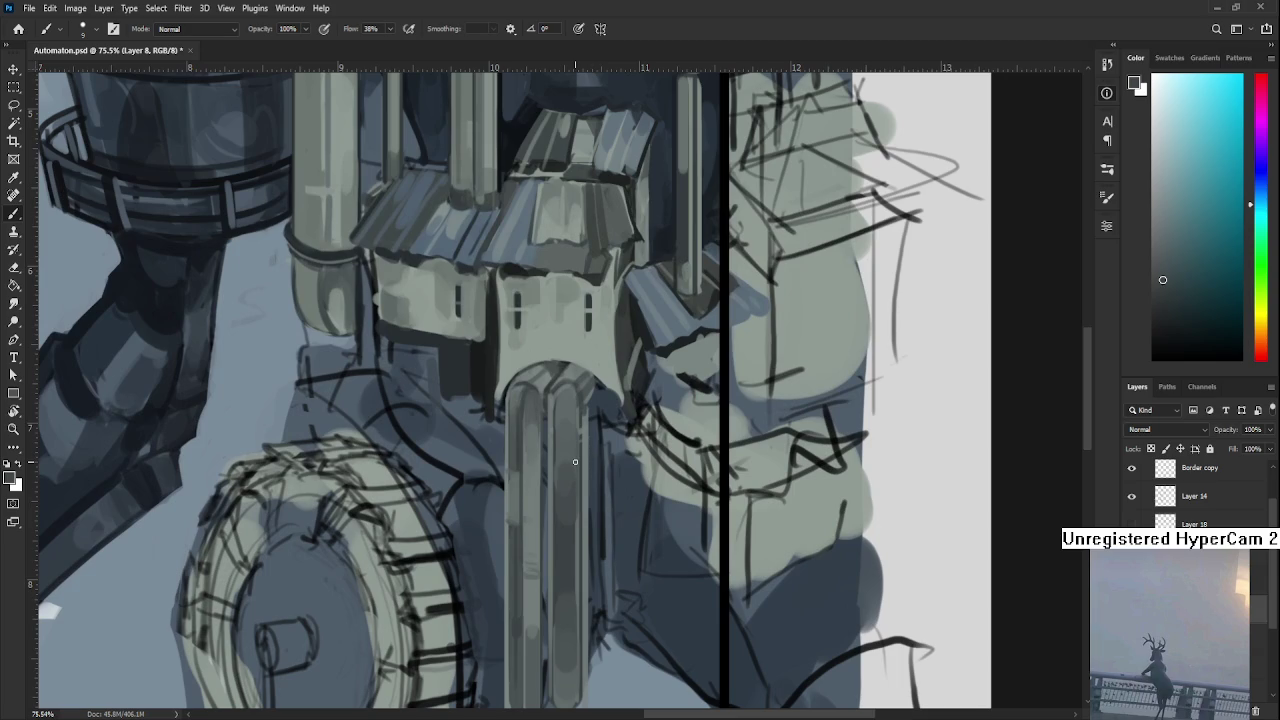
alt+click(512, 482)
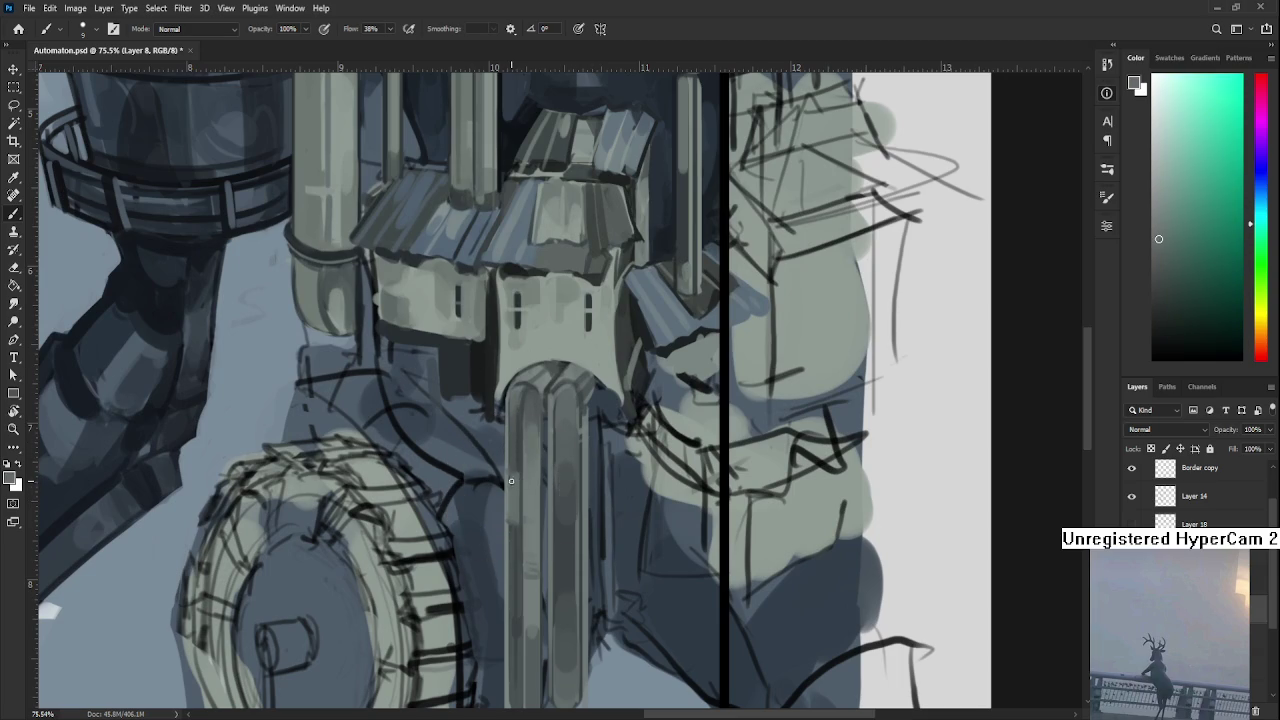
alt+click(512, 467)
alt+click(507, 524)
drag(511, 563, 540, 432)
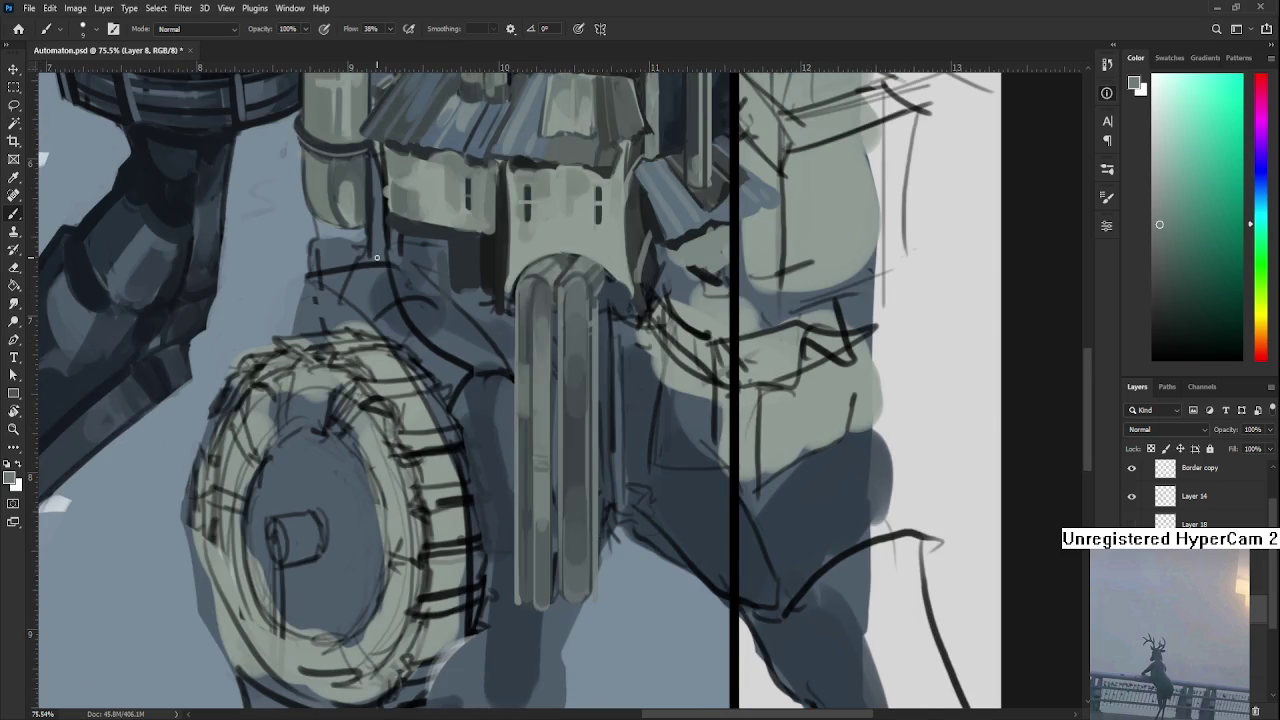
With the canvas upright, add darker and lighter shades along the pillars.
key(r)
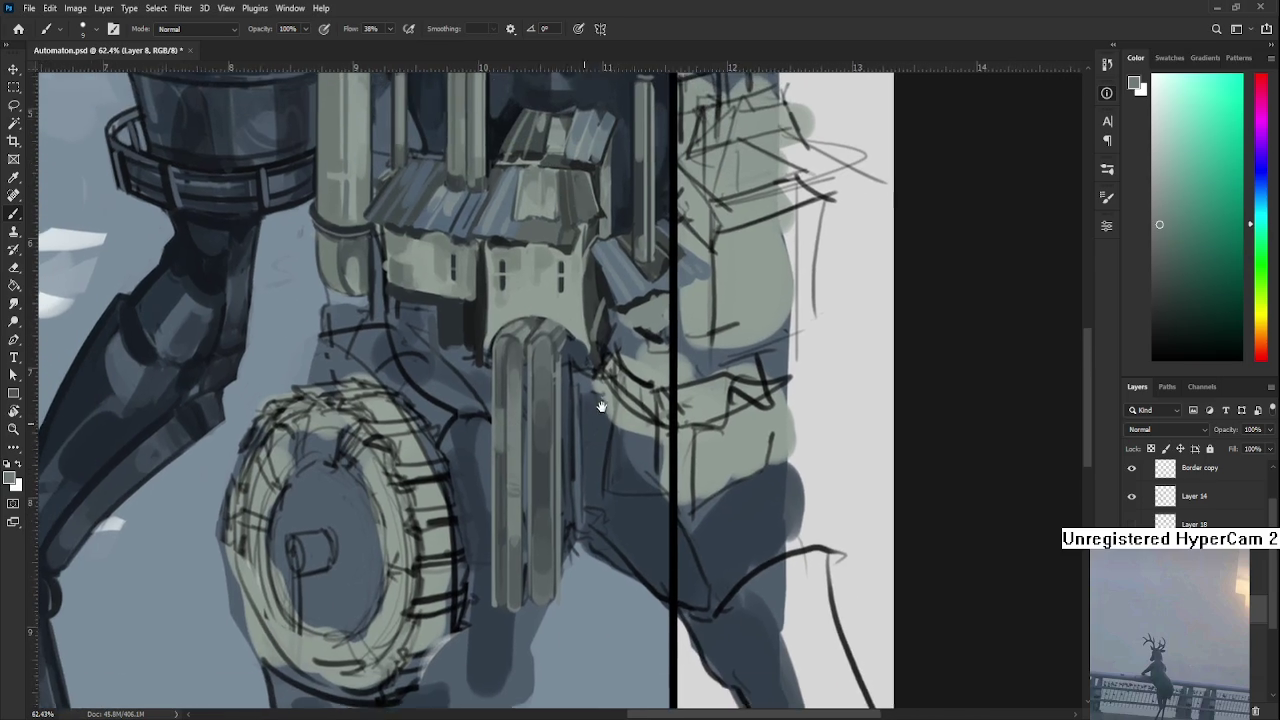
mouse_move(377, 257)
mouse_down()
mouse_move(600, 395)
mouse_move(639, 397)
mouse_up()
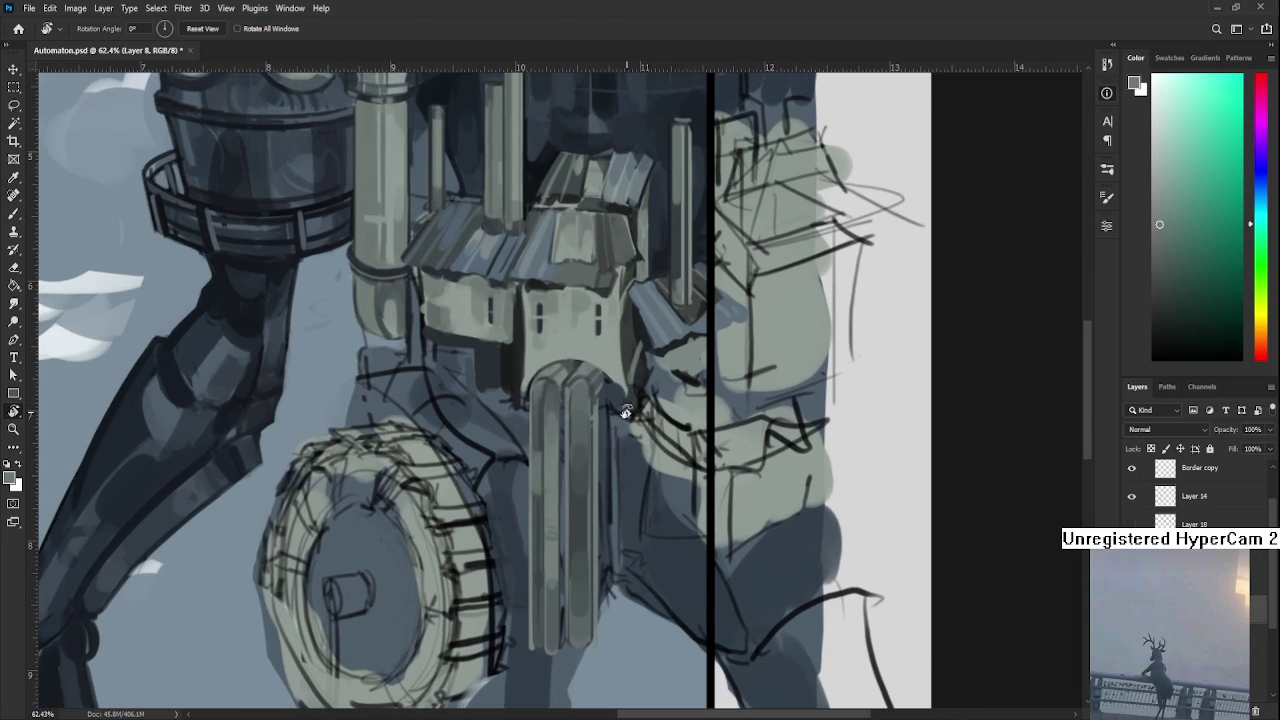
key(b)
alt+click(530, 445)
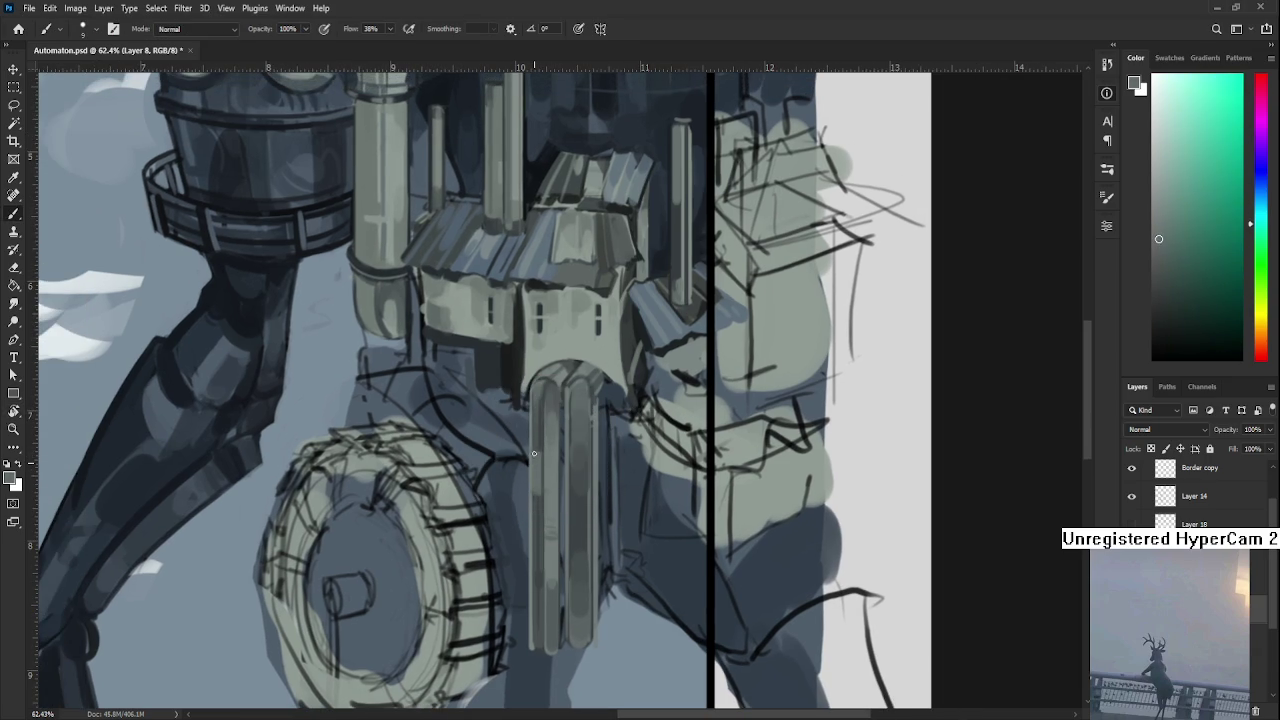
alt+click(543, 470)
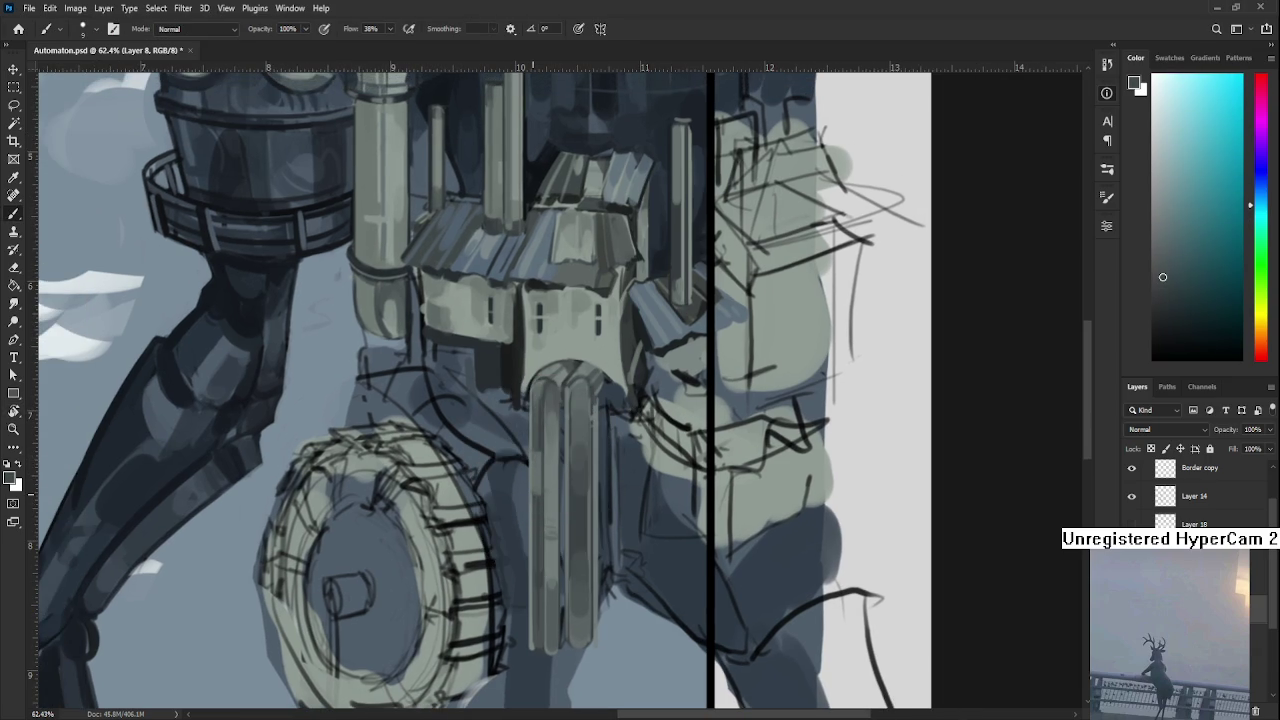
alt+click(534, 475)
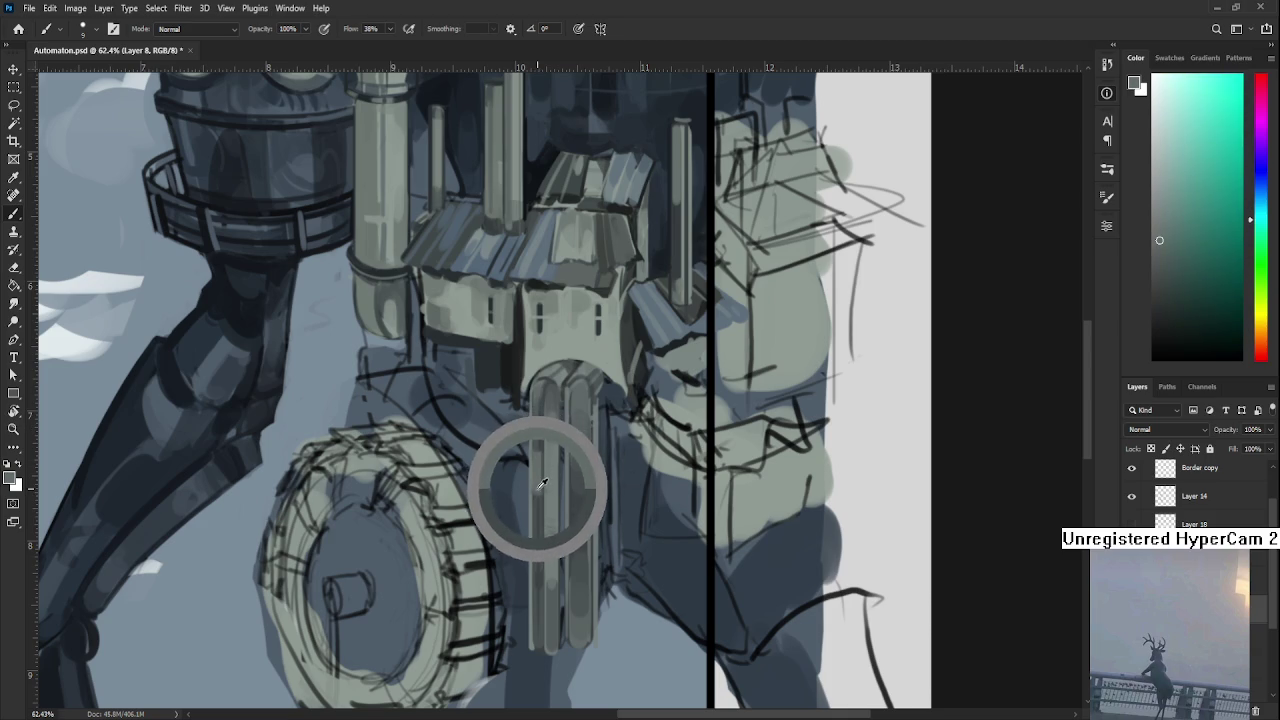
Rotate the view 90° and paint dark blue-grey shadows near the gear shaft.
key(r)
mouse_move(672, 433)
mouse_down()
mouse_move(640, 510)
mouse_move(775, 440)
mouse_up()
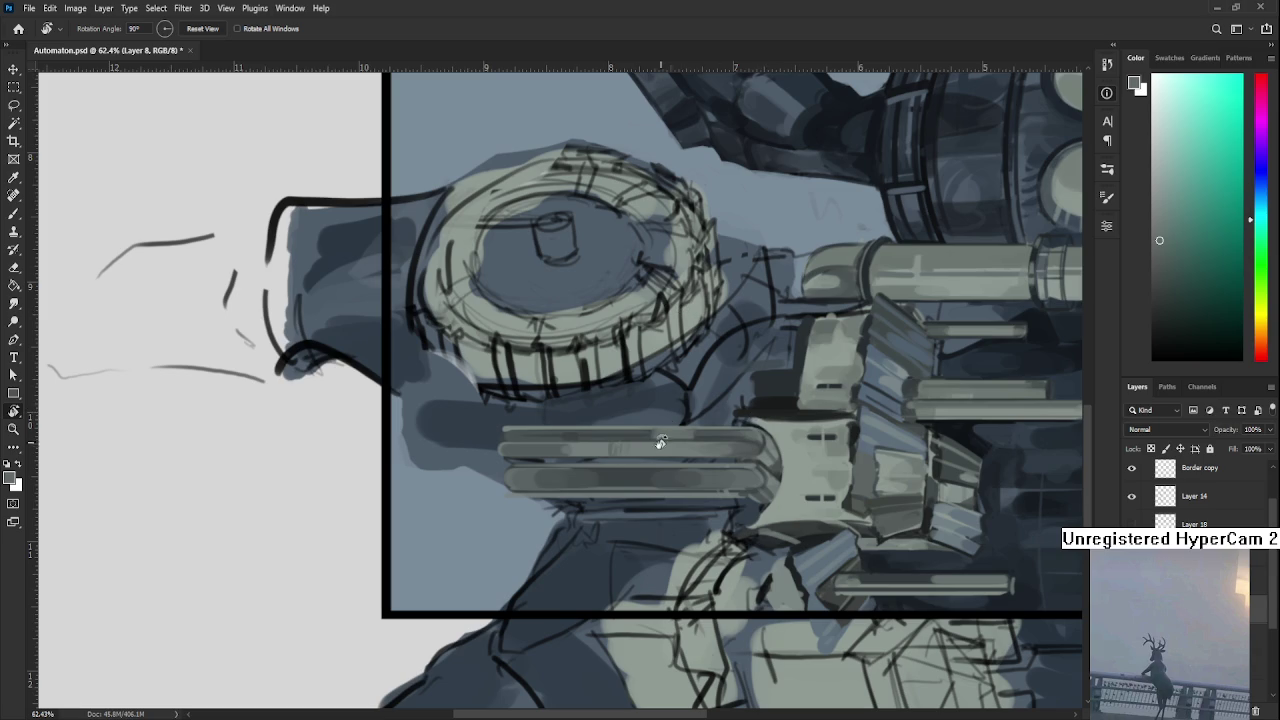
drag(706, 438, 604, 473)
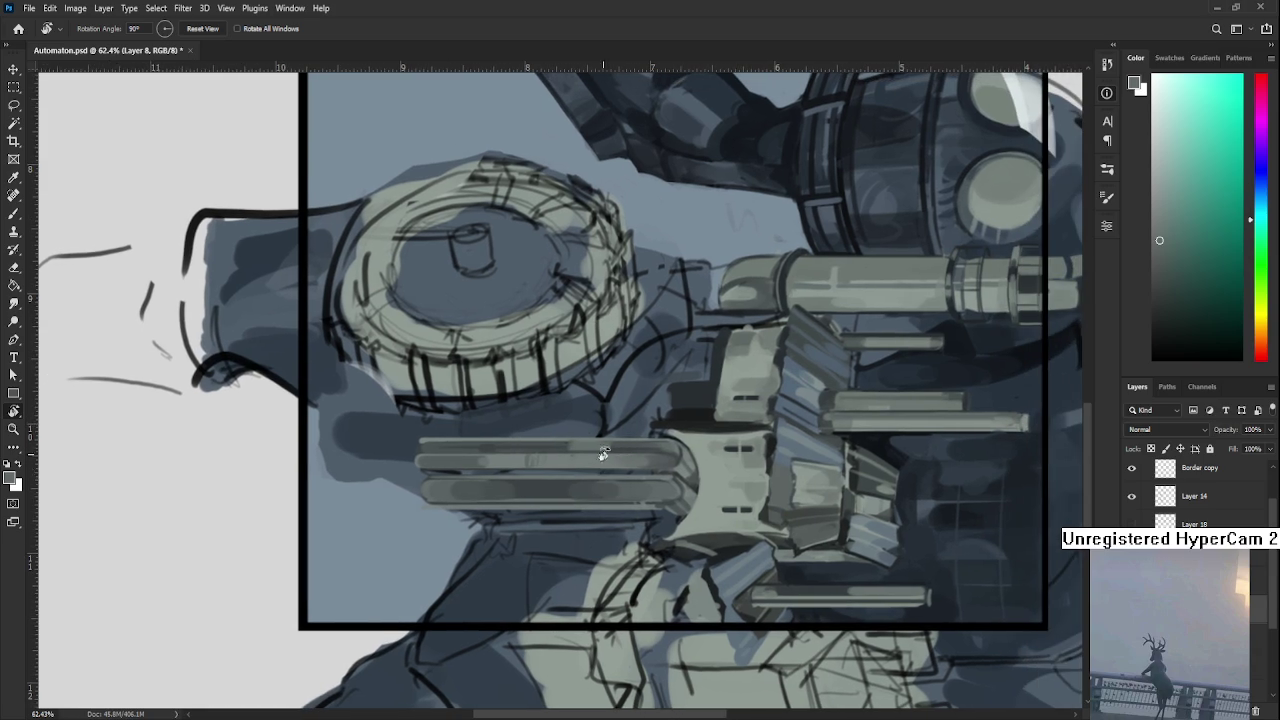
key(b)
alt+click(410, 445)
drag(410, 445, 420, 434)
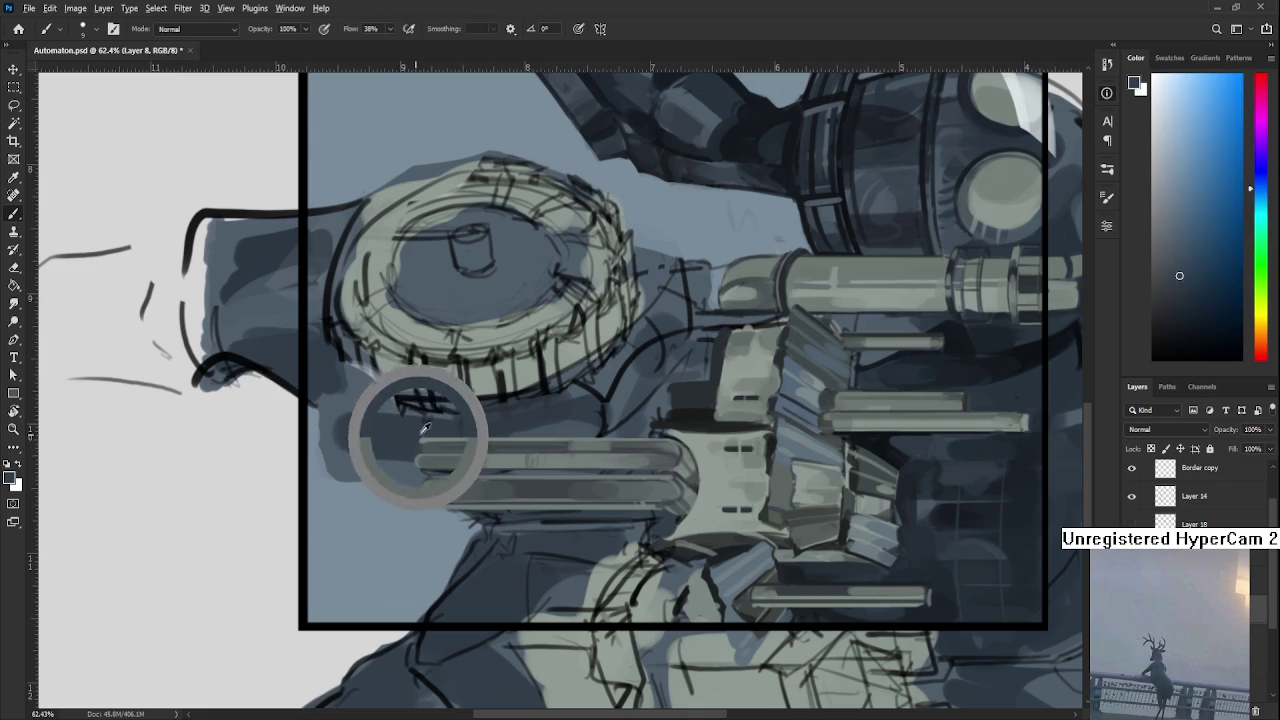
alt+click(420, 448)
alt+click(418, 458)
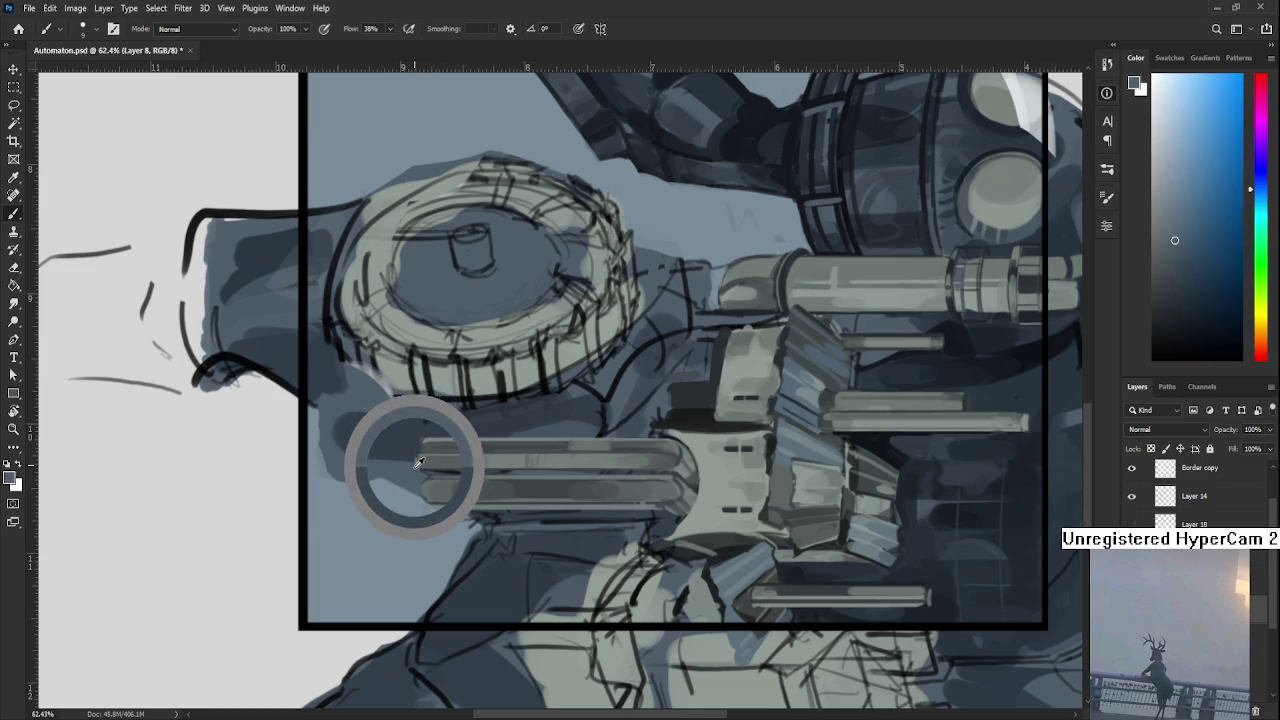
alt+click(416, 449)
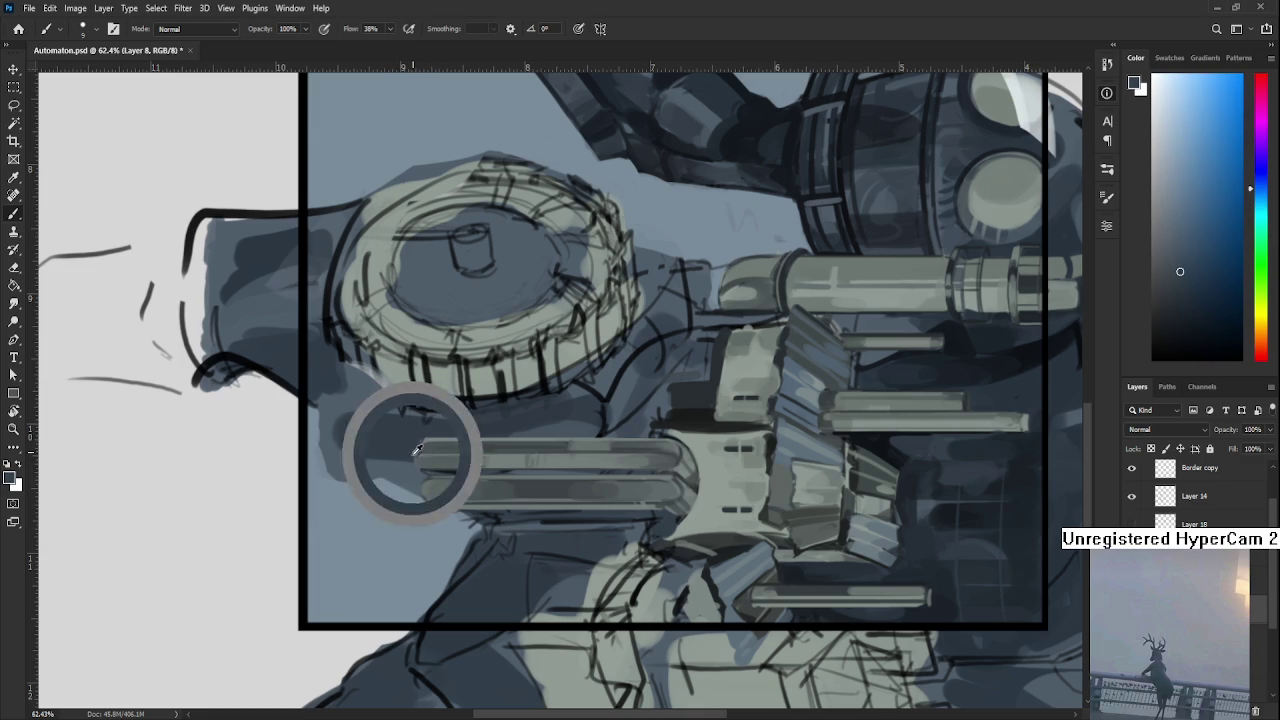
alt+click(422, 445)
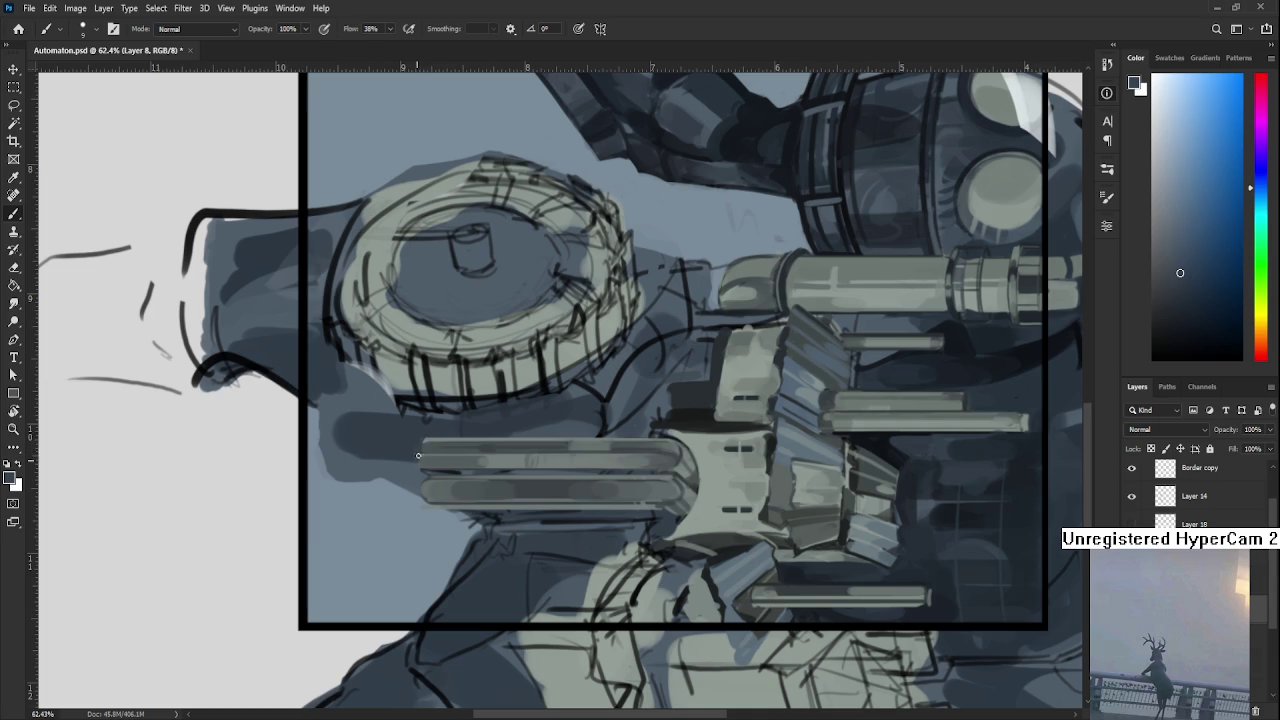
Deepen the pillar-end shadows with darker and teal-tinted blue-grey tones.
alt+click(423, 447)
alt+click(420, 440)
alt+click(416, 457)
alt+click(405, 459)
alt+click(417, 461)
alt+click(420, 460)
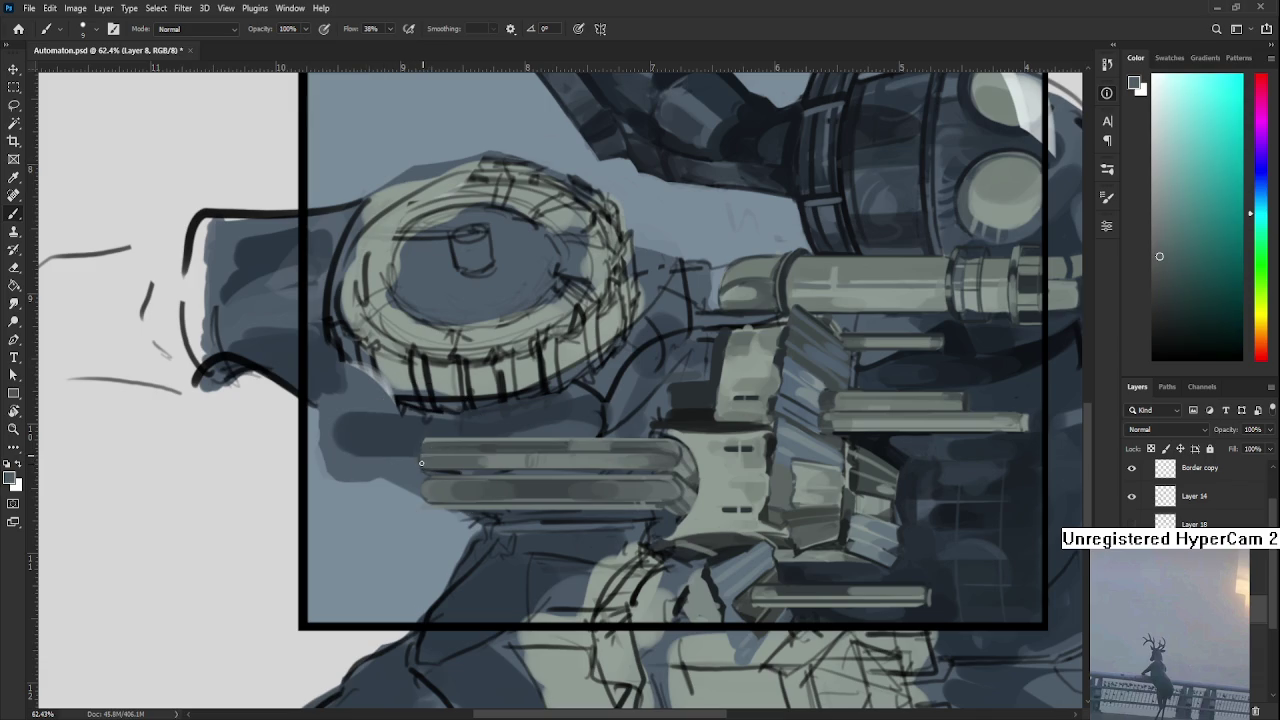
key(r)
drag(459, 495, 724, 512)
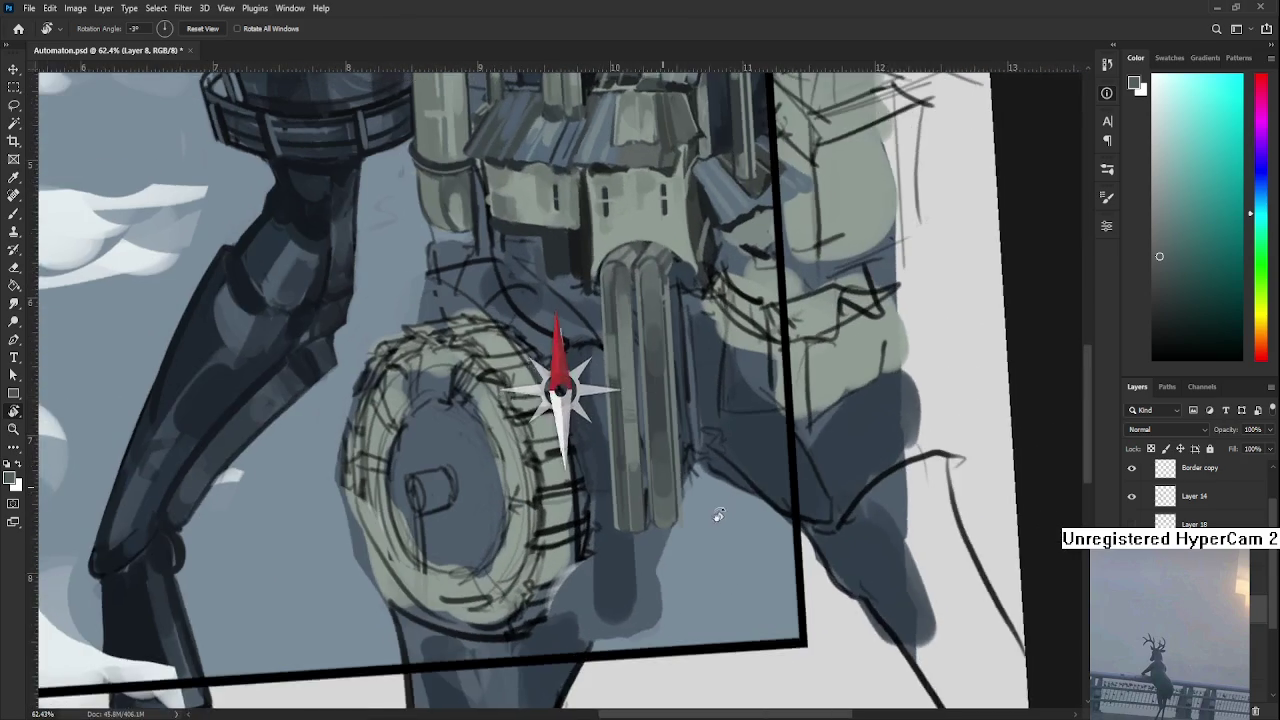
Level the canvas and paint lighter grey-green tones onto the twin pistons.
scroll(641, 482, down, 1)
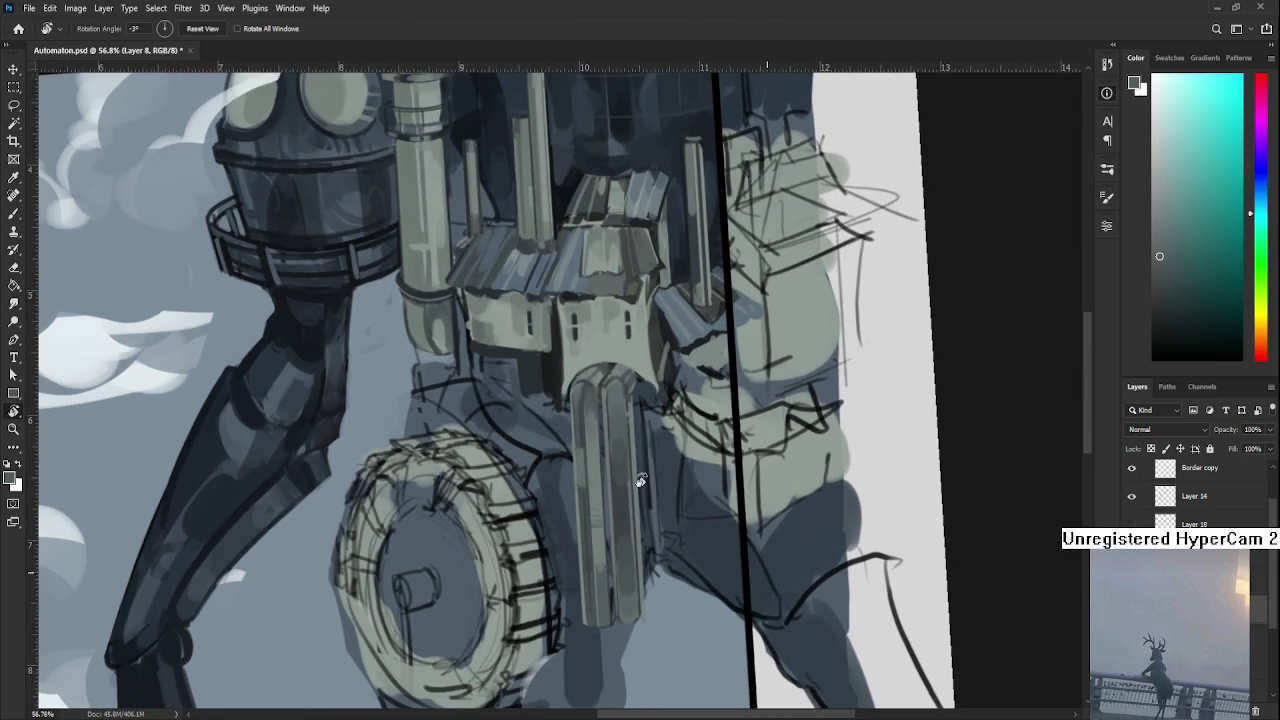
drag(695, 470, 665, 475)
scroll(664, 474, up, 3)
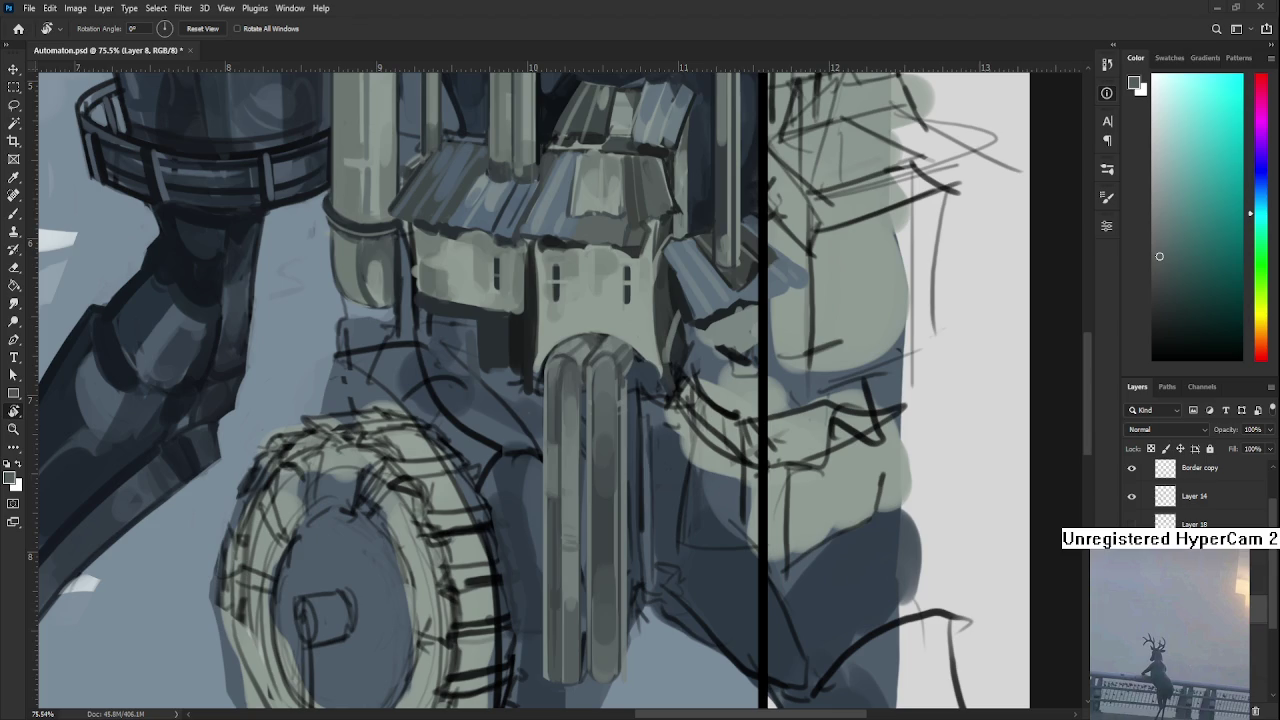
key(b)
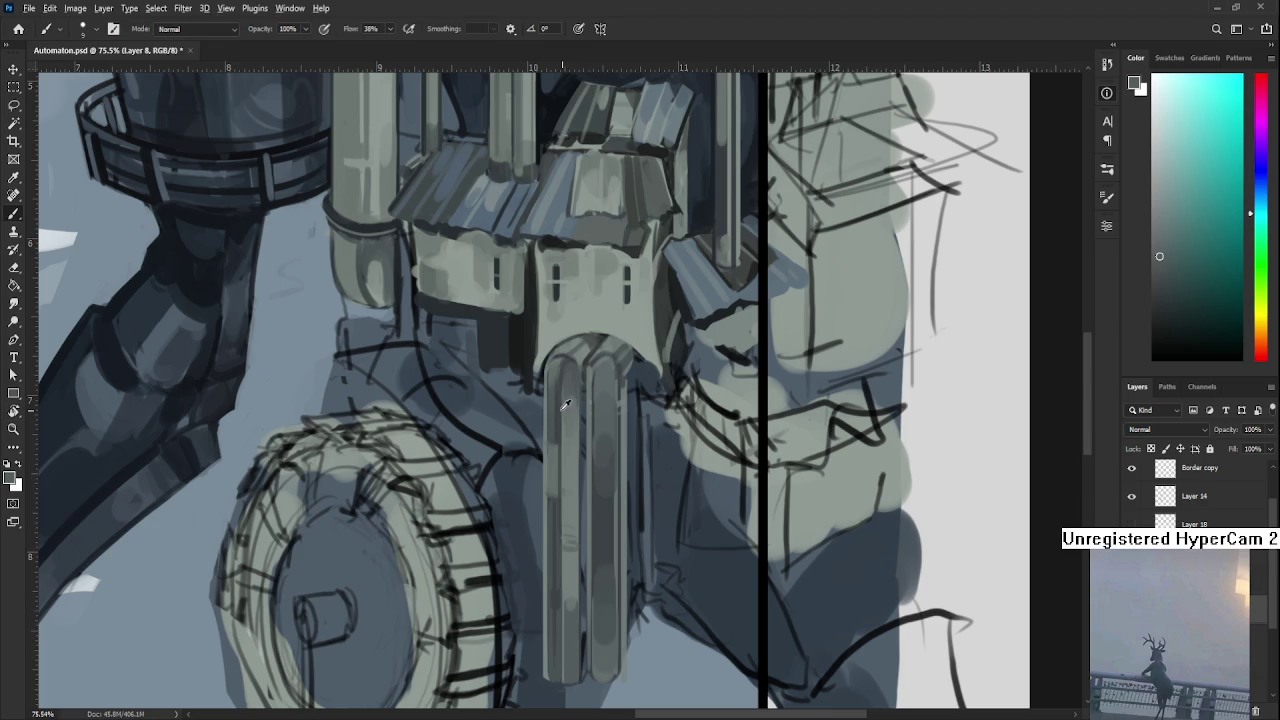
alt+click(565, 430)
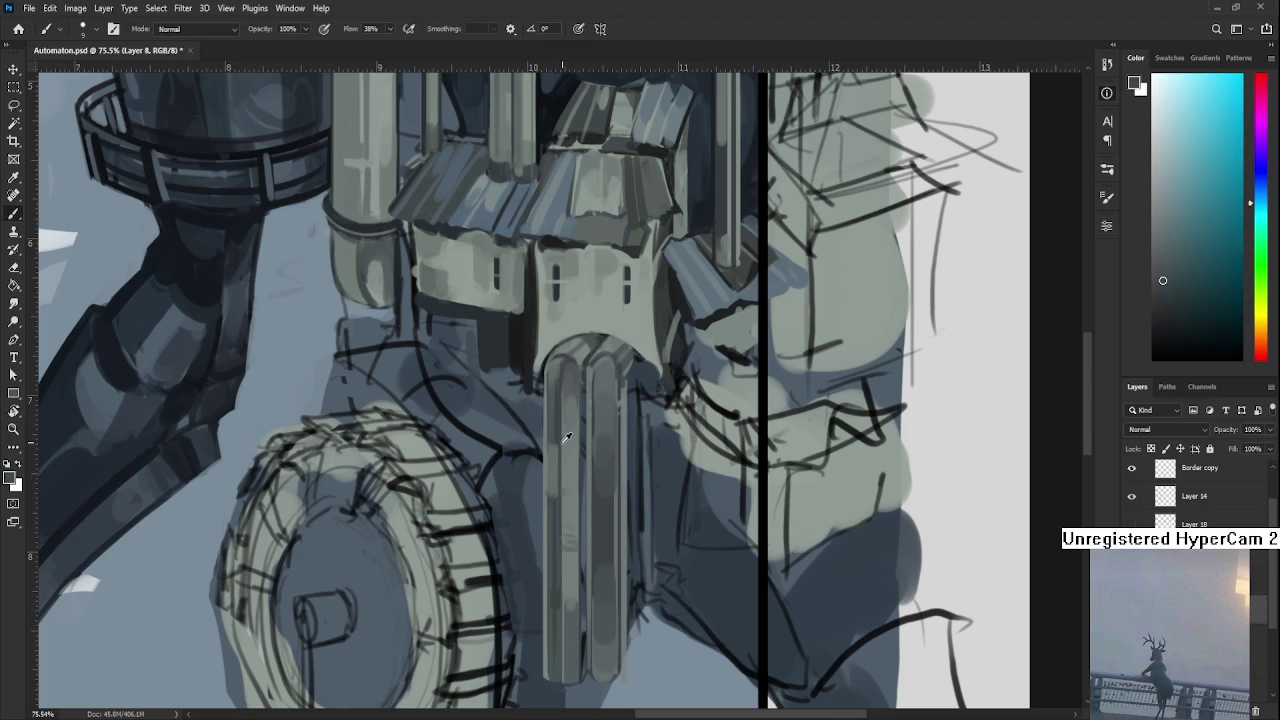
alt+click(550, 454)
alt+click(547, 447)
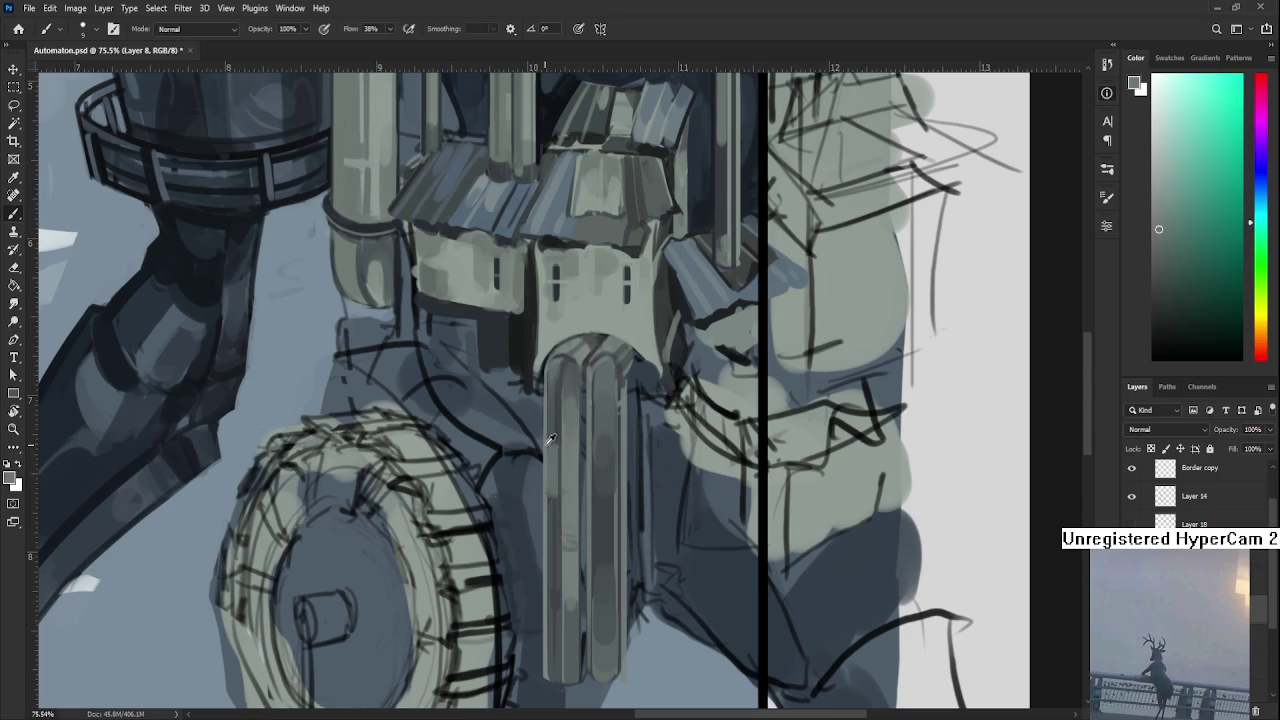
alt+click(550, 508)
Streak a pale mid grey-green highlight down the left piston with the view sideways.
alt+click(558, 484)
alt+click(560, 492)
alt+click(562, 436)
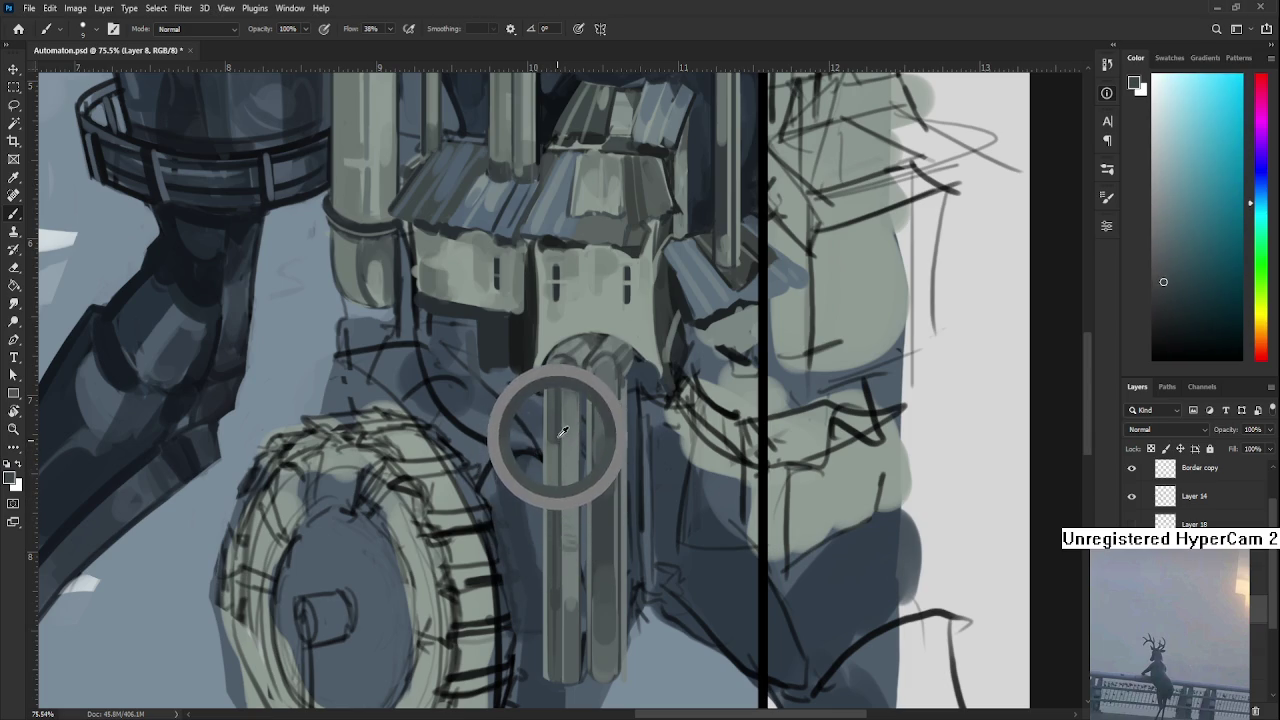
drag(562, 436, 556, 426)
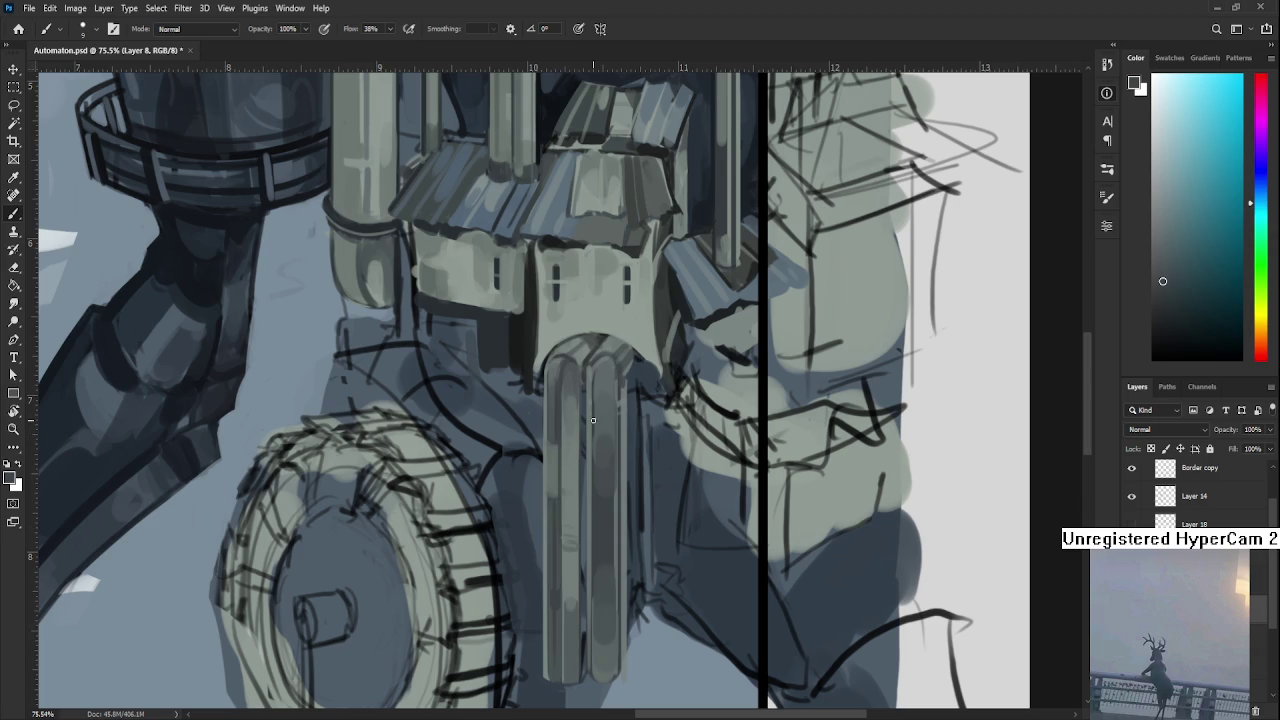
key(r)
mouse_move(703, 453)
mouse_down()
mouse_move(620, 514)
mouse_move(771, 470)
mouse_move(657, 432)
mouse_move(677, 430)
mouse_up()
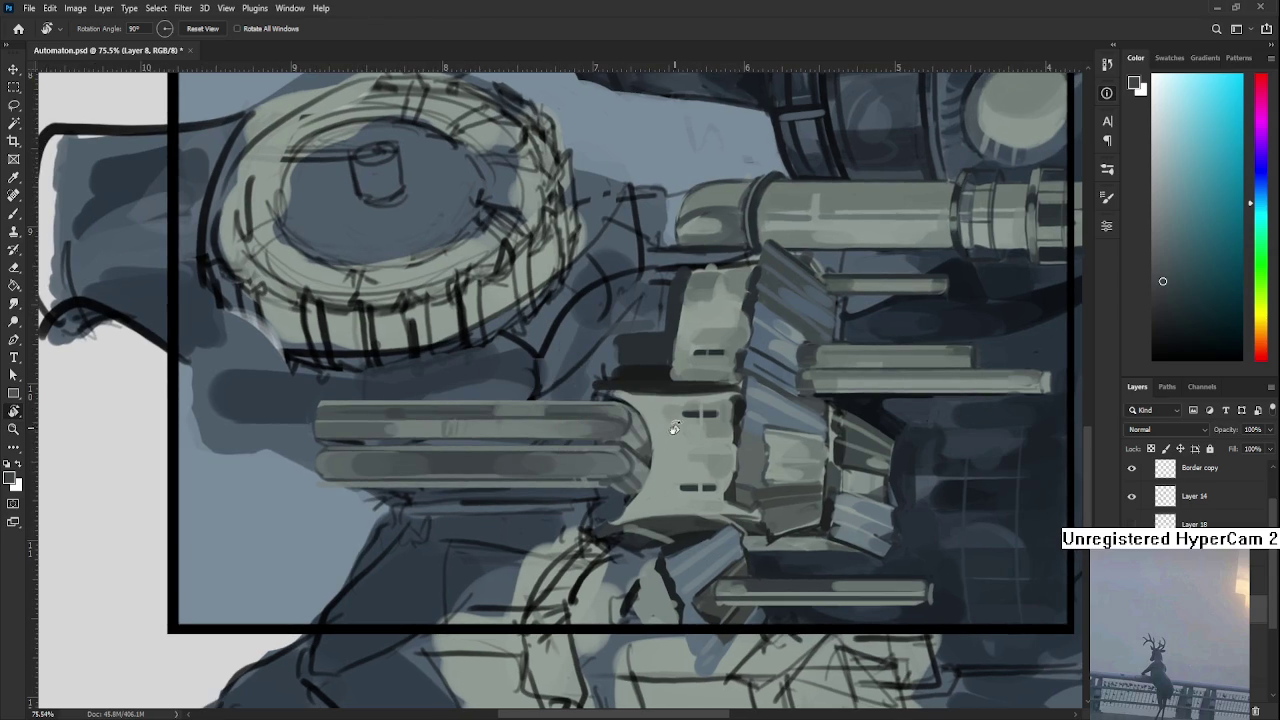
Paint dark blue shadow beneath the piston joint.
key(b)
alt+click(650, 440)
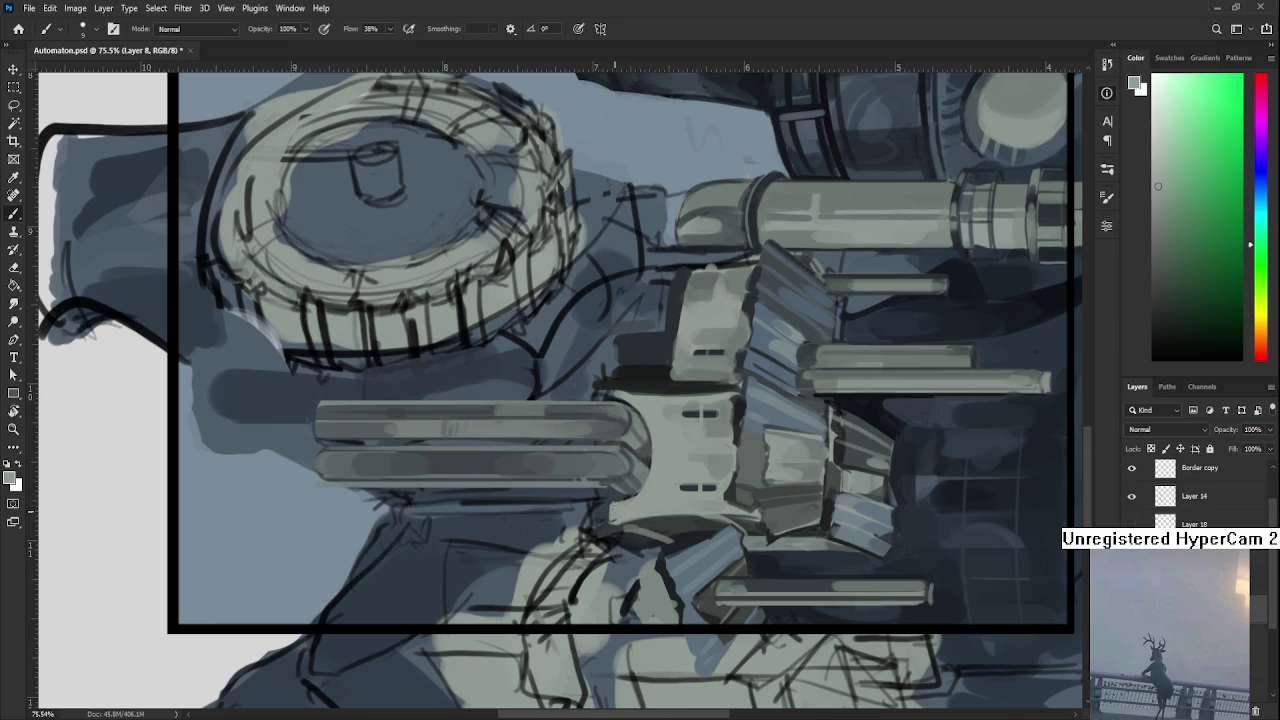
alt+click(620, 496)
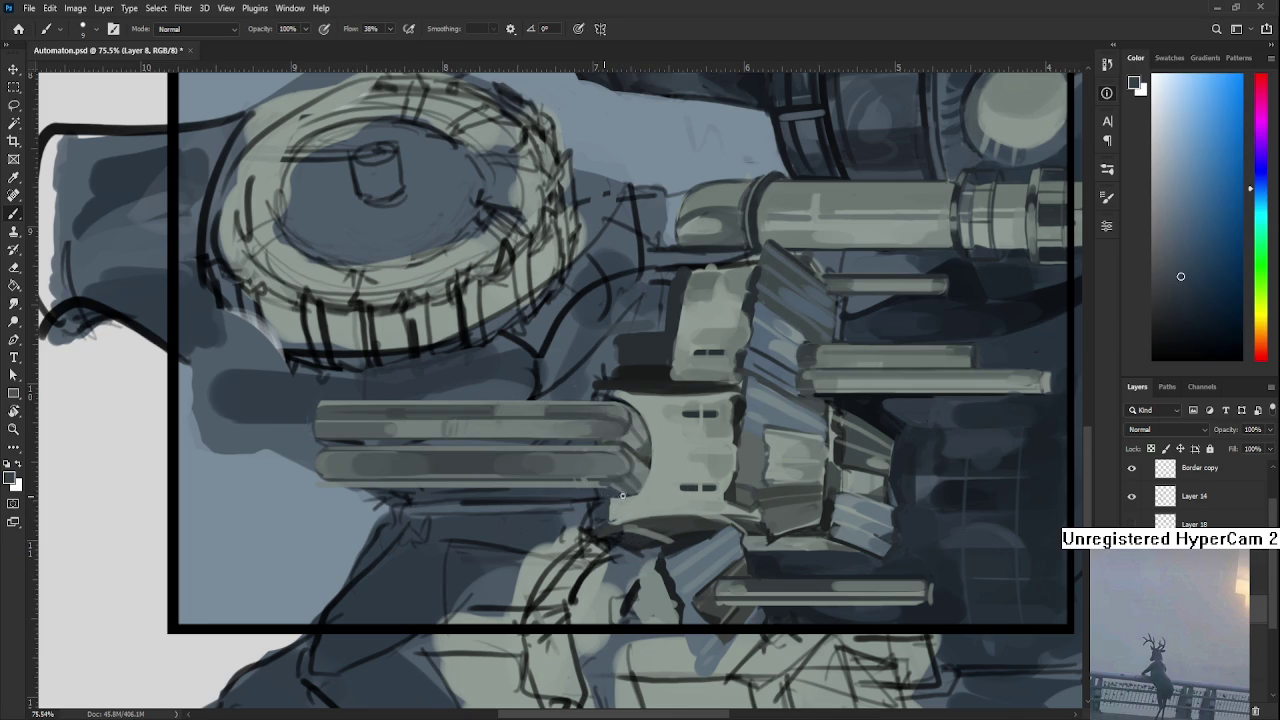
alt+click(622, 496)
alt+click(614, 492)
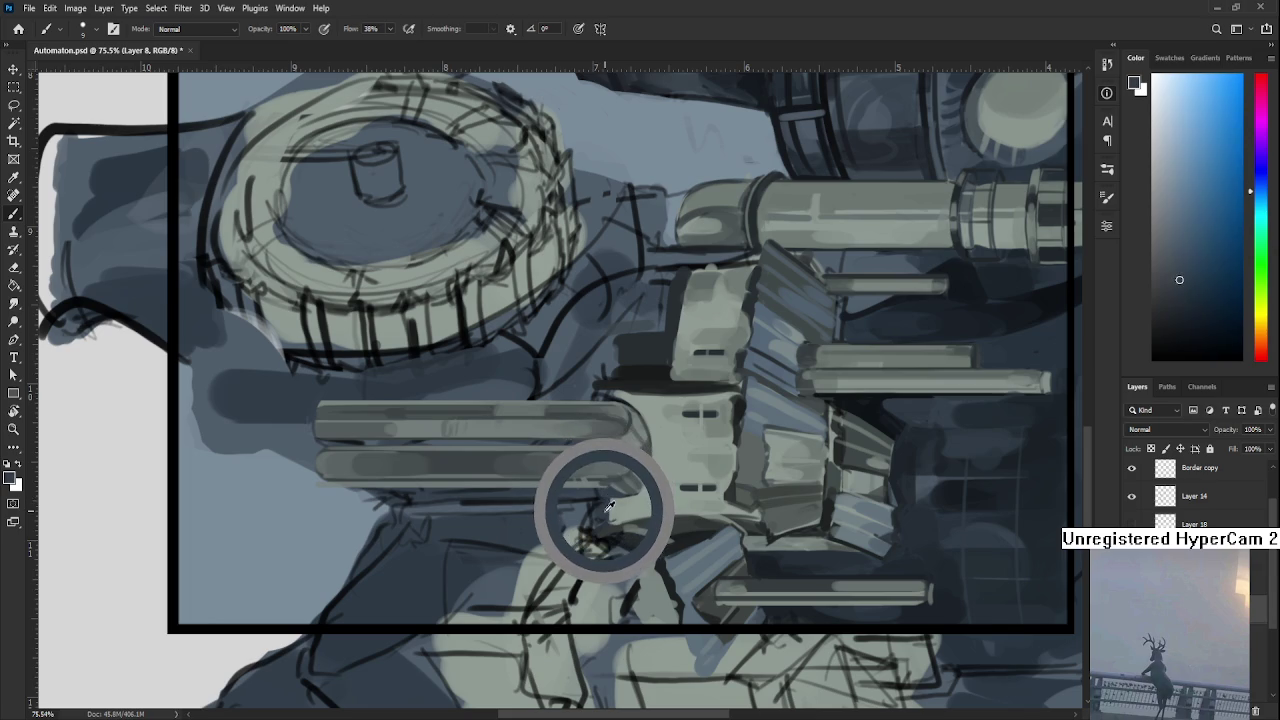
alt+click(606, 508)
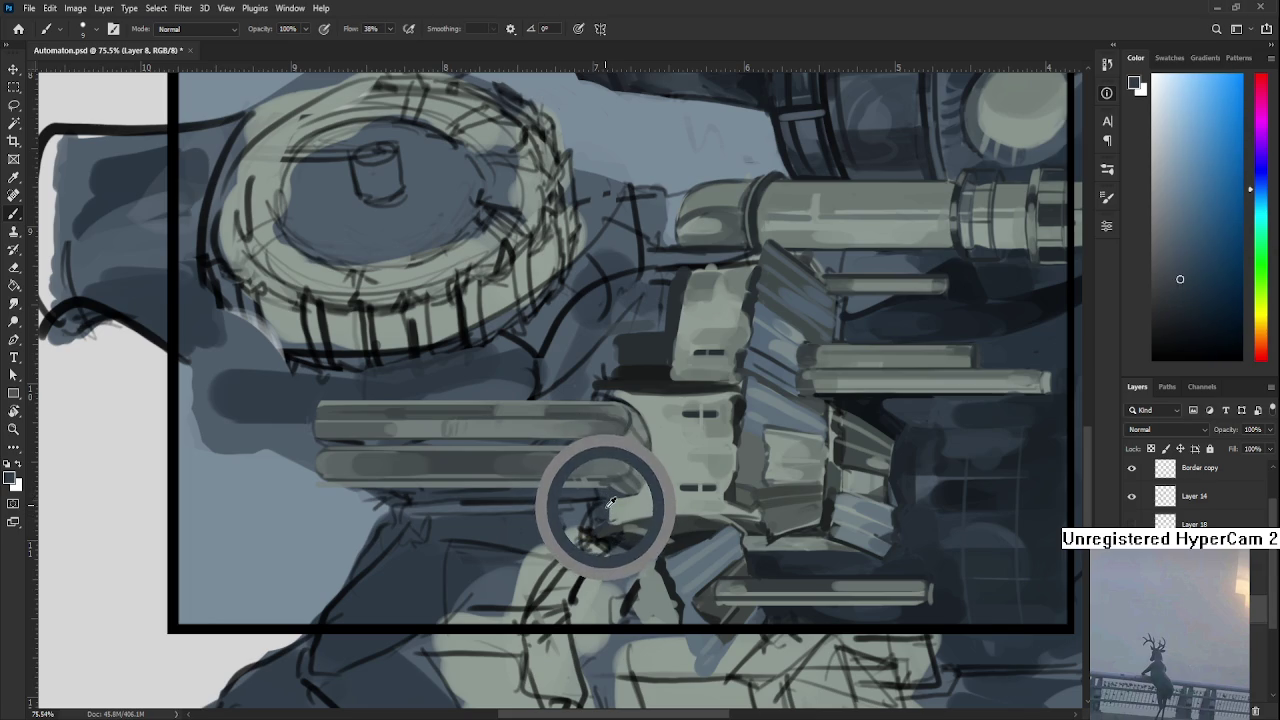
drag(608, 510, 611, 513)
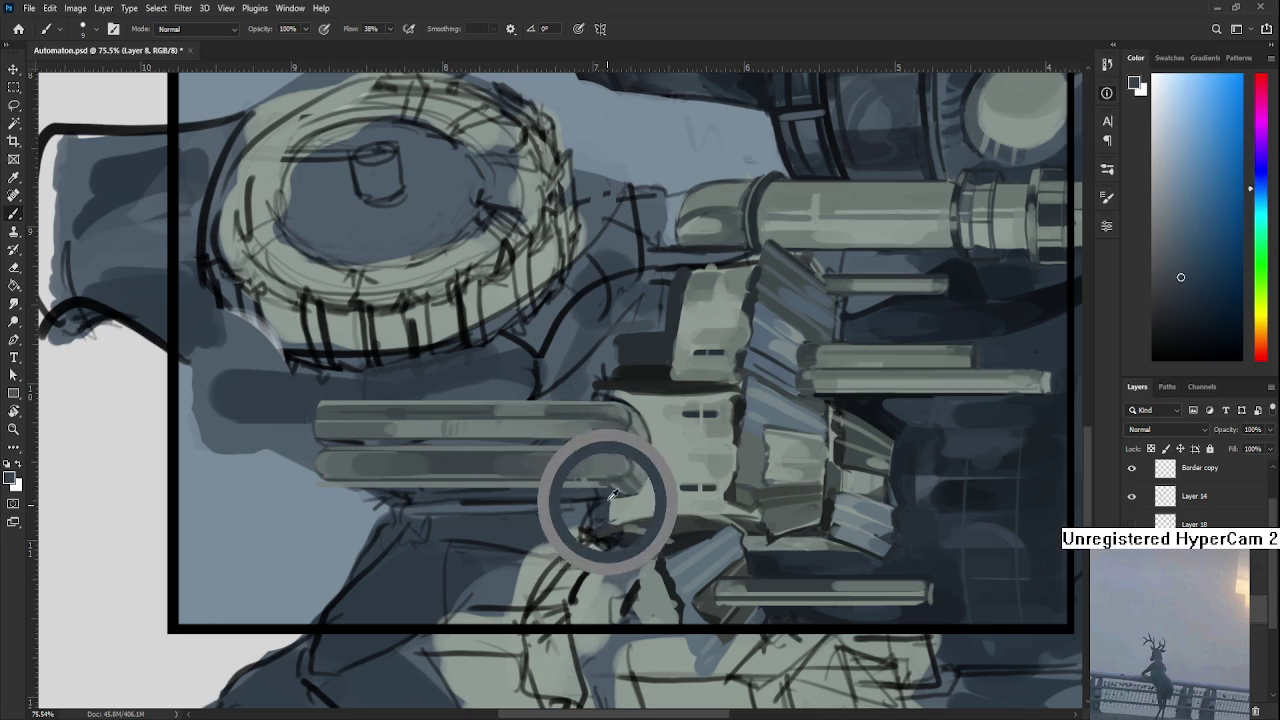
Blend green and blue shadow tones where the pistons meet the house base.
alt+click(612, 512)
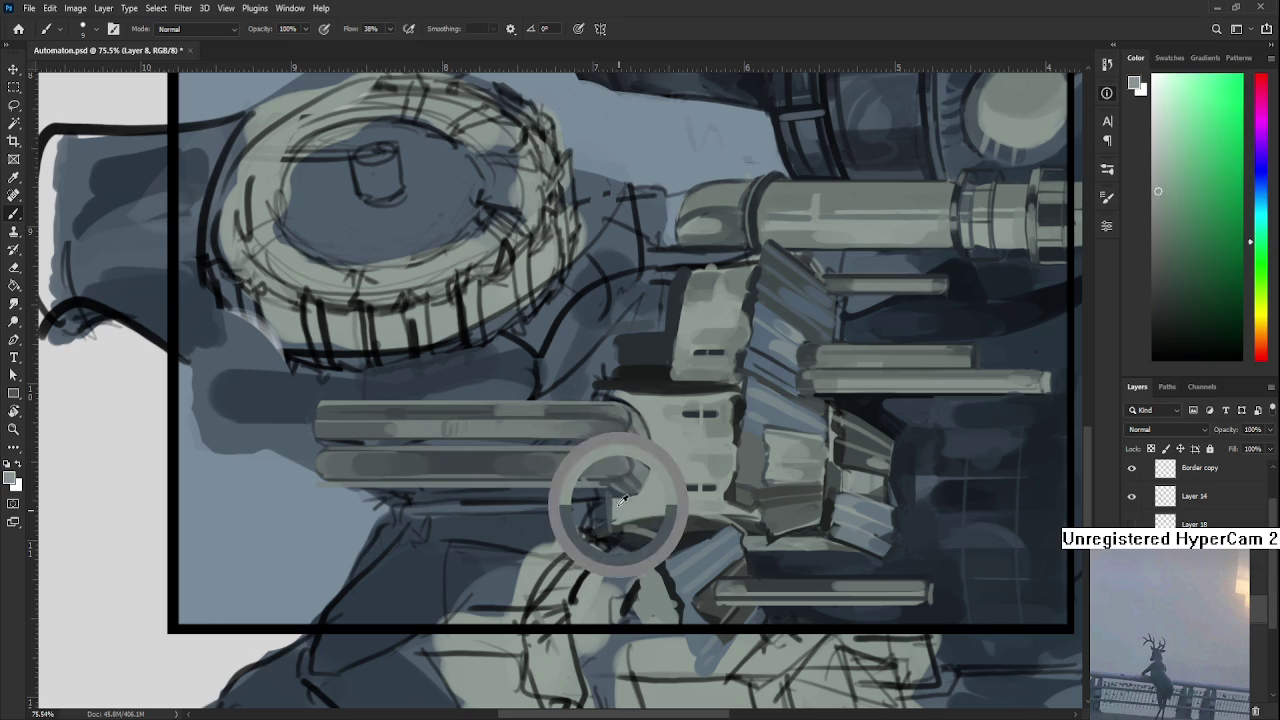
alt+click(610, 494)
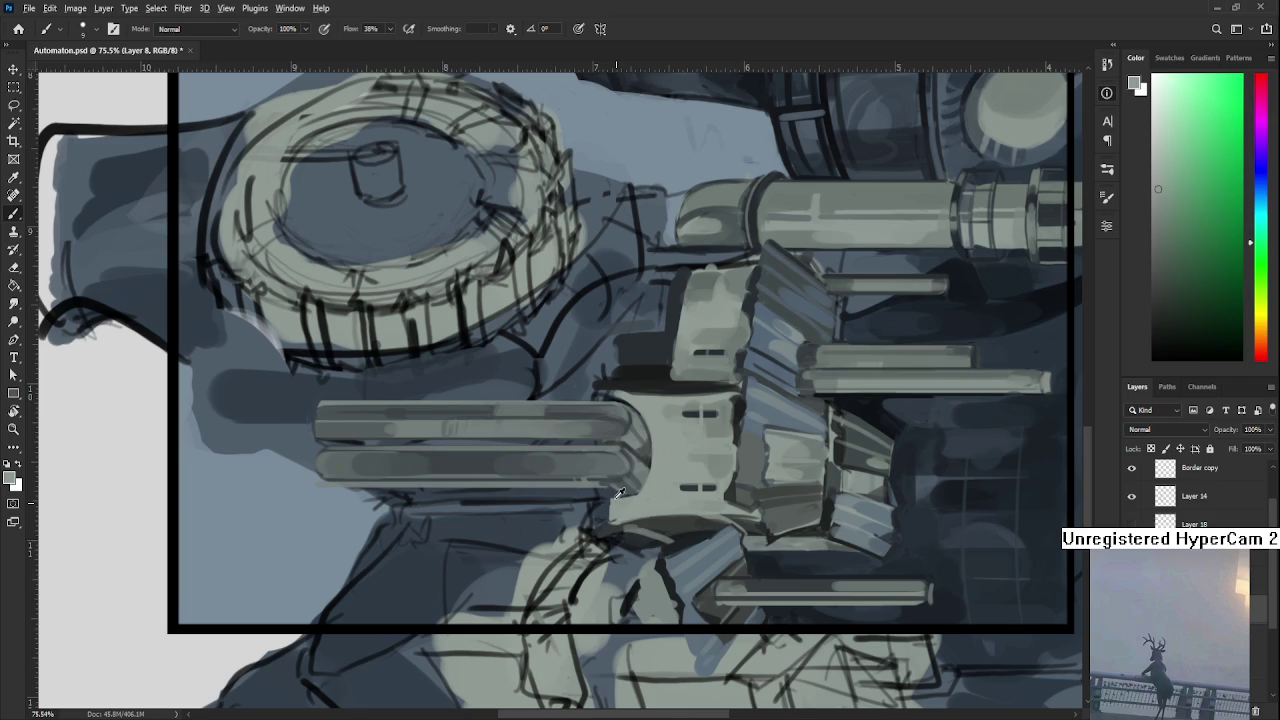
alt+click(611, 500)
scroll(616, 471, up, 2)
alt+click(614, 468)
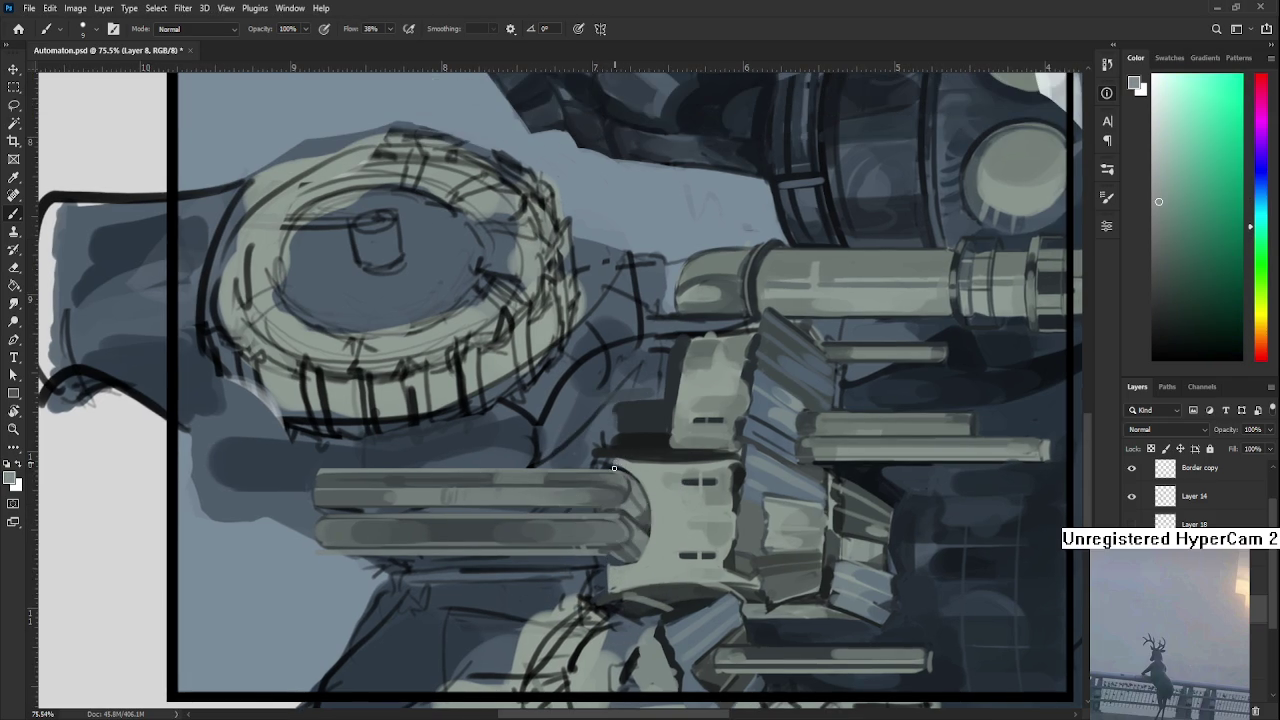
alt+click(618, 460)
alt+click(618, 461)
alt+click(634, 459)
Turn the canvas upright and brush a light stroke along the house wall.
key(r)
mouse_move(616, 450)
mouse_down()
mouse_move(668, 541)
mouse_move(662, 472)
mouse_up()
key(b)
alt+click(645, 467)
drag(641, 454, 648, 540)
alt+click(652, 543)
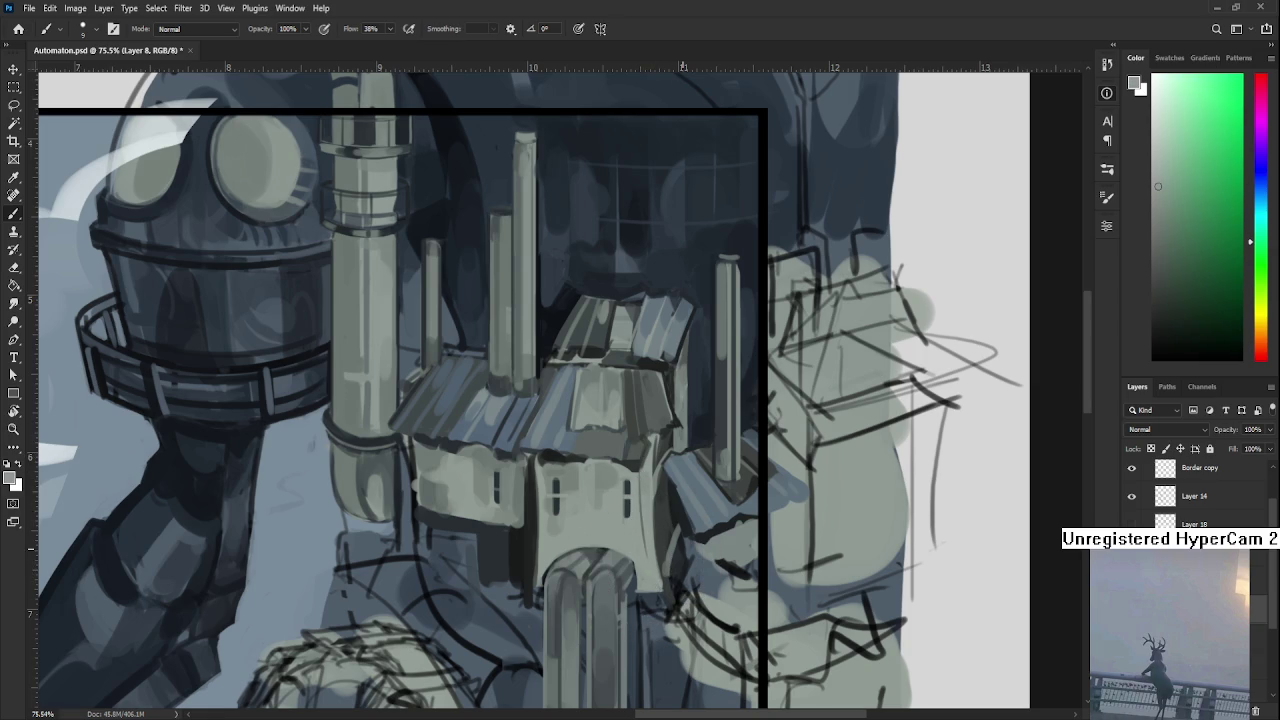
Refine the wall highlight with alternating lighter and darker house shades.
scroll(679, 548, down, 2)
alt+click(650, 522)
alt+click(648, 514)
alt+click(660, 493)
alt+click(655, 502)
alt+click(660, 508)
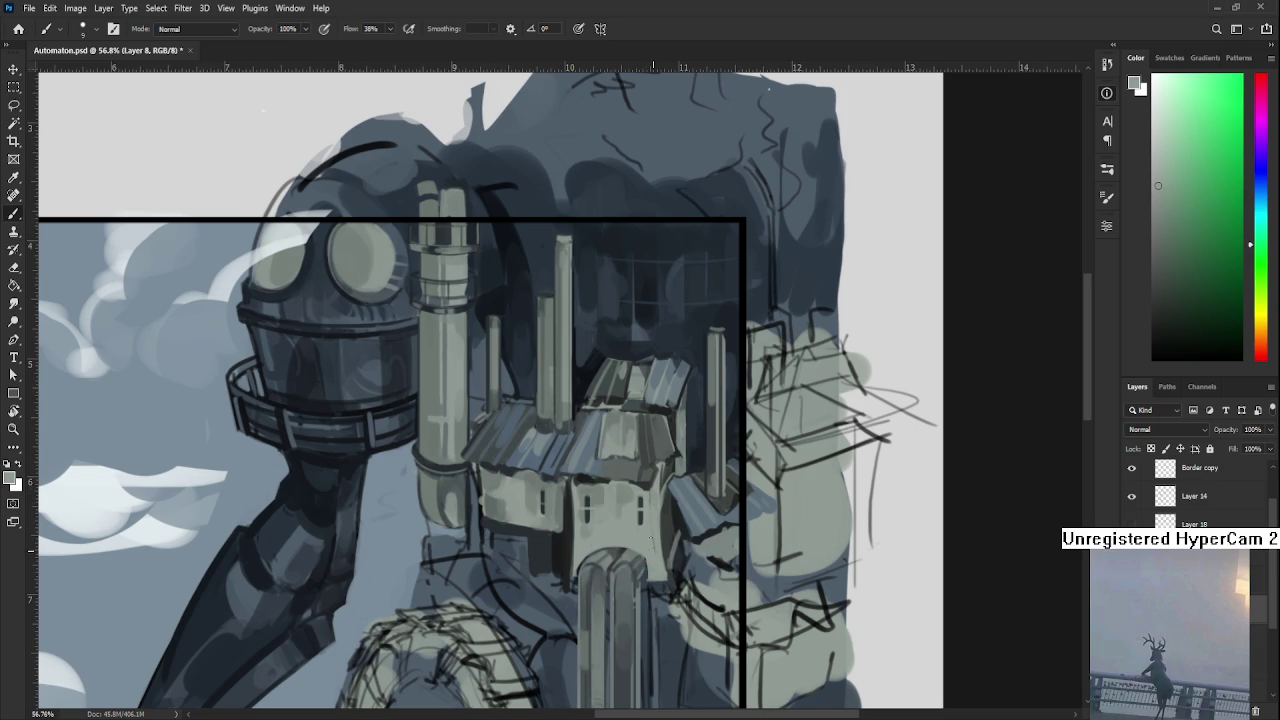
Bring the top of the automaton into view and sample a colour near the house.
drag(652, 547, 668, 503)
scroll(685, 440, down, 5)
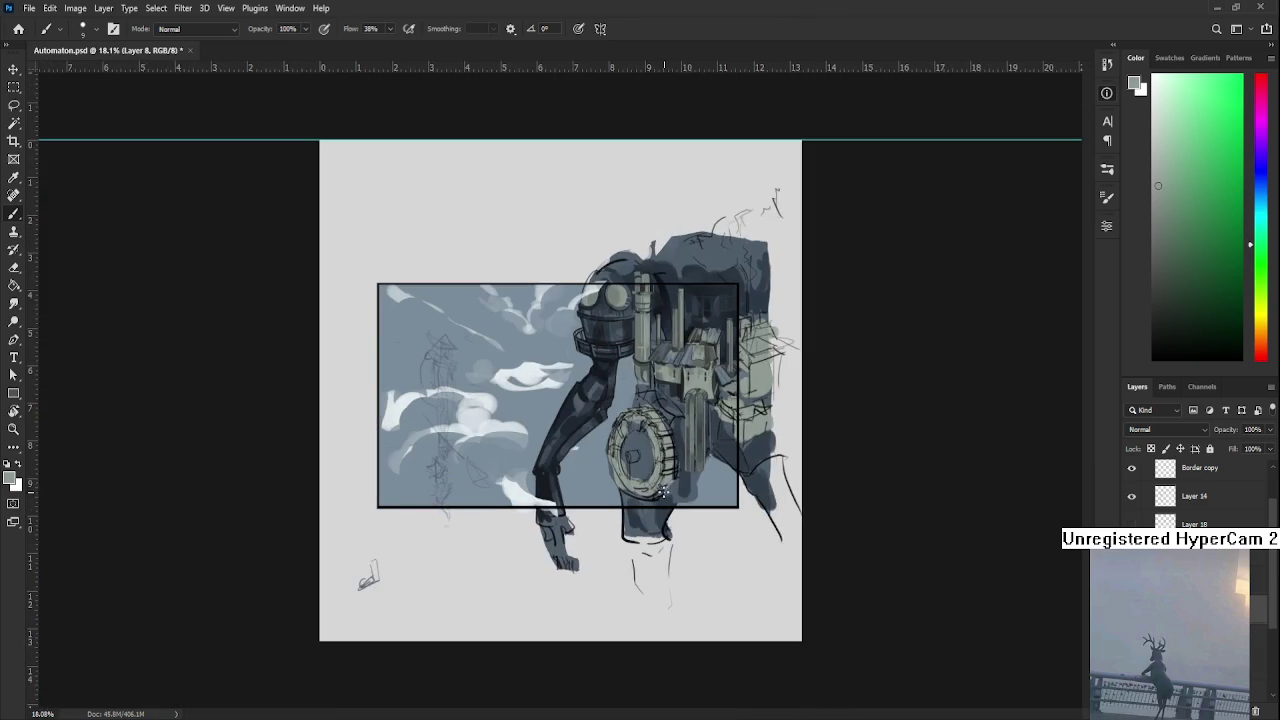
scroll(690, 430, up, 4)
scroll(706, 405, up, 2)
scroll(386, 528, up, 1)
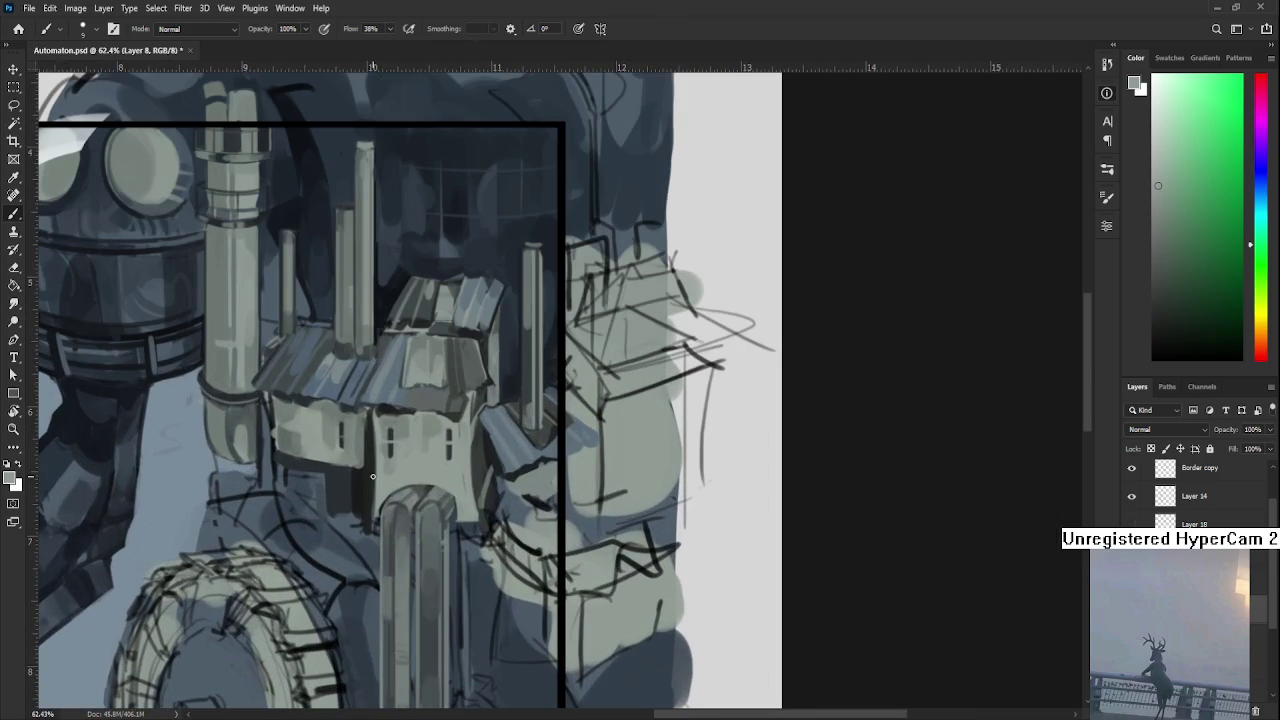
alt+click(408, 468)
Enlarge the brush to about 30 and sample cyan and green tones from the piston top and house wall.
key(bracketright)
key(bracketright)
key(bracketright)
alt+click(421, 489)
alt+click(412, 498)
alt+click(410, 500)
alt+click(422, 494)
alt+click(422, 493)
alt+click(422, 493)
alt+click(414, 498)
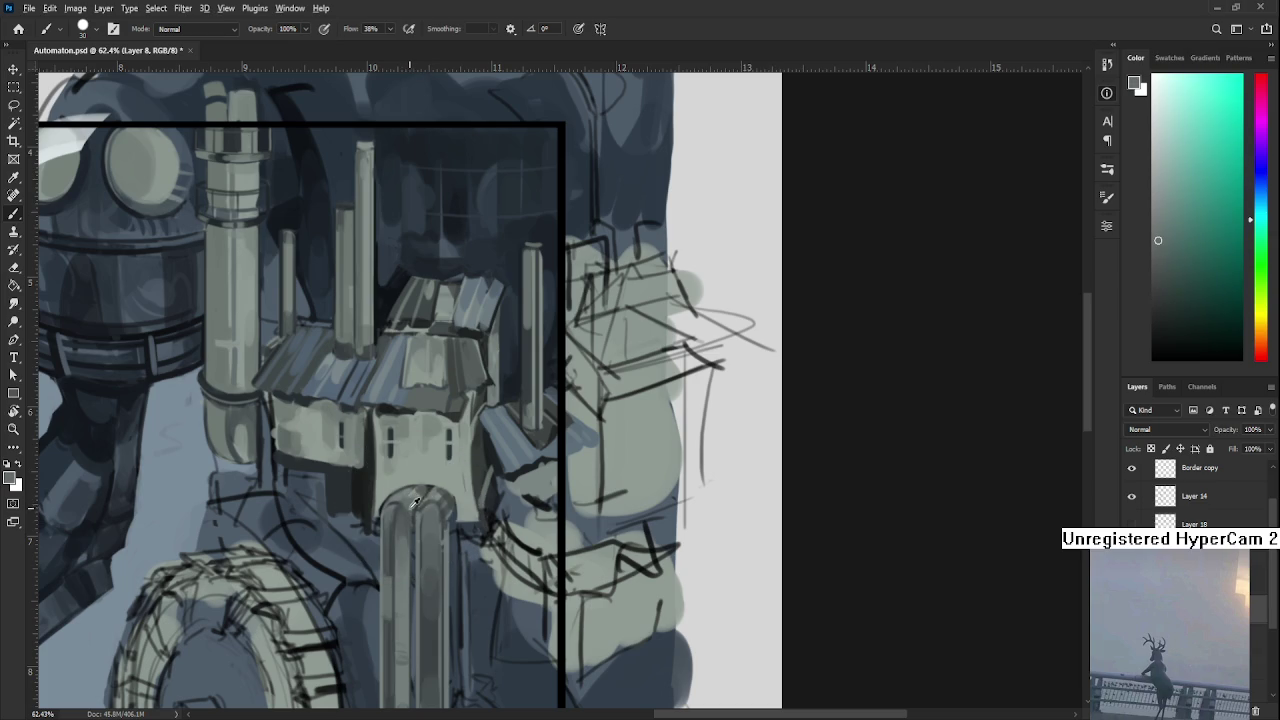
alt+click(418, 495)
alt+click(417, 493)
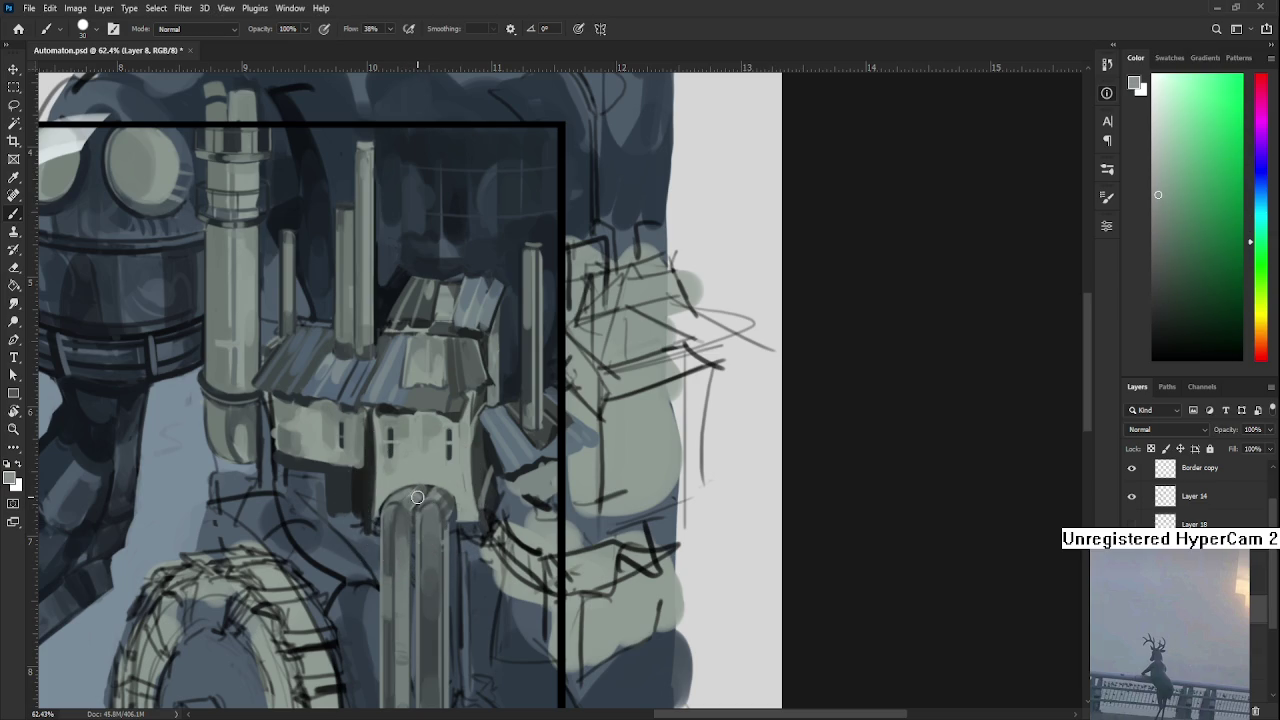
alt+click(420, 495)
alt+click(414, 500)
alt+click(415, 500)
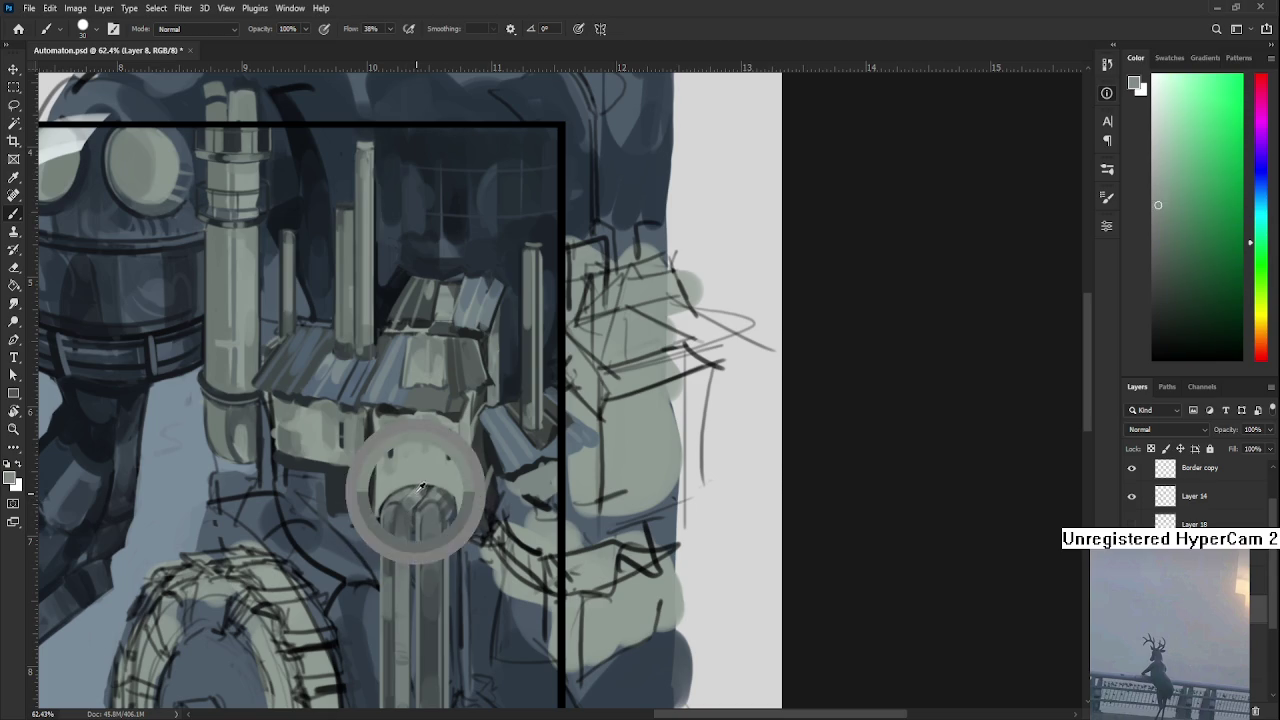
alt+click(416, 497)
alt+click(418, 495)
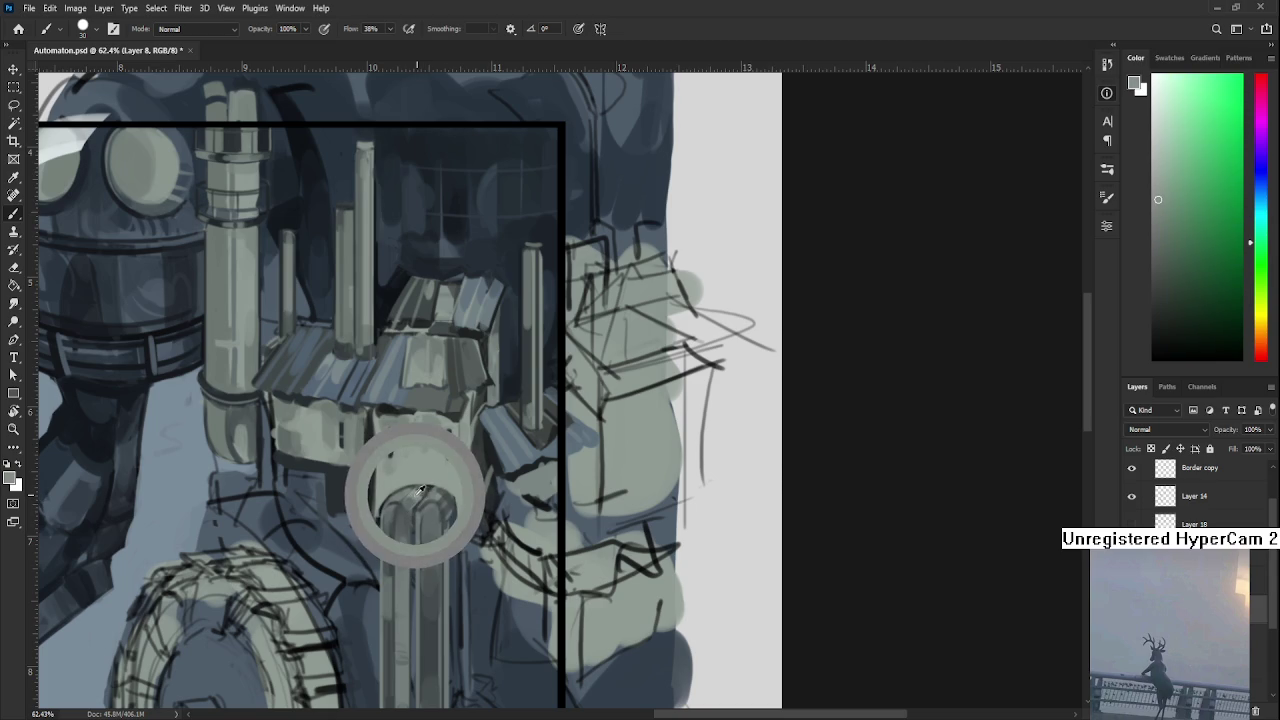
alt+click(424, 490)
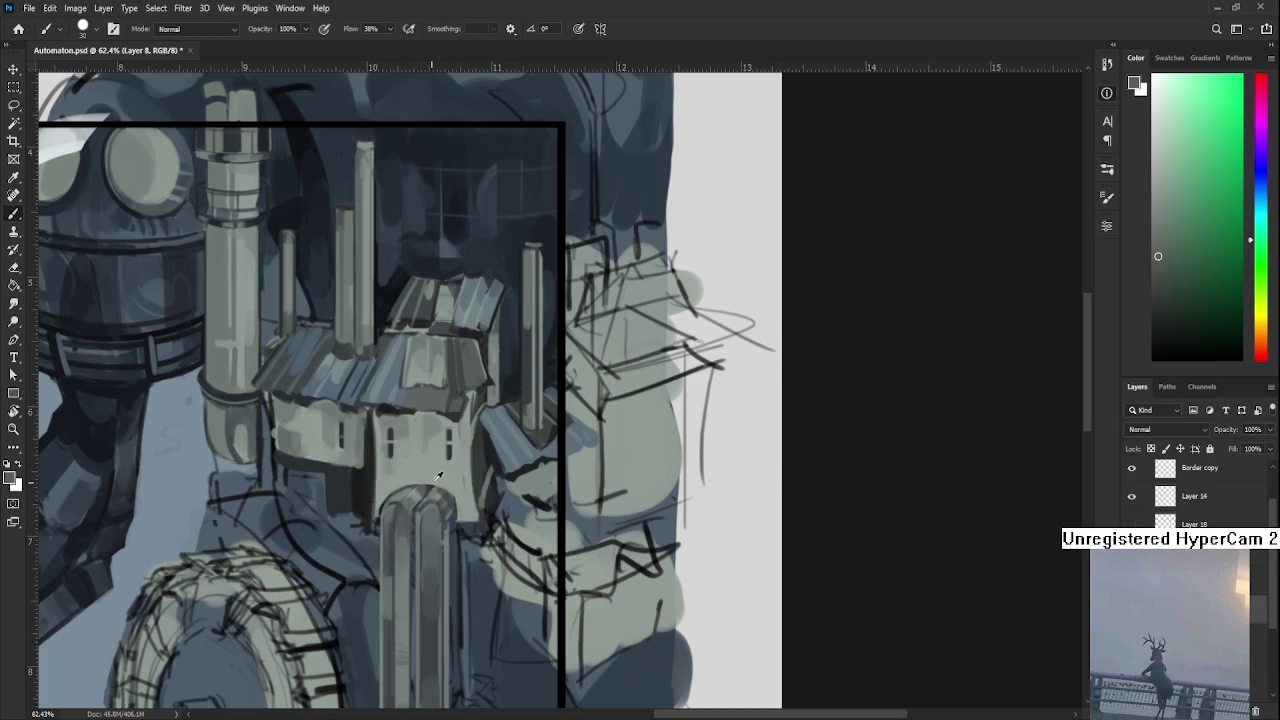
alt+click(421, 492)
Pick darker shadow shades, then dab light paint along the piston arch top.
alt+click(414, 492)
alt+click(416, 495)
alt+click(421, 492)
alt+click(415, 498)
alt+click(428, 482)
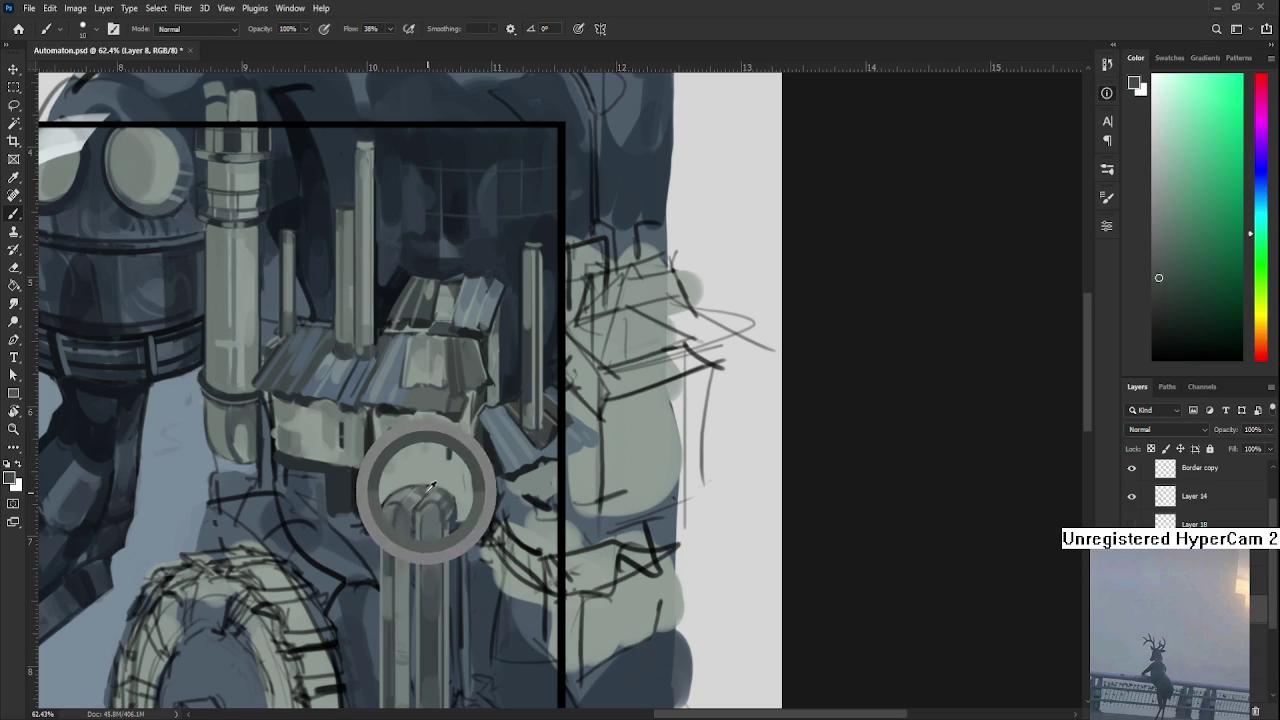
alt+click(428, 484)
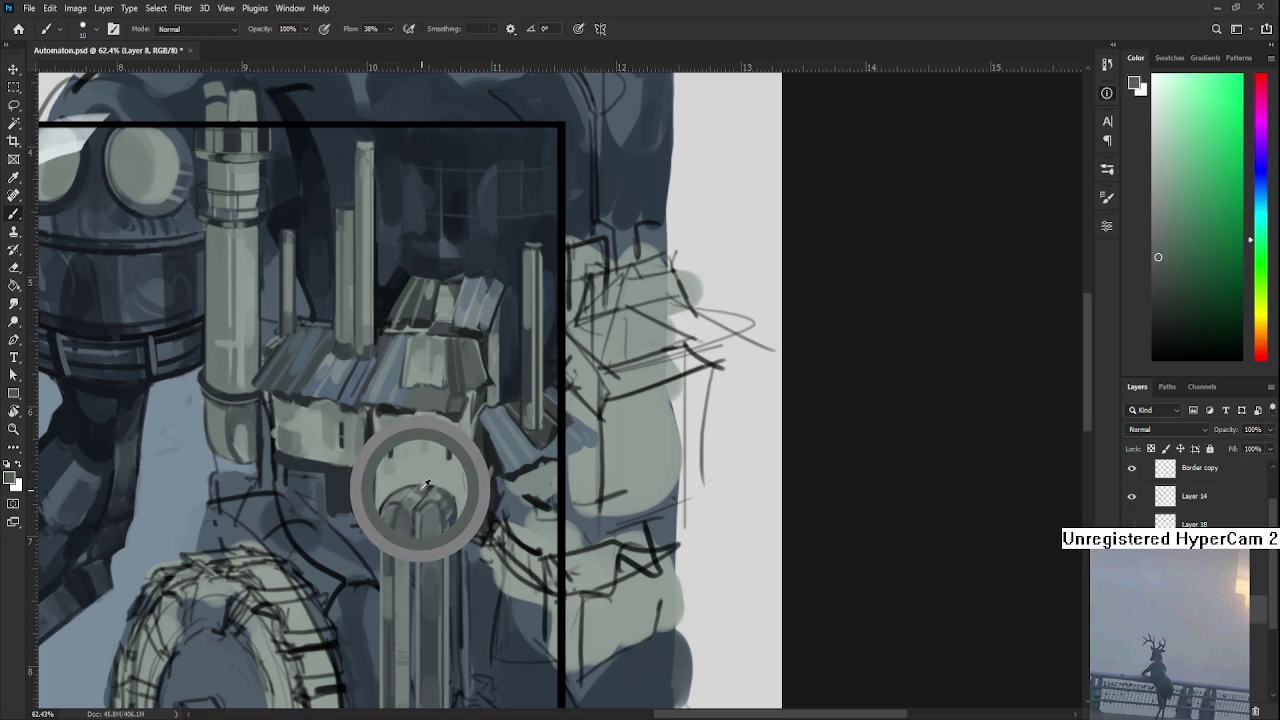
alt+click(429, 485)
alt+click(425, 483)
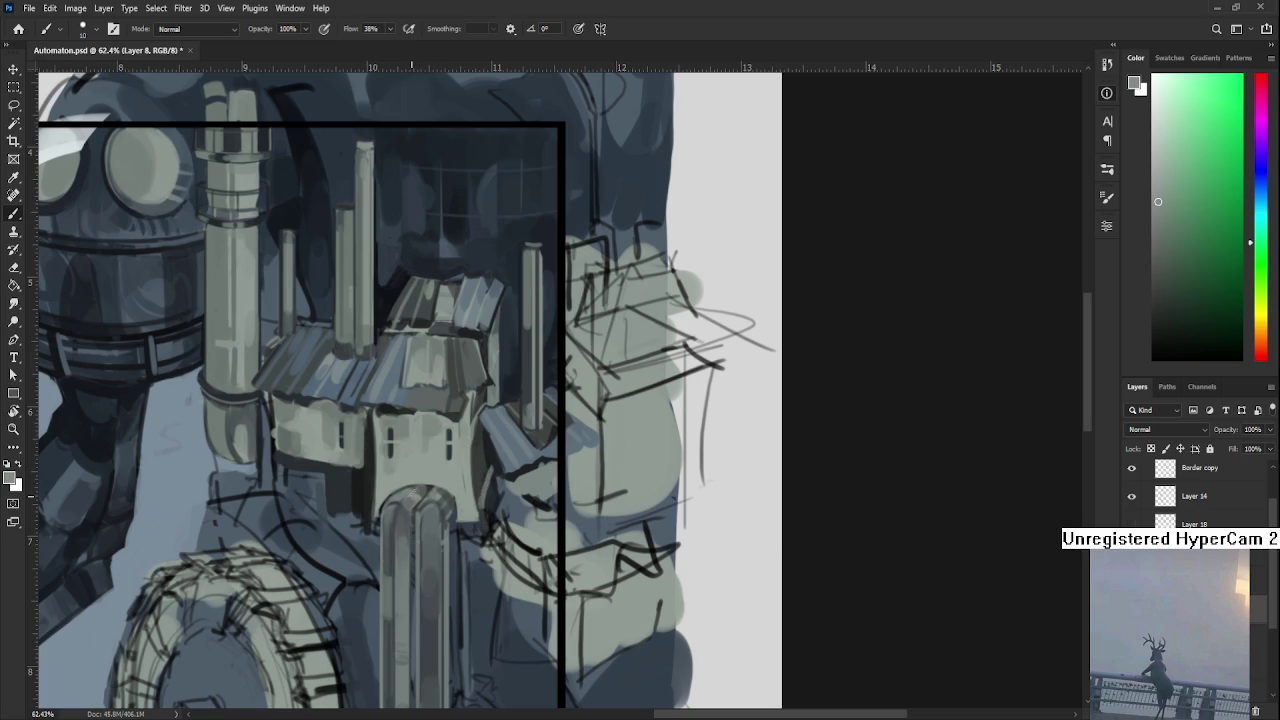
alt+click(418, 490)
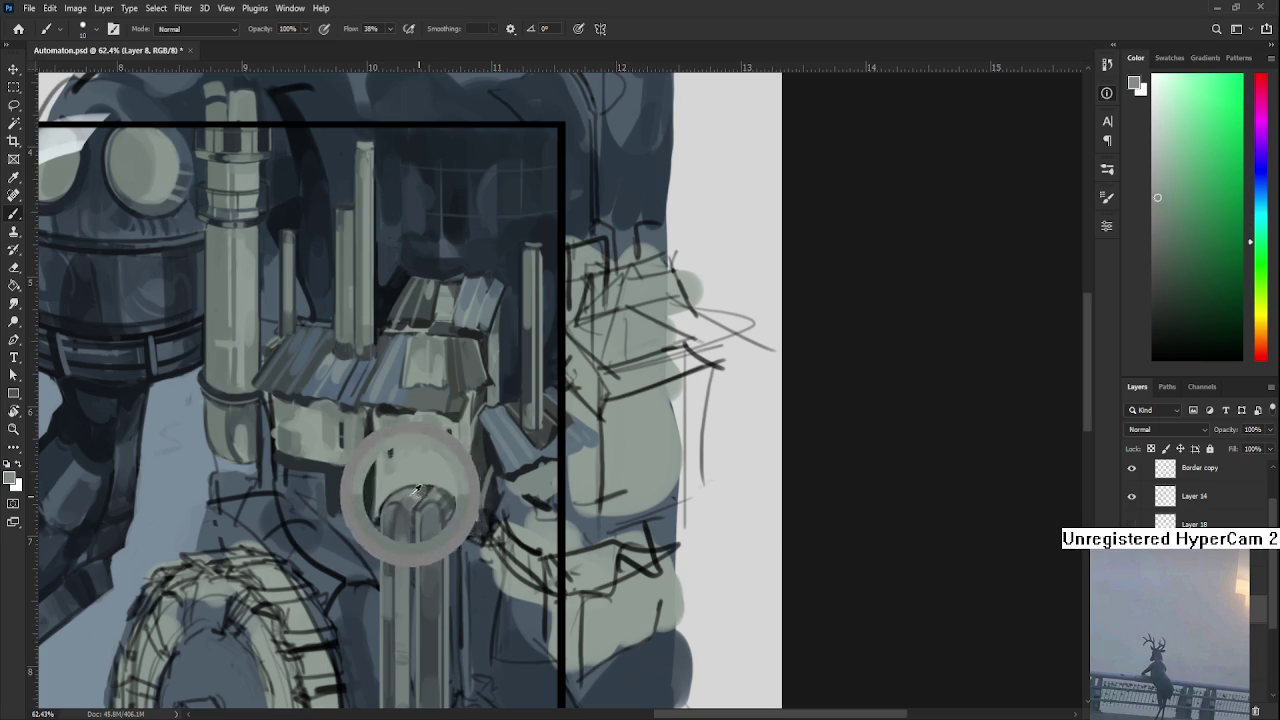
alt+click(419, 491)
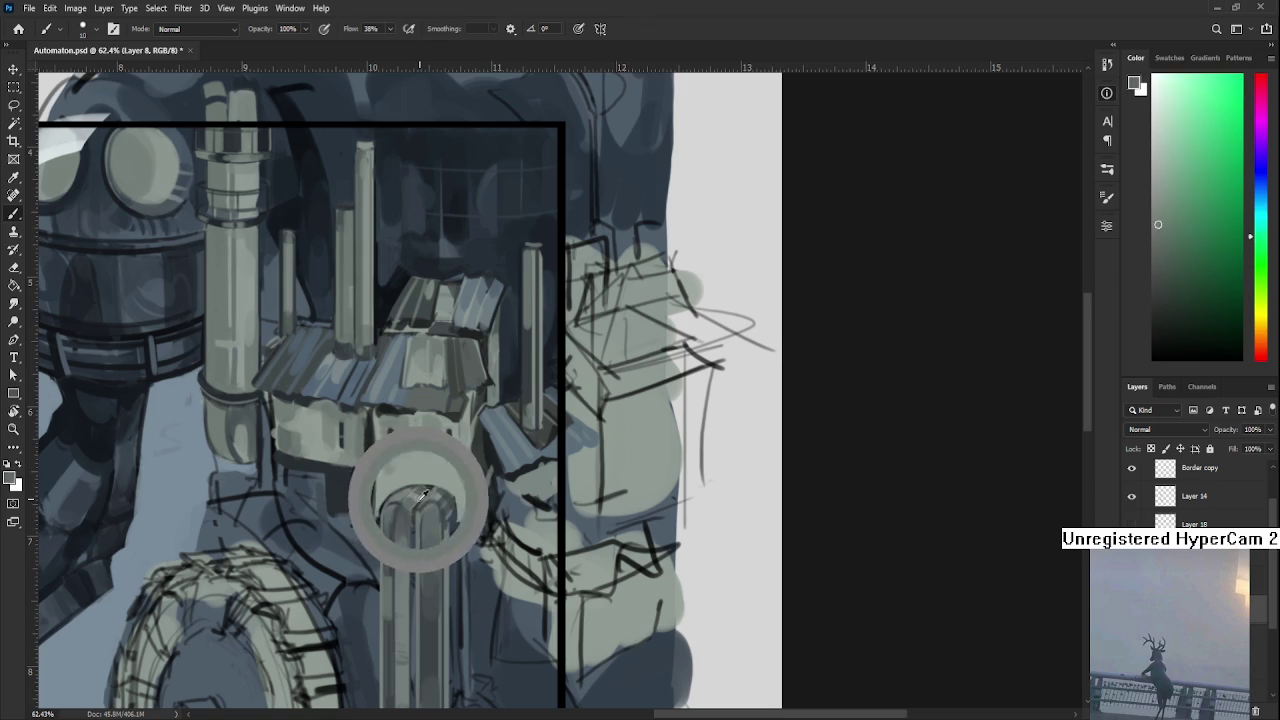
drag(421, 494, 412, 492)
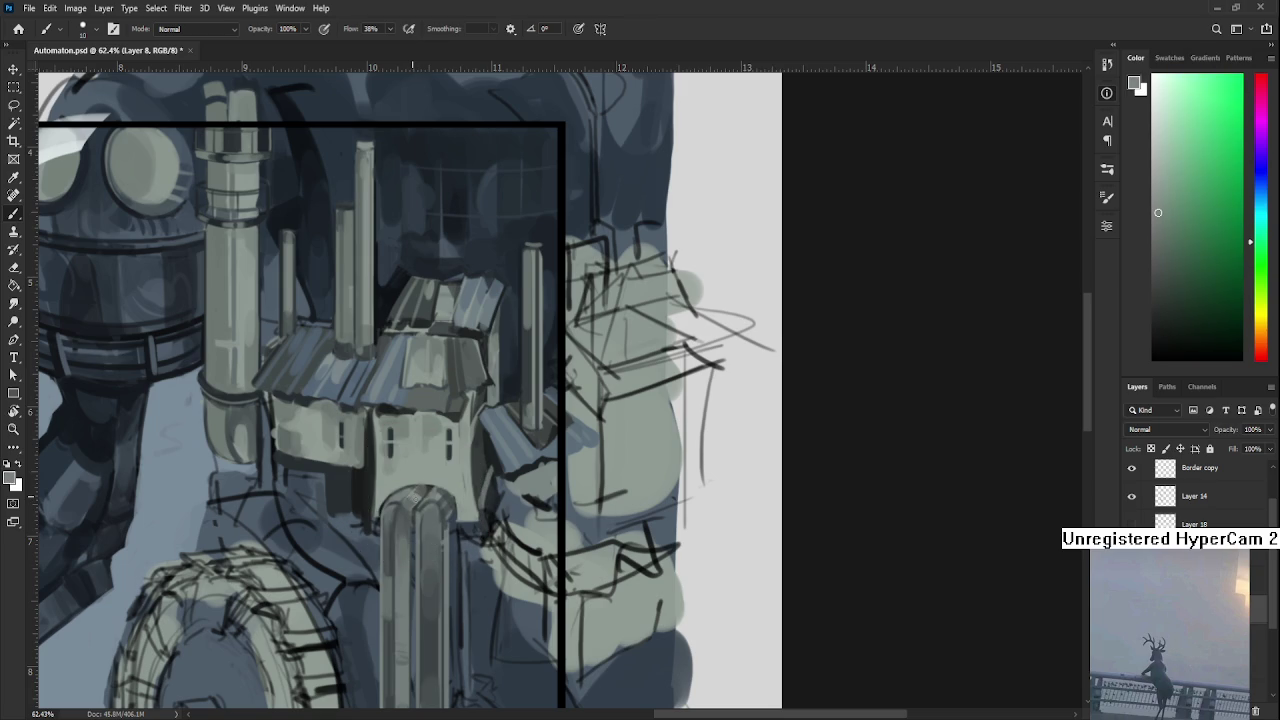
Sample a range of lighter and darker tones from the arch below the house.
alt+click(412, 488)
alt+click(412, 490)
alt+click(406, 502)
alt+click(420, 494)
alt+click(416, 497)
alt+click(410, 498)
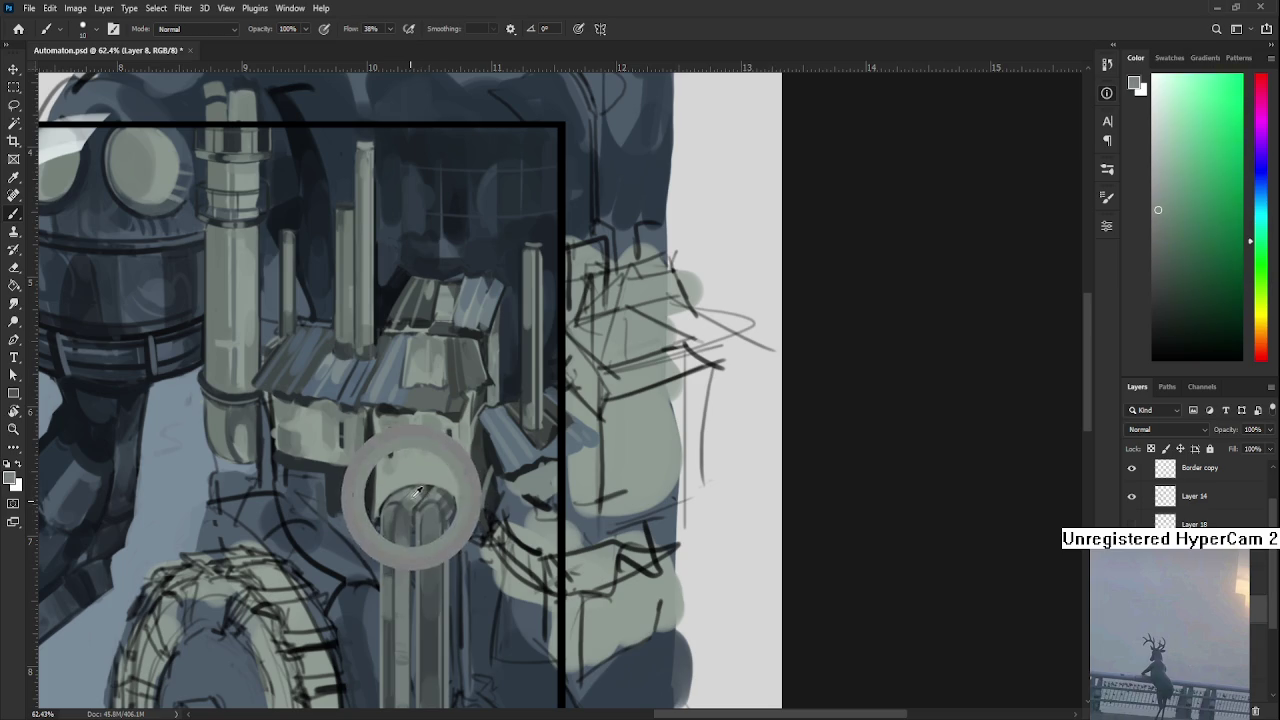
alt+click(420, 500)
alt+click(412, 499)
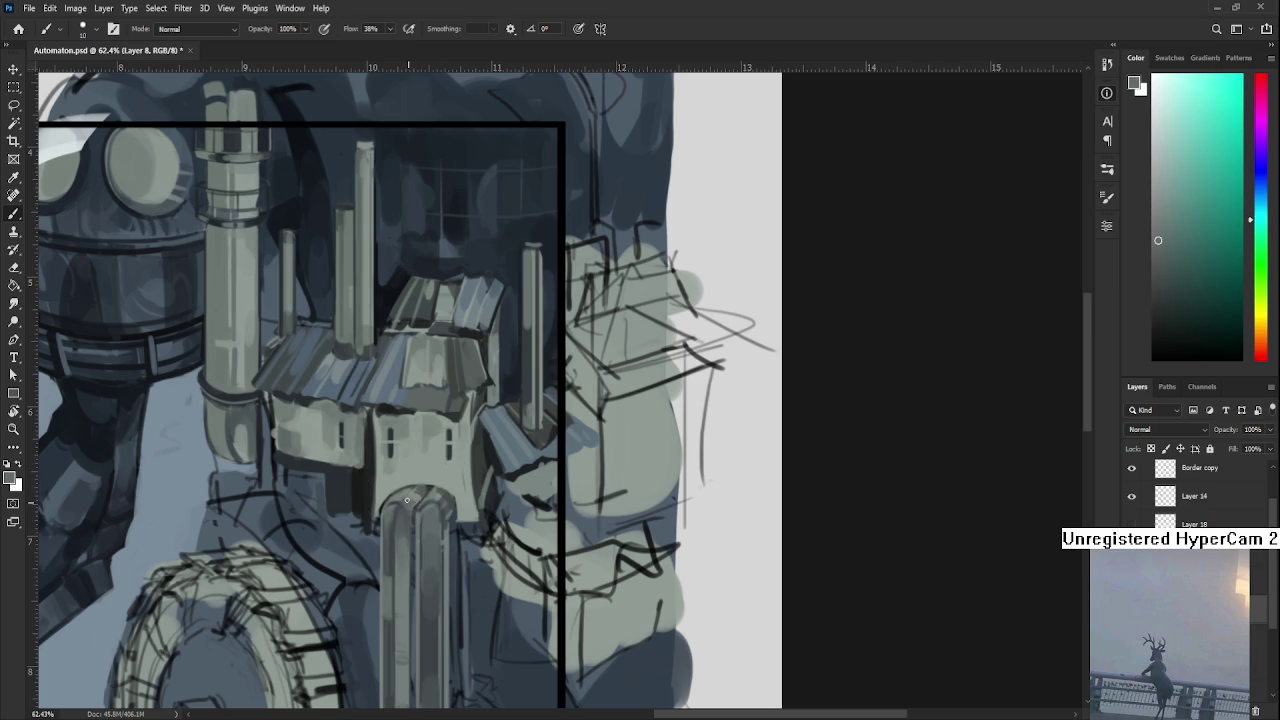
alt+click(414, 501)
alt+click(418, 499)
alt+click(413, 497)
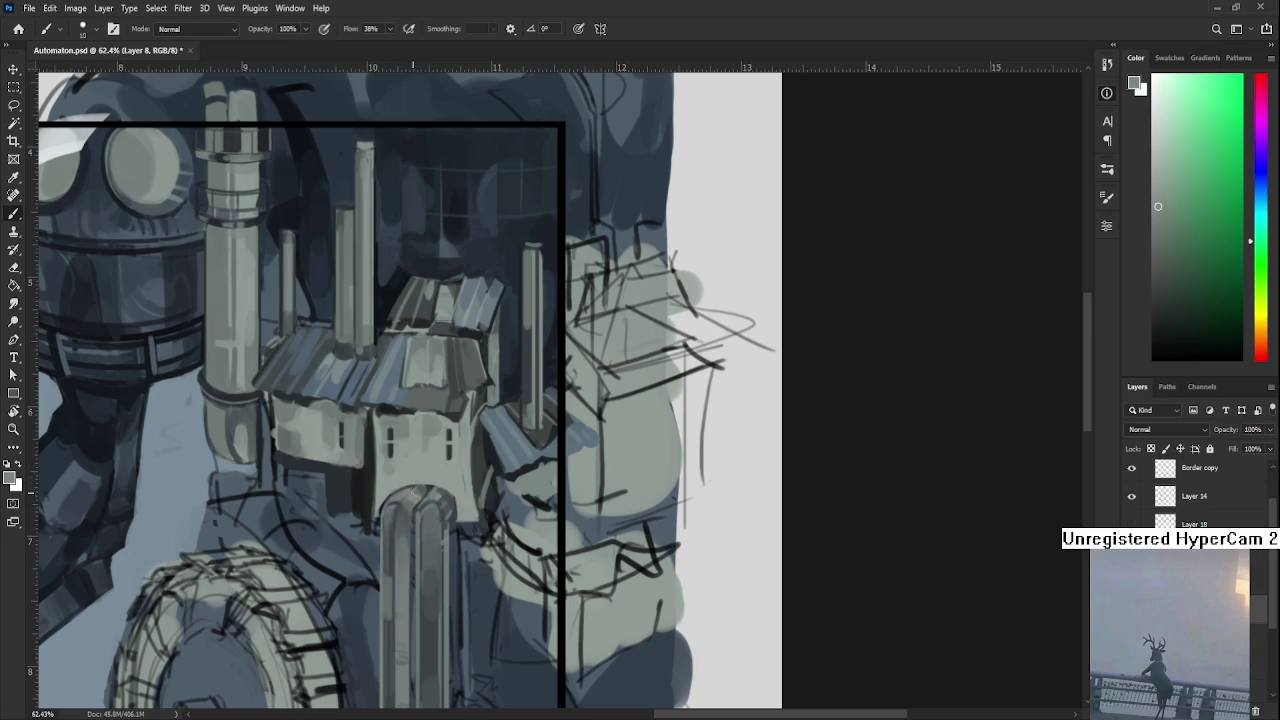
alt+click(421, 493)
alt+click(421, 494)
alt+click(425, 491)
Sample new lighter and darker tones from the painting near the house.
scroll(430, 550, down, 3)
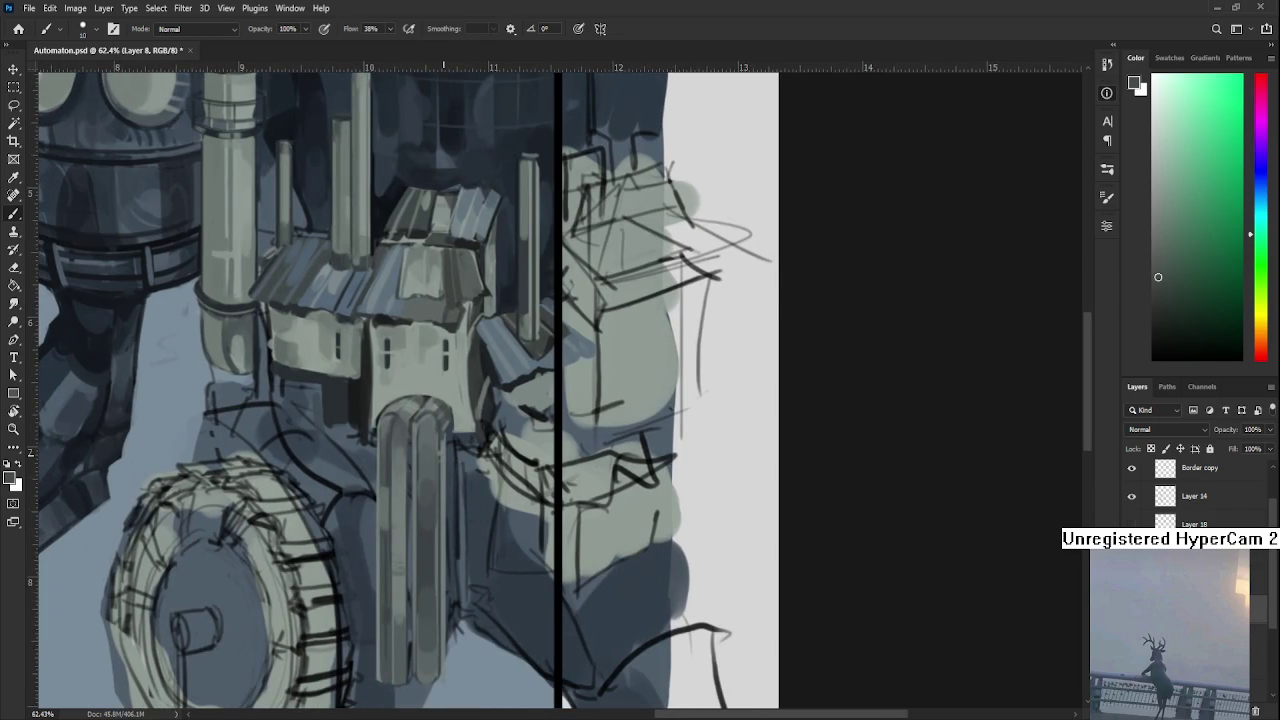
scroll(443, 452, down, 3)
scroll(430, 451, down, 2)
scroll(415, 450, up, 1)
scroll(399, 449, up, 3)
scroll(399, 450, up, 2)
alt+click(451, 409)
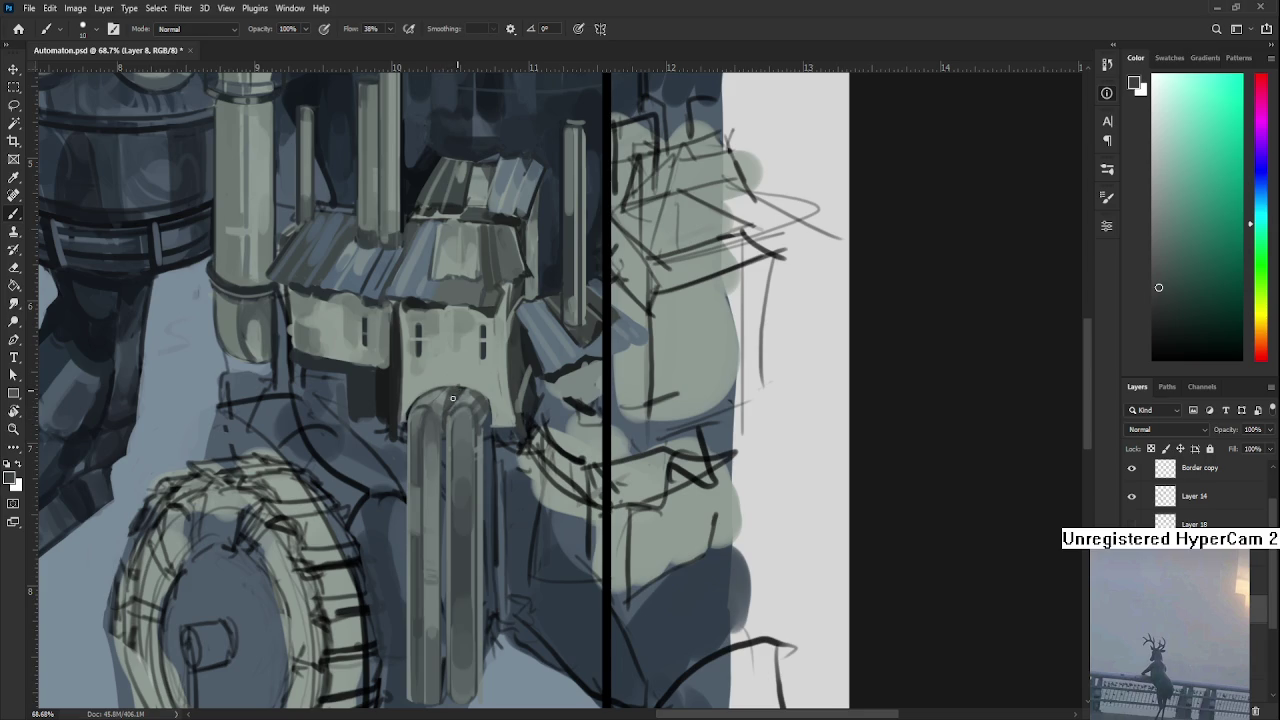
scroll(495, 430, up, 1)
alt+click(466, 431)
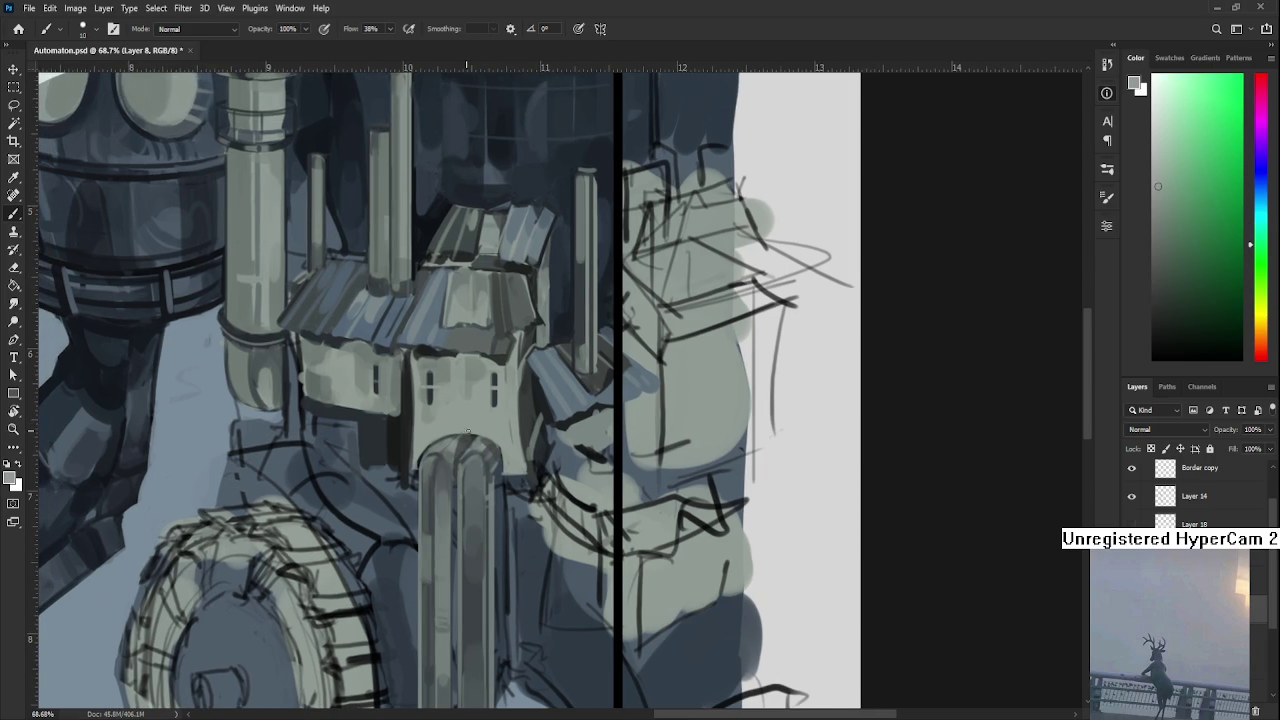
alt+click(528, 430)
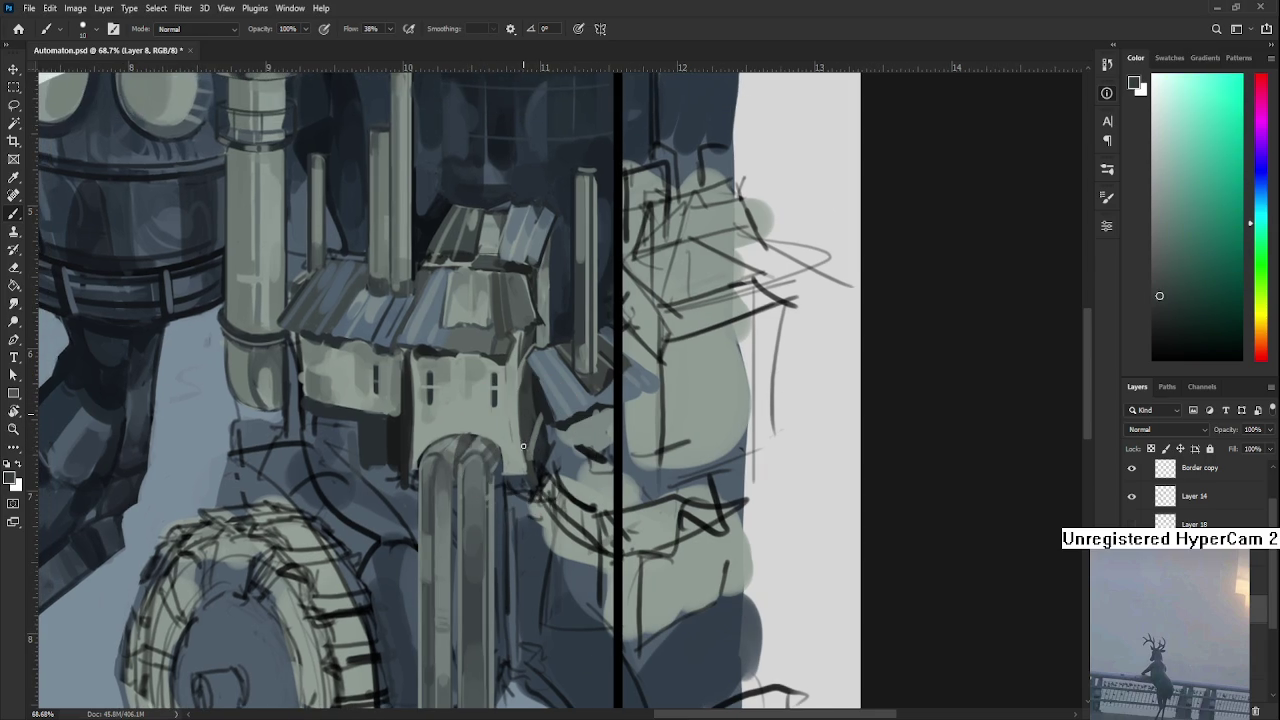
alt+click(518, 421)
alt+click(508, 427)
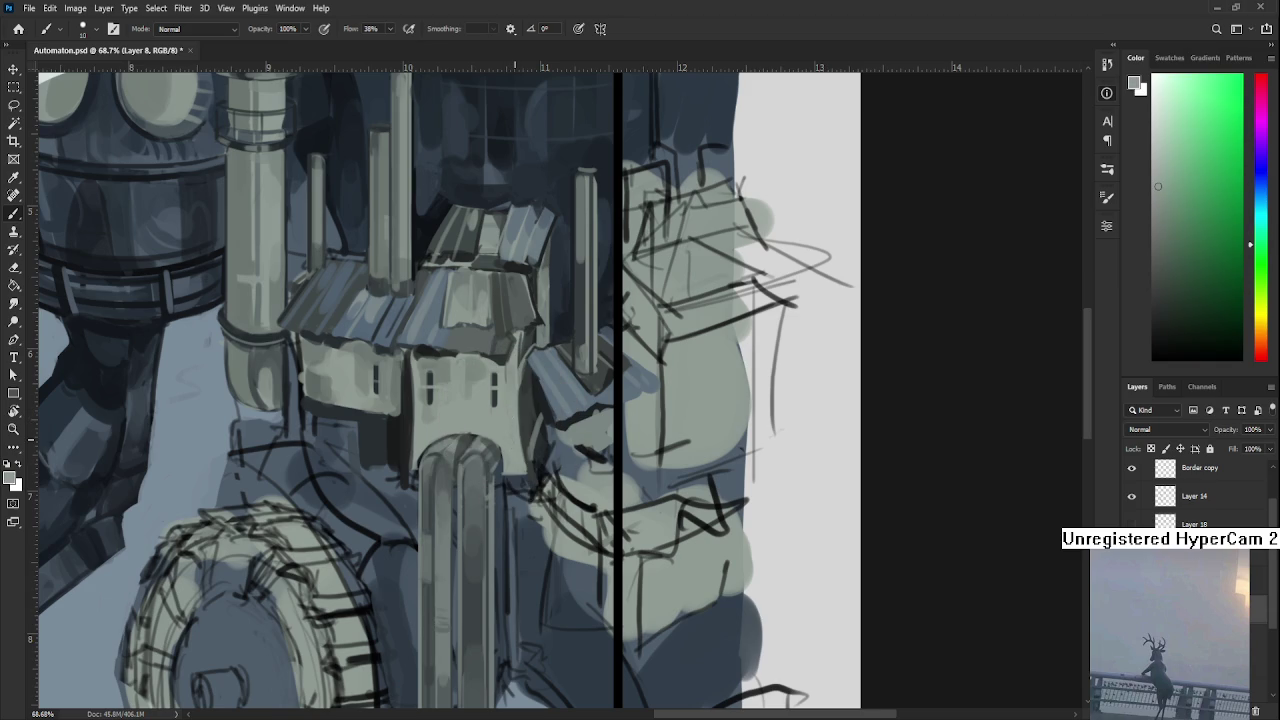
Bring the robot's mid-section into view and pick a dark blue-grey from the painting.
scroll(515, 430, down, 3)
scroll(530, 428, up, 1)
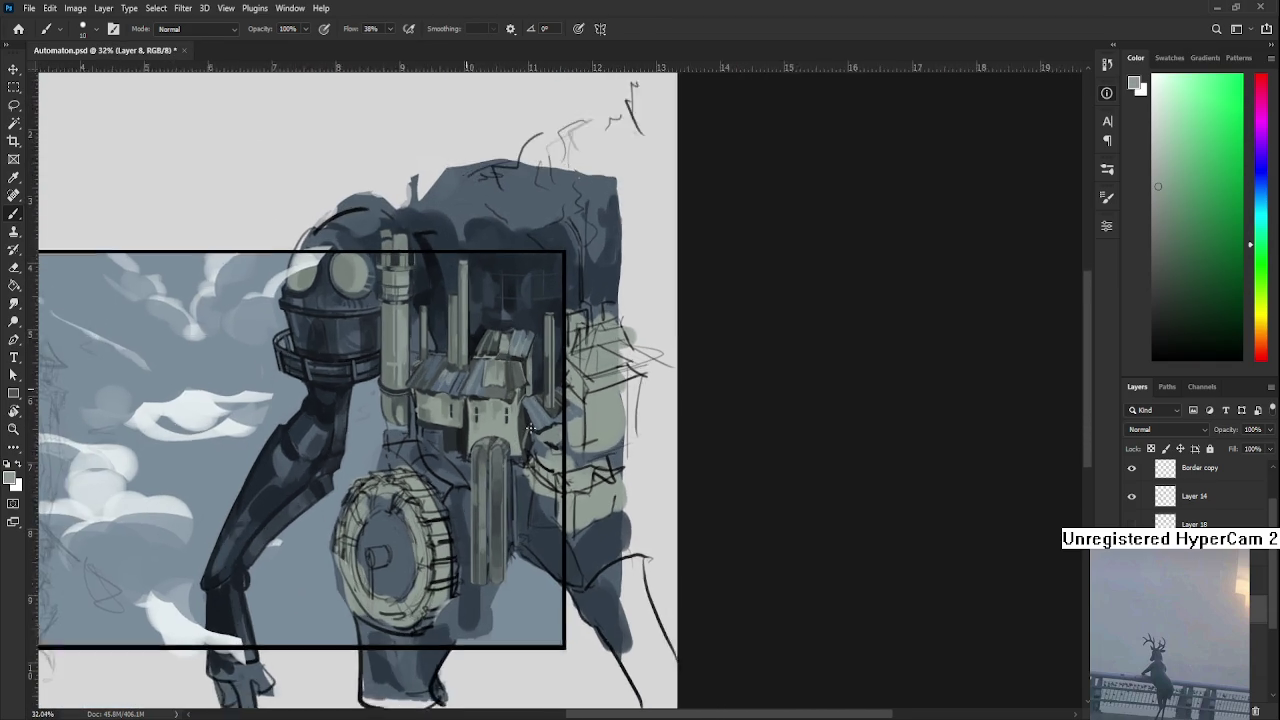
scroll(528, 432, up, 1)
scroll(523, 440, up, 1)
drag(484, 450, 516, 358)
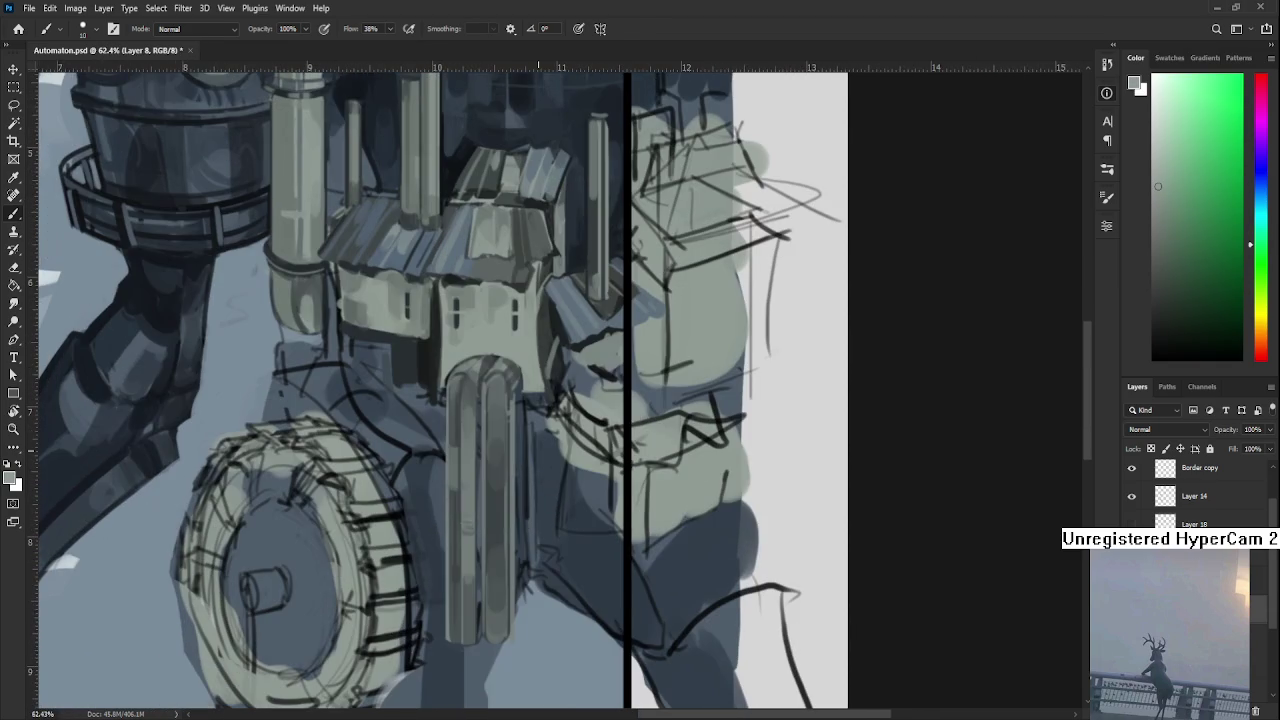
scroll(516, 469, down, 1)
scroll(604, 498, down, 1)
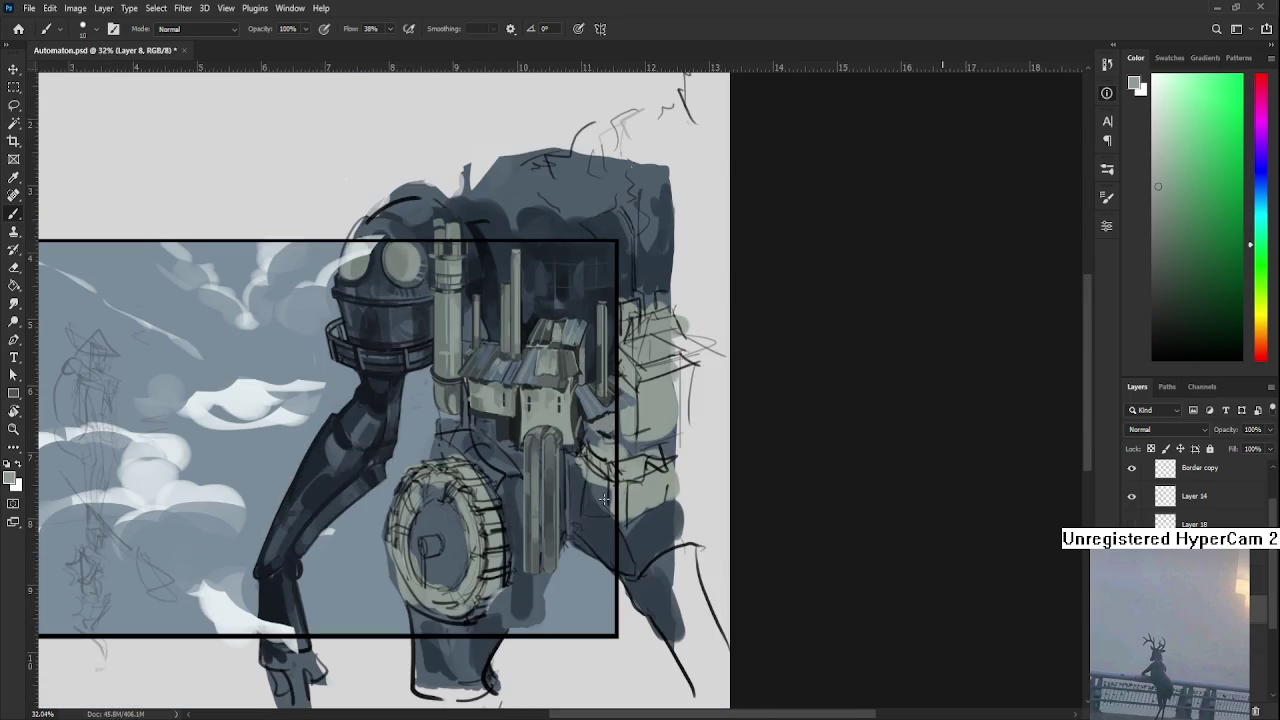
scroll(585, 513, up, 1)
scroll(566, 519, up, 2)
alt+click(486, 540)
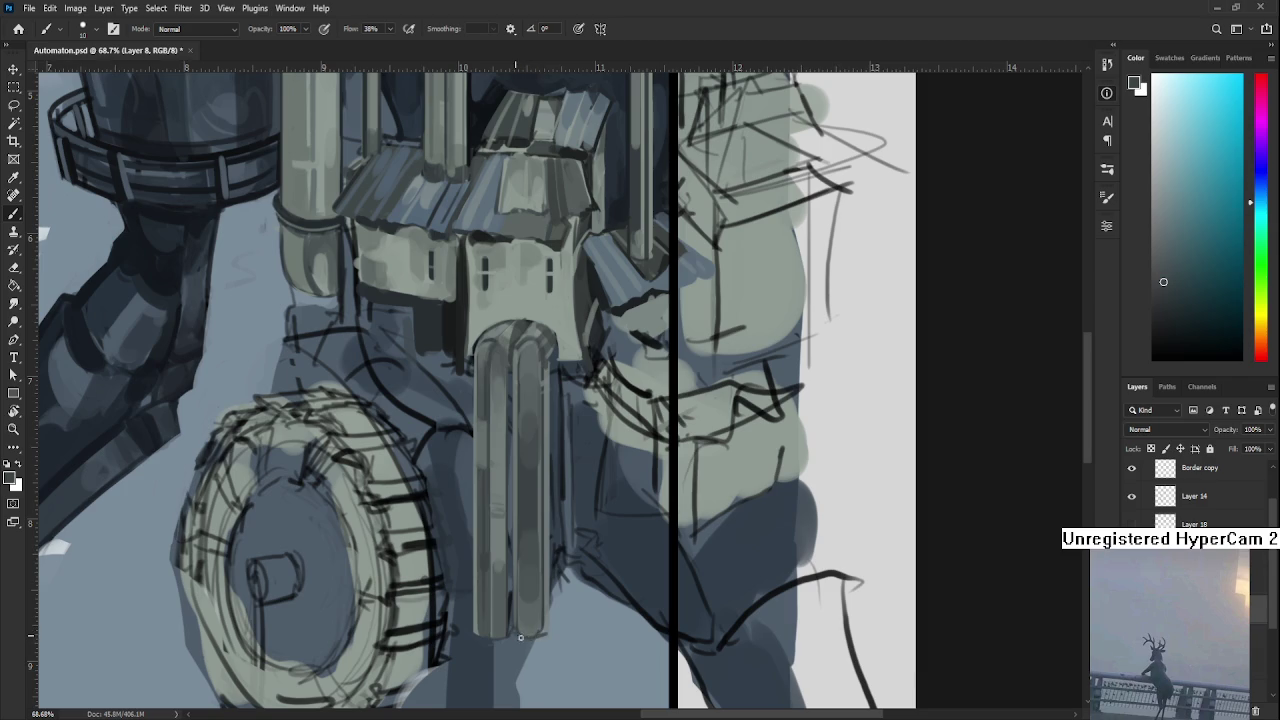
Sample tones along the column's base and rotate the canvas sideways for painting.
alt+click(527, 627)
alt+click(533, 610)
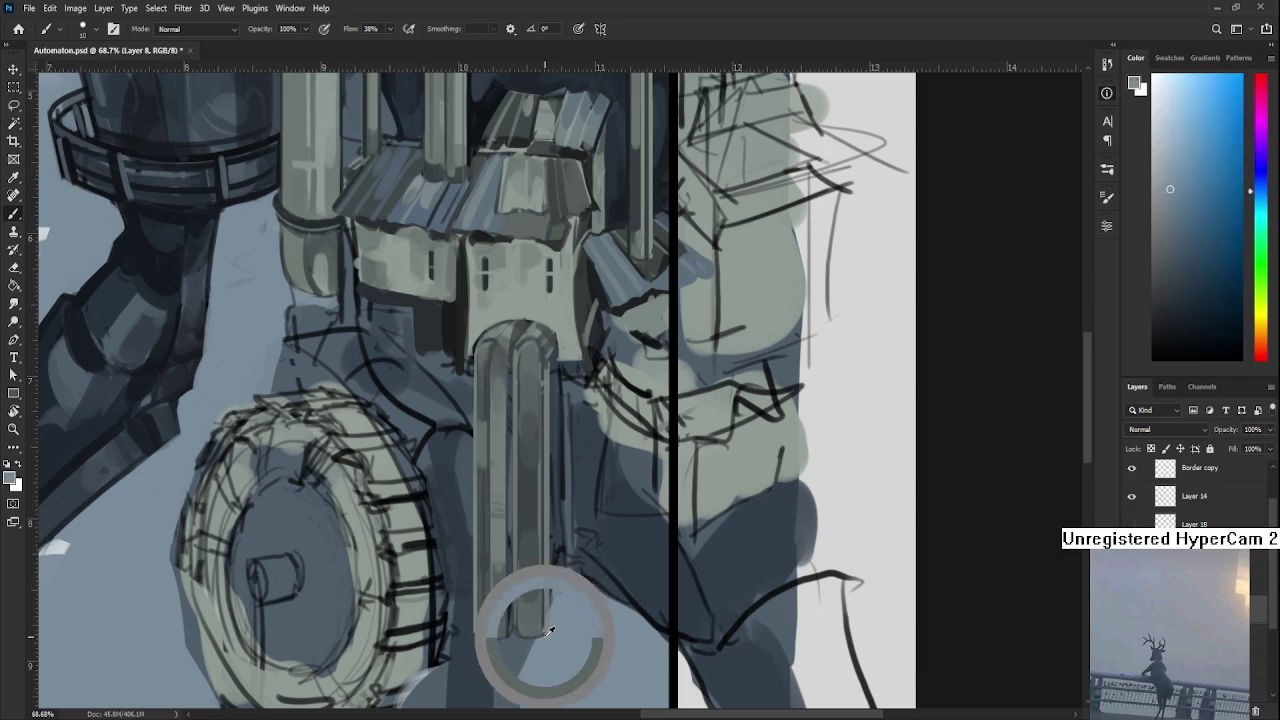
alt+click(530, 610)
alt+click(525, 612)
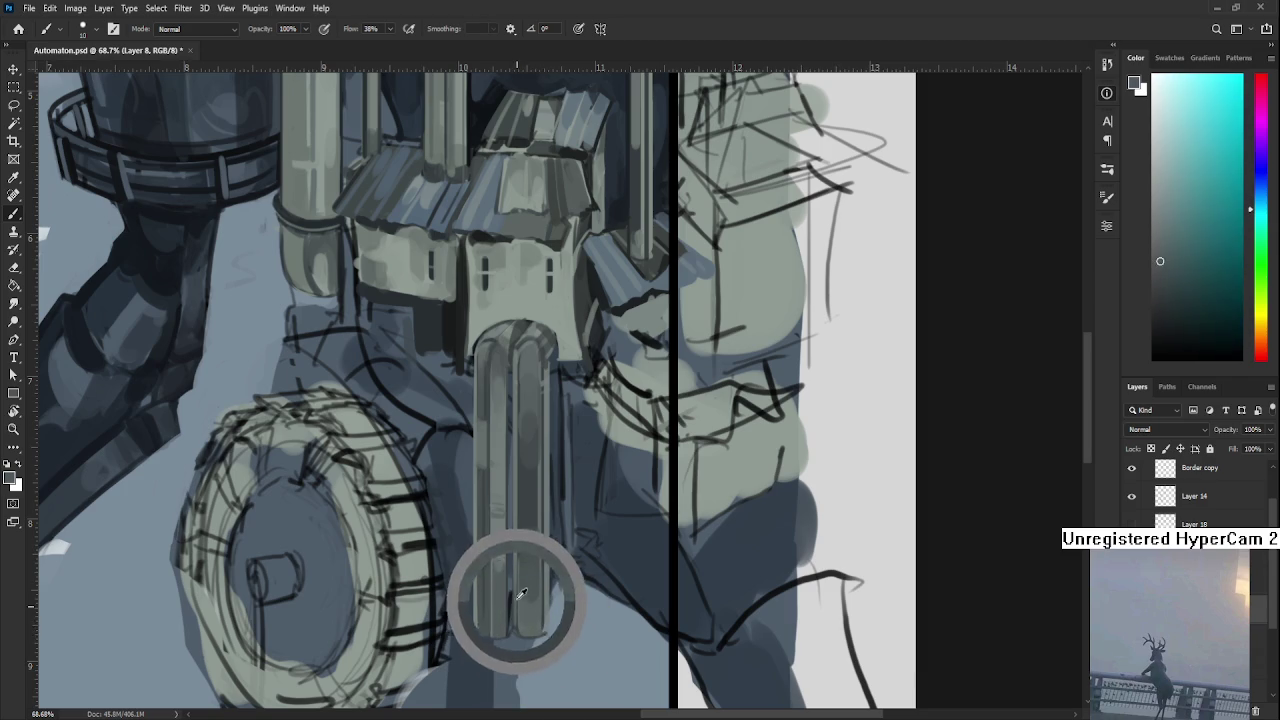
alt+click(560, 545)
alt+click(555, 455)
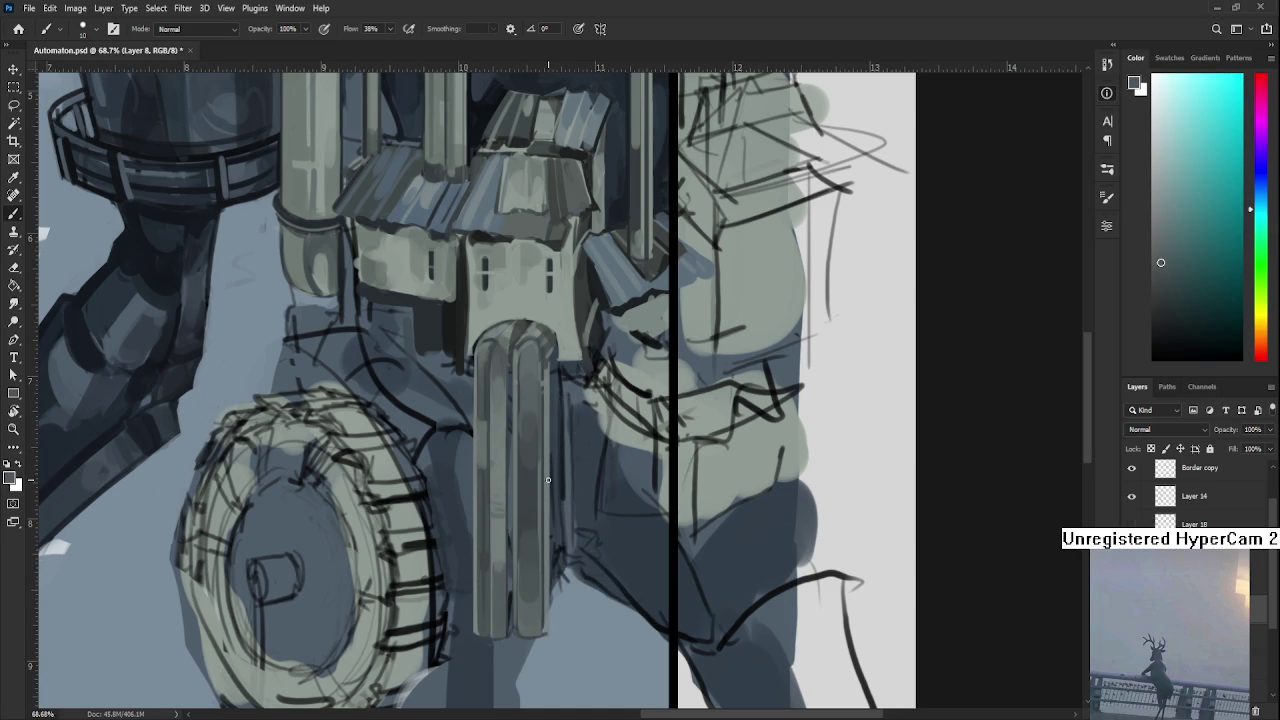
key(r)
mouse_move(608, 491)
mouse_down()
mouse_move(417, 437)
mouse_move(488, 527)
mouse_up()
key(b)
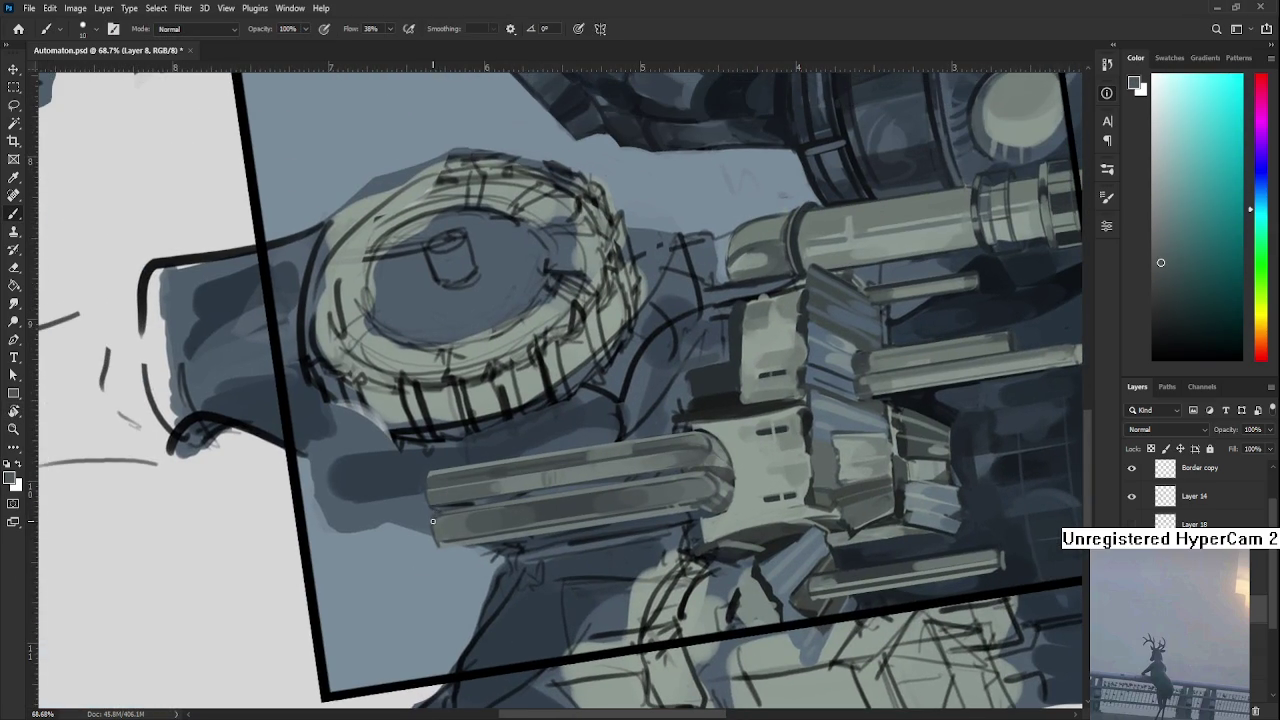
Sample column colours, turn the canvas nearly upside down, and pick darker tones at the column top.
alt+click(436, 522)
alt+click(438, 520)
alt+click(445, 522)
key(r)
mouse_move(667, 431)
mouse_down()
mouse_move(516, 557)
mouse_move(474, 443)
mouse_up()
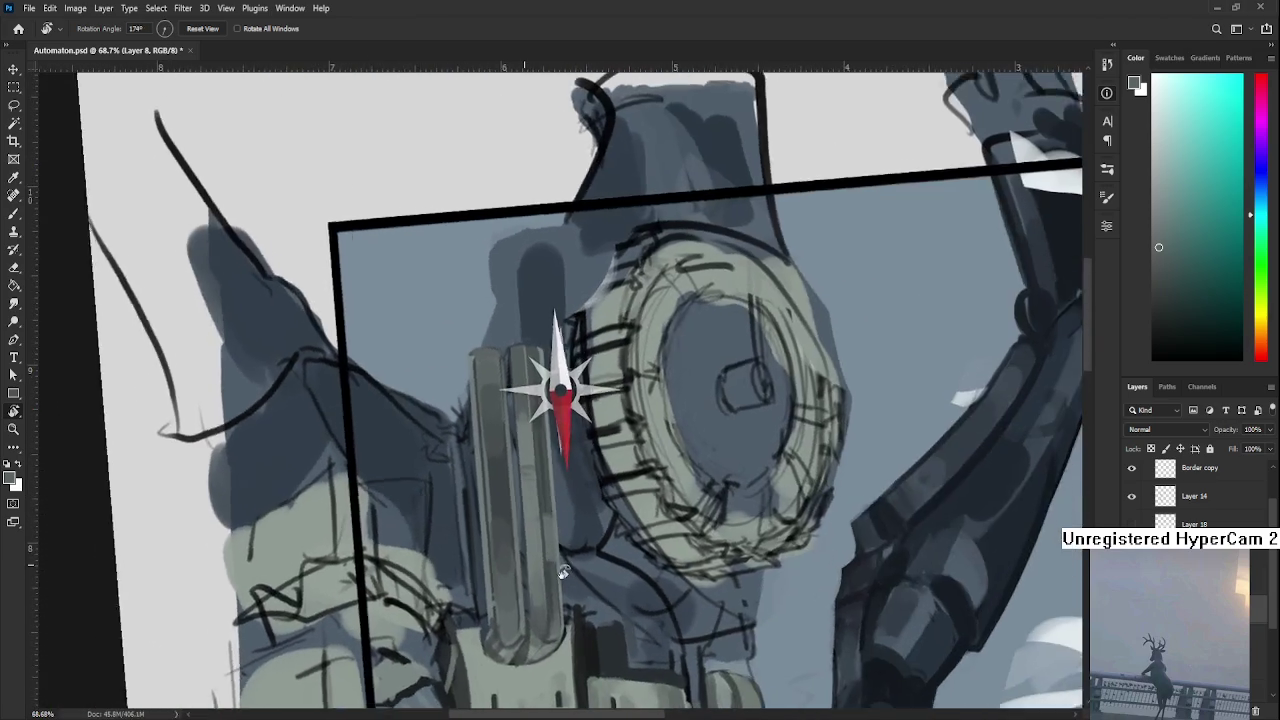
key(b)
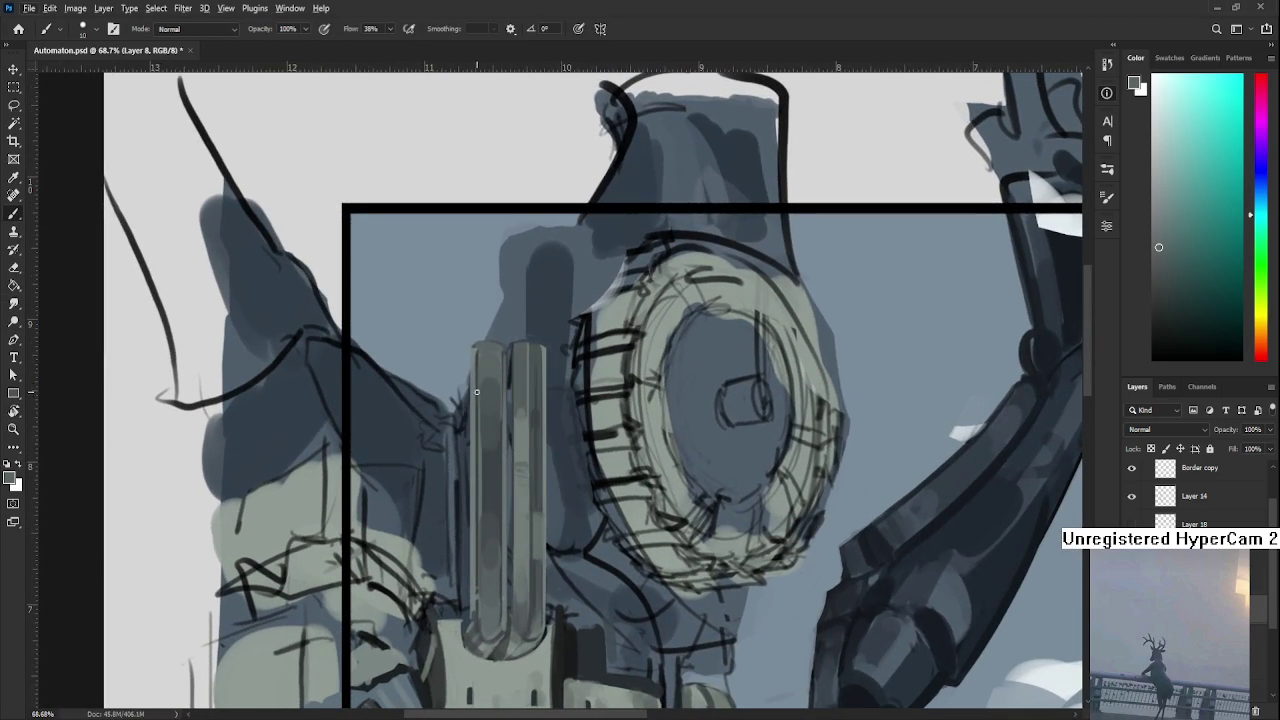
alt+click(493, 393)
alt+click(489, 360)
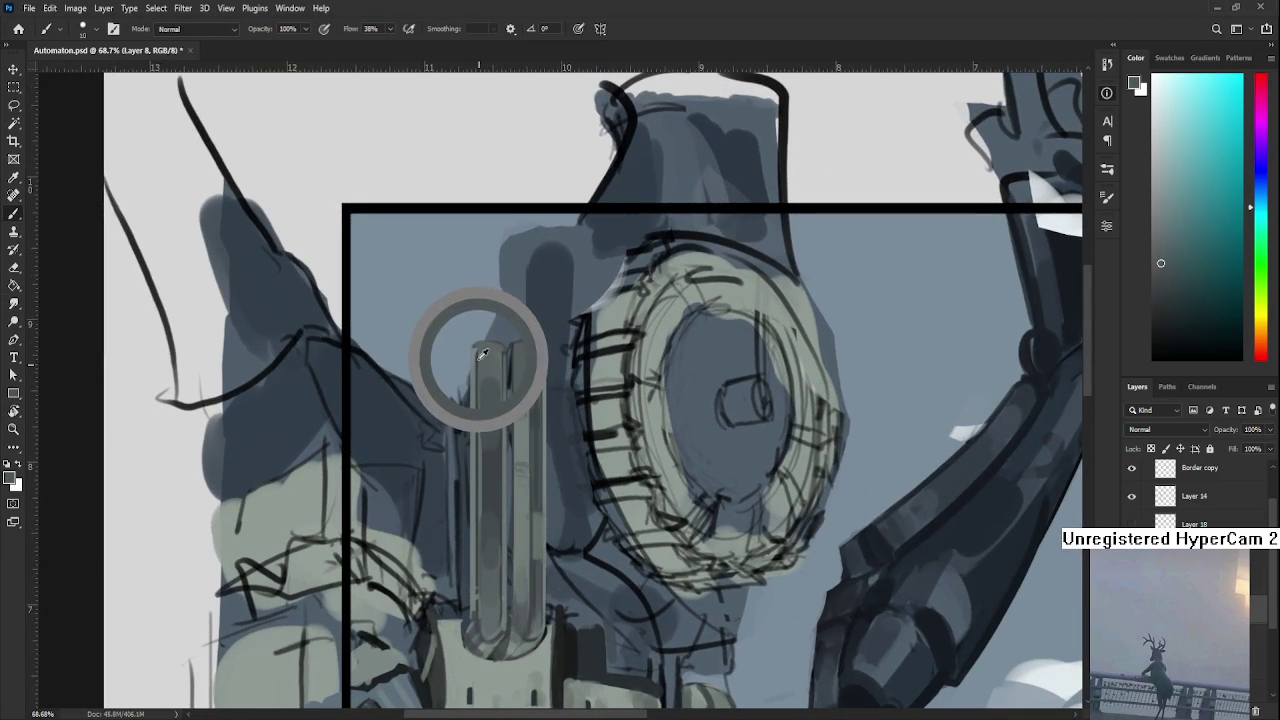
drag(489, 360, 491, 345)
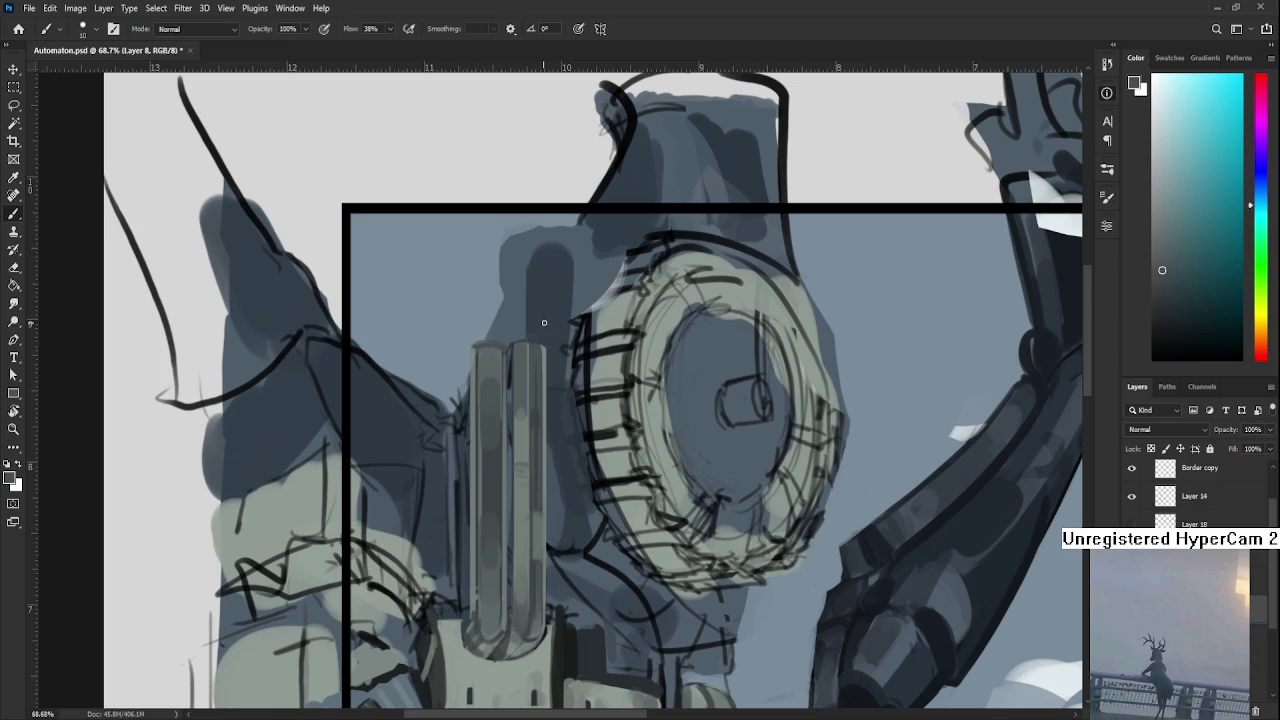
Return the canvas to upright and paint a faint dark stroke on the right tube.
key(r)
mouse_move(545, 358)
mouse_down()
mouse_move(643, 323)
mouse_move(614, 320)
mouse_move(563, 505)
mouse_up()
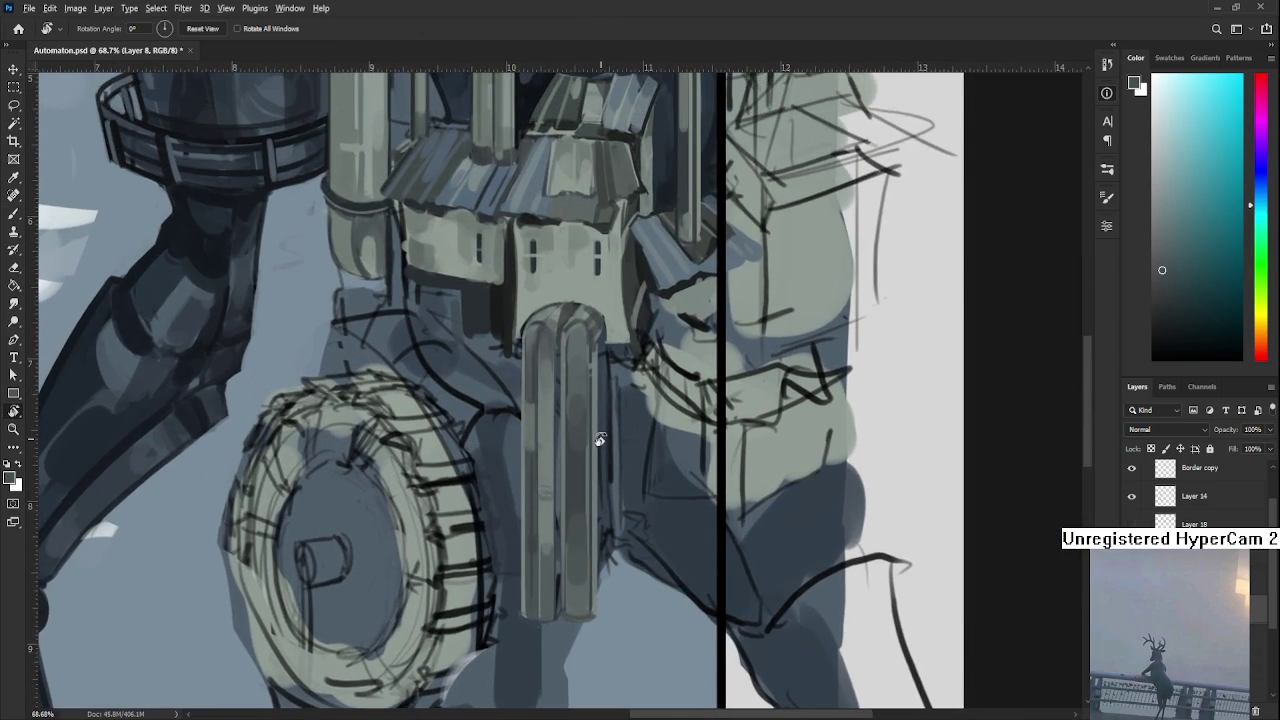
drag(600, 440, 573, 456)
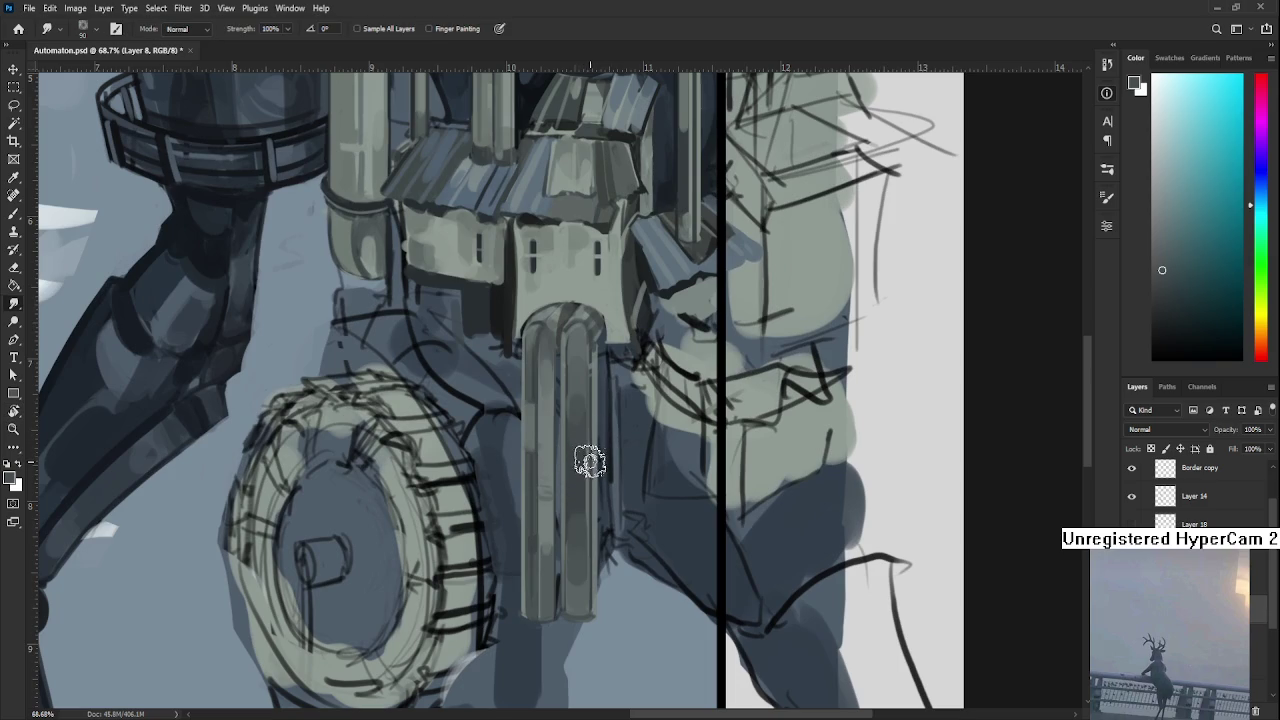
key(b)
alt+click(585, 458)
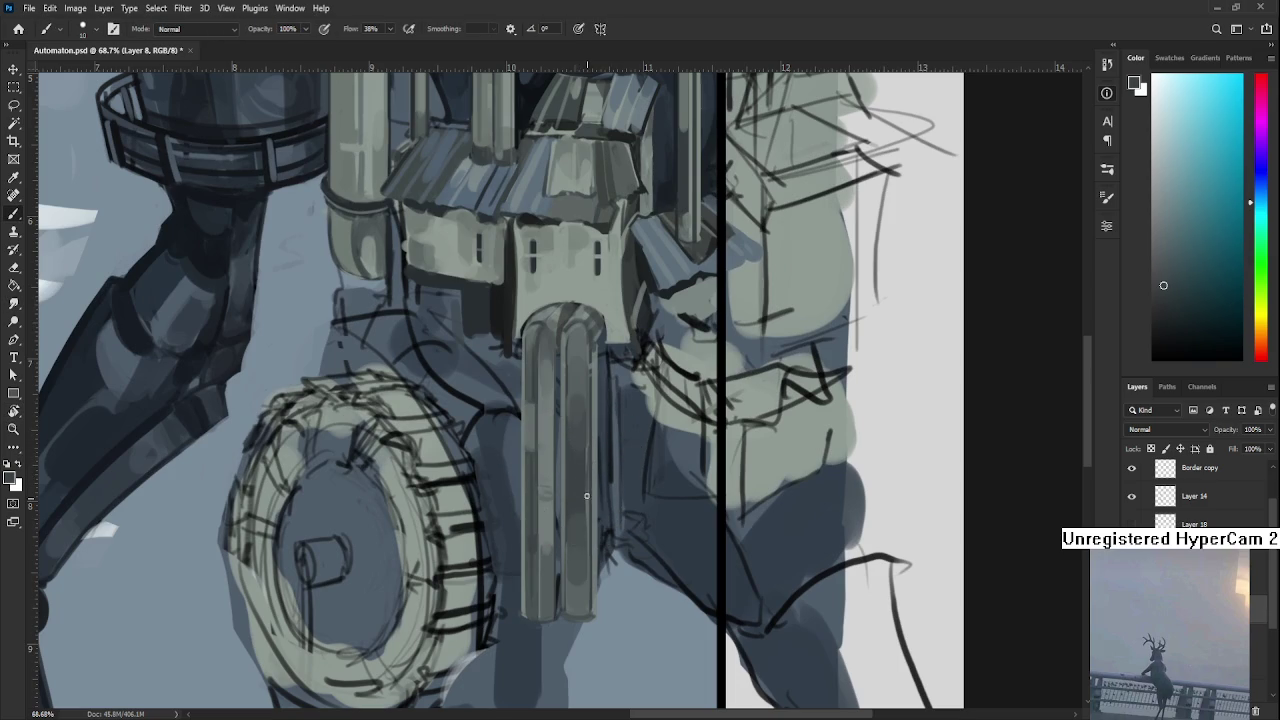
drag(586, 500, 587, 530)
Paint a light highlight down the right tube, then sample more column tones.
alt+click(584, 428)
alt+click(587, 400)
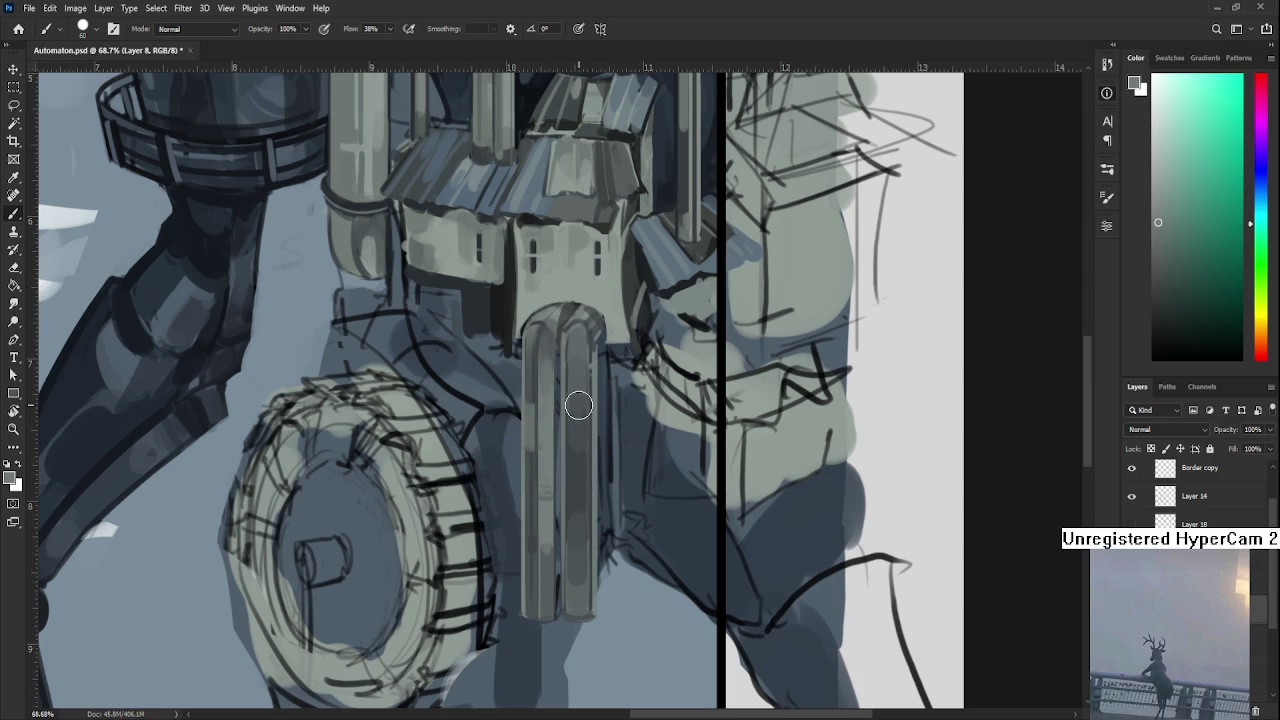
mouse_move(580, 410)
mouse_down()
mouse_move(576, 528)
mouse_move(577, 423)
mouse_move(576, 503)
mouse_up()
alt+click(571, 529)
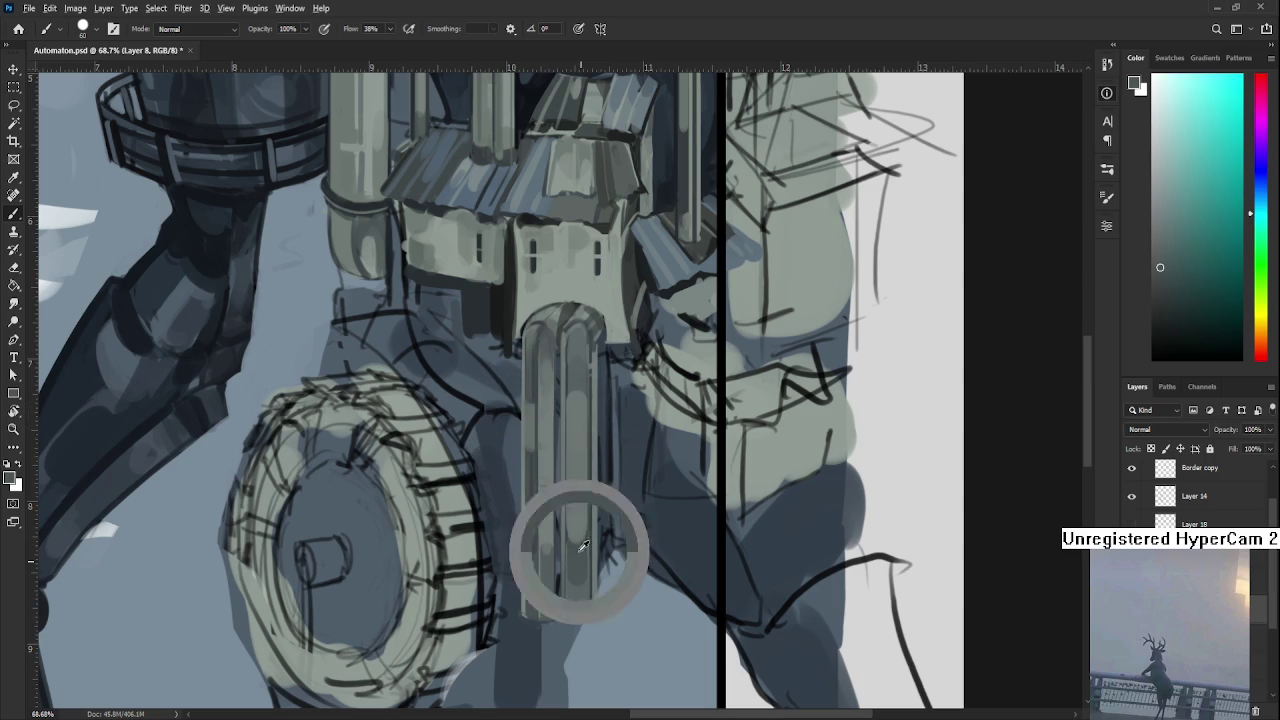
alt+click(584, 543)
alt+click(582, 508)
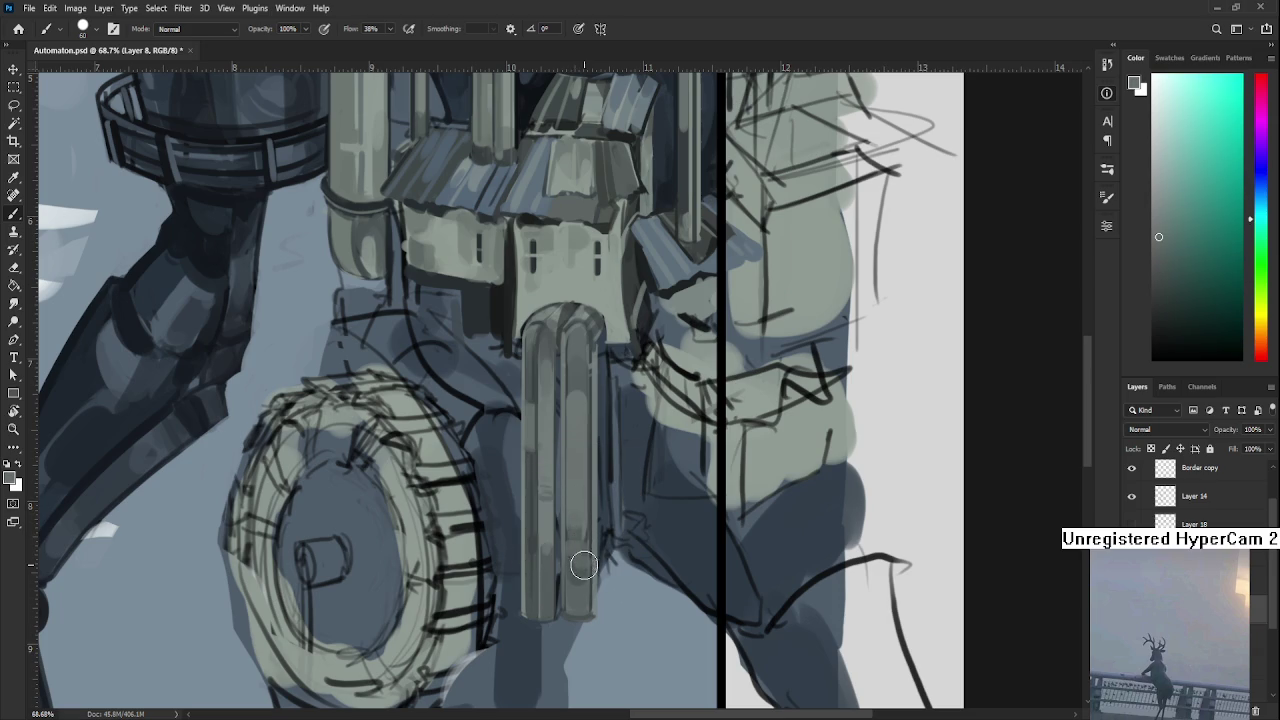
scroll(586, 590, up, 3)
Zoom in and bring the robot's upper body into view.
scroll(612, 530, down, 2)
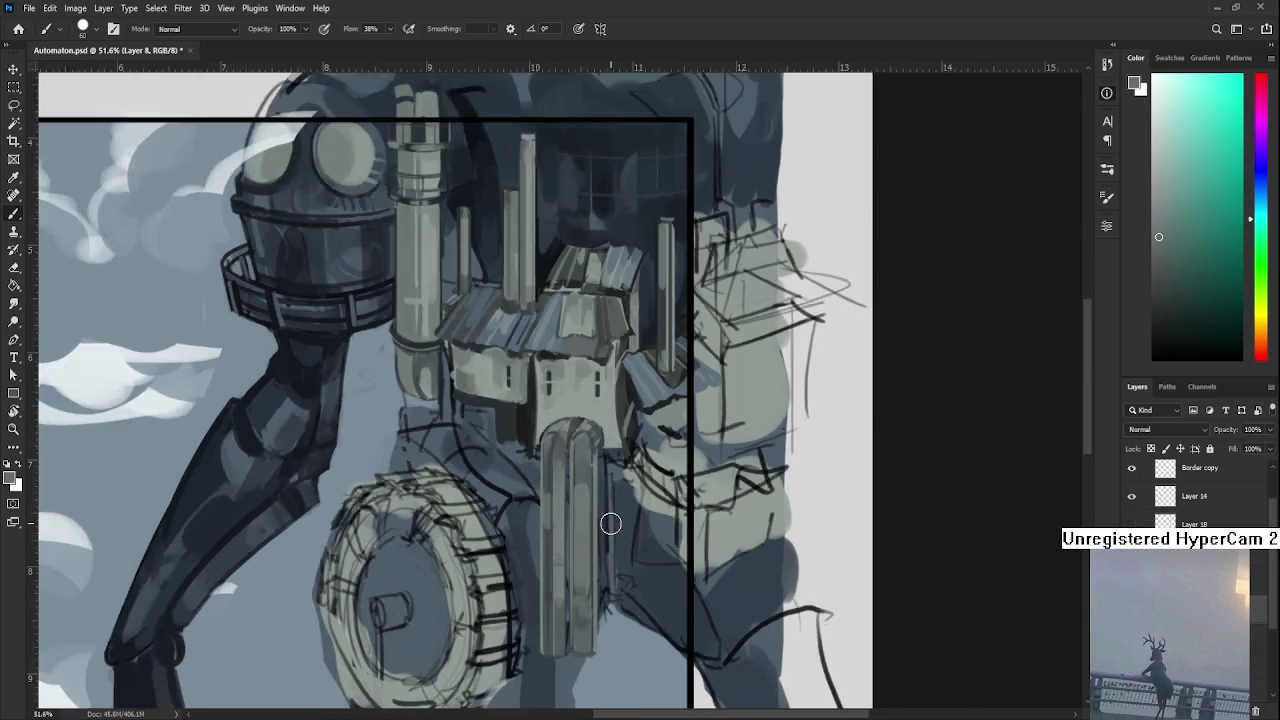
scroll(612, 530, down, 2)
scroll(680, 420, down, 1)
scroll(748, 414, up, 2)
scroll(748, 414, down, 1)
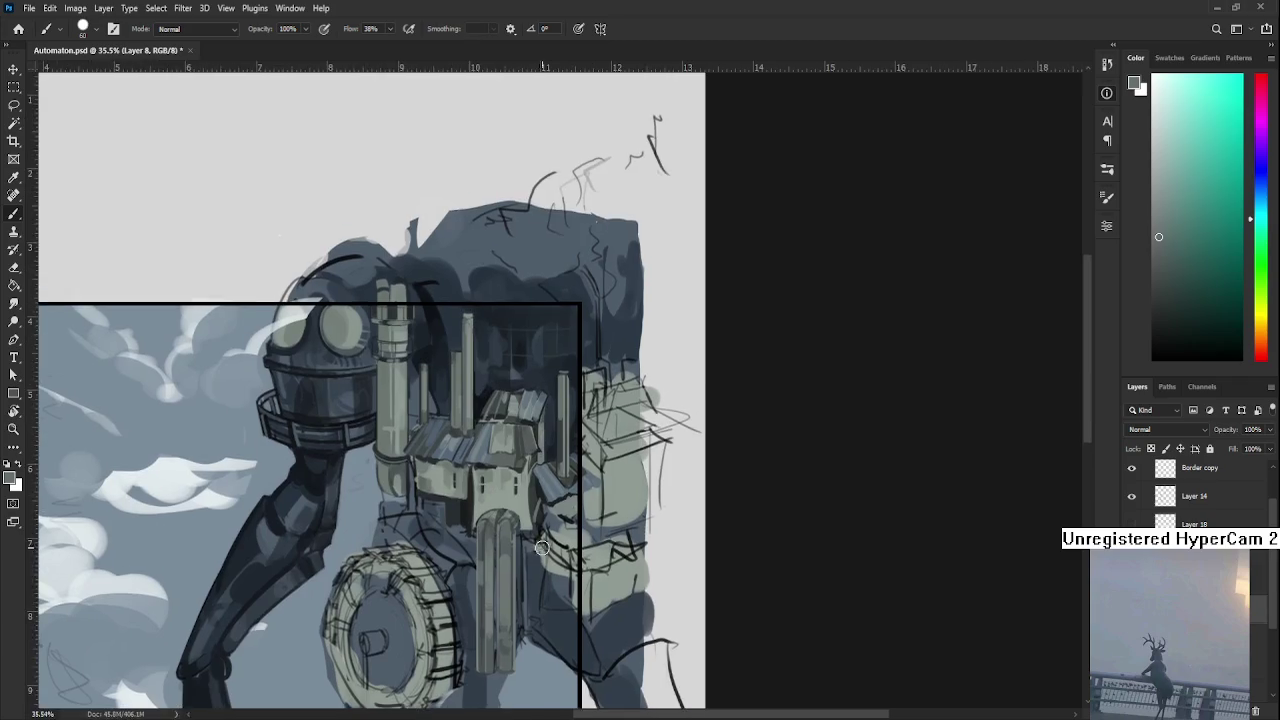
scroll(730, 425, down, 1)
scroll(710, 440, down, 1)
scroll(689, 457, down, 1)
key(ctrl+plus)
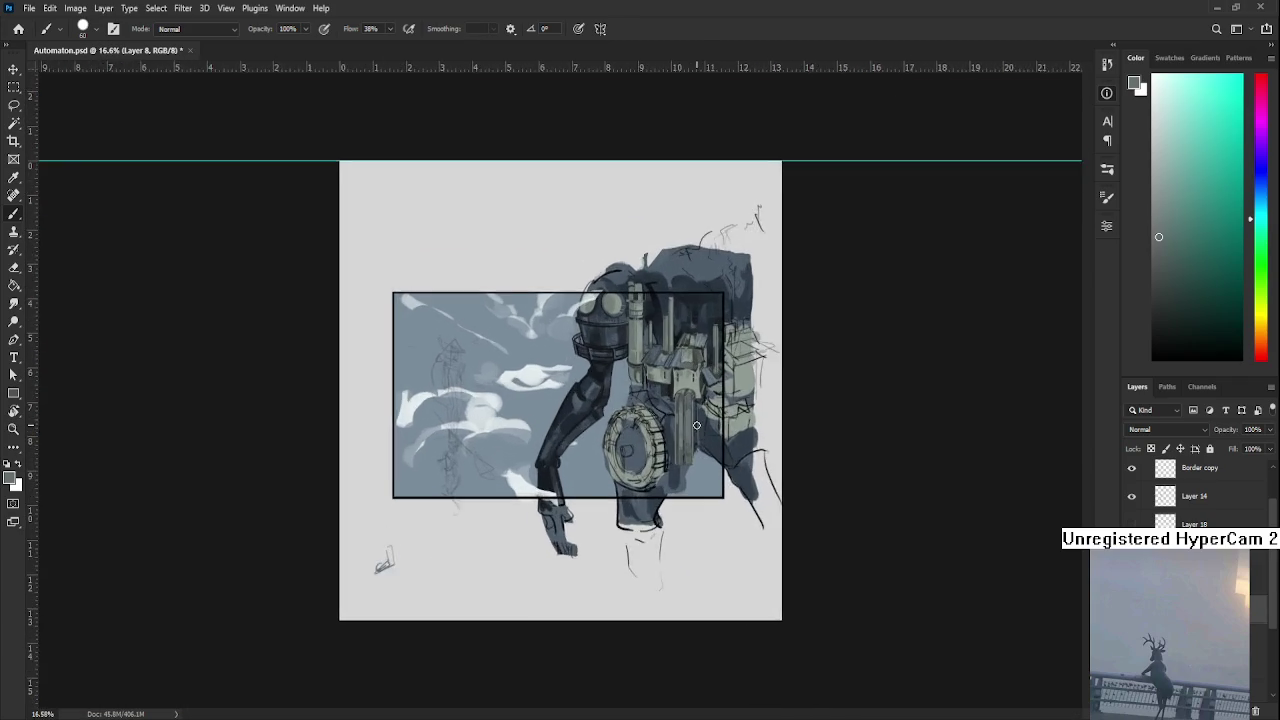
key(ctrl+plus)
key(ctrl+plus)
drag(692, 430, 578, 536)
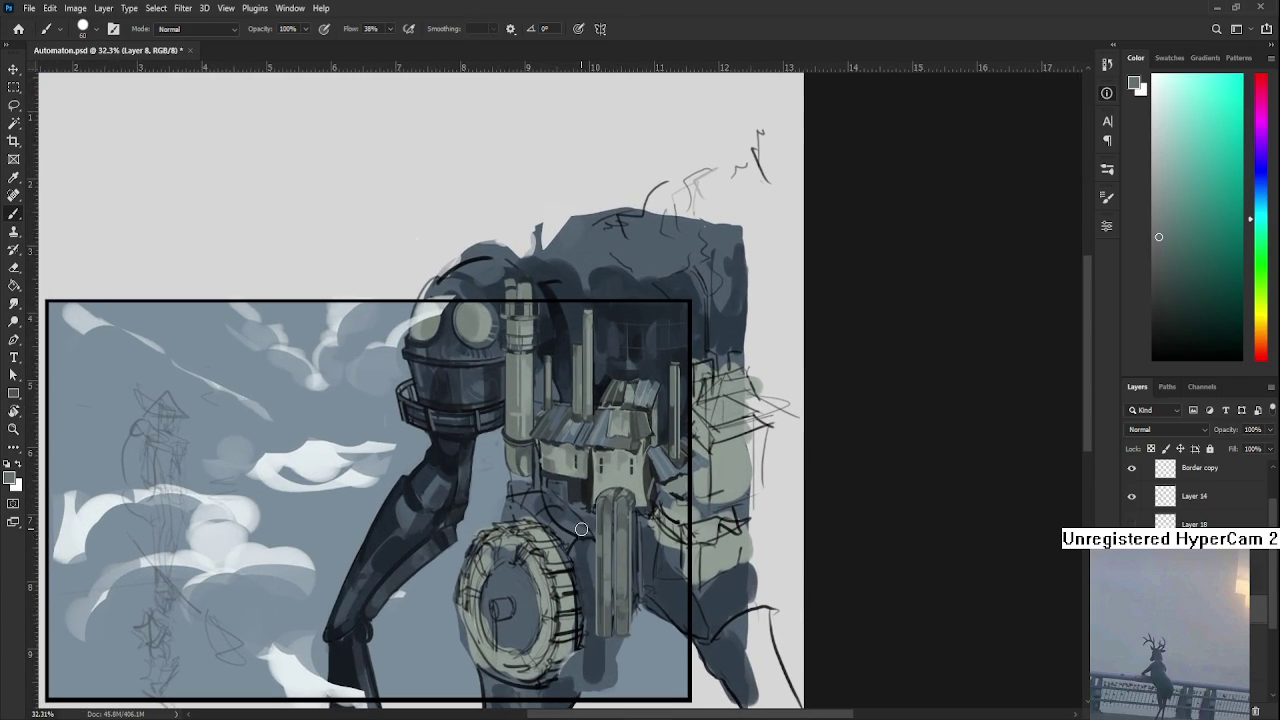
Pan to the house and sample a grey-green and a darker grey from its walls.
scroll(583, 512, down, 1)
scroll(583, 512, down, 1)
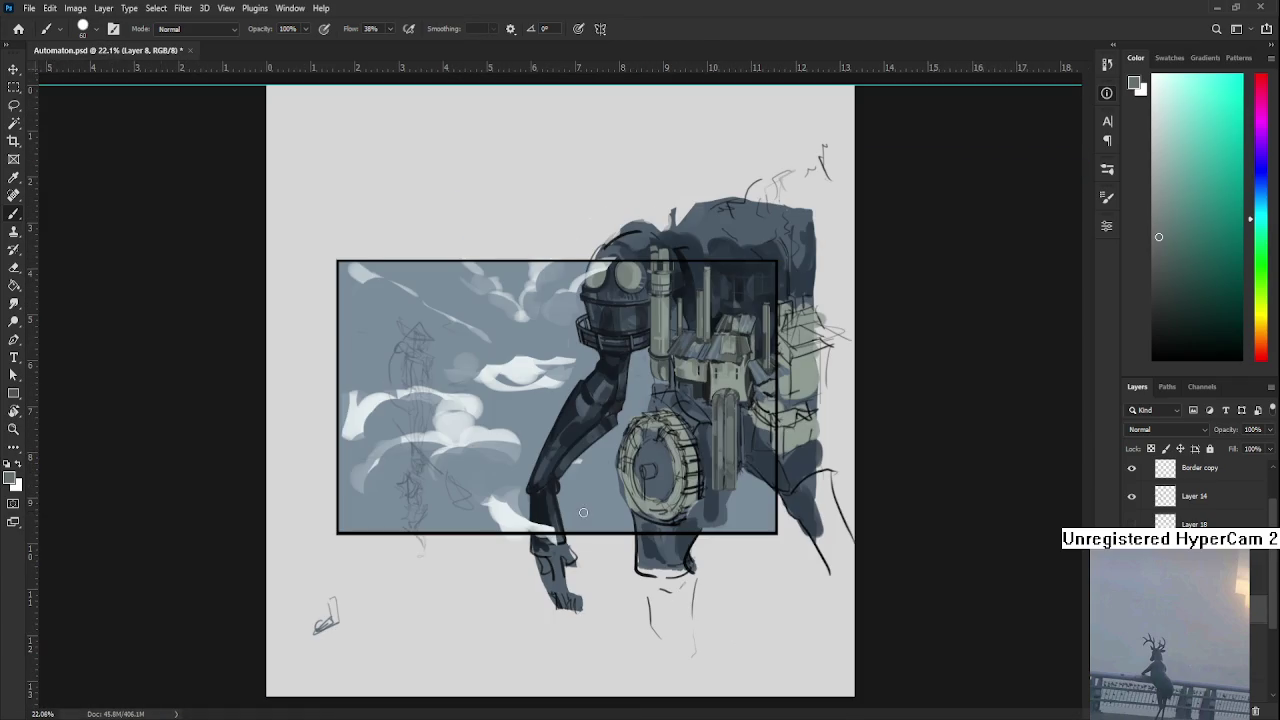
scroll(735, 455, up, 1)
scroll(750, 445, up, 1)
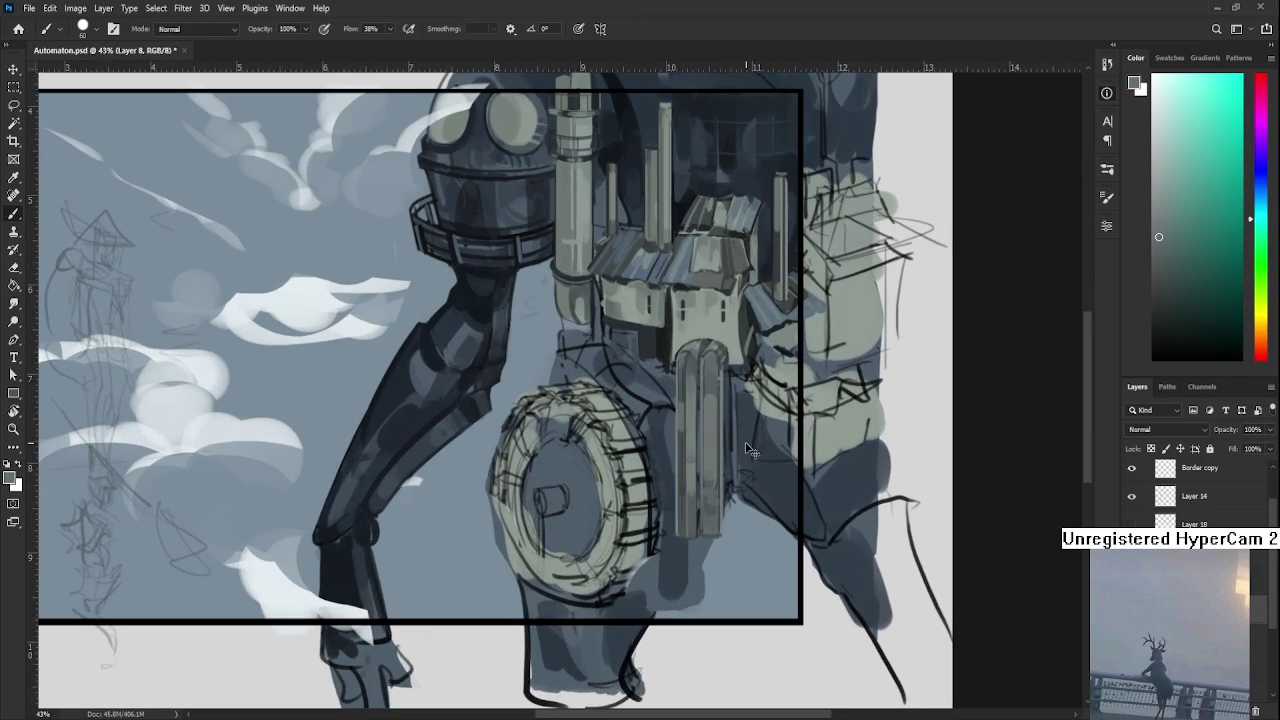
drag(615, 515, 532, 565)
drag(624, 386, 542, 476)
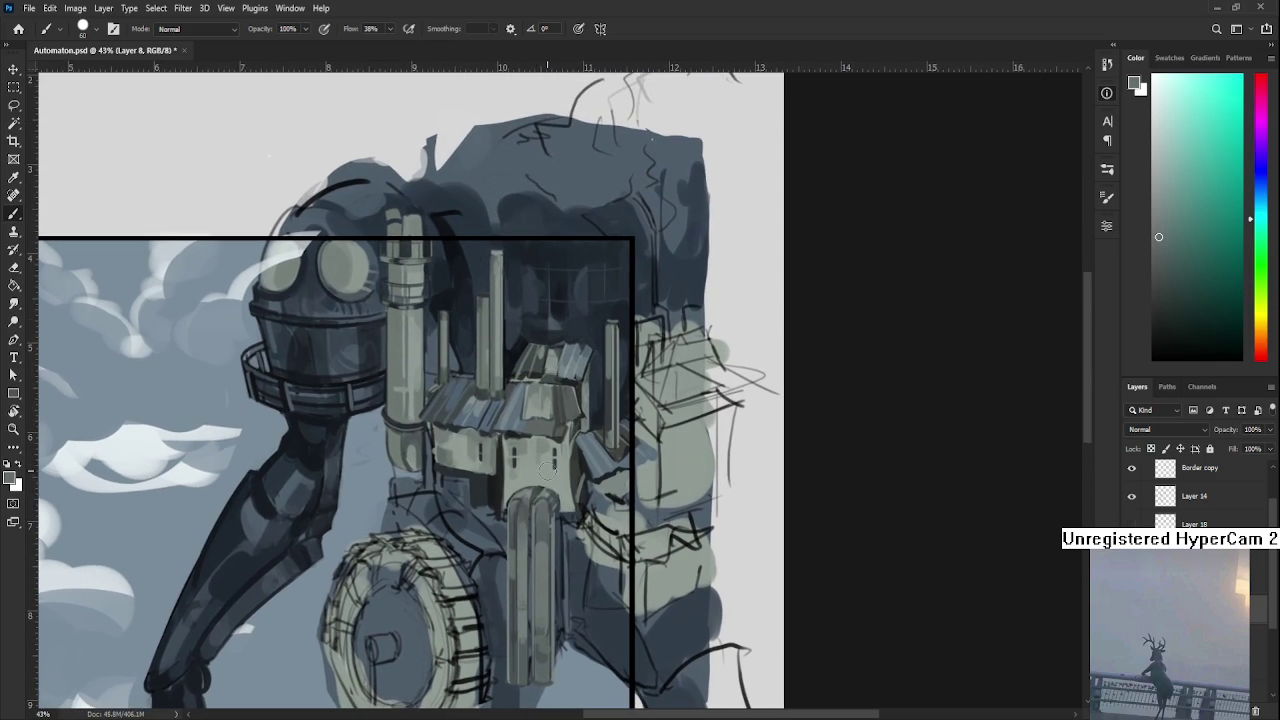
alt+click(534, 488)
alt+click(531, 491)
scroll(652, 400, down, 3)
Sample a lighter grey, shrink the brush, and darken the arch's left edge.
scroll(713, 360, up, 2)
scroll(713, 360, up, 3)
scroll(713, 360, up, 2)
alt+click(630, 445)
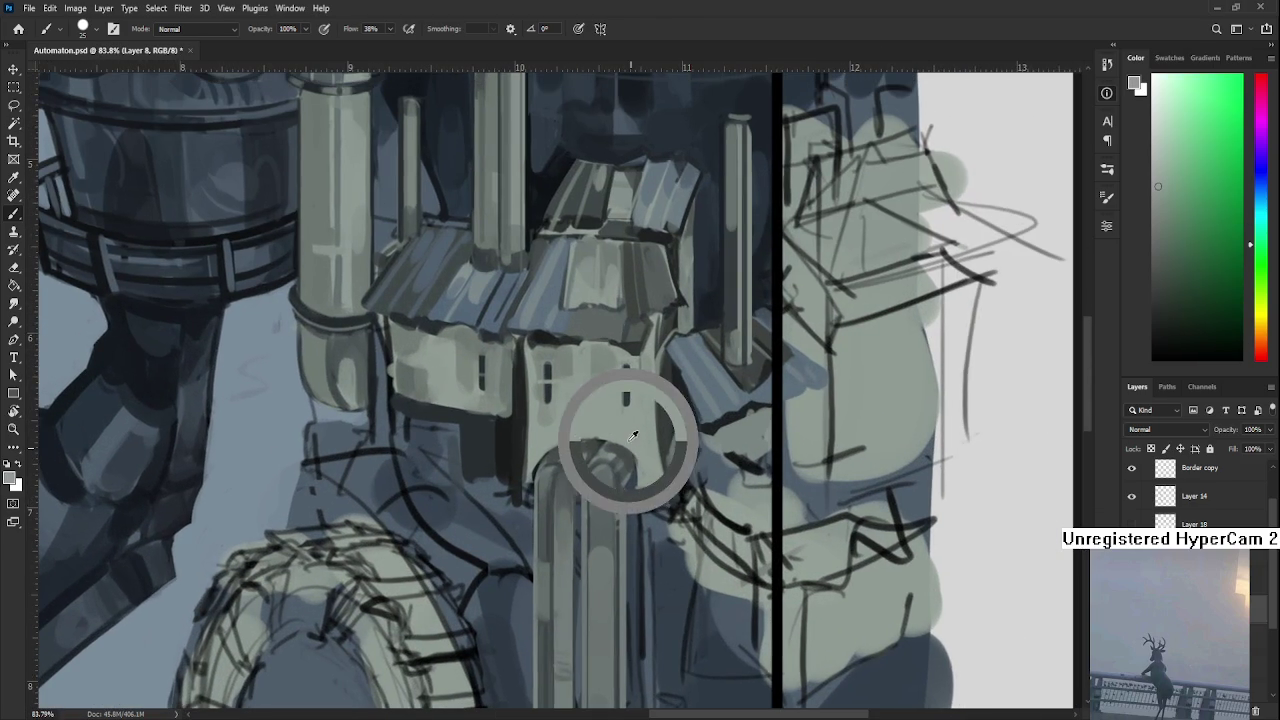
key(bracketleft)
key(bracketleft)
key(bracketleft)
drag(541, 456, 532, 477)
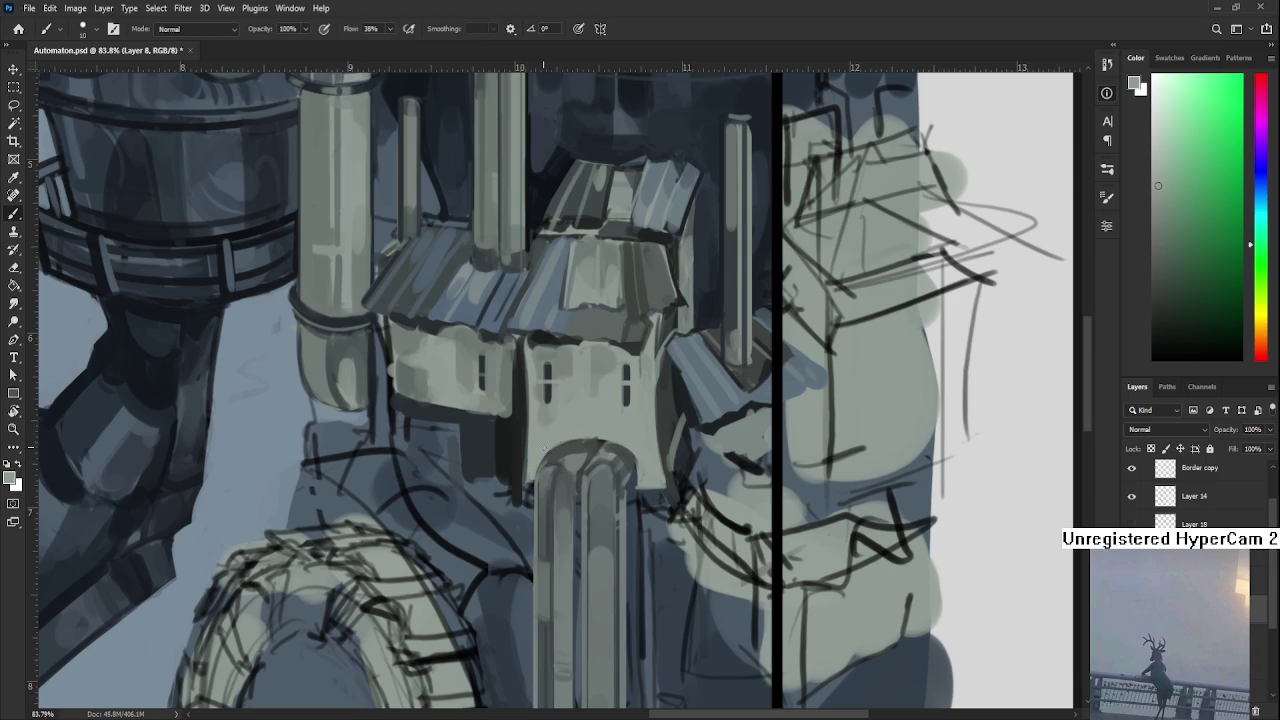
Add a light highlight across the arch top and sample blue-grey and green-grey tones nearby.
mouse_move(613, 476)
mouse_down()
mouse_move(590, 412)
mouse_move(620, 420)
mouse_up()
alt+click(590, 412)
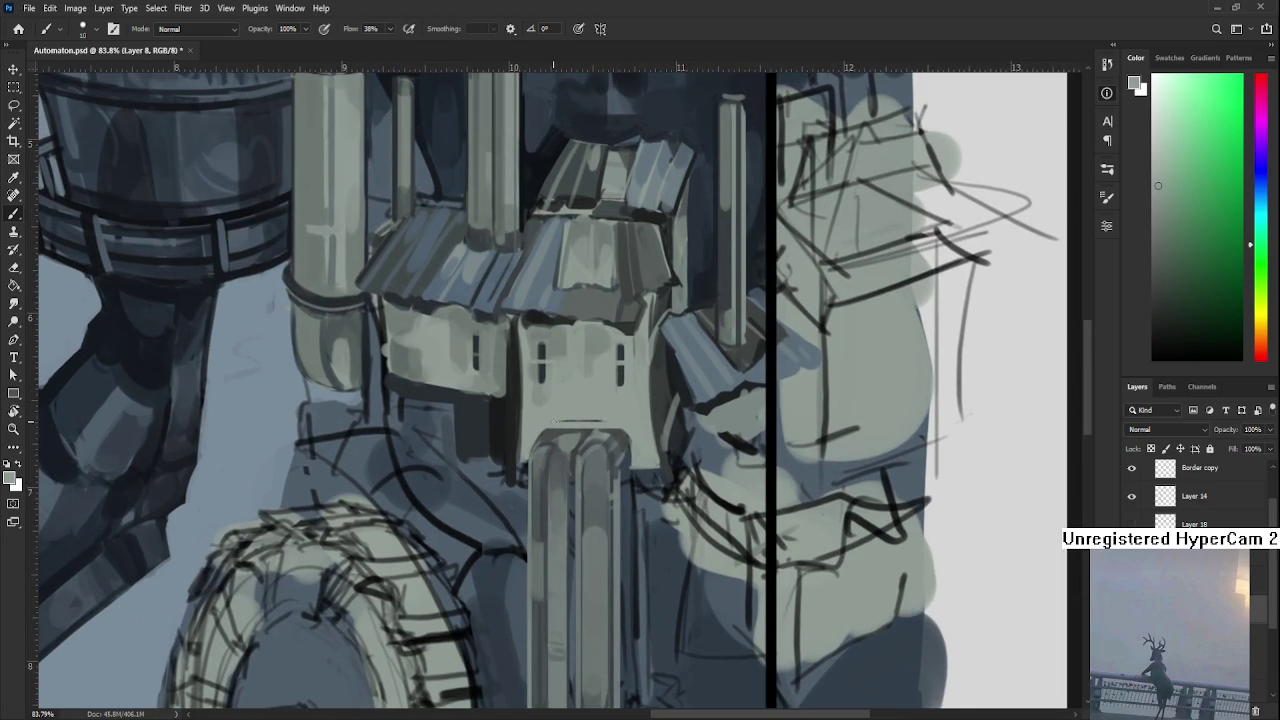
drag(600, 410, 611, 403)
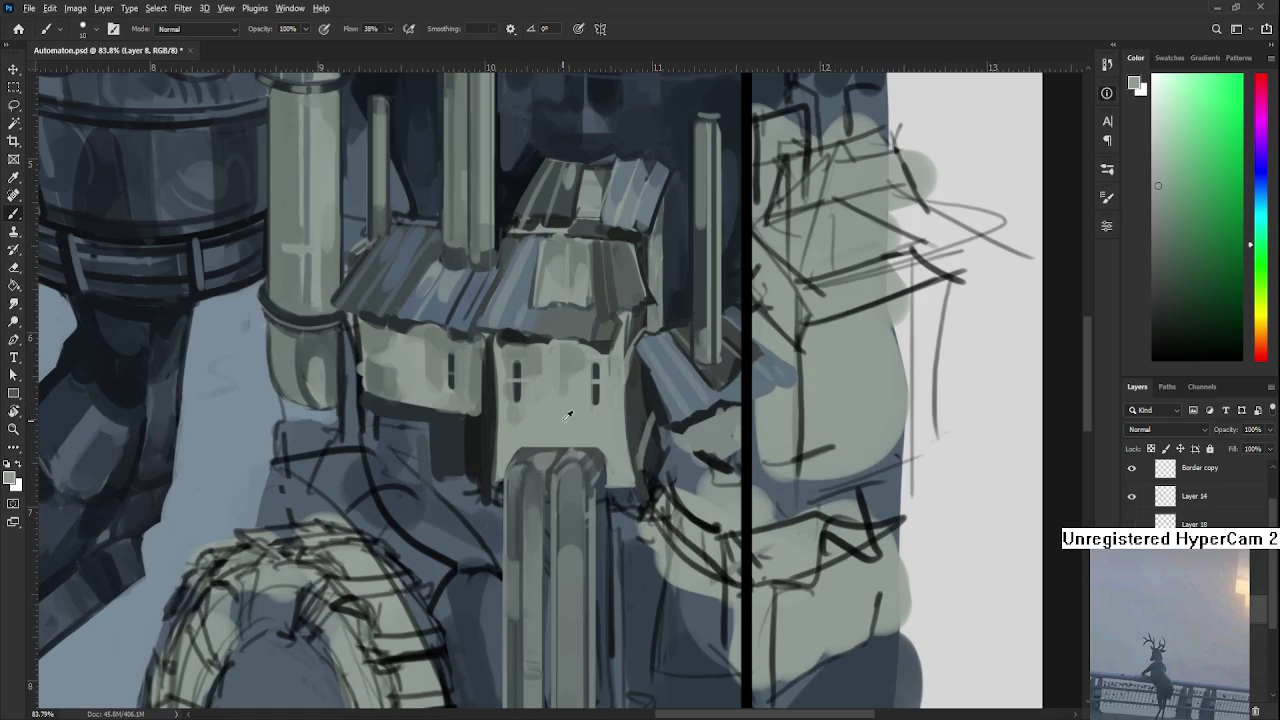
alt+click(521, 447)
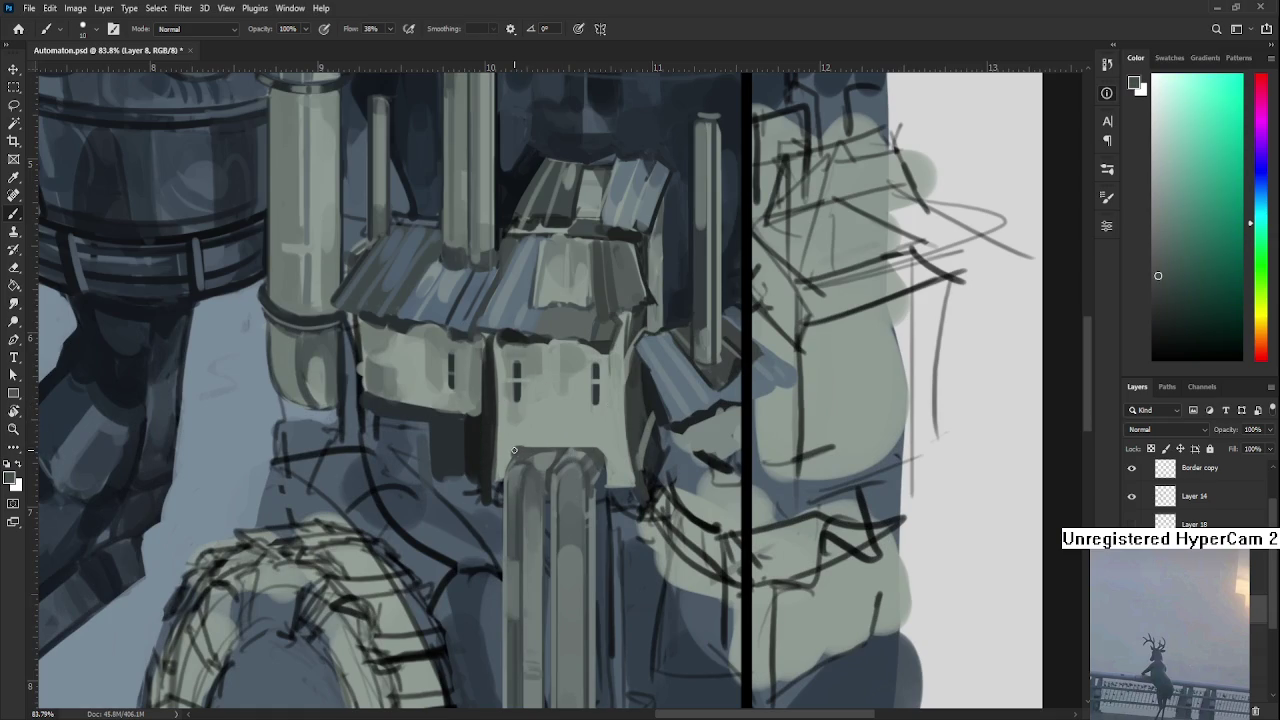
alt+click(513, 443)
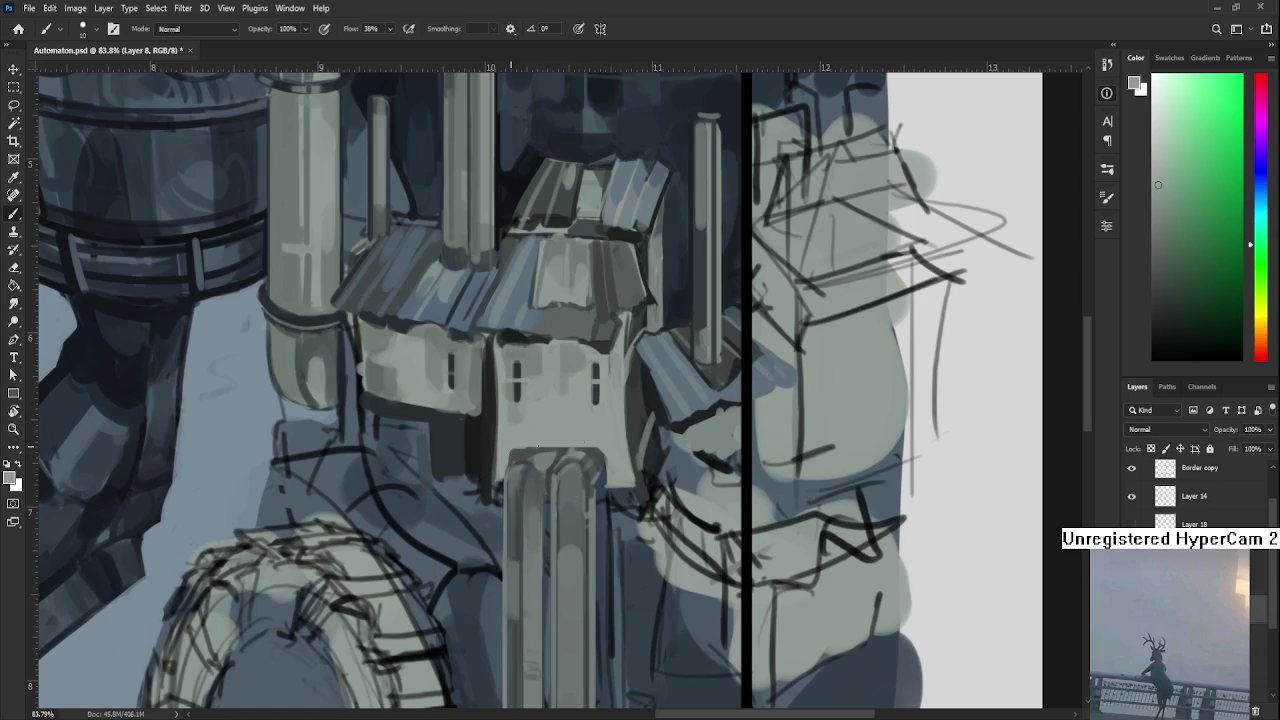
alt+click(601, 450)
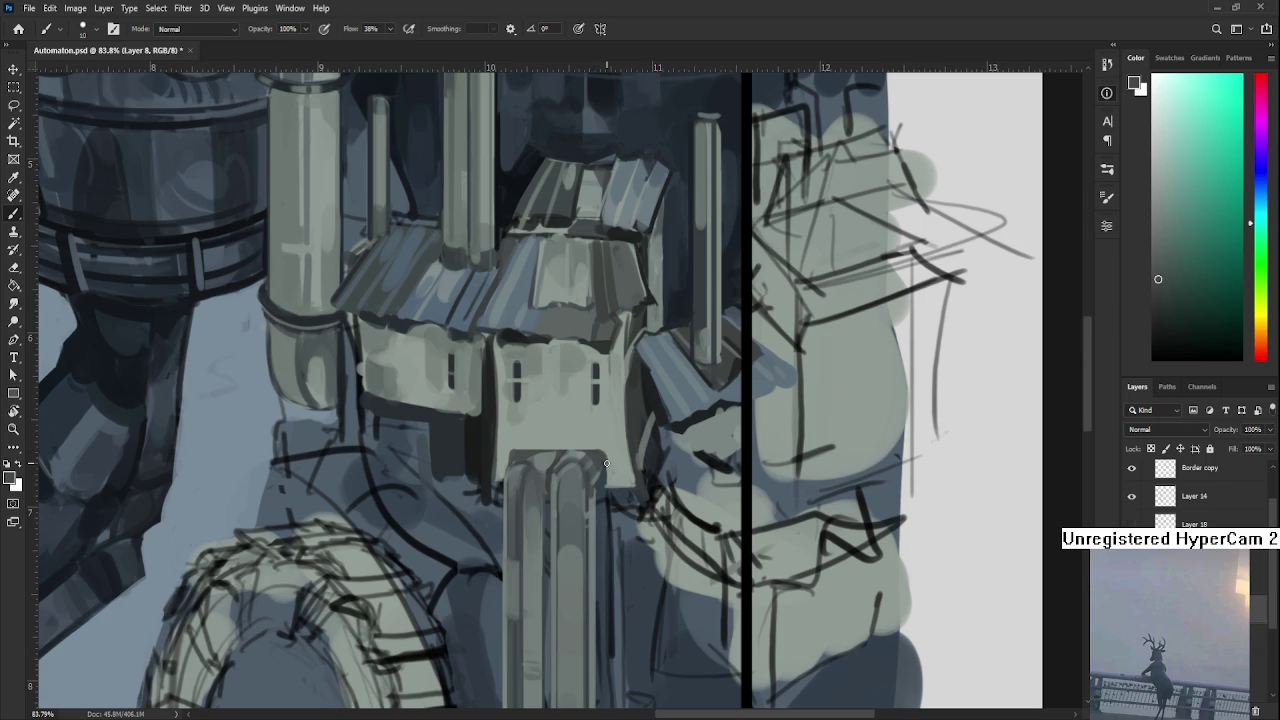
alt+click(604, 468)
alt+click(606, 470)
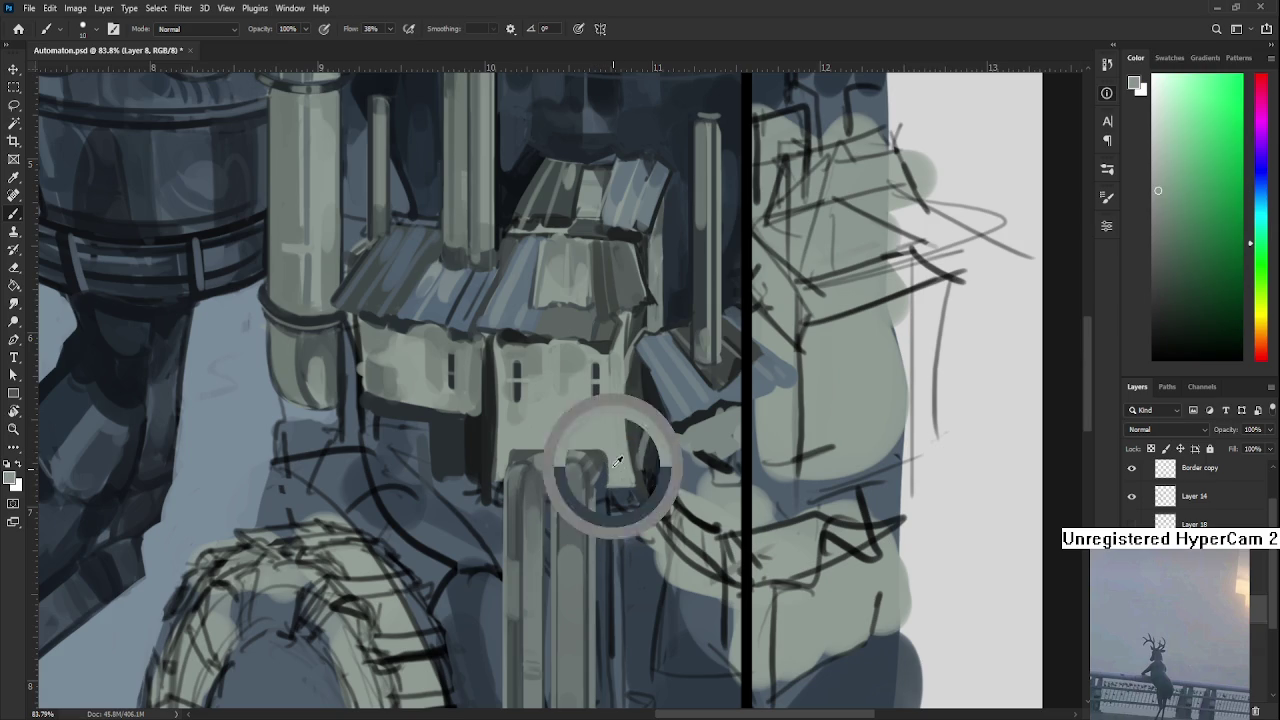
alt+click(607, 490)
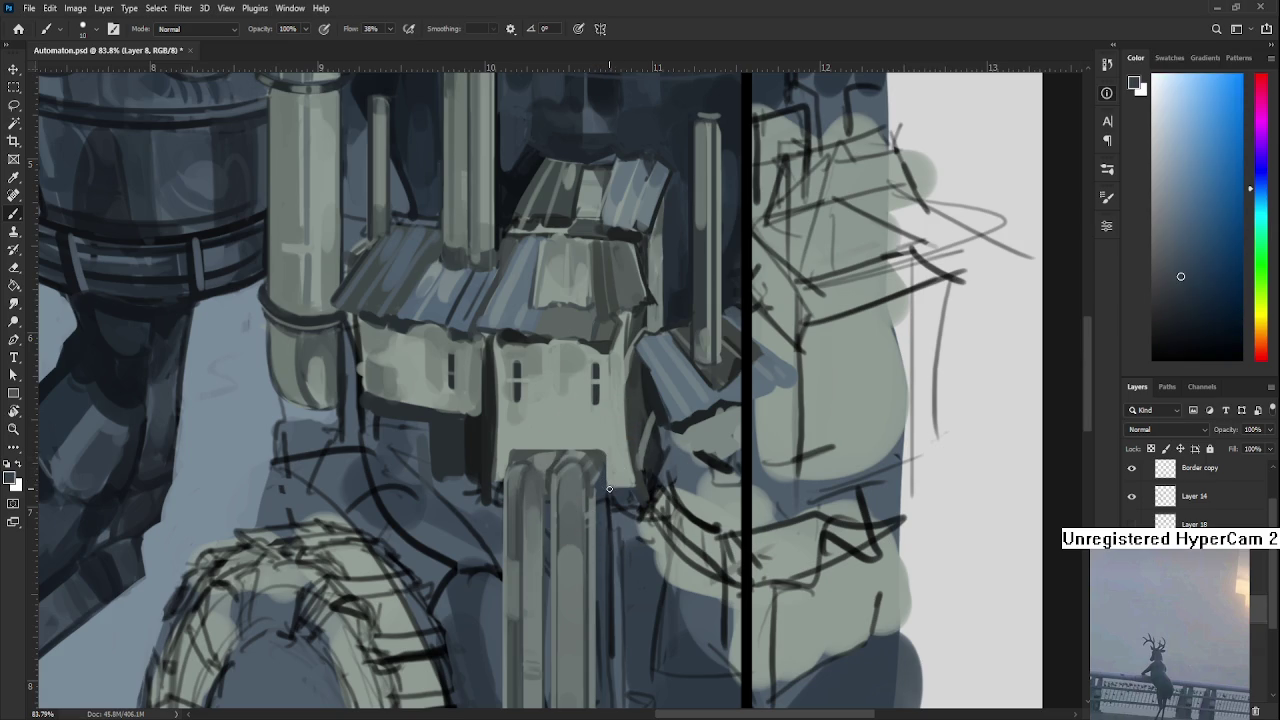
scroll(650, 422, down, 3)
scroll(650, 422, down, 3)
scroll(650, 422, down, 1)
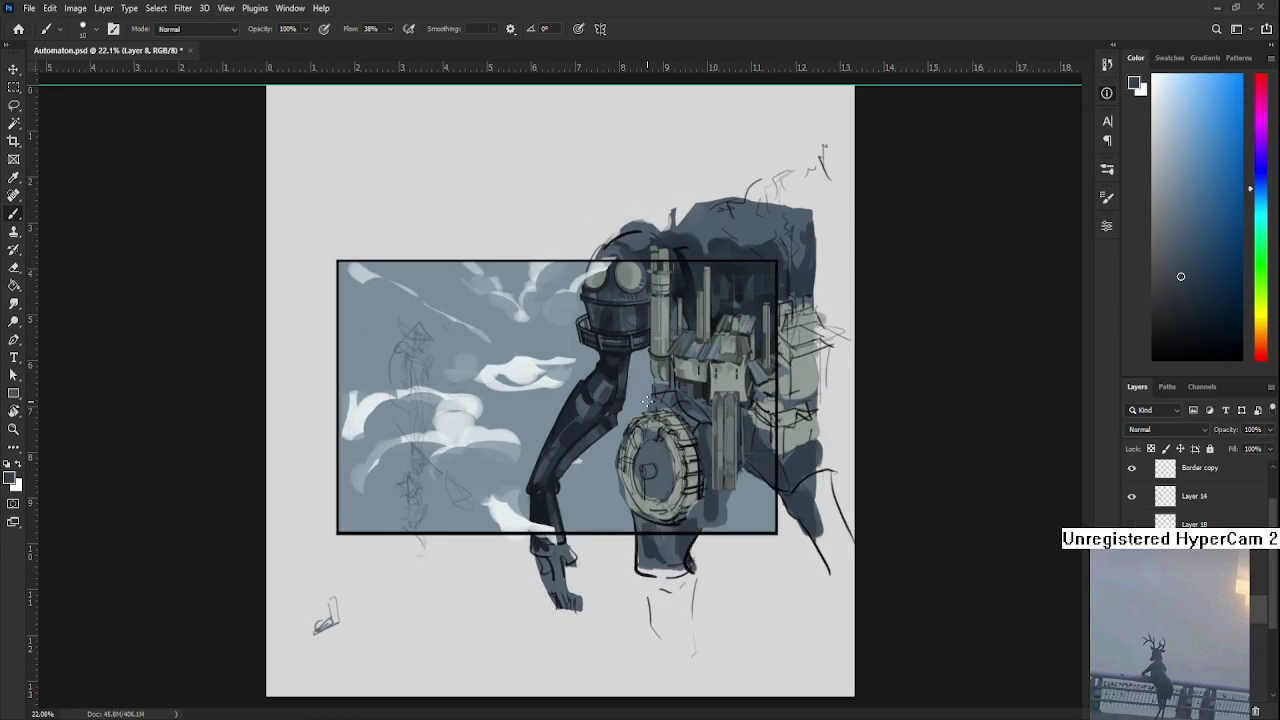
scroll(650, 422, down, 1)
scroll(650, 422, down, 2)
scroll(645, 400, up, 2)
scroll(641, 367, up, 2)
drag(641, 367, 555, 509)
scroll(555, 509, down, 1)
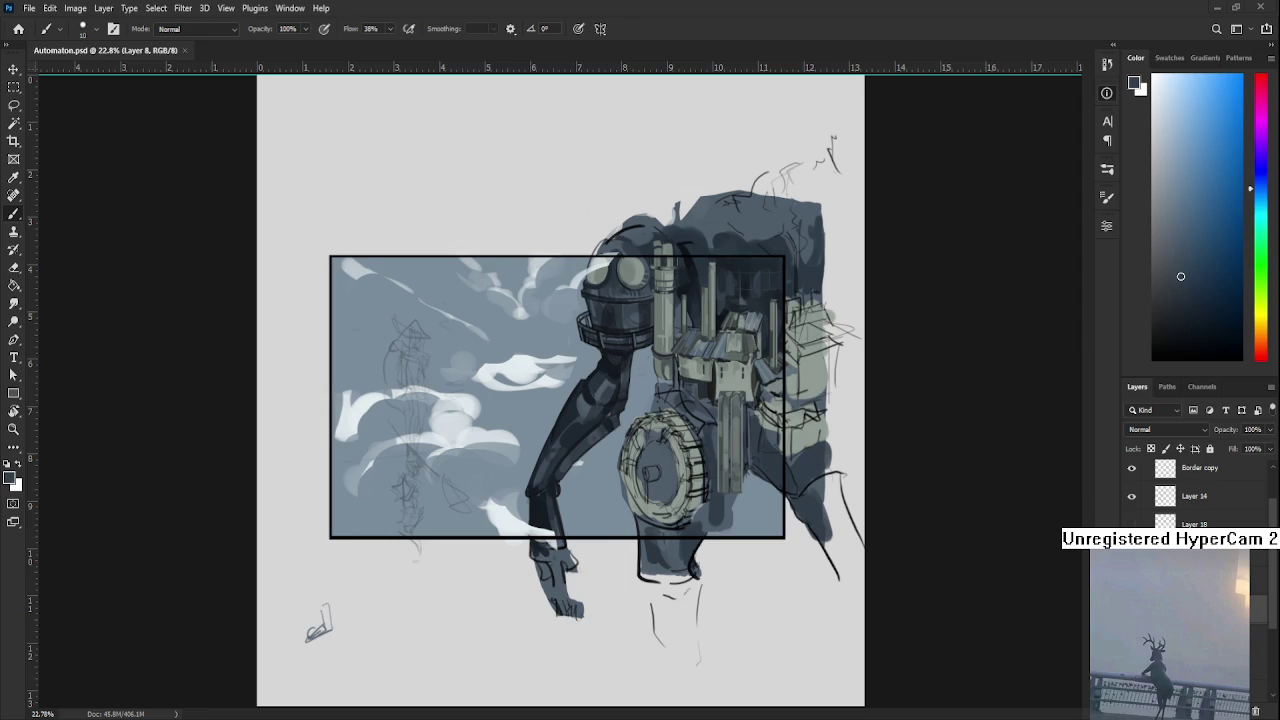
Tilt the canvas view about 24° clockwise with Rotate View.
scroll(754, 432, up, 3)
scroll(754, 432, down, 2)
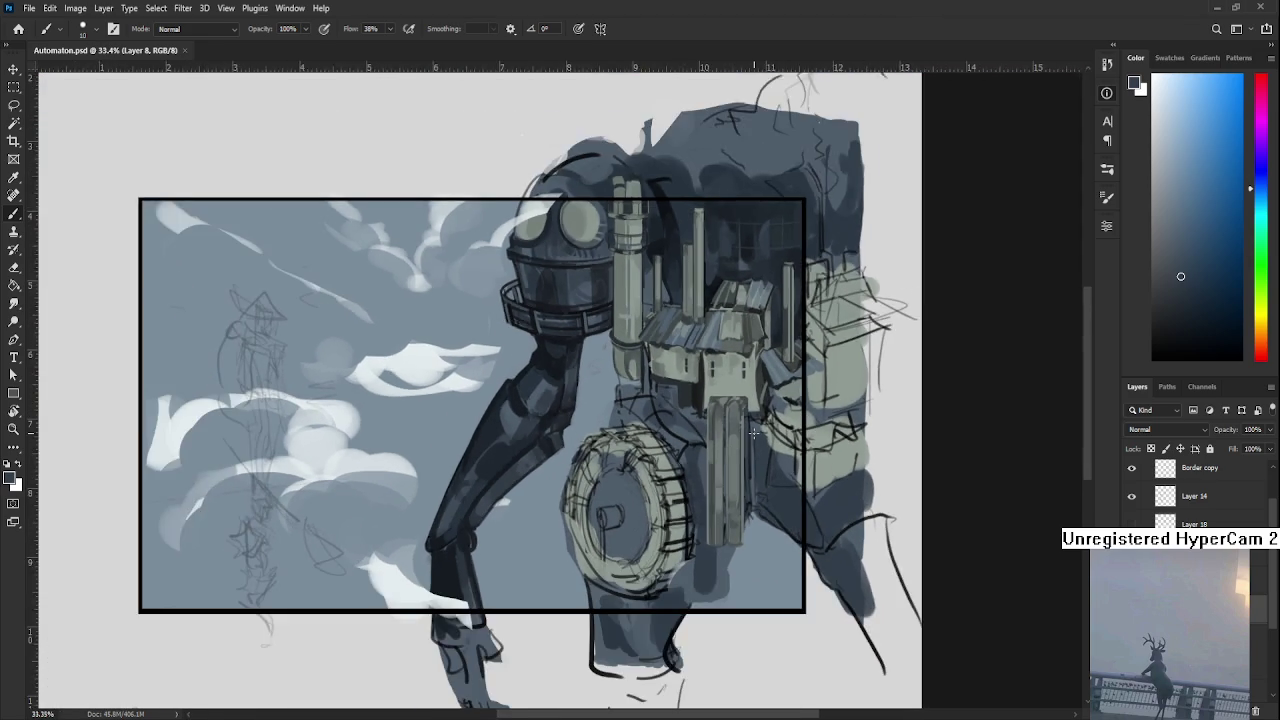
scroll(754, 432, up, 1)
key(r)
drag(754, 432, 720, 506)
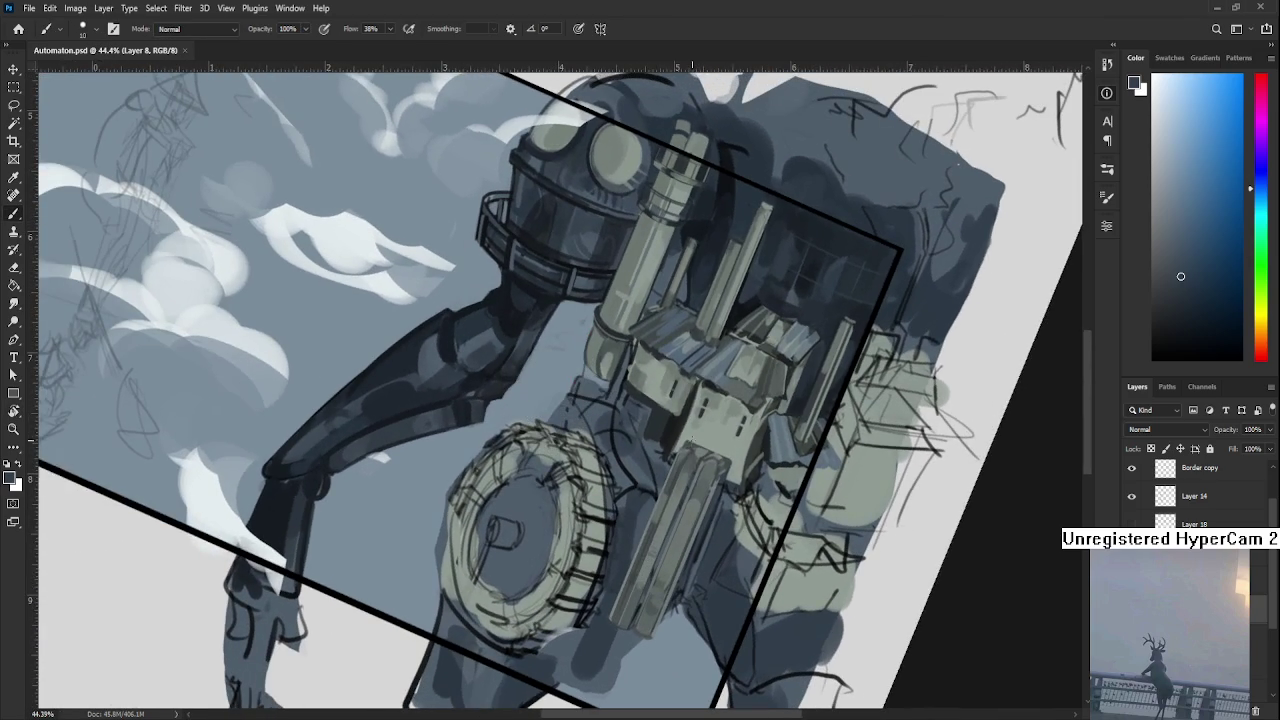
Enlarge the brush and sample a dark blue-grey shadow tone from the automaton and house.
alt+click(689, 399)
key(bracketright)
key(bracketright)
alt+click(668, 421)
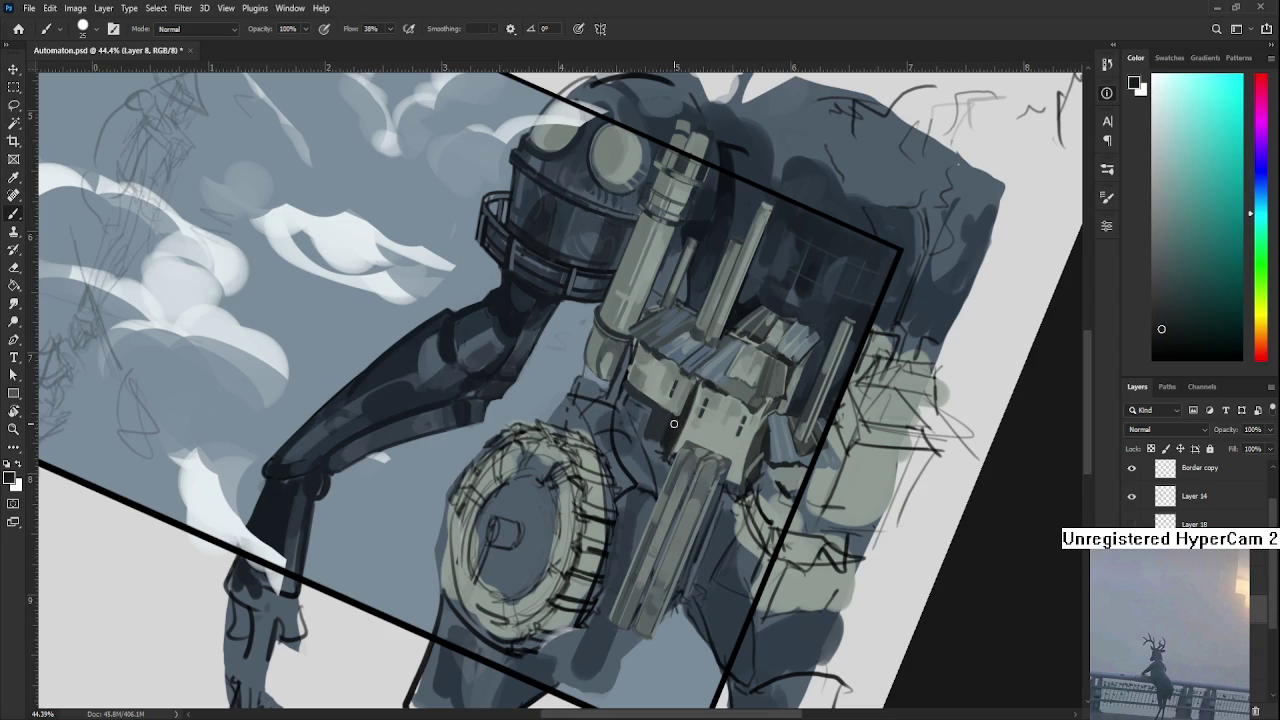
mouse_move(674, 487)
mouse_down()
mouse_move(661, 432)
mouse_move(648, 431)
mouse_up()
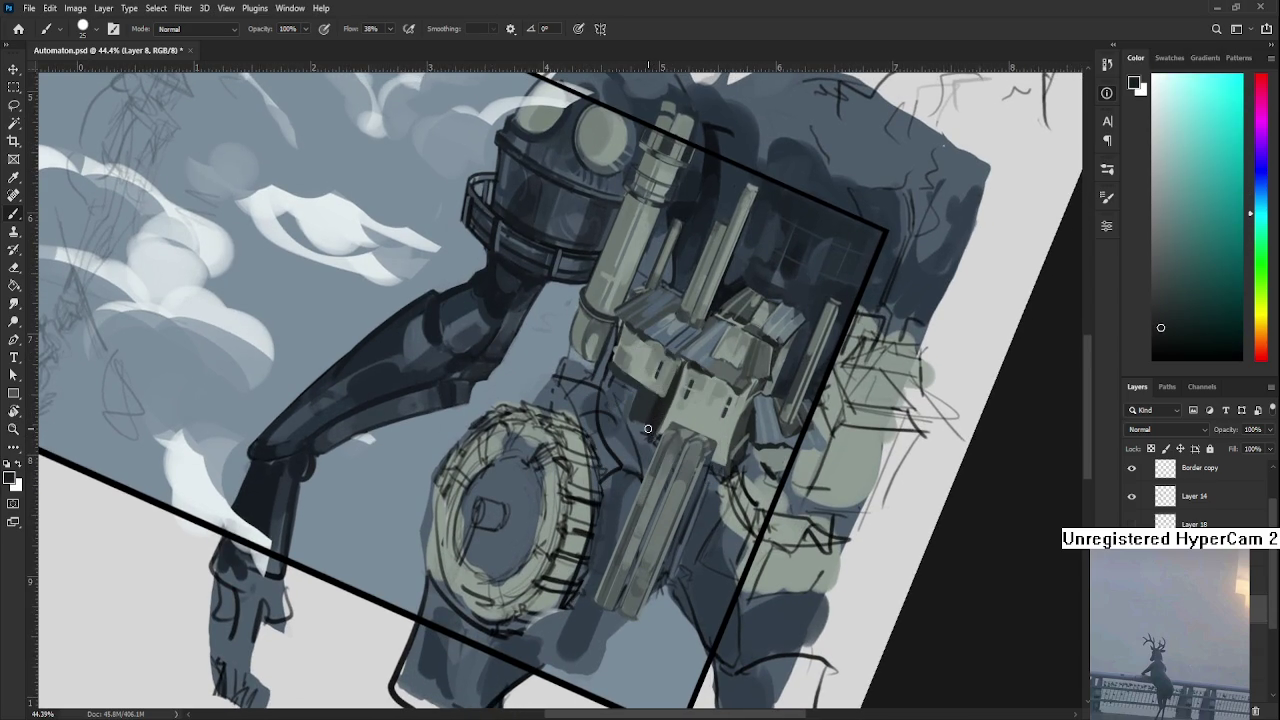
alt+click(649, 433)
alt+click(648, 435)
alt+click(649, 430)
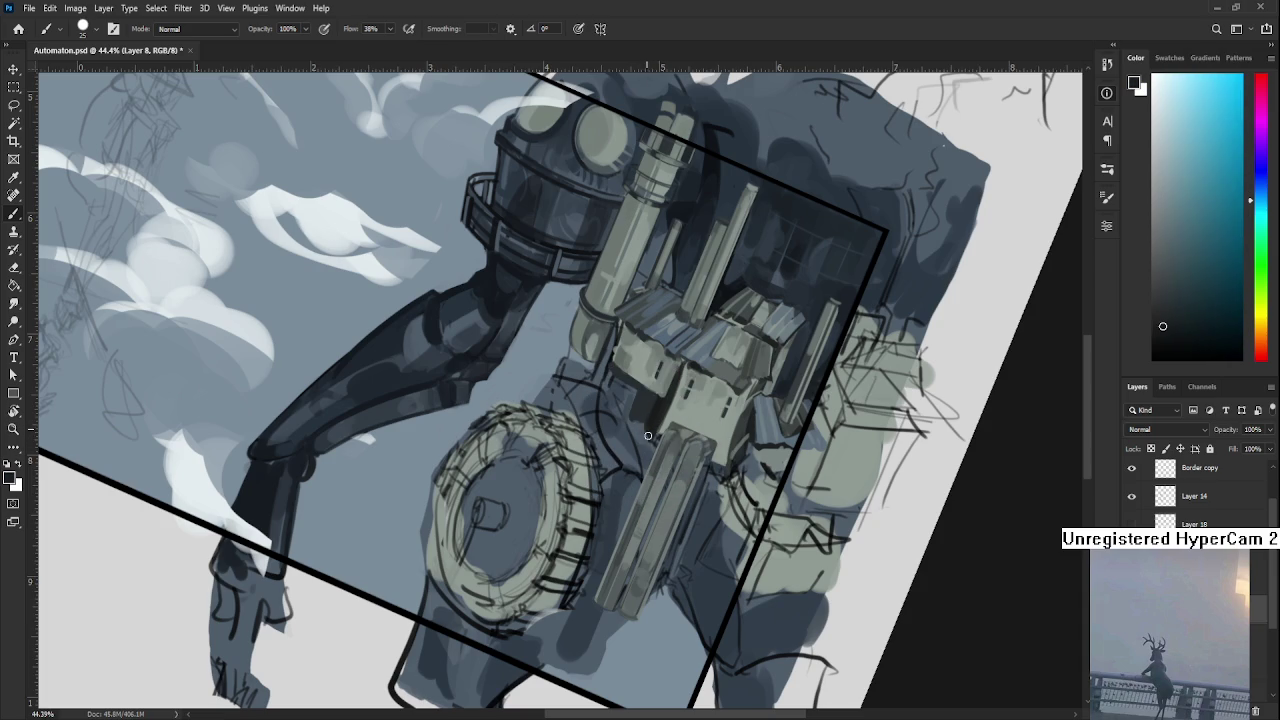
alt+click(646, 427)
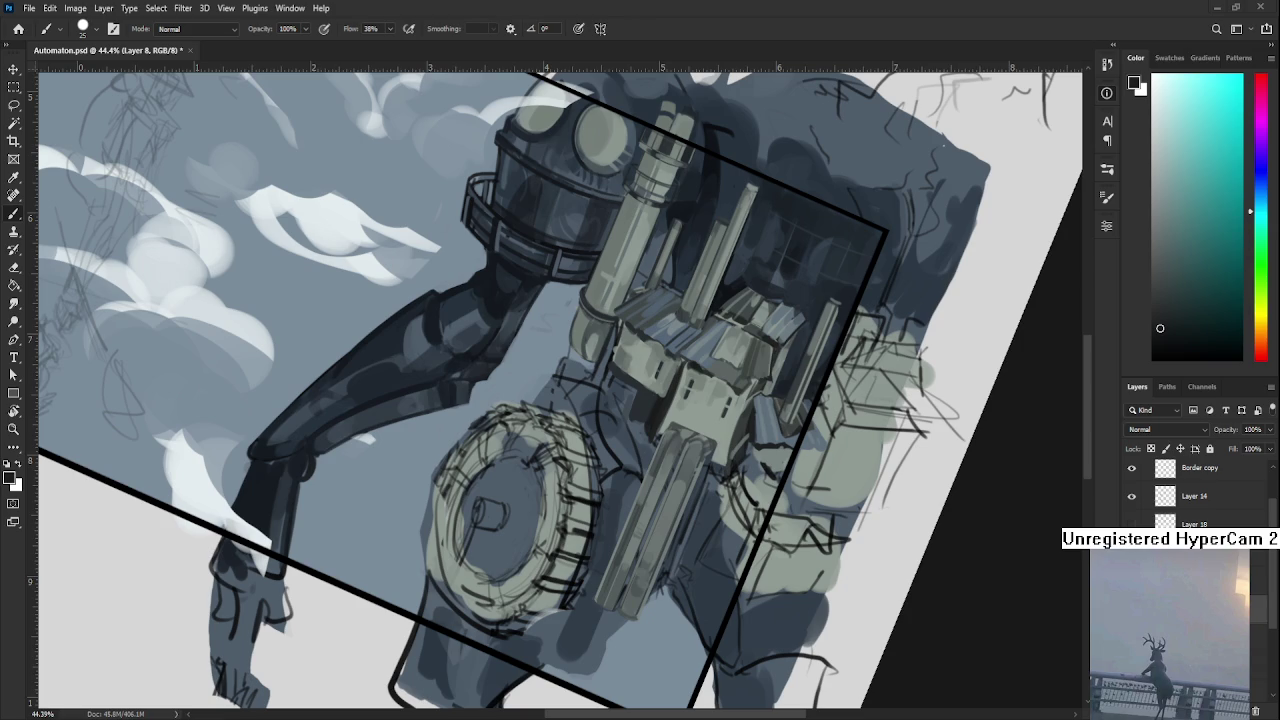
Rotate the canvas view further to a new angle.
scroll(499, 476, down, 2)
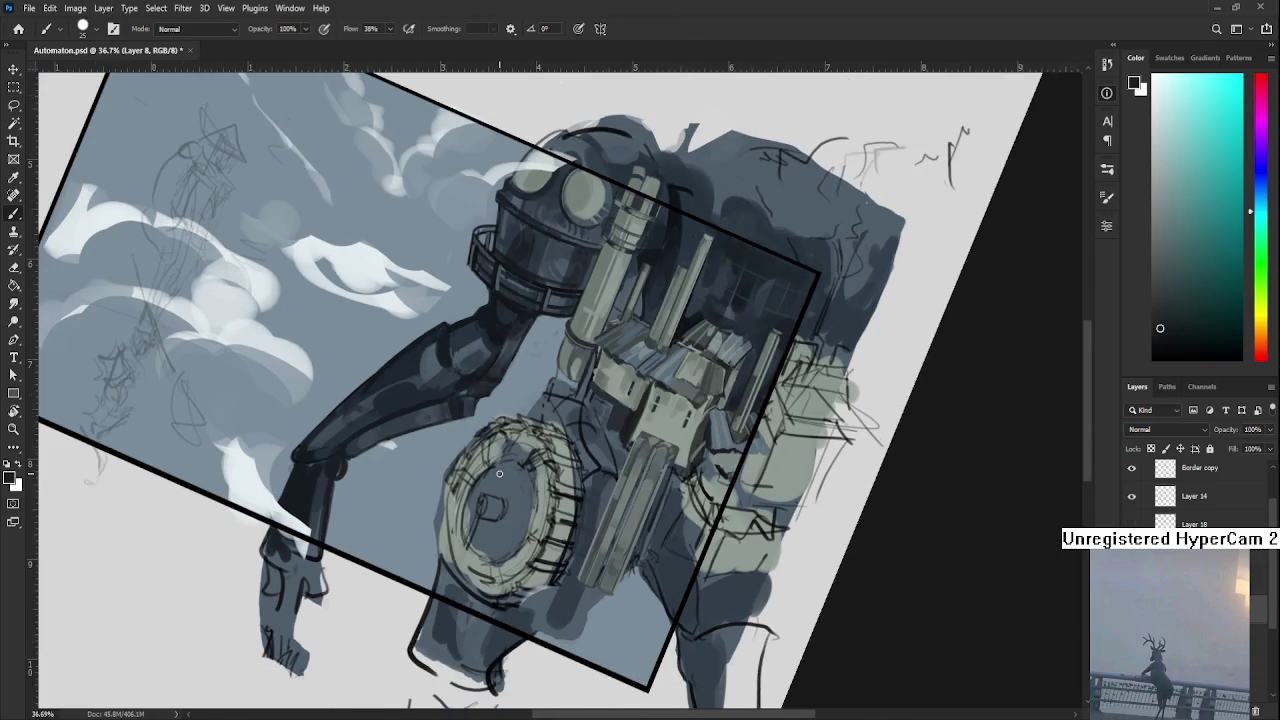
drag(499, 476, 577, 467)
scroll(577, 467, up, 1)
scroll(585, 462, up, 1)
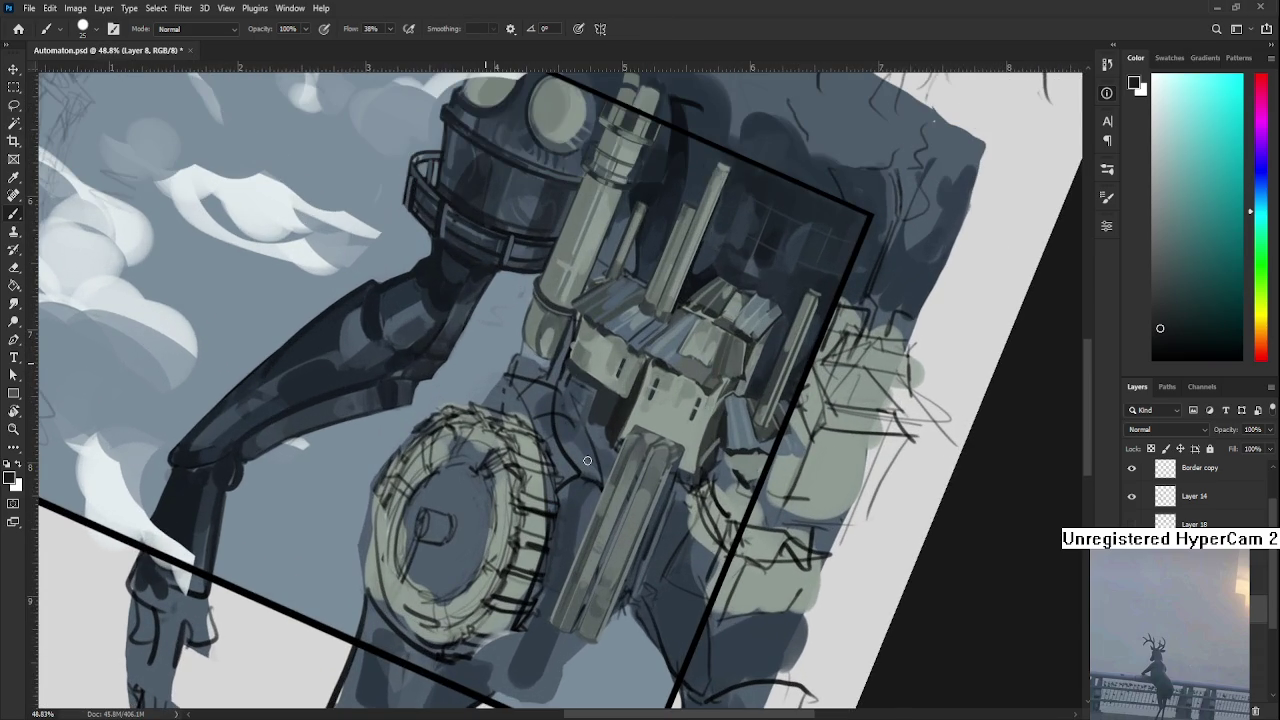
scroll(587, 461, down, 2)
key(r)
drag(591, 441, 645, 559)
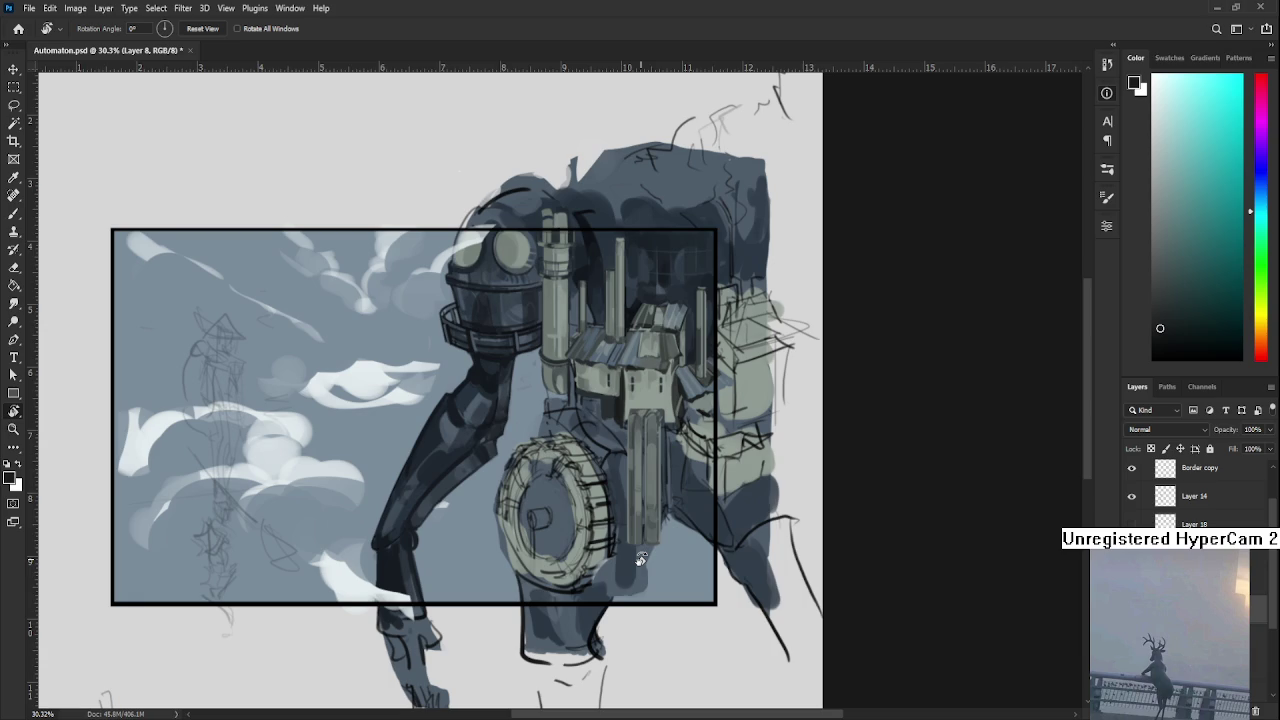
Set the rotated view back upright and zoom to 53.7% on the house.
scroll(641, 559, up, 1)
scroll(641, 559, down, 2)
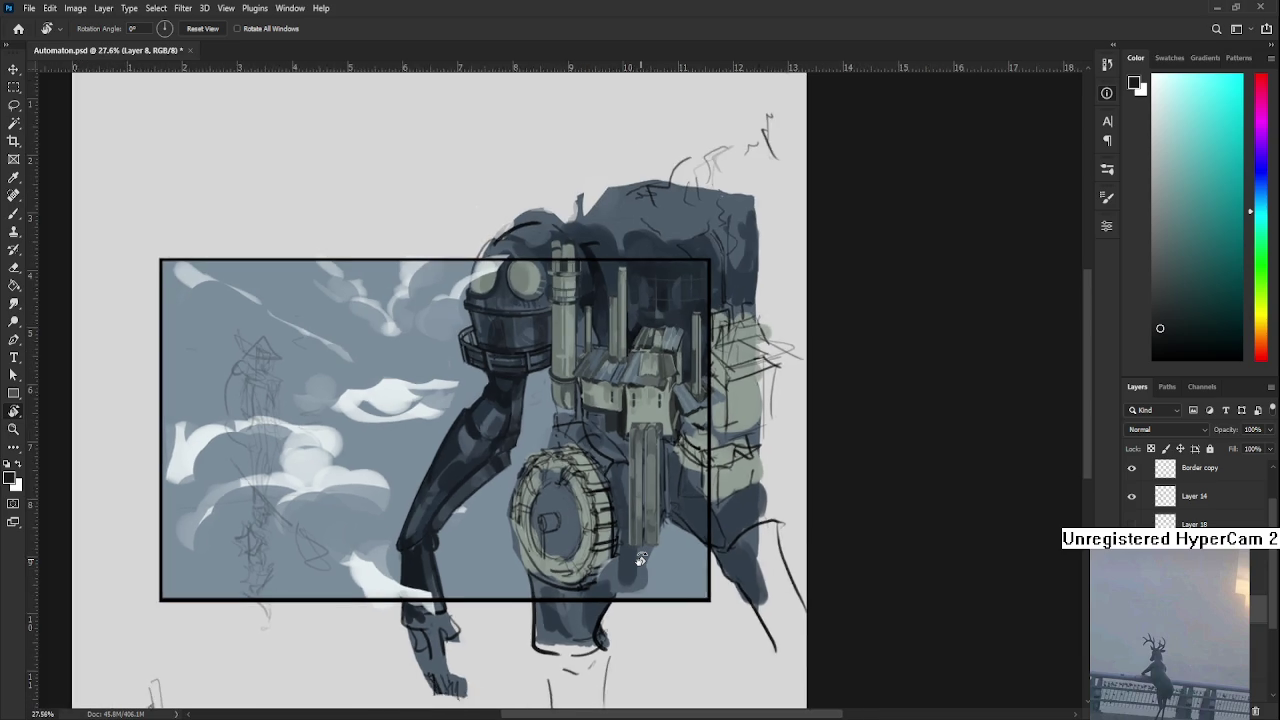
scroll(641, 559, down, 2)
scroll(641, 559, up, 1)
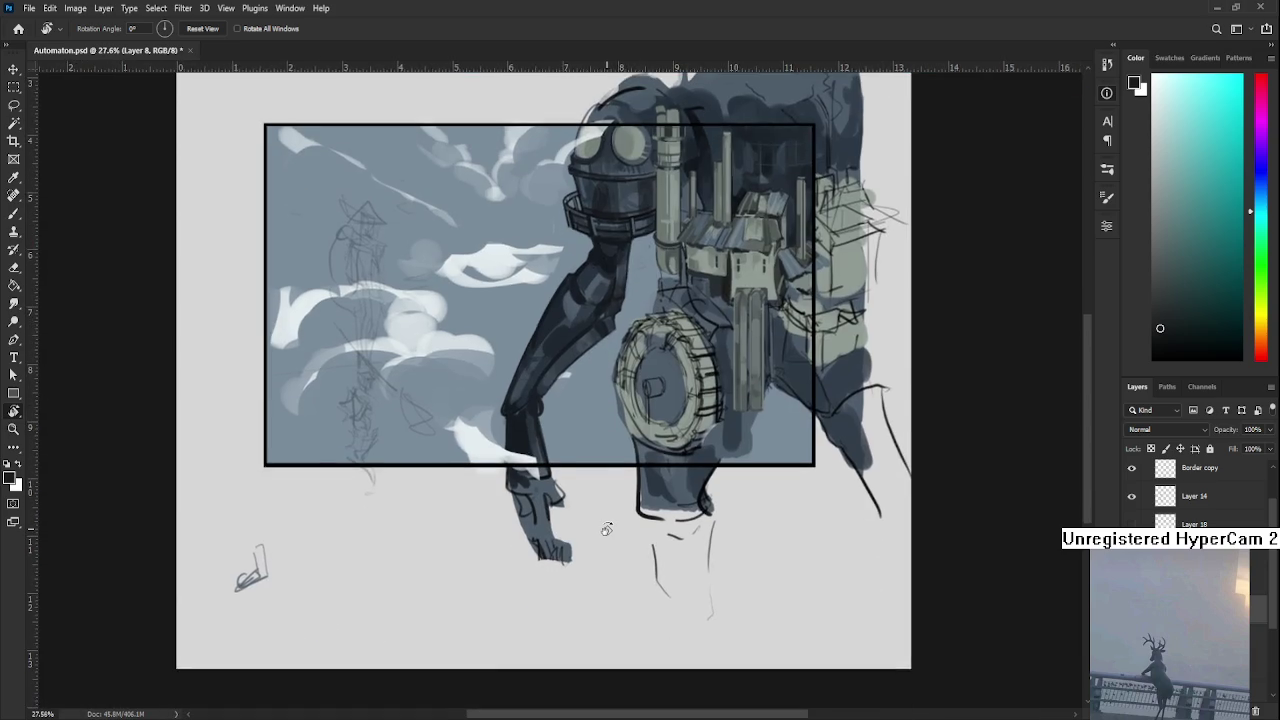
scroll(606, 529, up, 1)
scroll(606, 529, down, 2)
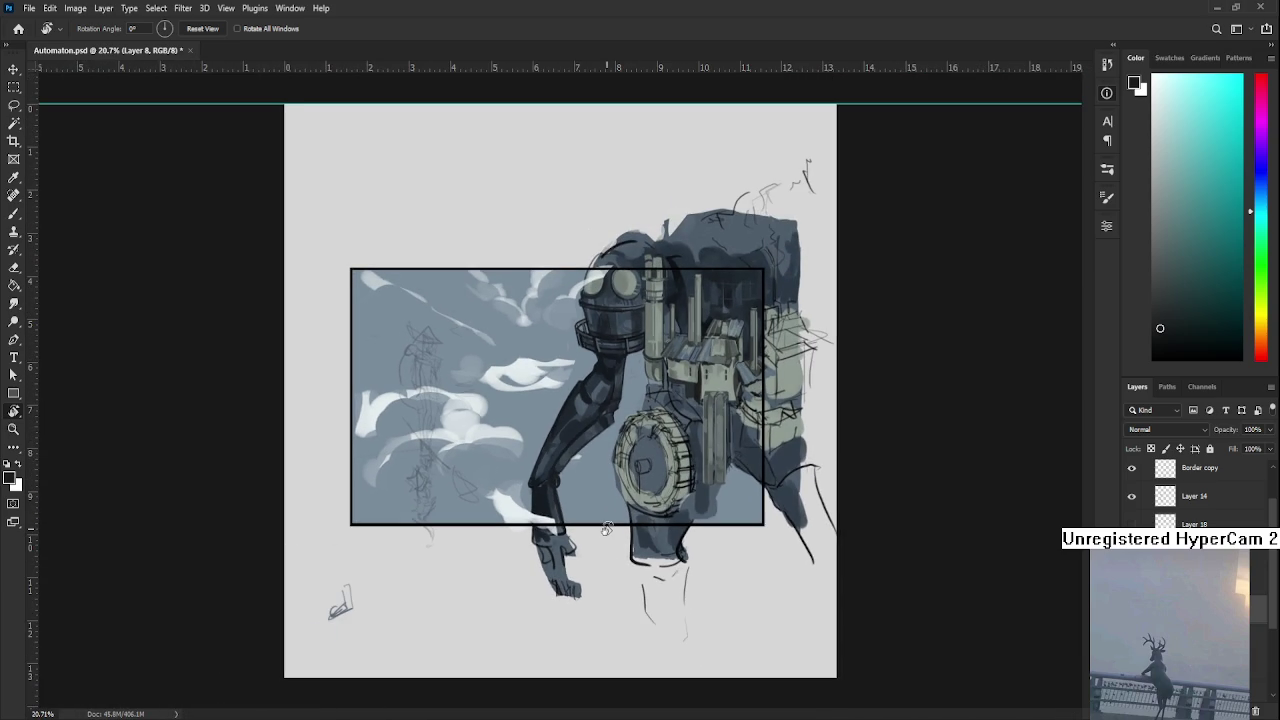
scroll(606, 529, up, 1)
scroll(606, 529, up, 1)
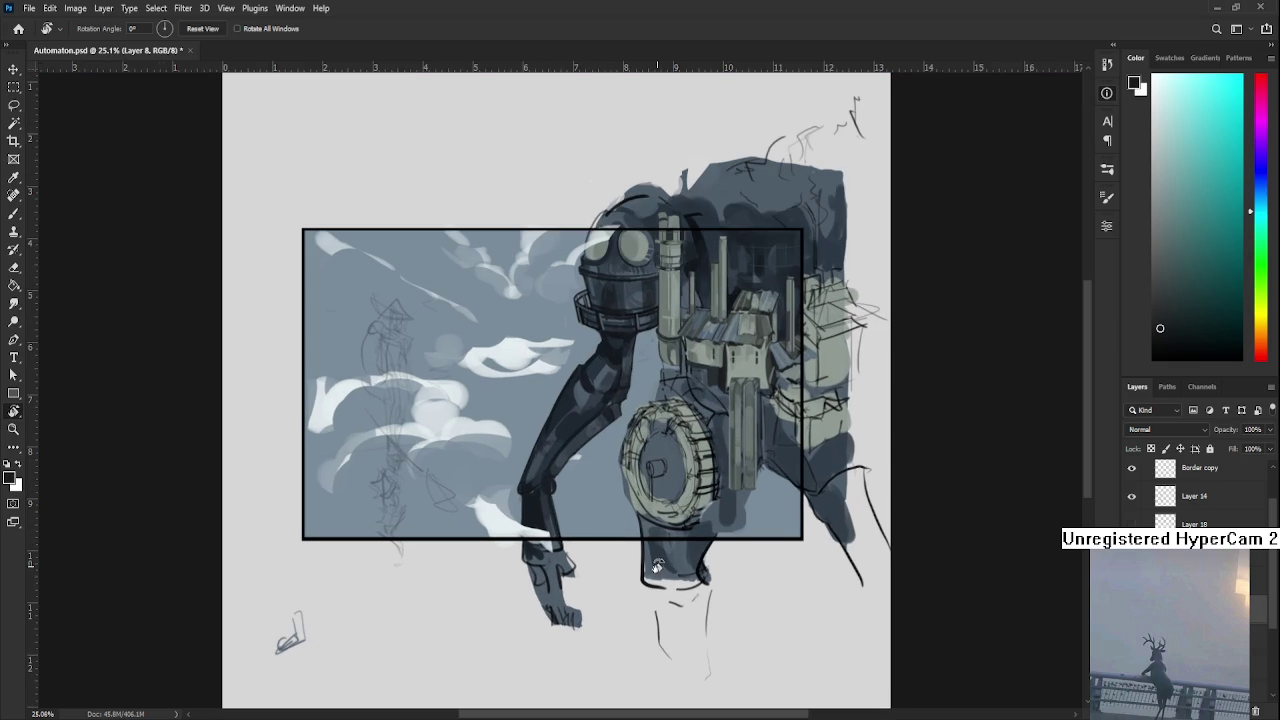
scroll(657, 531, up, 2)
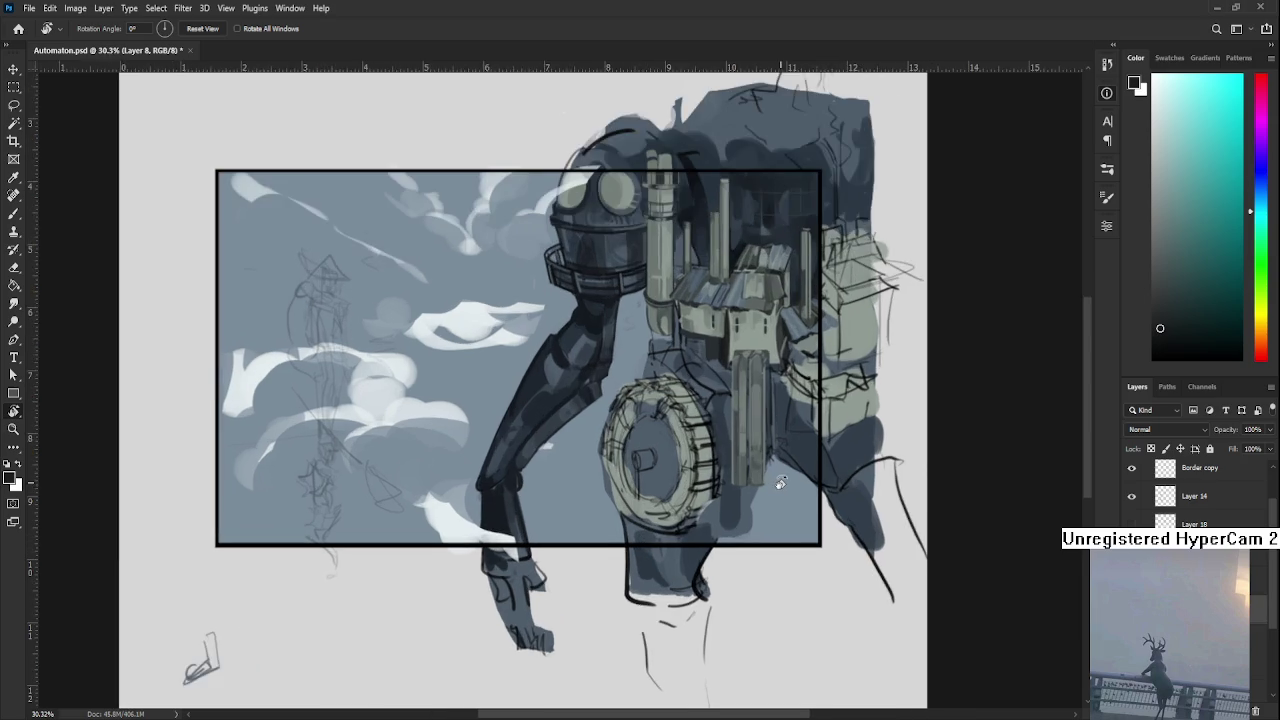
scroll(660, 531, up, 2)
scroll(690, 532, up, 1)
scroll(695, 532, down, 1)
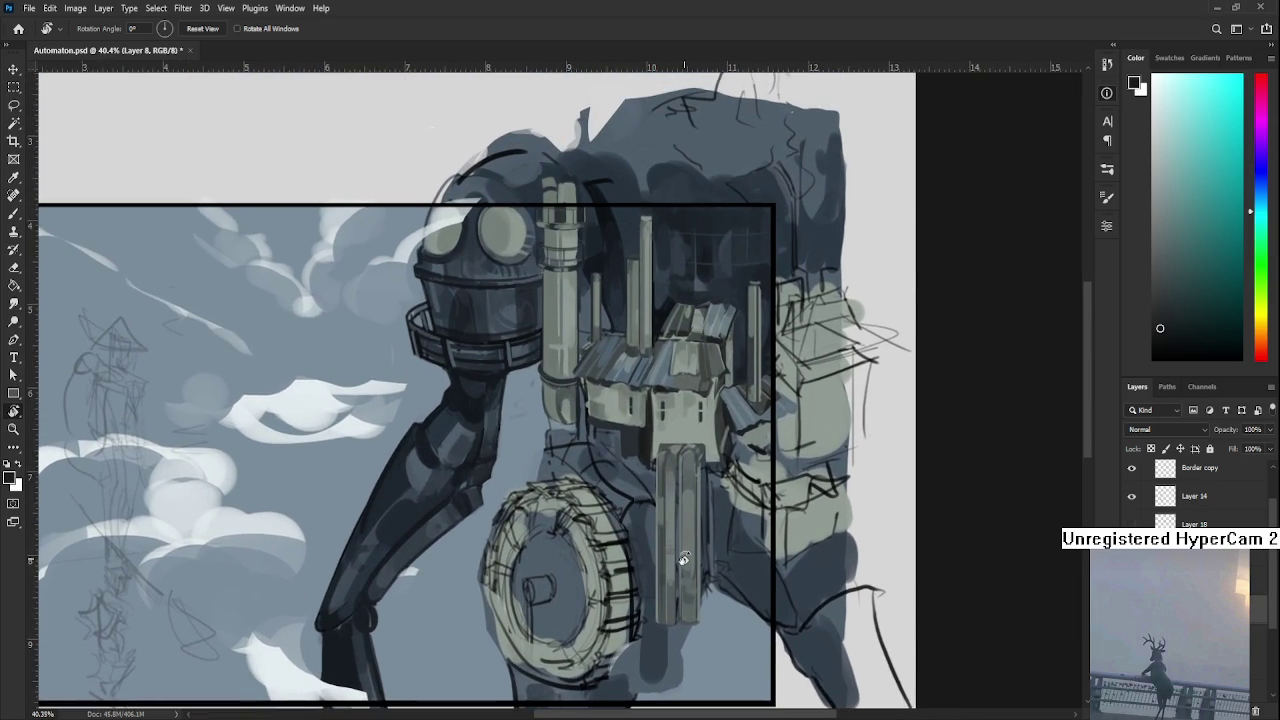
scroll(695, 530, down, 1)
scroll(696, 526, down, 1)
Switch to the Brush and sample a fresh colour from the house.
scroll(681, 460, up, 2)
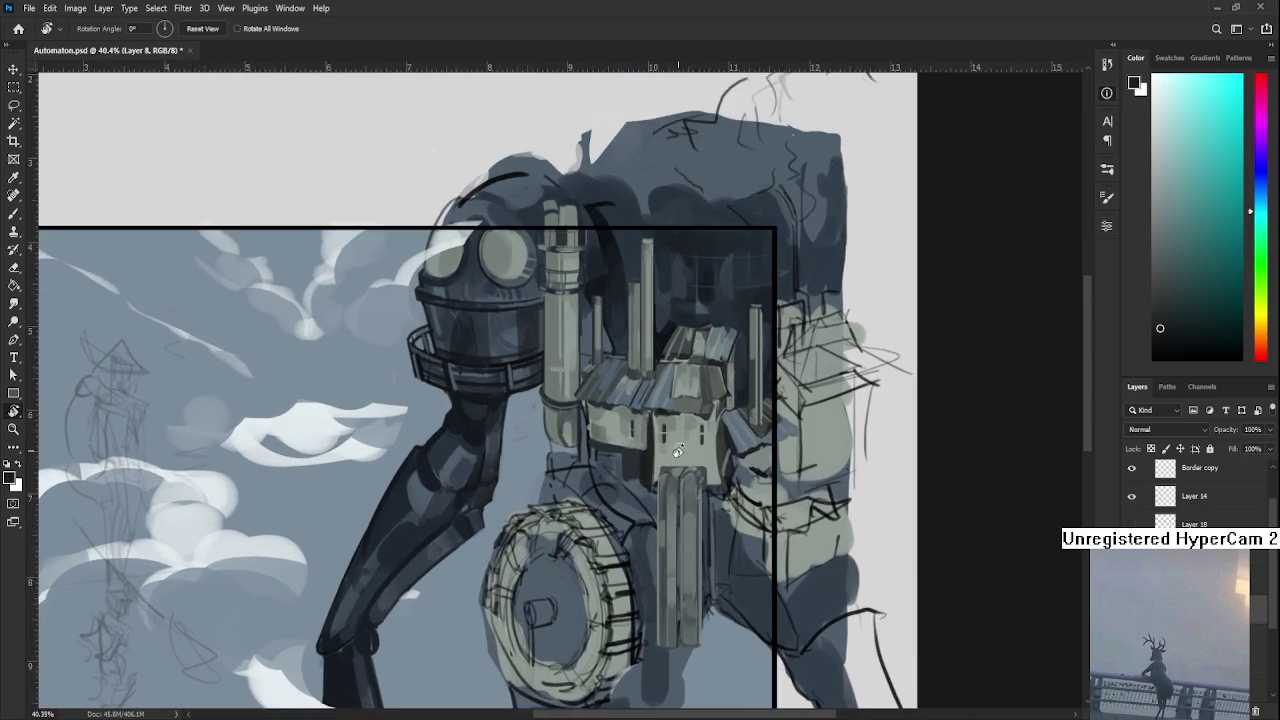
scroll(681, 460, up, 2)
scroll(697, 446, up, 1)
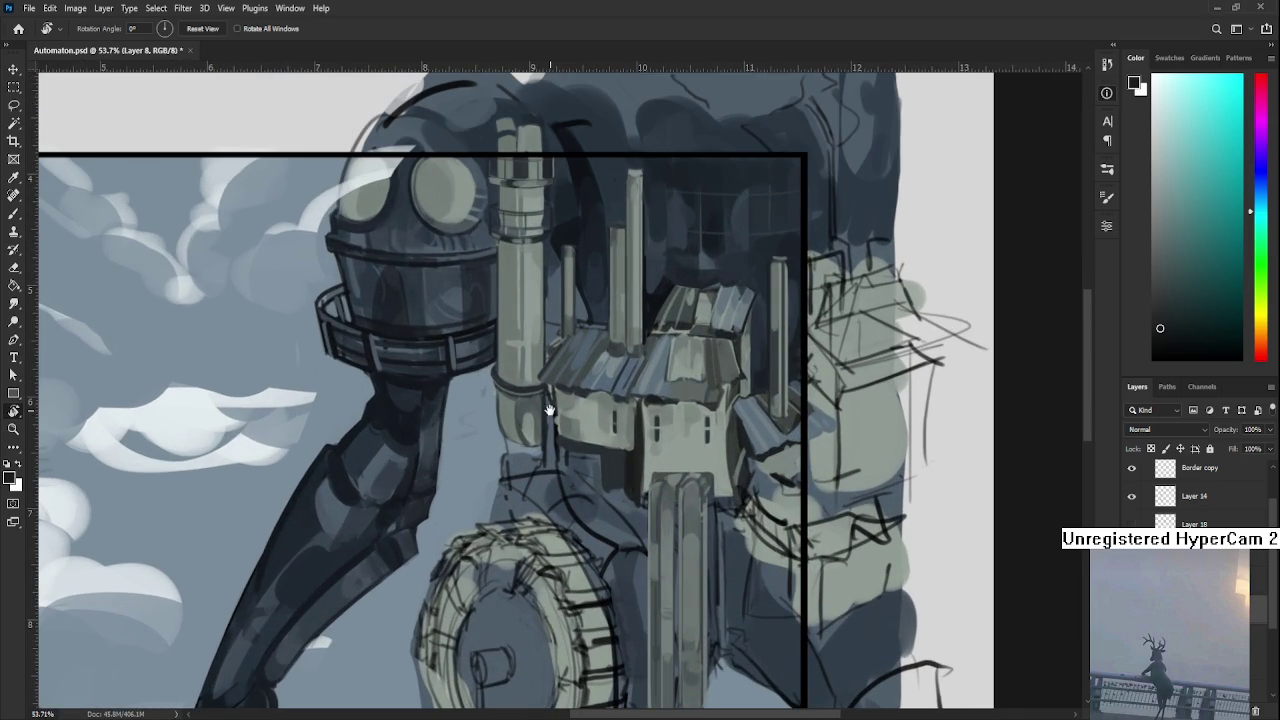
scroll(552, 412, up, 3)
key(b)
alt+click(648, 535)
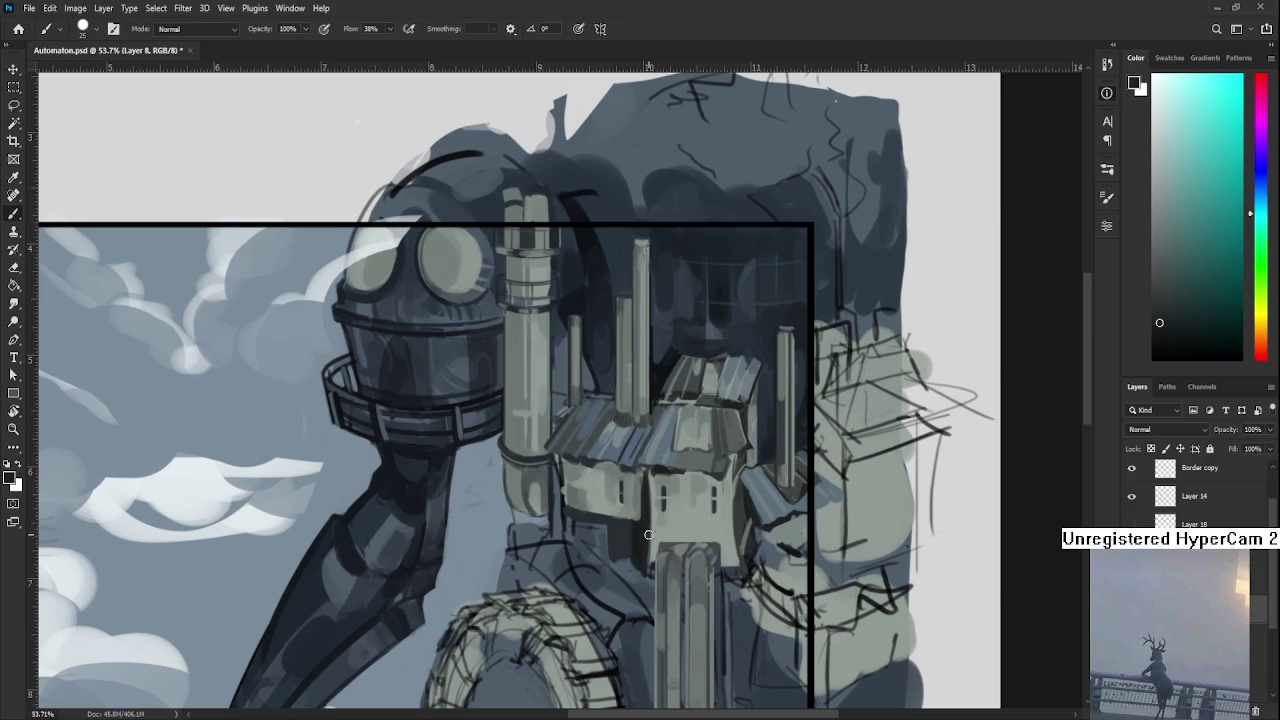
Halve the brush size and paint bluish-grey shadow under the house beside the pillar.
key(bracketleft)
key(bracketleft)
alt+click(628, 566)
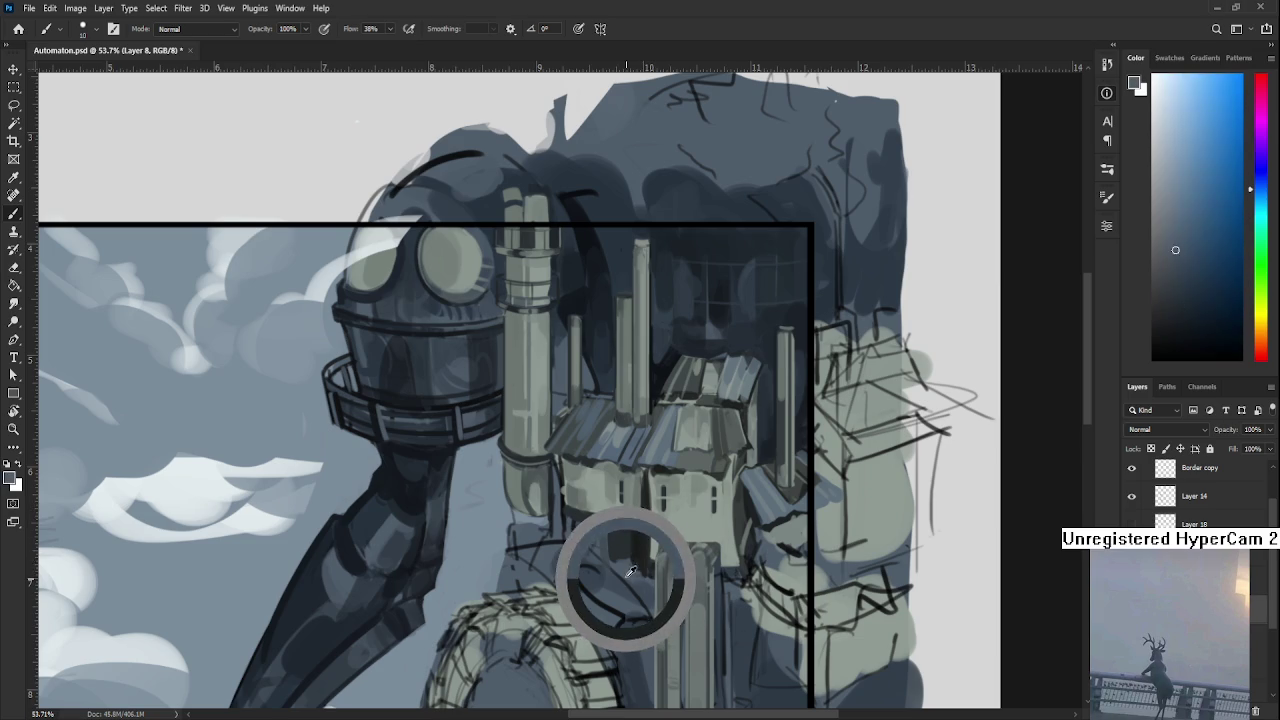
drag(636, 570, 643, 571)
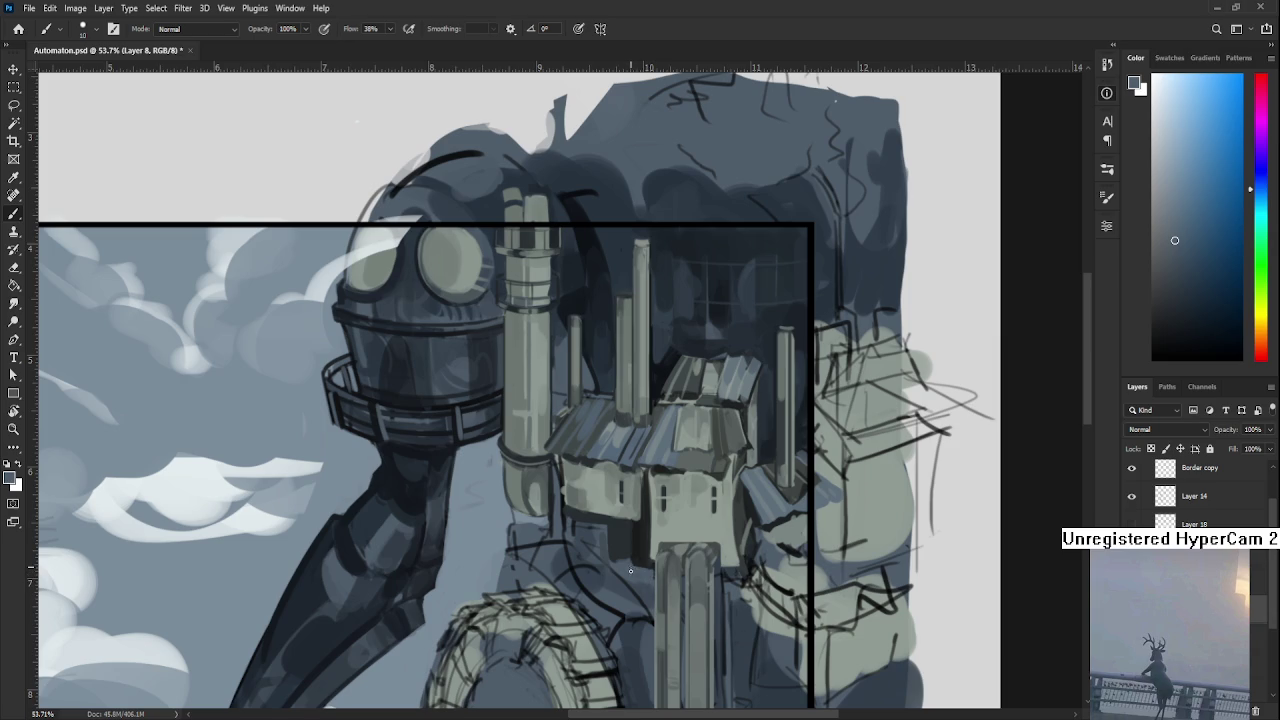
Sample the grey-green wall, near-black linework and light grey tones from the house.
alt+click(631, 568)
alt+click(652, 553)
alt+click(649, 558)
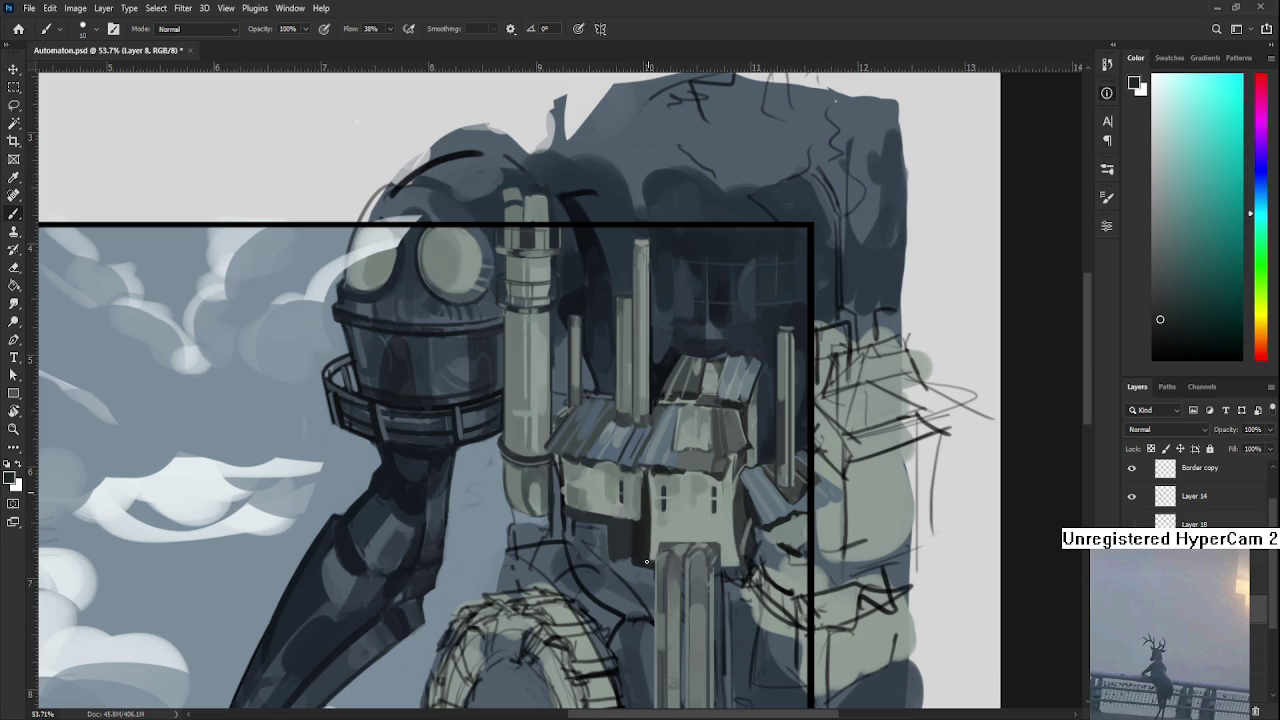
alt+click(650, 557)
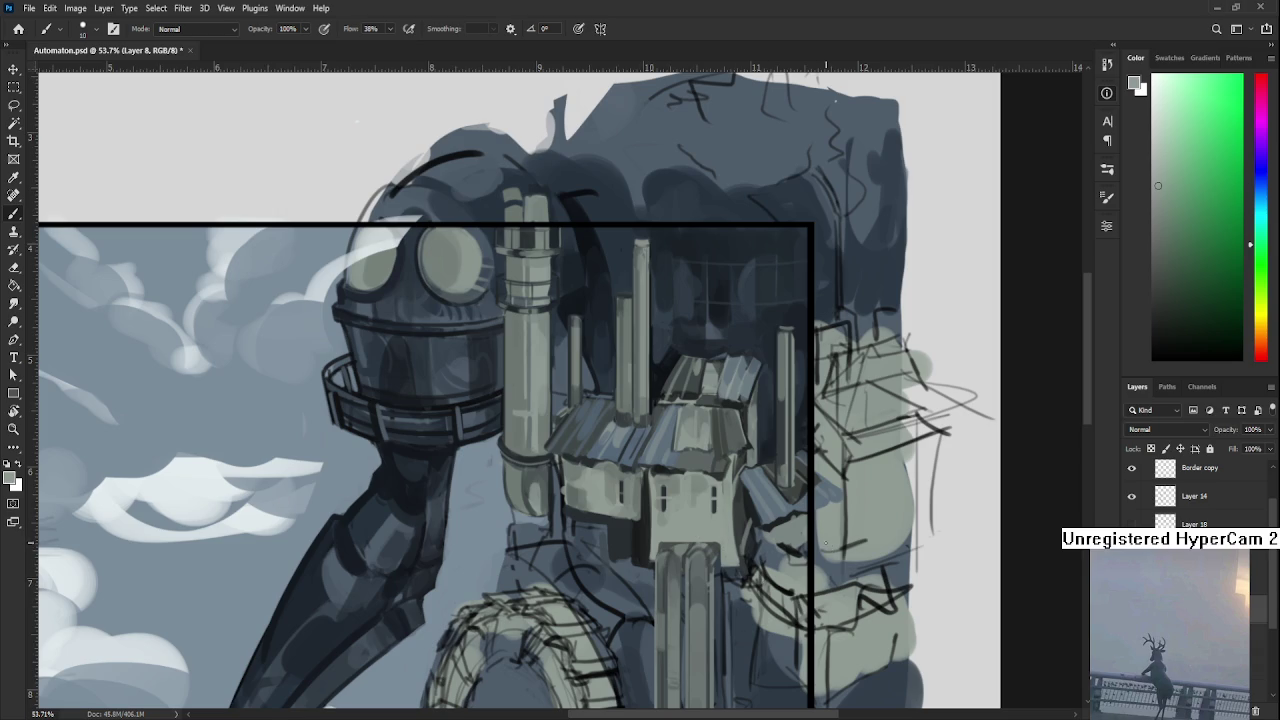
scroll(785, 505, down, 2)
scroll(782, 508, down, 2)
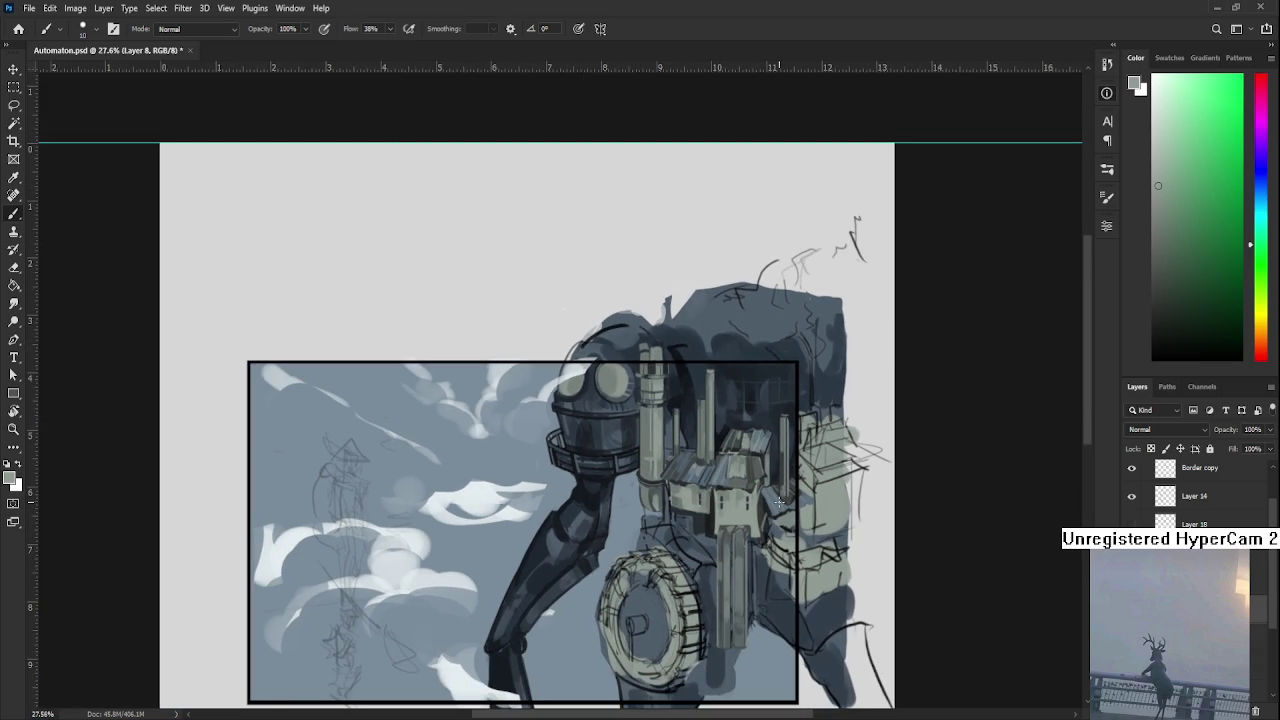
Sample a series of light and dark tones from the house roofs.
scroll(775, 505, up, 1)
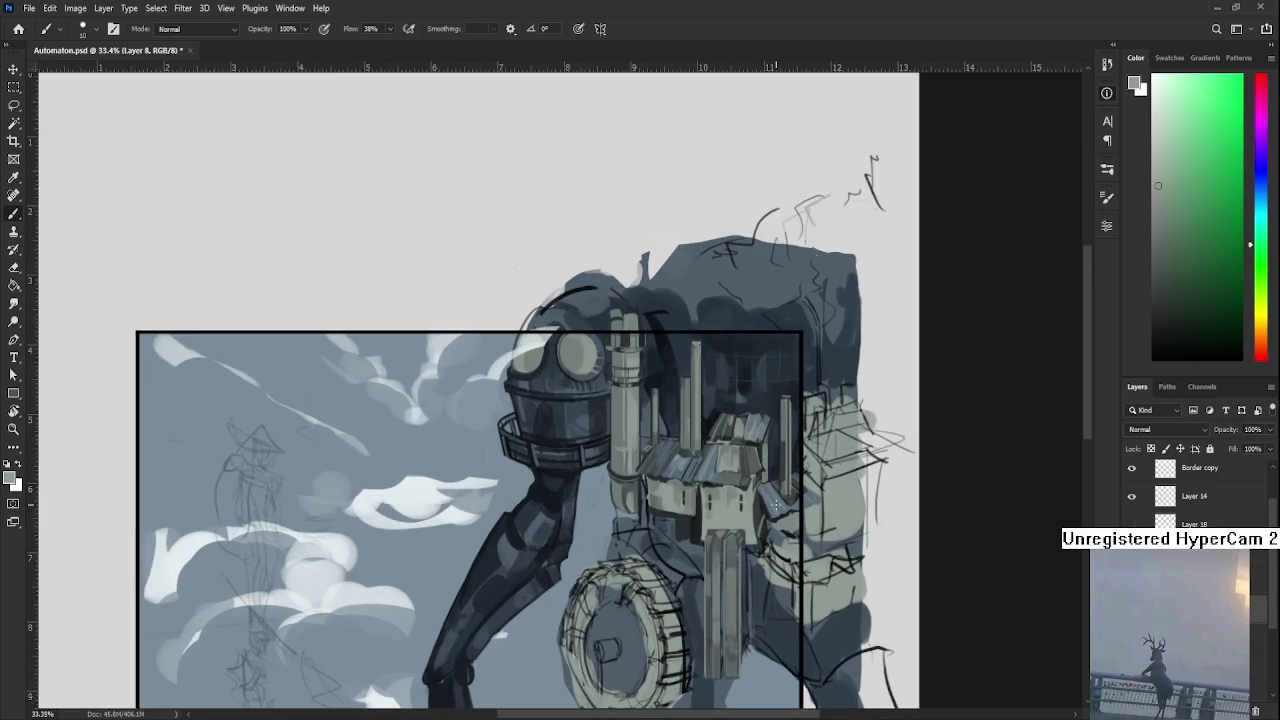
scroll(772, 520, up, 1)
scroll(768, 540, up, 1)
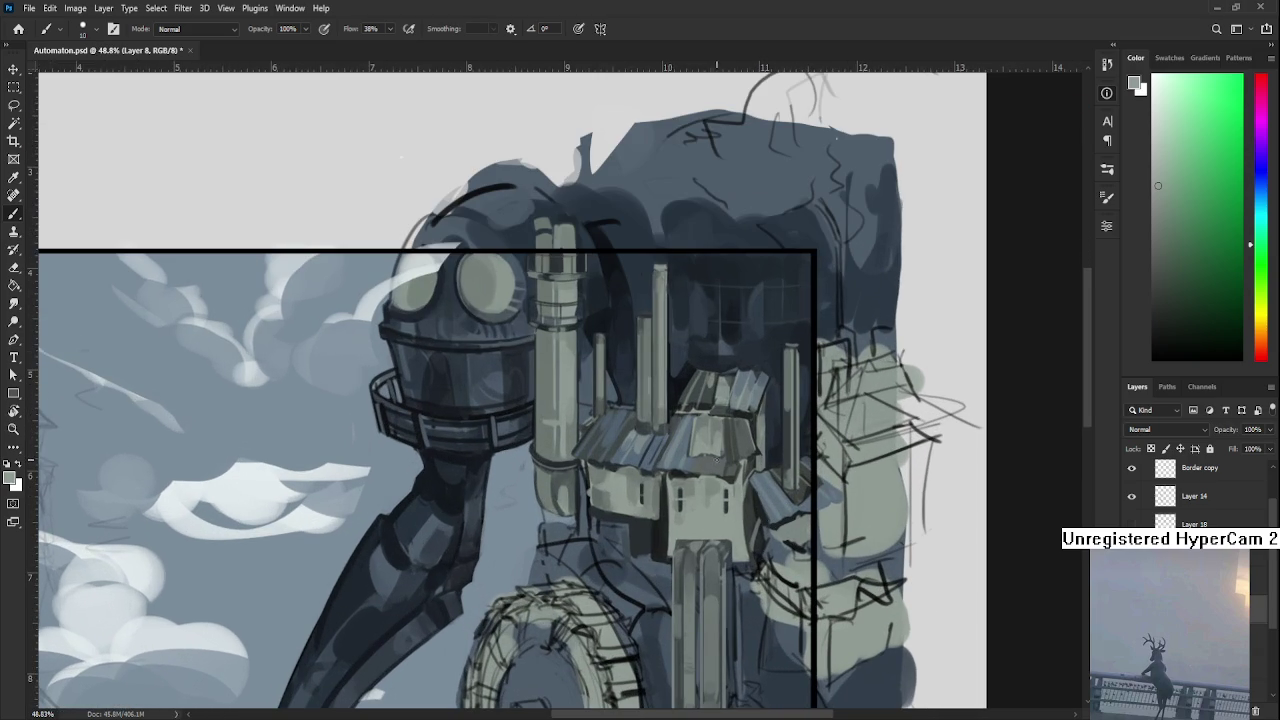
alt+click(677, 384)
drag(677, 384, 659, 494)
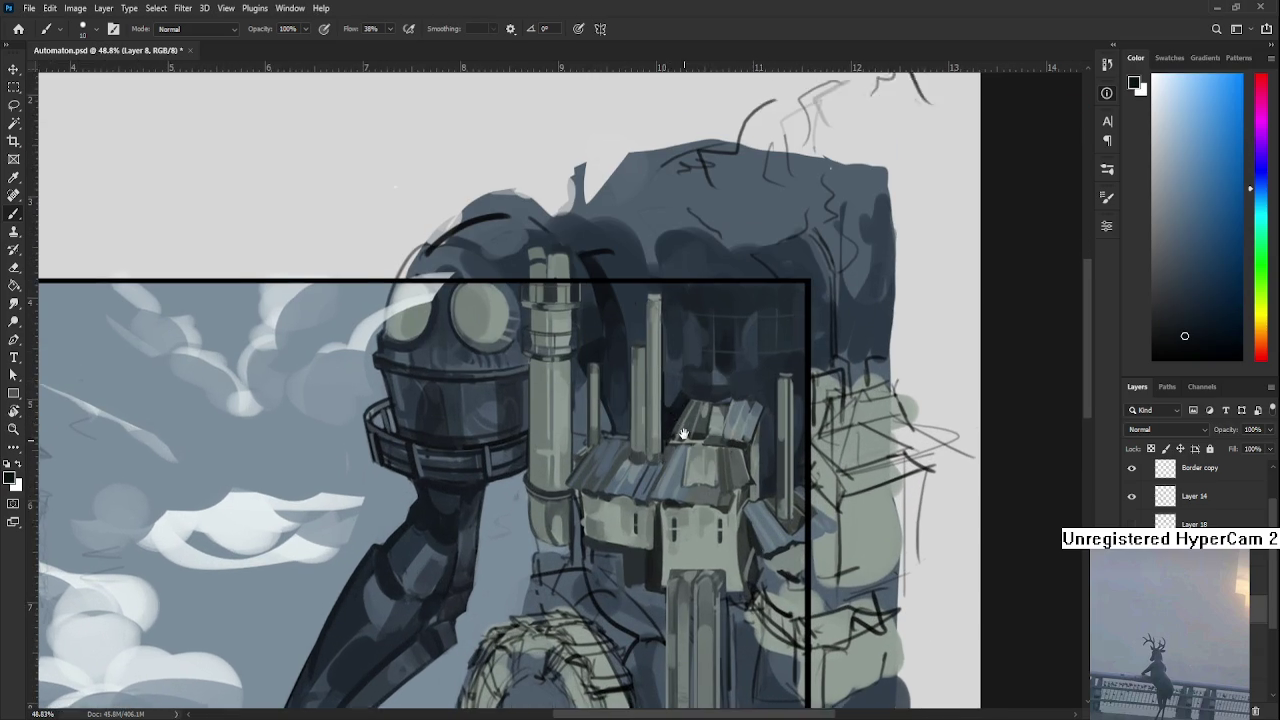
alt+click(652, 475)
alt+click(649, 476)
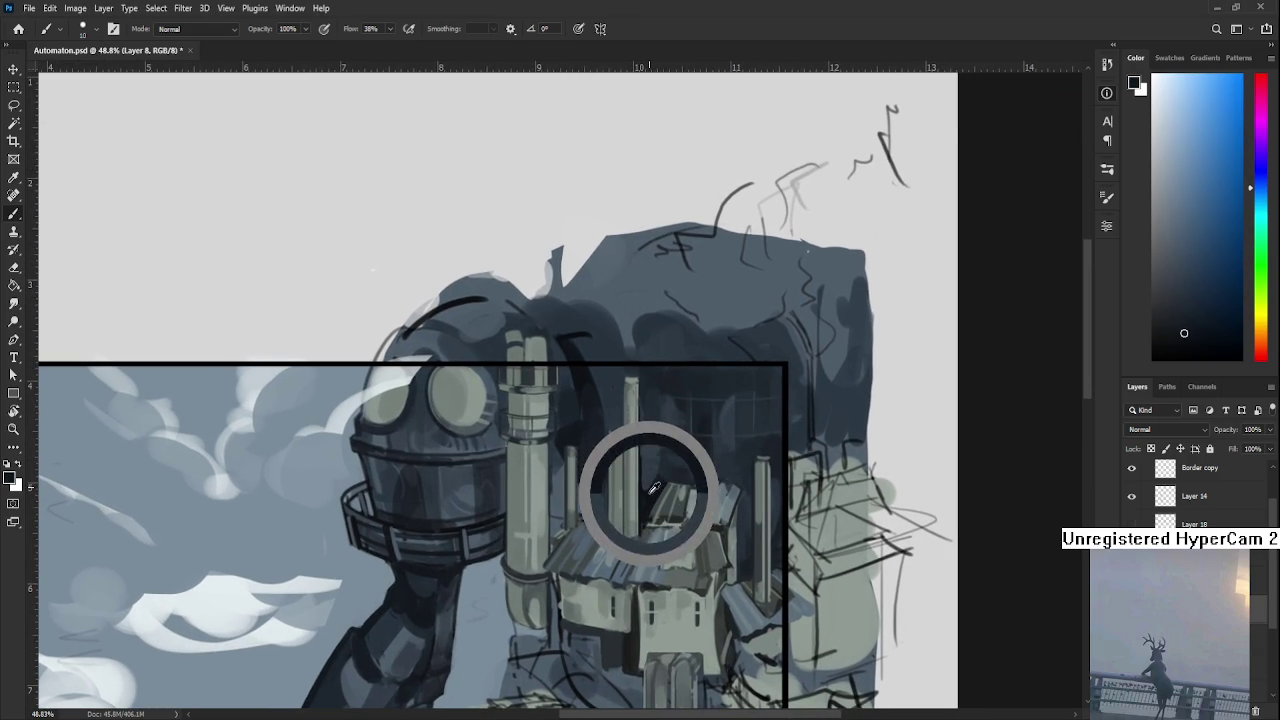
alt+click(648, 495)
alt+click(647, 490)
alt+click(647, 490)
alt+click(652, 476)
alt+click(649, 486)
alt+click(646, 481)
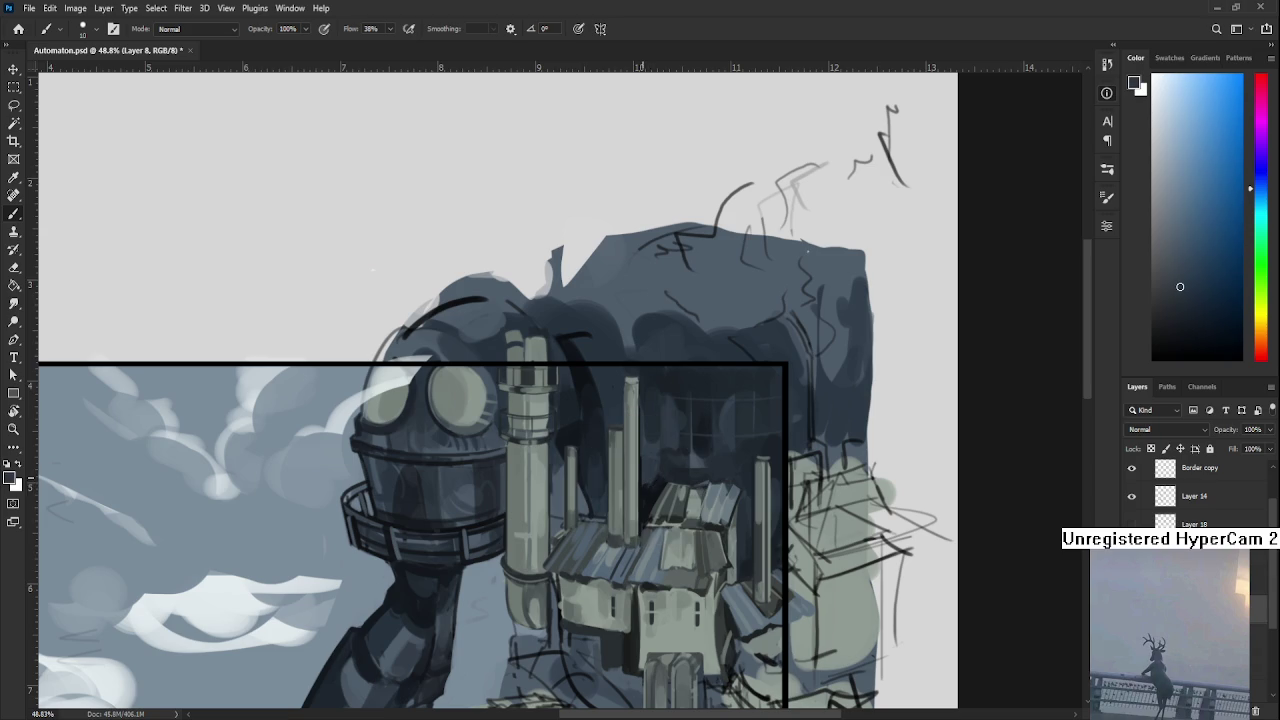
Bring the house and chimneys higher in view and sample light grey-green from the wall.
scroll(638, 590, up, 3)
scroll(560, 560, up, 2)
scroll(471, 520, up, 2)
scroll(453, 518, down, 1)
scroll(453, 518, down, 3)
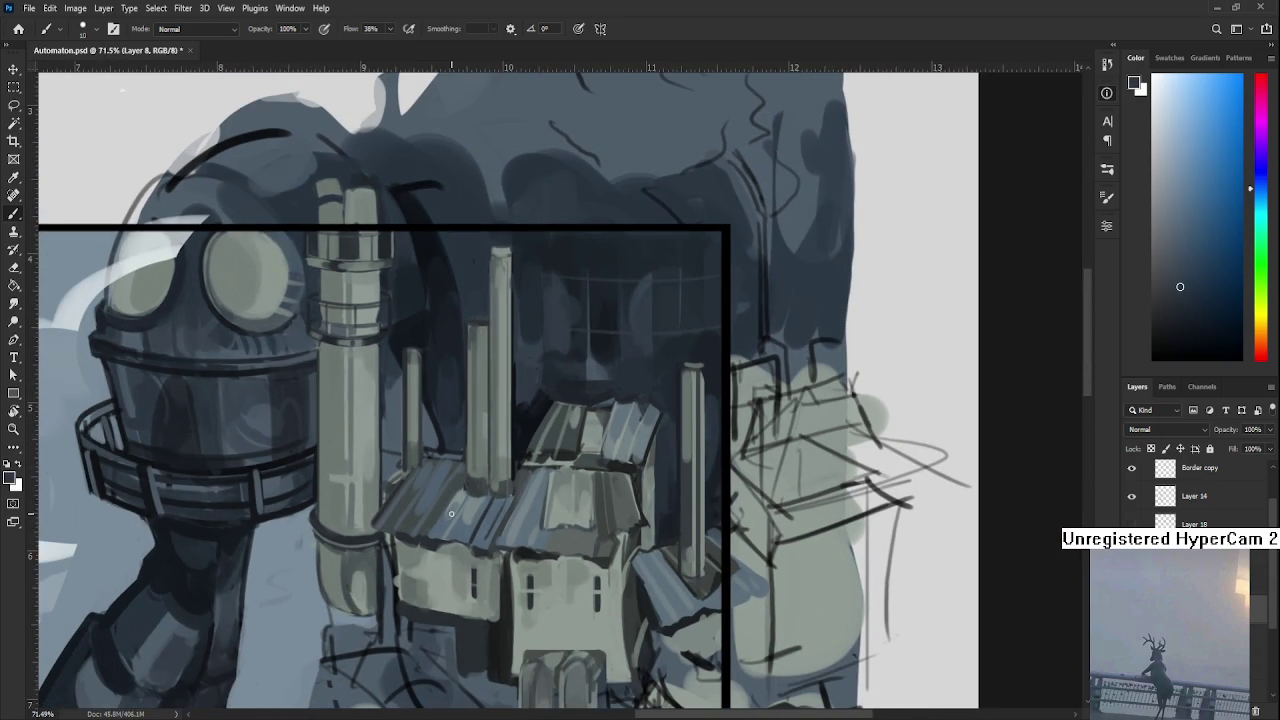
scroll(451, 514, down, 1)
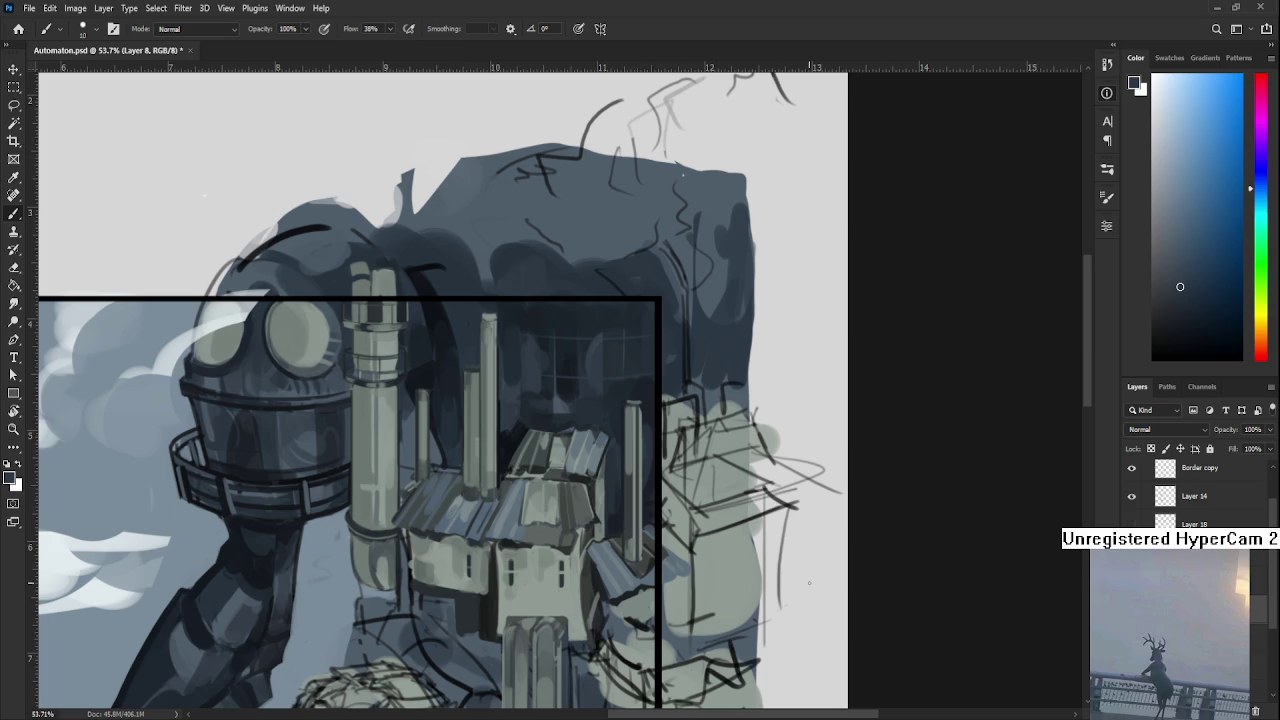
scroll(576, 583, up, 1)
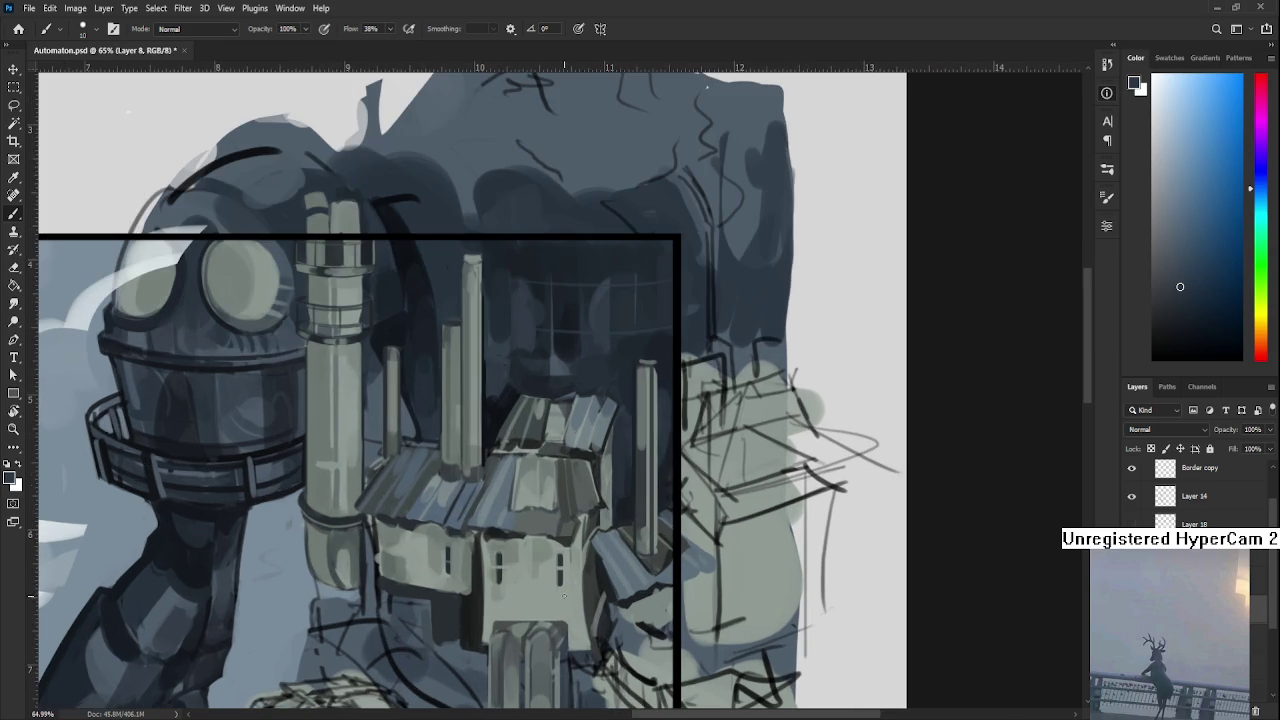
drag(623, 487, 648, 400)
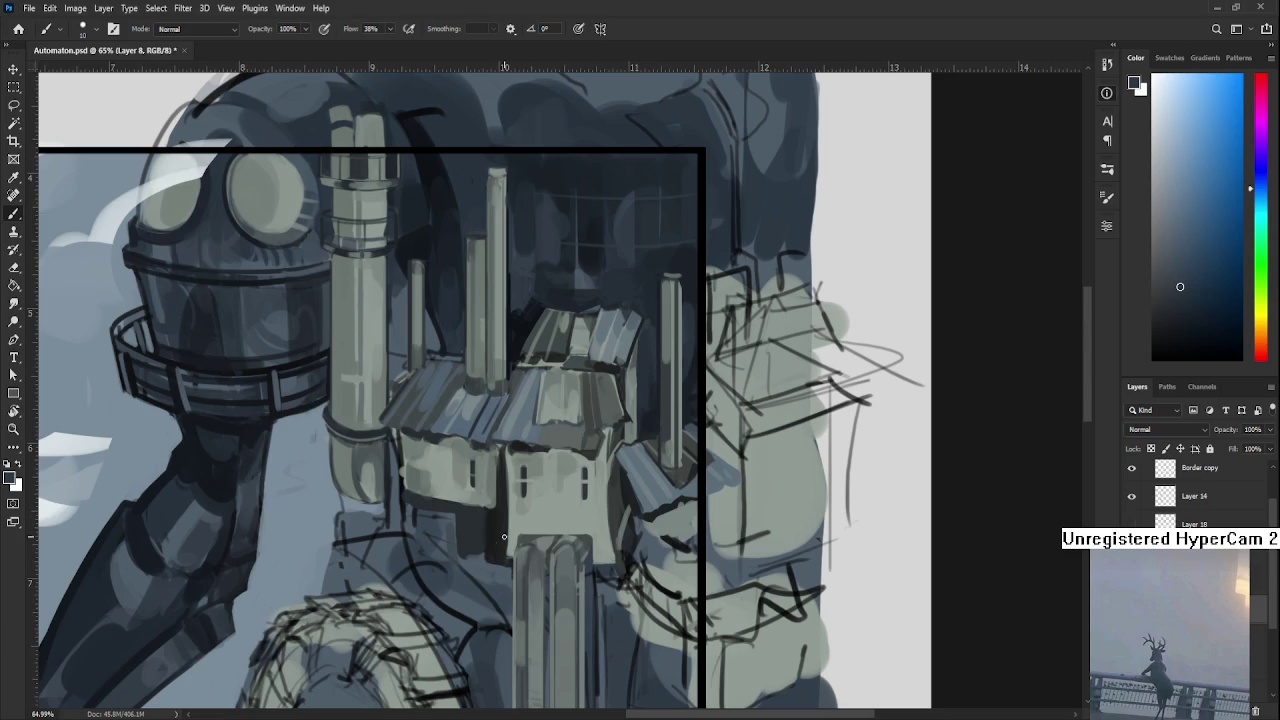
drag(520, 525, 519, 526)
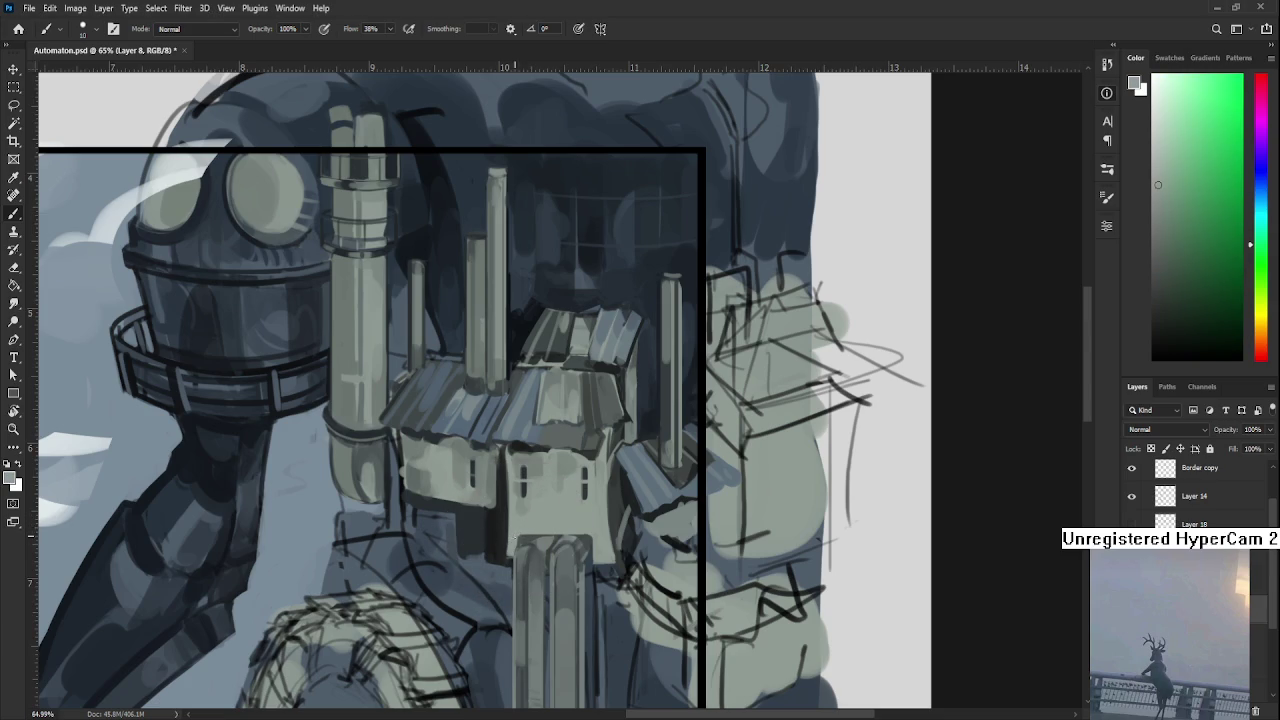
alt+click(595, 528)
Pick dark and lighter blue-grey tones from the shadow beneath the house.
scroll(584, 426, down, 3)
scroll(584, 426, down, 2)
scroll(584, 426, up, 3)
scroll(584, 426, up, 1)
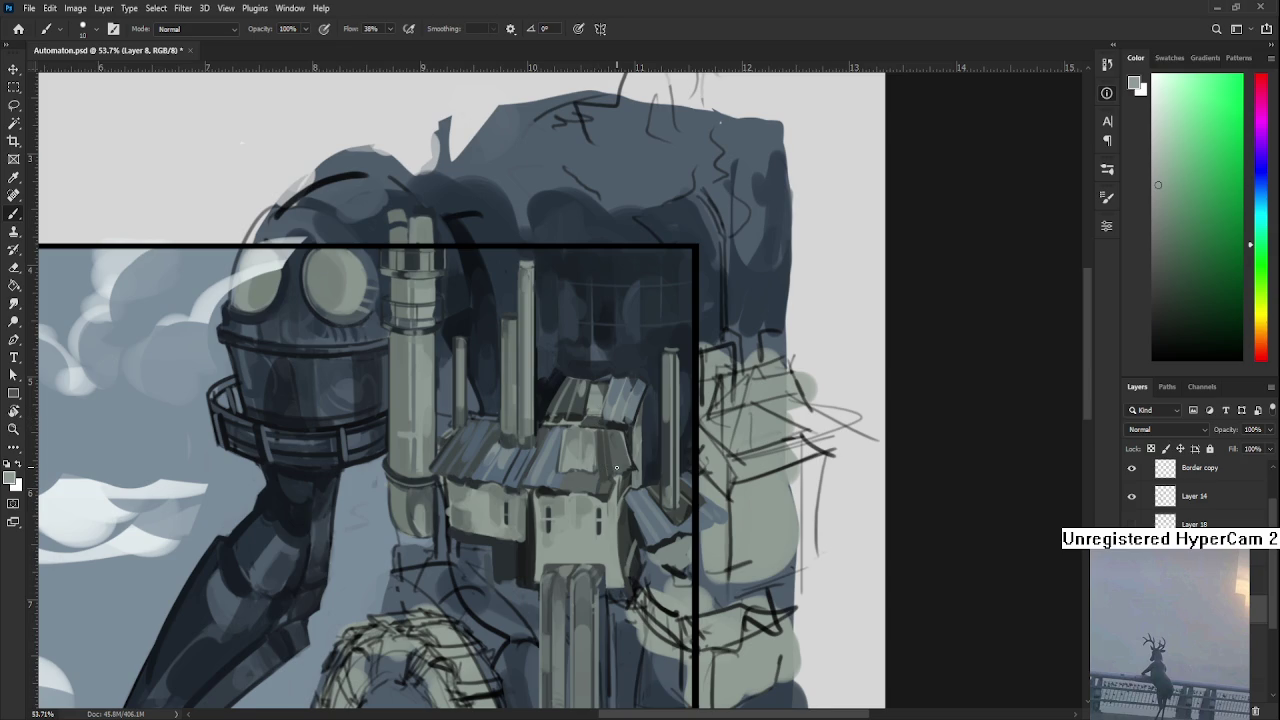
scroll(616, 467, down, 1)
drag(543, 493, 530, 563)
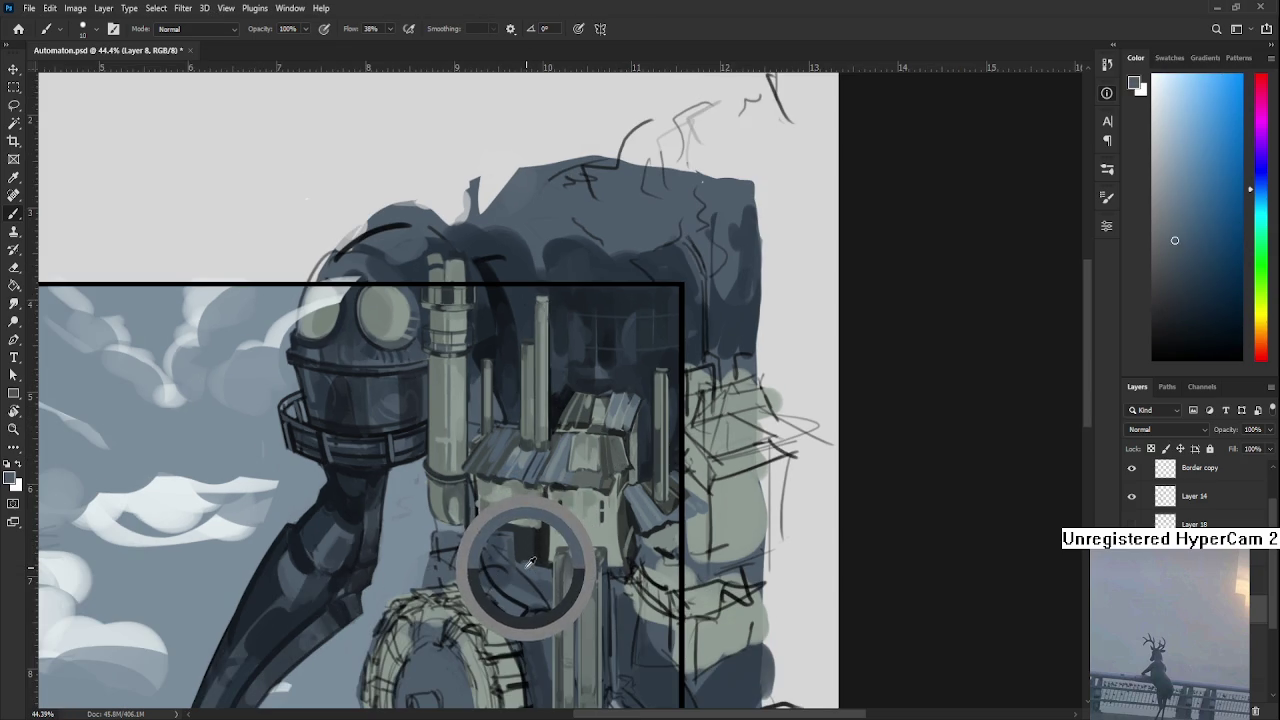
alt+click(528, 552)
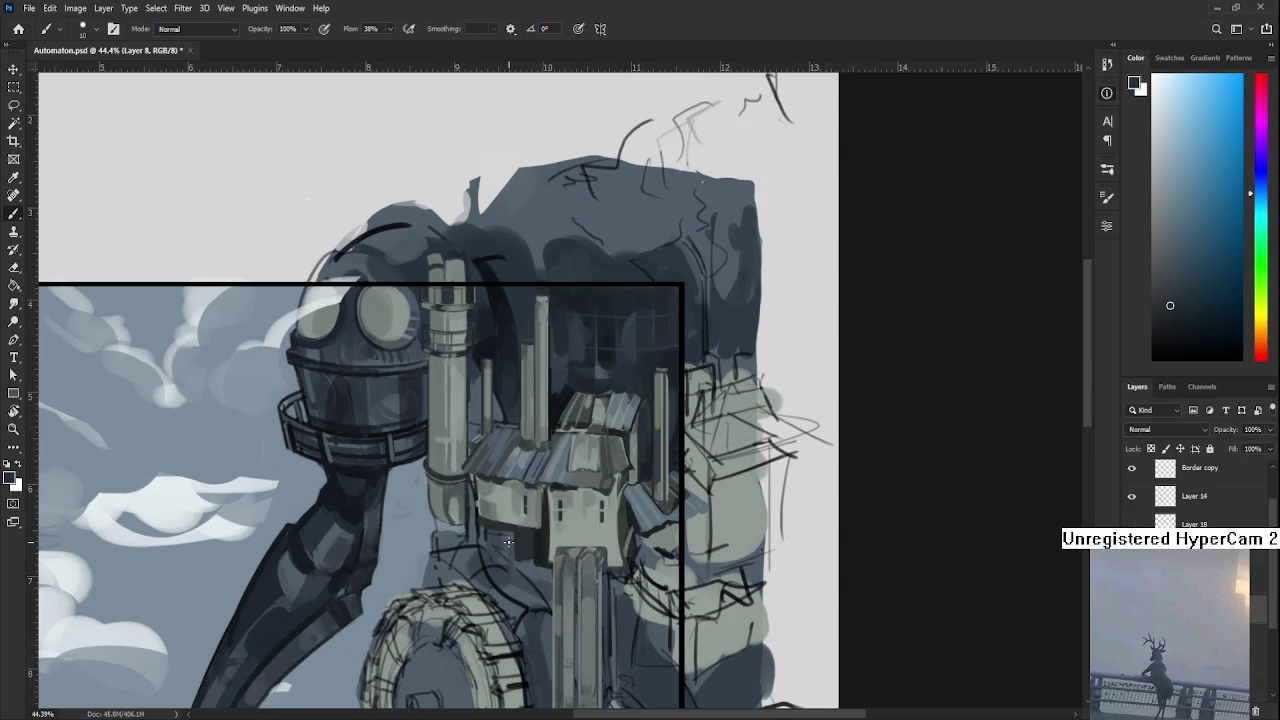
alt+click(524, 568)
drag(524, 568, 515, 563)
Settle on a darker blue-grey and deepen the shadow under the house.
alt+click(534, 557)
alt+click(533, 558)
alt+click(532, 560)
alt+click(530, 560)
alt+click(528, 558)
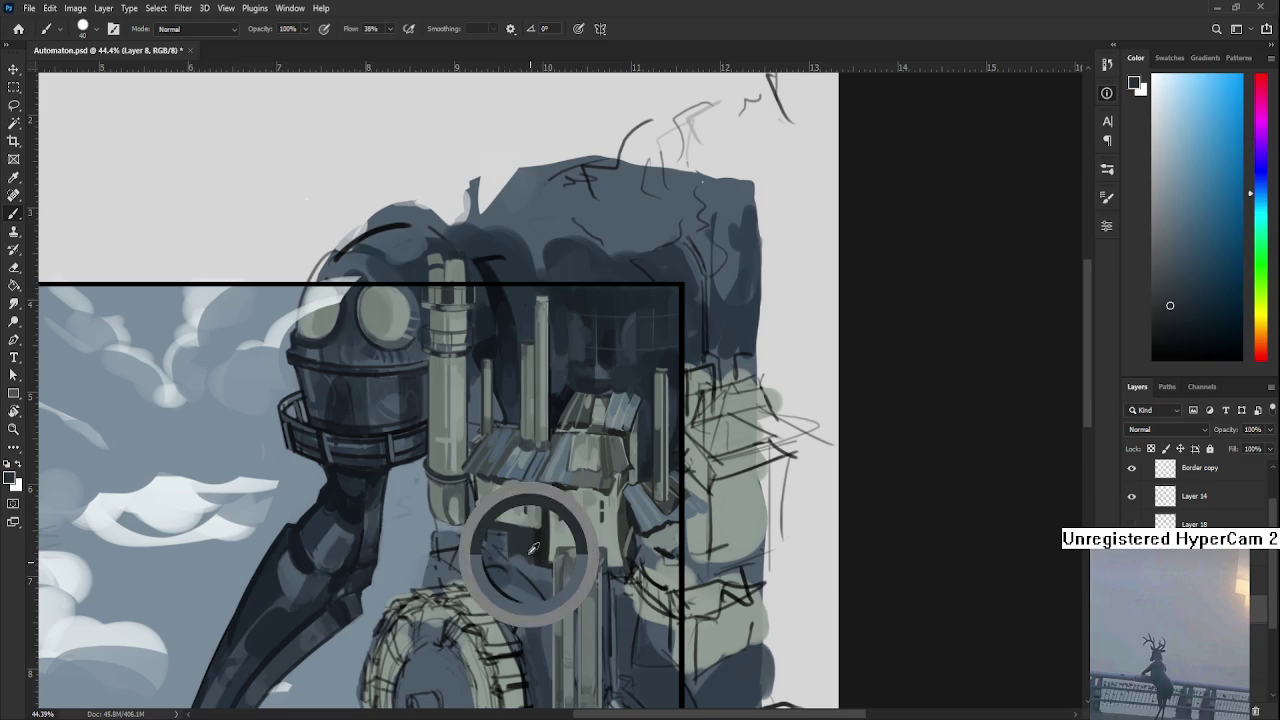
alt+click(514, 550)
alt+click(505, 544)
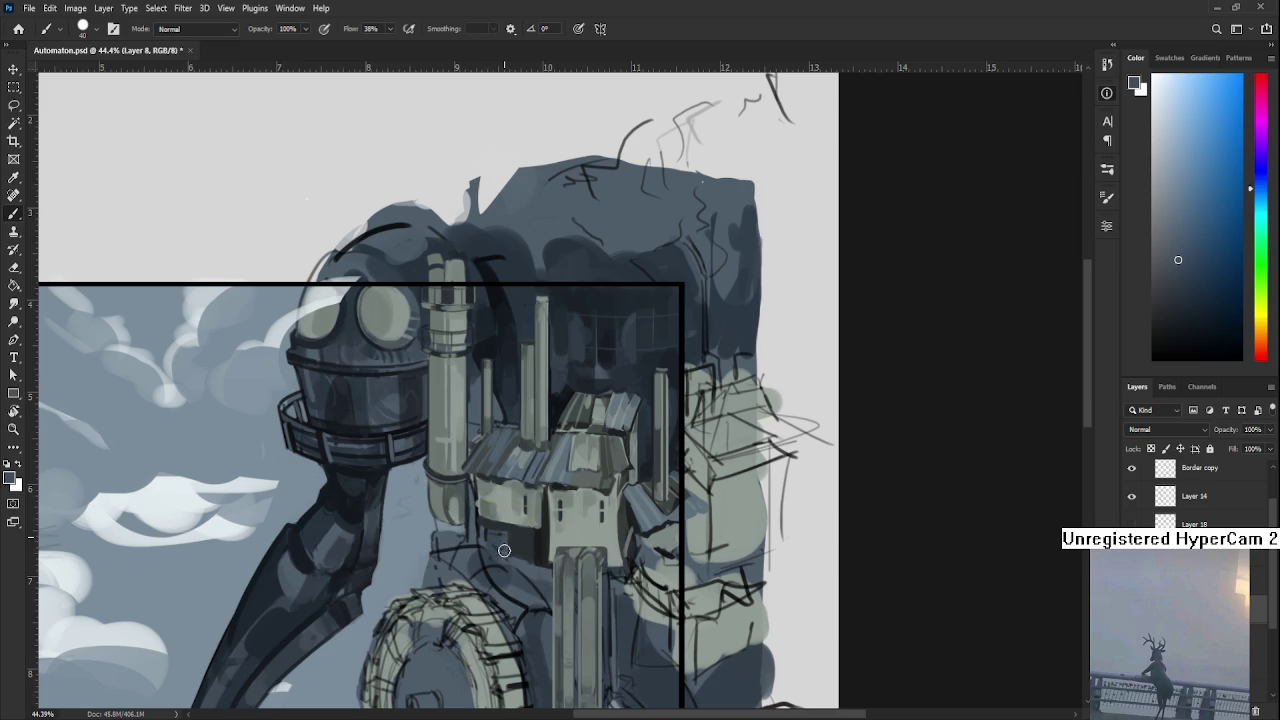
alt+click(511, 551)
Repaint the house's left wall in light grey-green with dark window marks.
scroll(540, 492, down, 2)
scroll(540, 492, up, 1)
scroll(538, 505, up, 2)
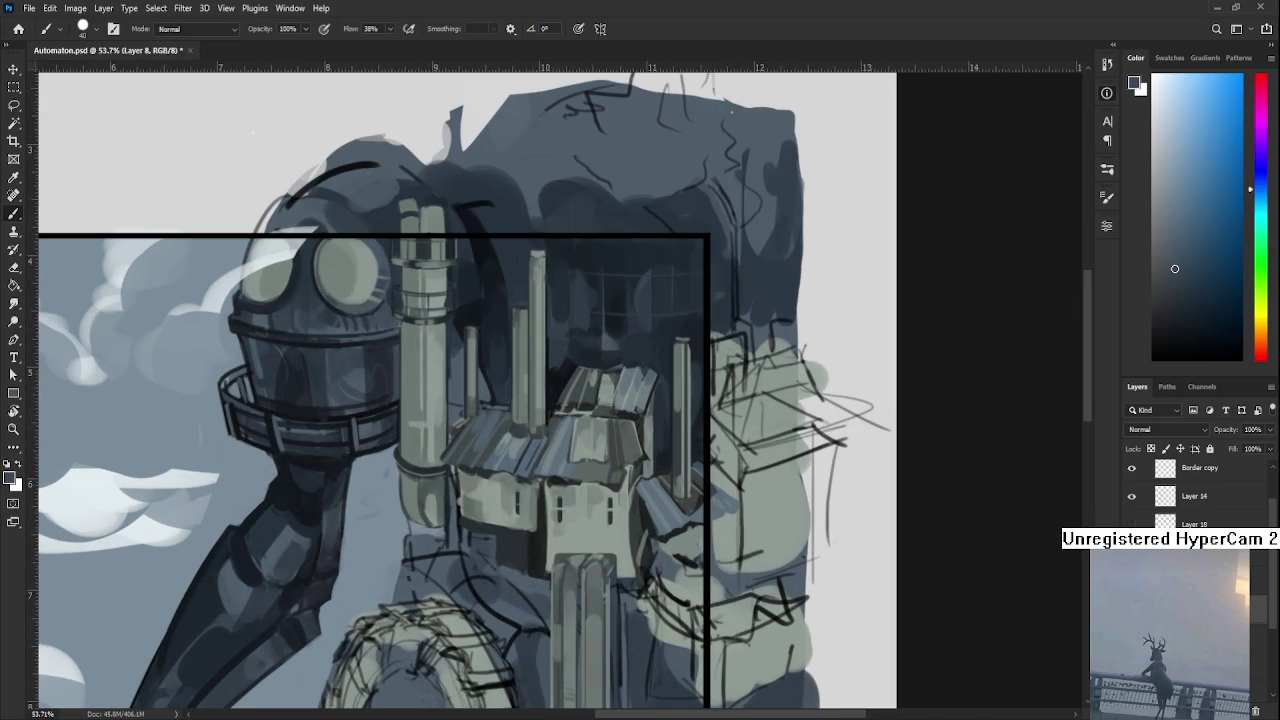
scroll(490, 525, down, 1)
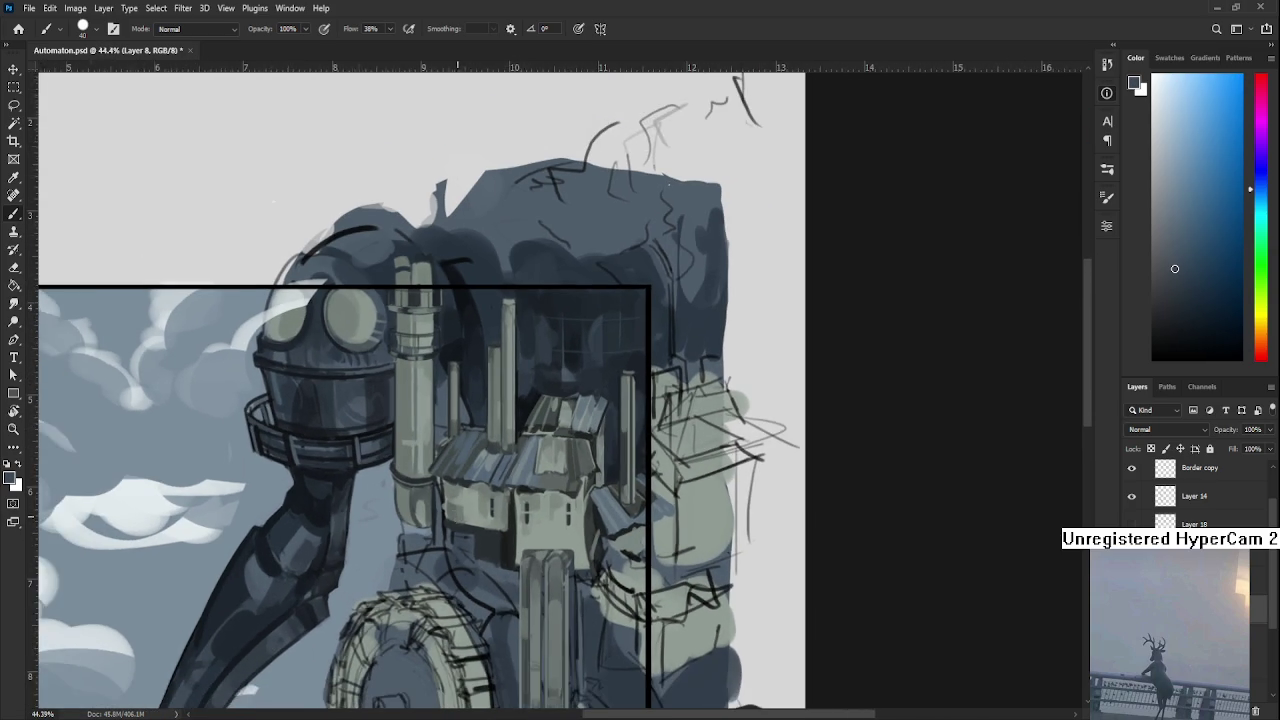
scroll(490, 525, up, 1)
alt+click(445, 490)
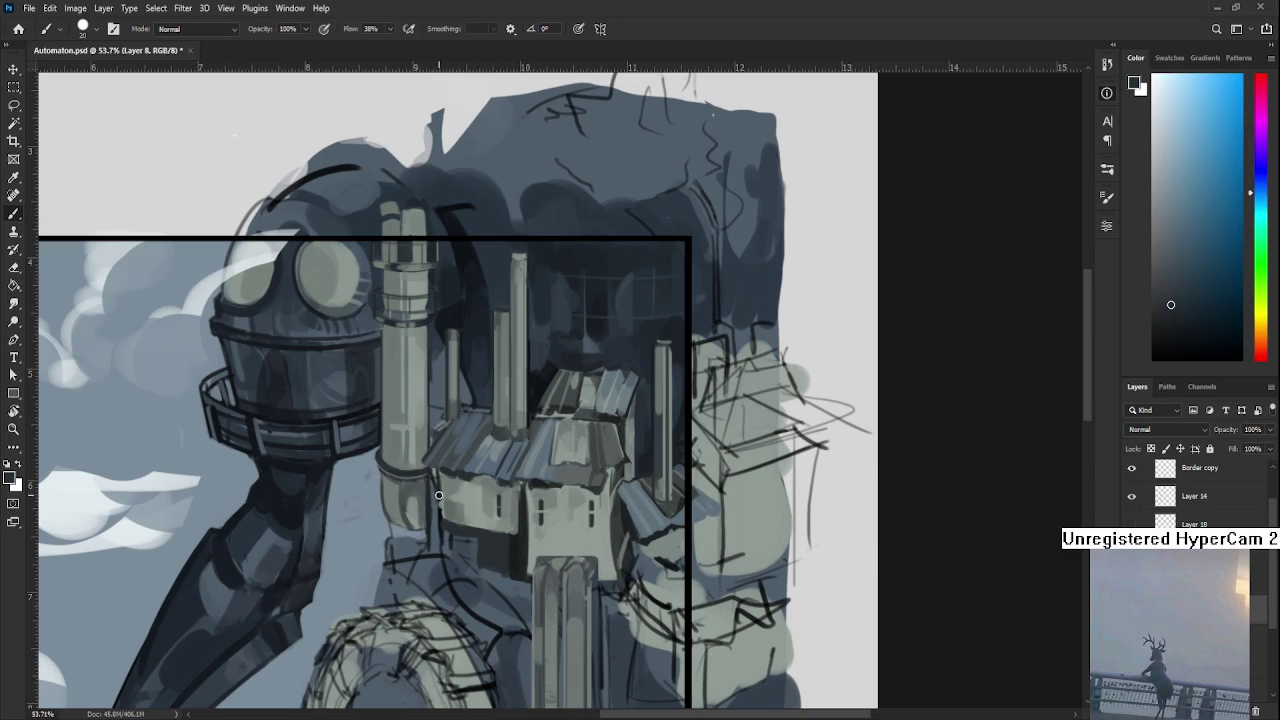
alt+click(435, 503)
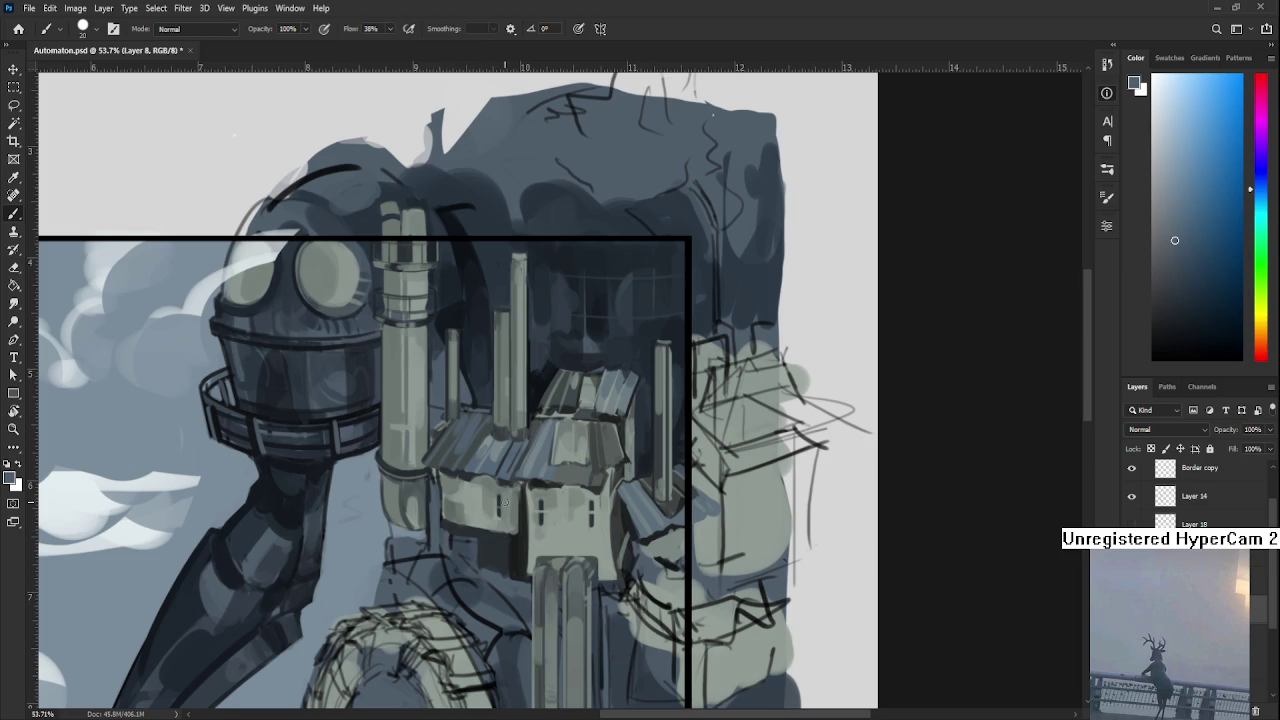
scroll(504, 502, down, 5)
scroll(548, 479, up, 2)
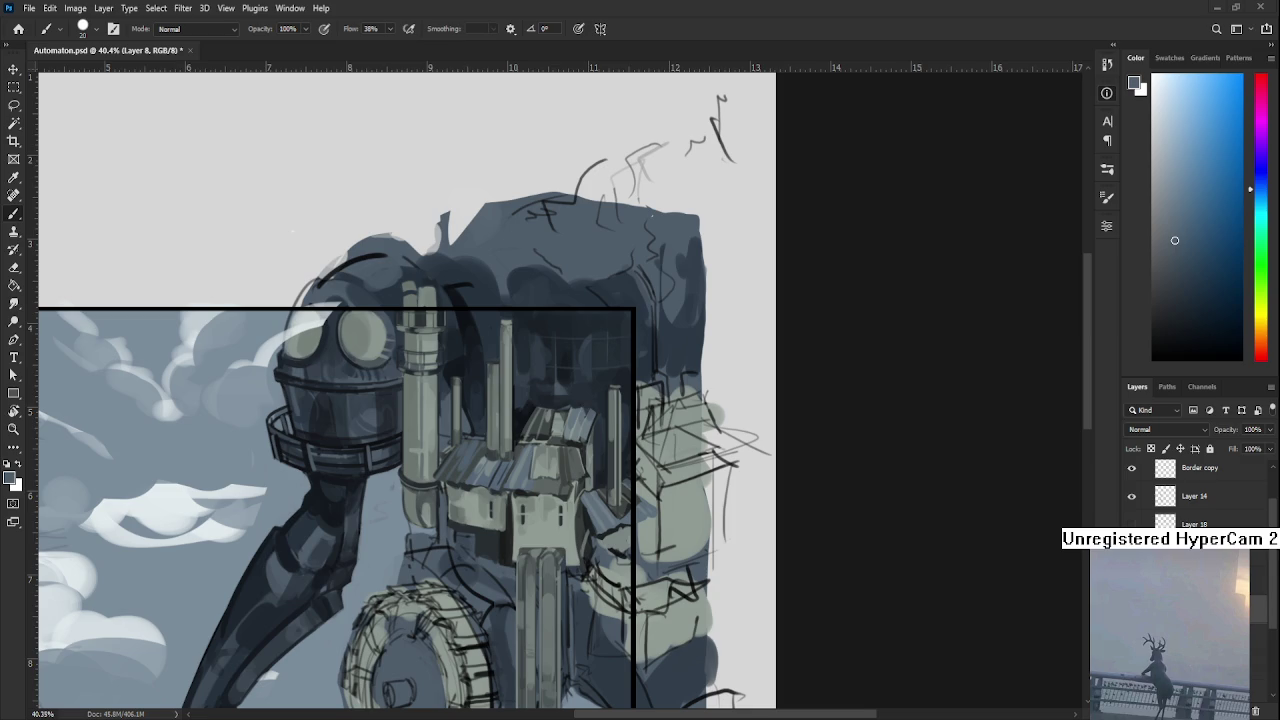
Zoom in on the house and sample the green-grey of its wall.
scroll(534, 460, down, 1)
scroll(534, 460, up, 3)
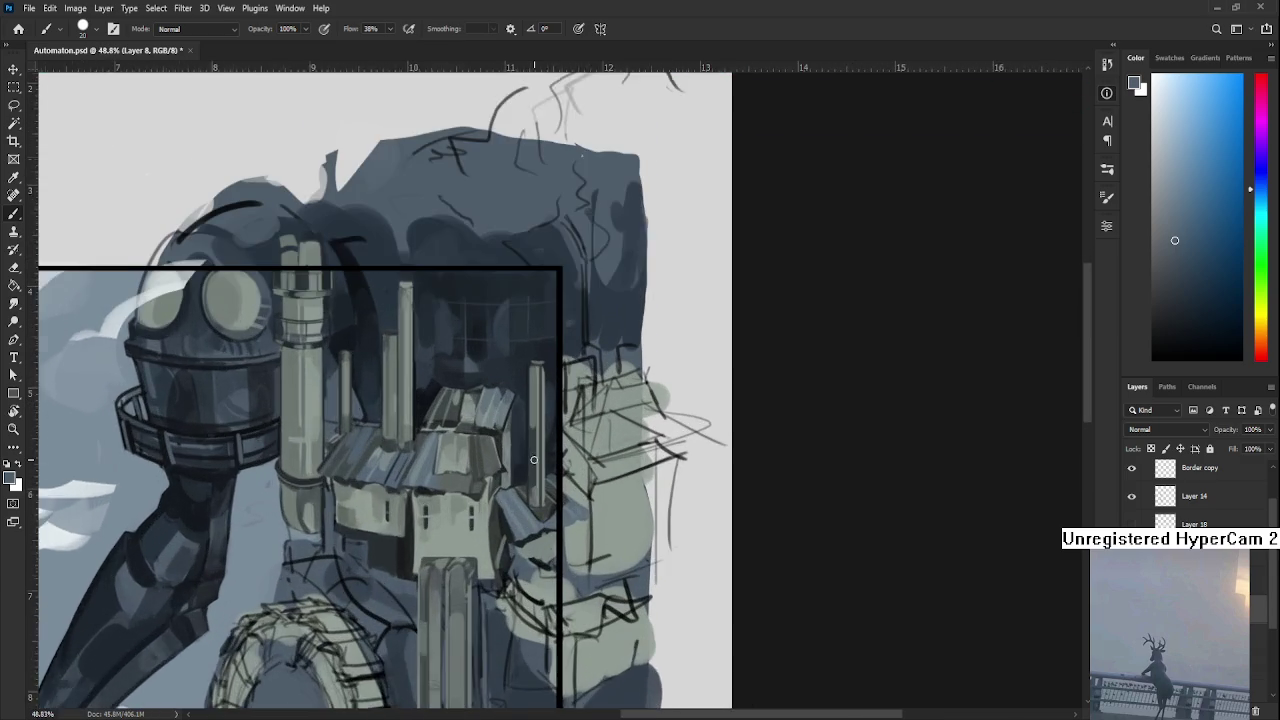
scroll(534, 460, down, 2)
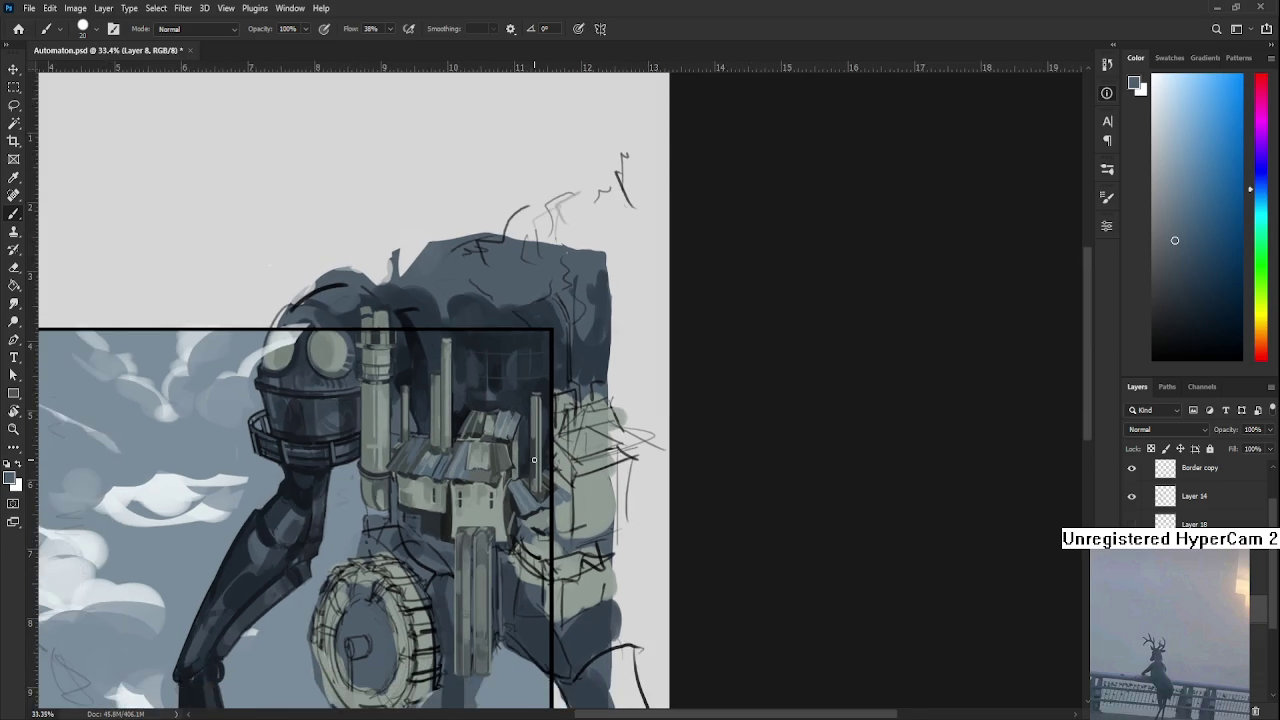
scroll(534, 460, down, 1)
scroll(545, 515, up, 2)
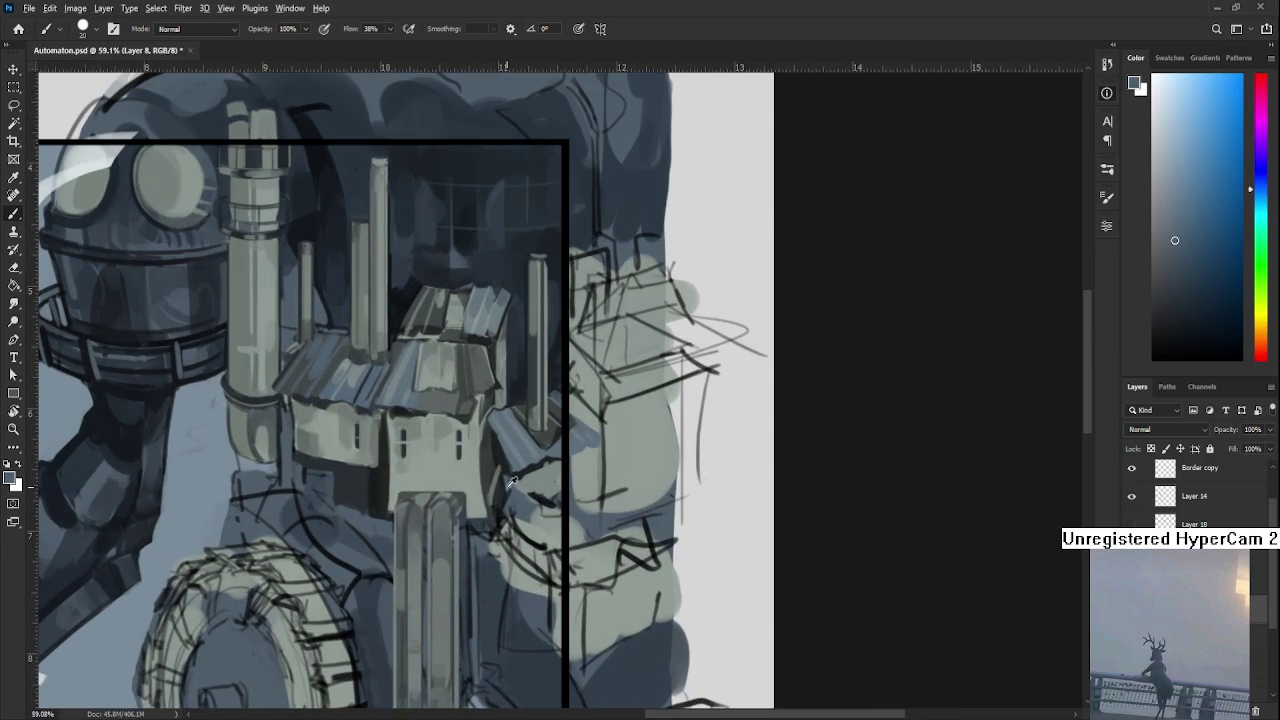
alt+click(486, 456)
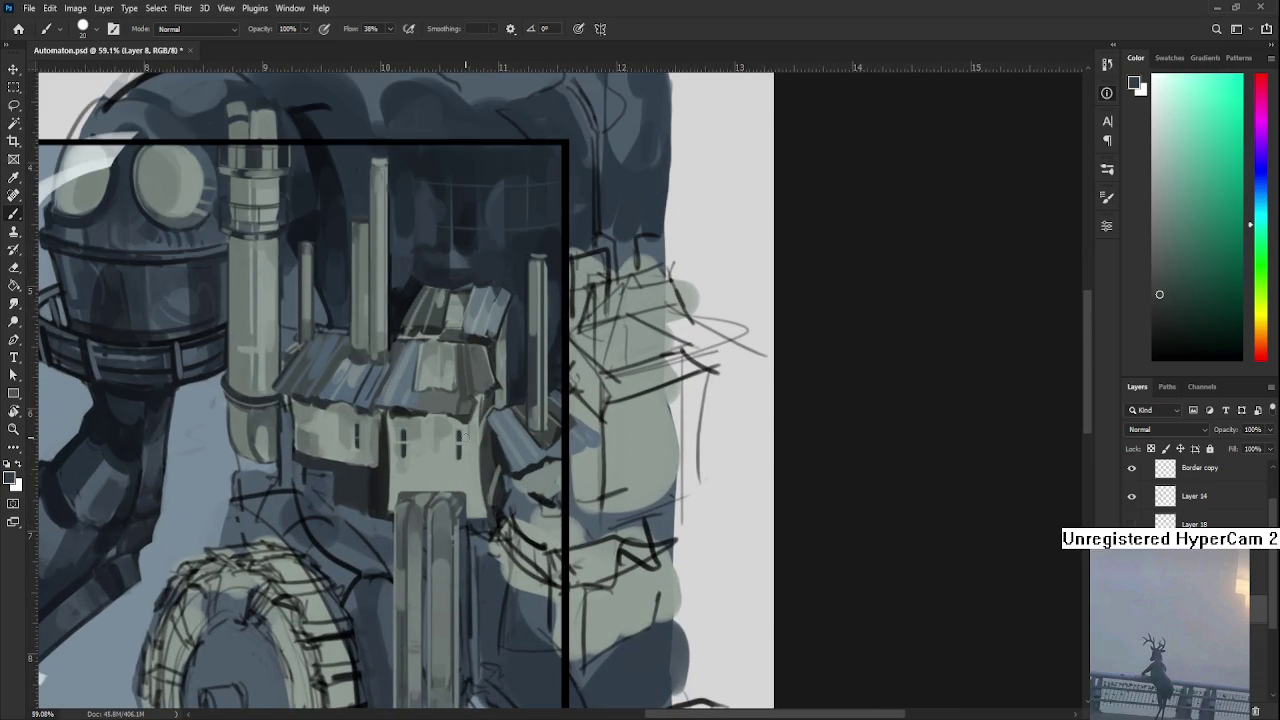